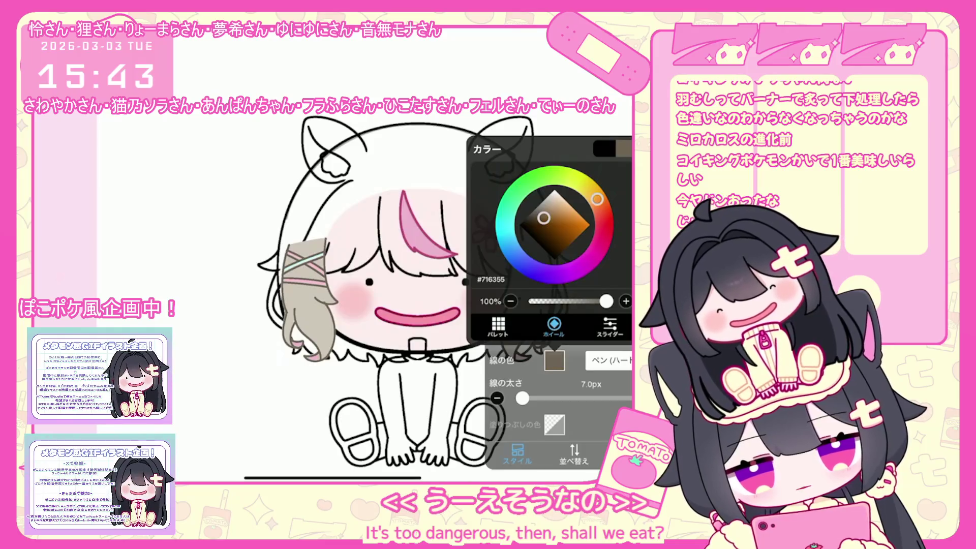
Step: Select the left hair strand with its clip, then add empty layer 19 above layer 18
{"action": "left_click", "coordinate": [310, 300]}
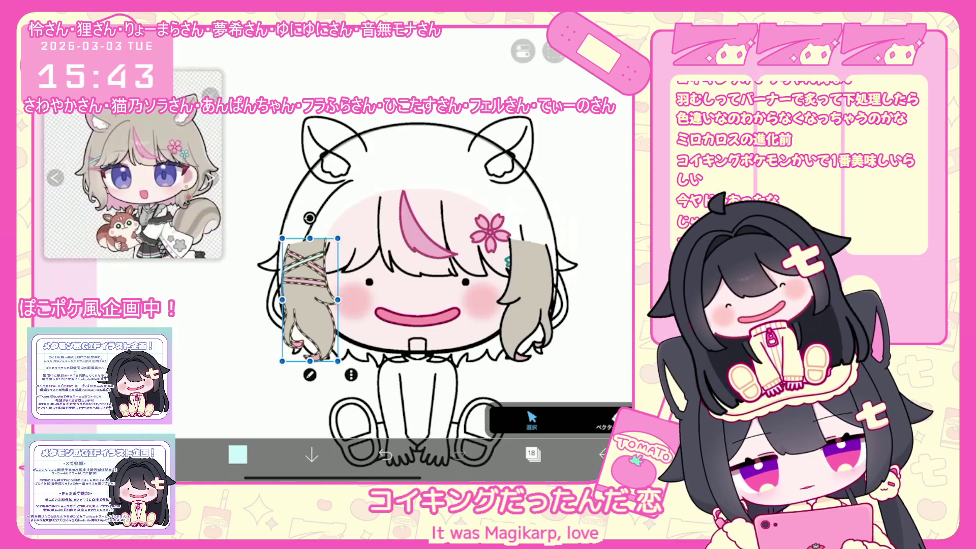
{"action": "scroll", "coordinate": [323, 296], "scroll_direction": "up", "scroll_amount": 5}
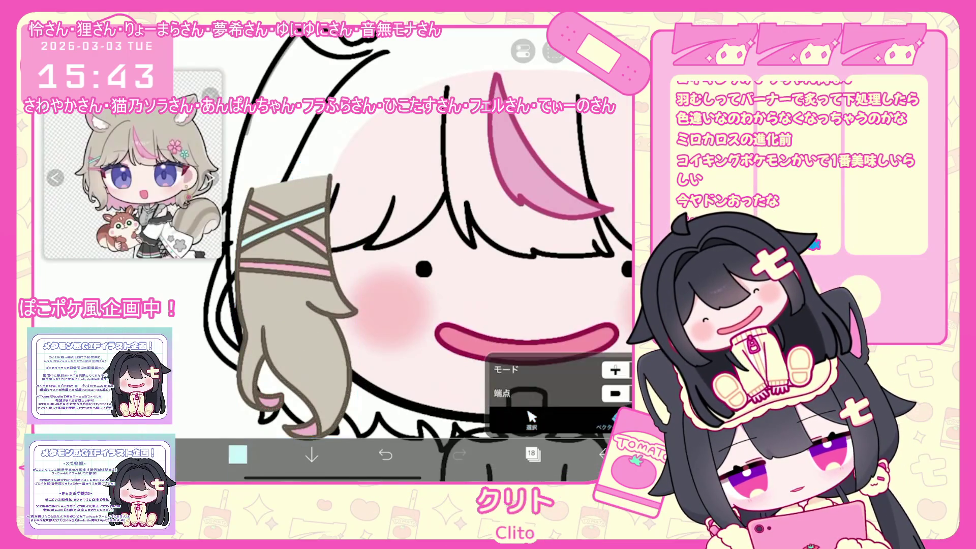
{"action": "scroll", "coordinate": [336, 272], "scroll_direction": "up", "scroll_amount": 5}
{"action": "scroll", "coordinate": [382, 254], "scroll_direction": "down", "scroll_amount": 5}
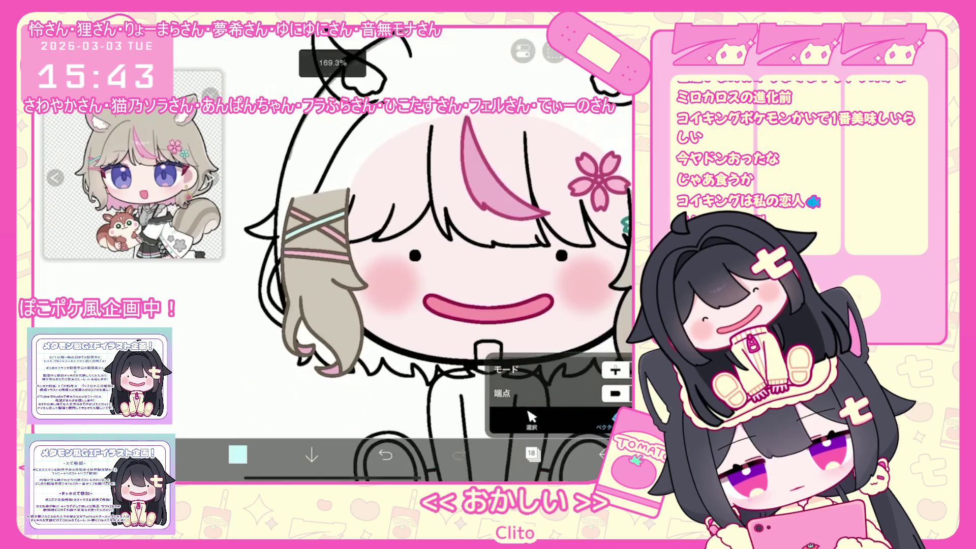
{"action": "left_click", "coordinate": [532, 453]}
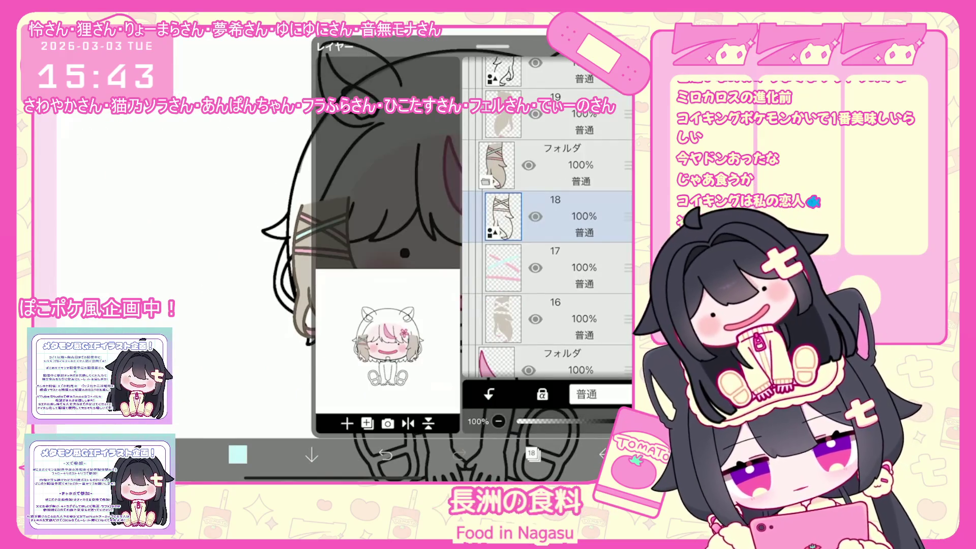
{"action": "left_click", "coordinate": [347, 423]}
{"action": "left_click", "coordinate": [532, 452]}
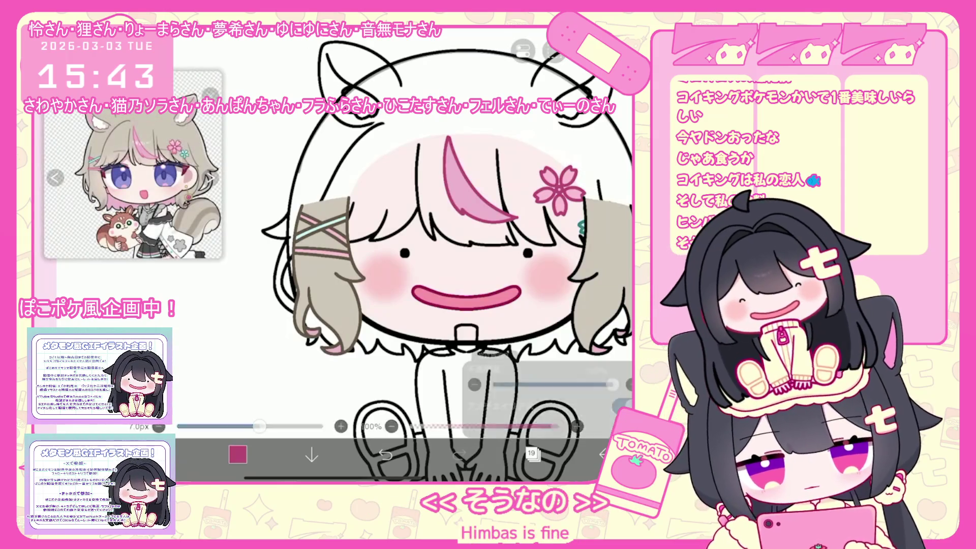
Step: Switch the lasso fill colour to teal and try an edge along the cyan stripe, undoing it
{"action": "scroll", "coordinate": [326, 239], "scroll_direction": "up", "scroll_amount": 5}
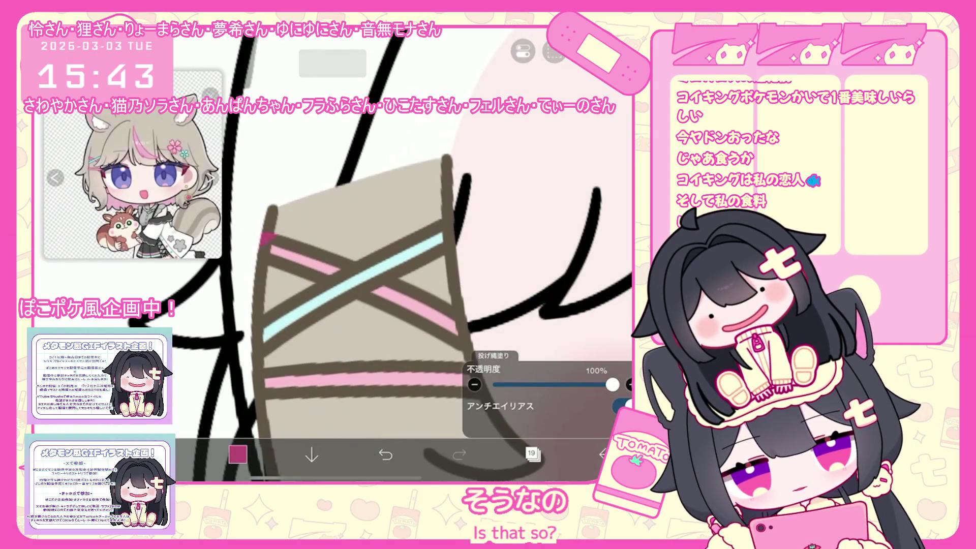
{"action": "scroll", "coordinate": [401, 295], "scroll_direction": "down", "scroll_amount": 1}
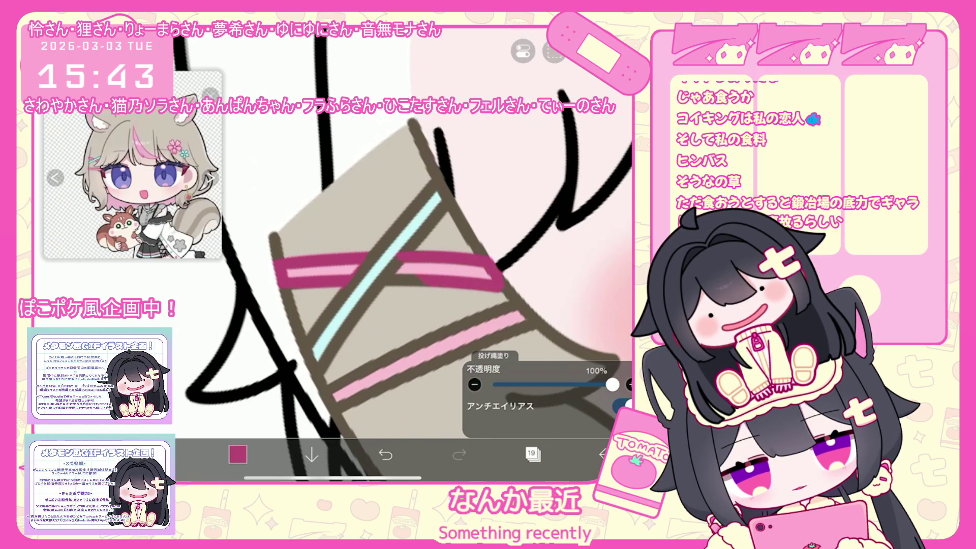
{"action": "scroll", "coordinate": [401, 255], "scroll_direction": "down", "scroll_amount": 2}
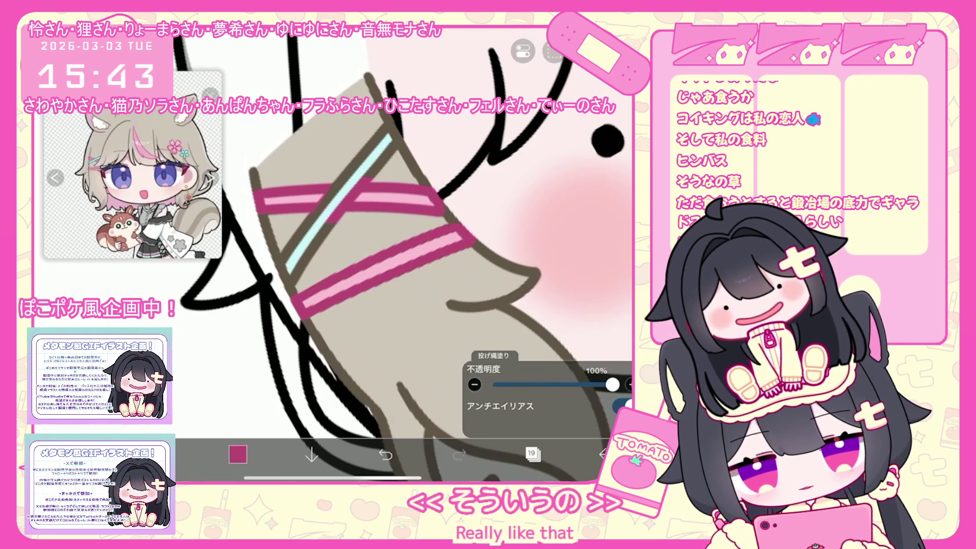
{"action": "scroll", "coordinate": [406, 256], "scroll_direction": "down", "scroll_amount": 5}
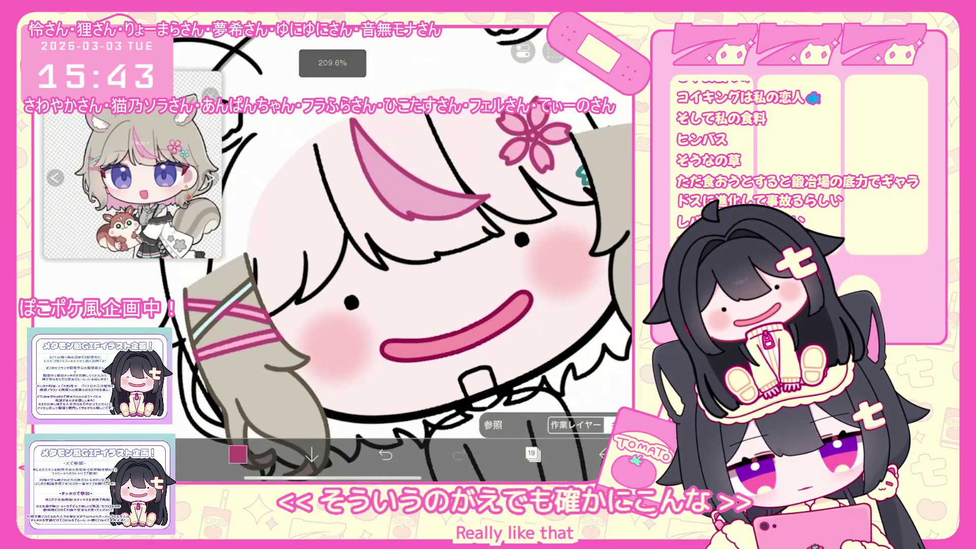
{"action": "left_click", "coordinate": [603, 122]}
{"action": "scroll", "coordinate": [406, 256], "scroll_direction": "down", "scroll_amount": 2}
{"action": "scroll", "coordinate": [328, 295], "scroll_direction": "up", "scroll_amount": 5}
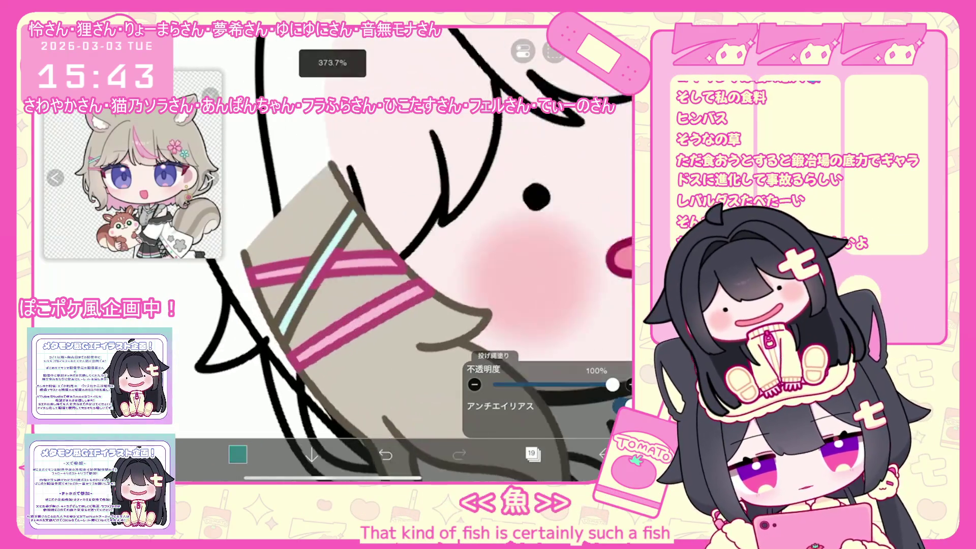
{"action": "left_click_drag", "start_coordinate": [389, 198], "coordinate": [302, 328]}
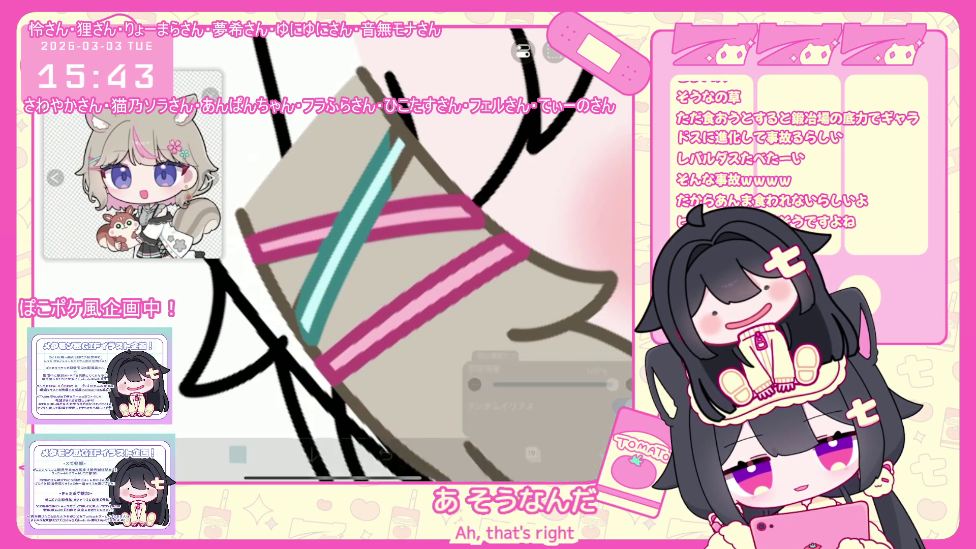
{"action": "key", "text": "ctrl+z"}
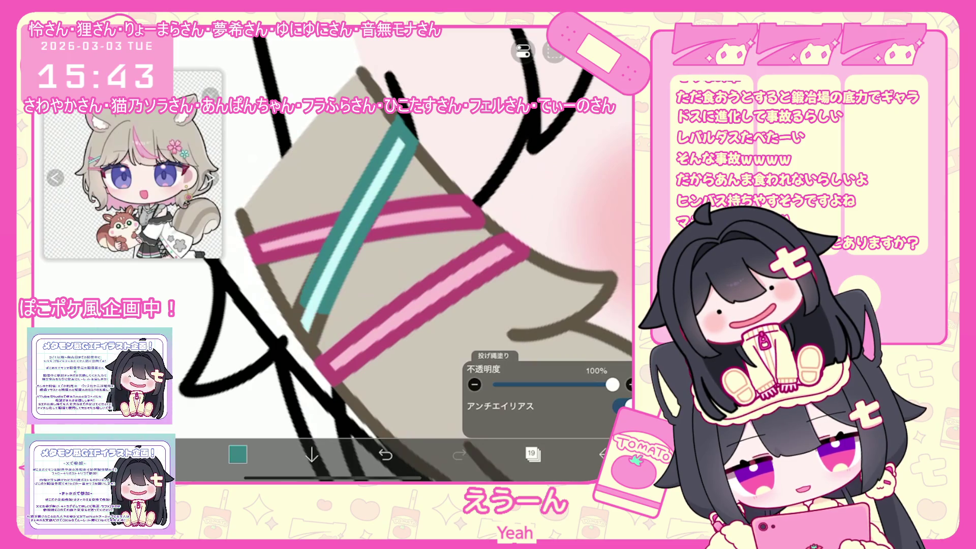
Step: Fill a teal edge along the cyan stripe's lower tip
{"action": "mouse_move", "coordinate": [290, 305]}
{"action": "left_mouse_down"}
{"action": "mouse_move", "coordinate": [305, 350]}
{"action": "mouse_move", "coordinate": [325, 315]}
{"action": "left_mouse_up"}
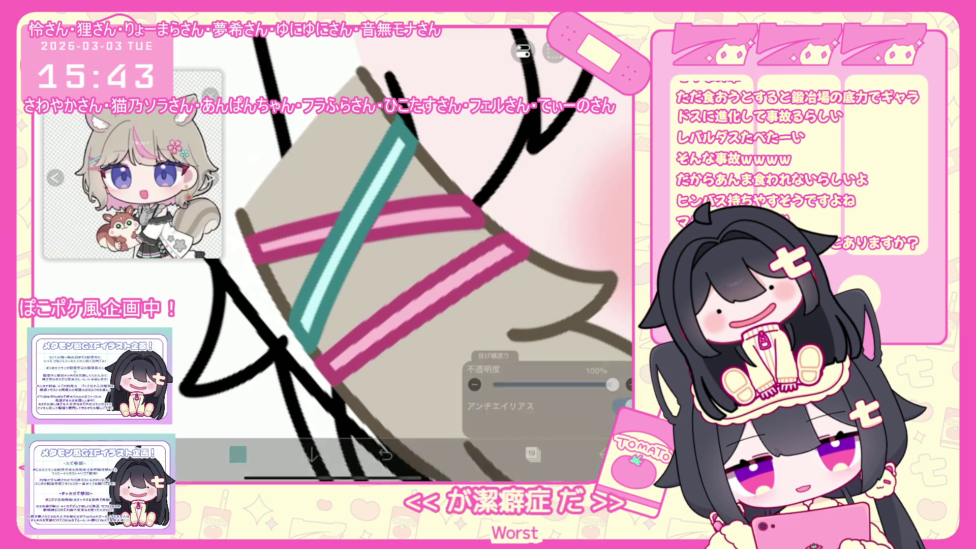
{"action": "scroll", "coordinate": [356, 244], "scroll_direction": "up", "scroll_amount": 2}
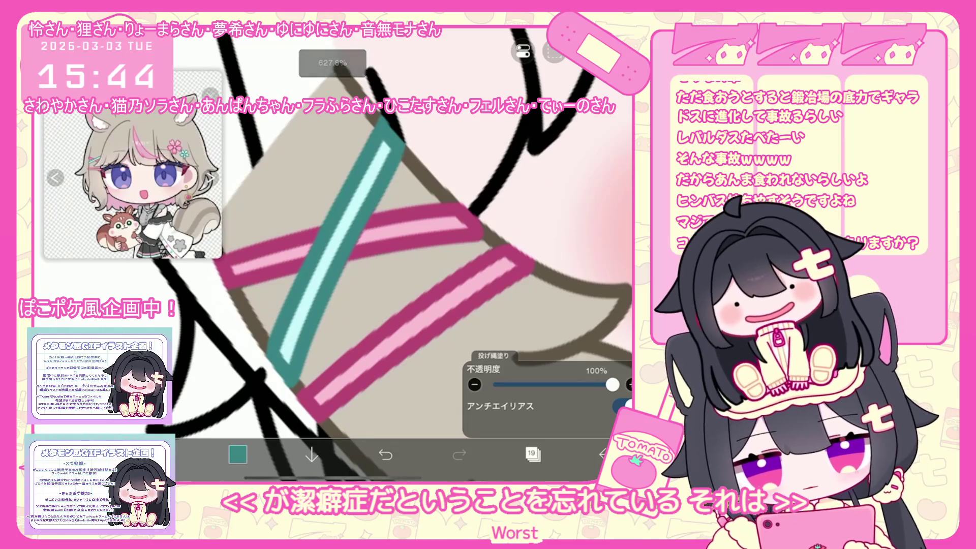
{"action": "scroll", "coordinate": [366, 244], "scroll_direction": "down", "scroll_amount": 5}
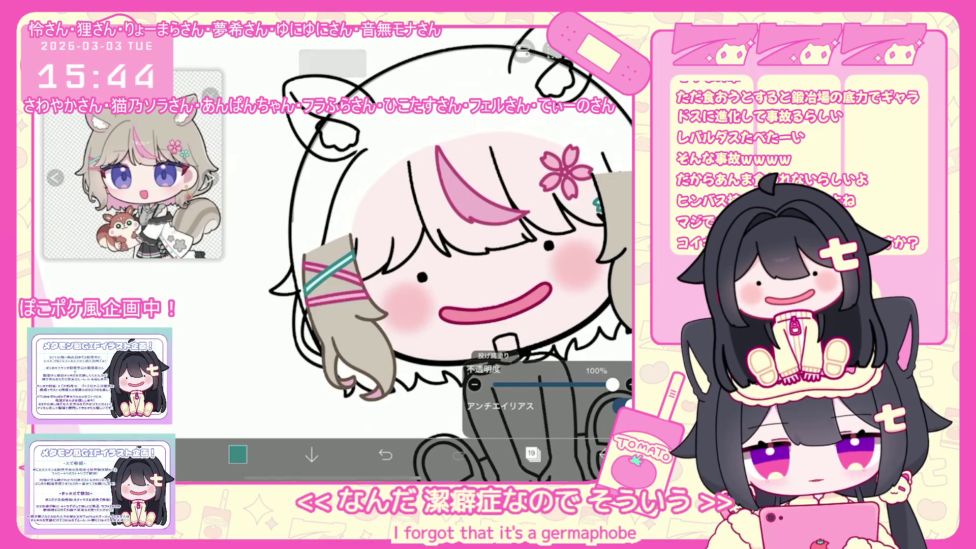
{"action": "scroll", "coordinate": [437, 295], "scroll_direction": "down", "scroll_amount": 2}
{"action": "scroll", "coordinate": [387, 244], "scroll_direction": "up", "scroll_amount": 5}
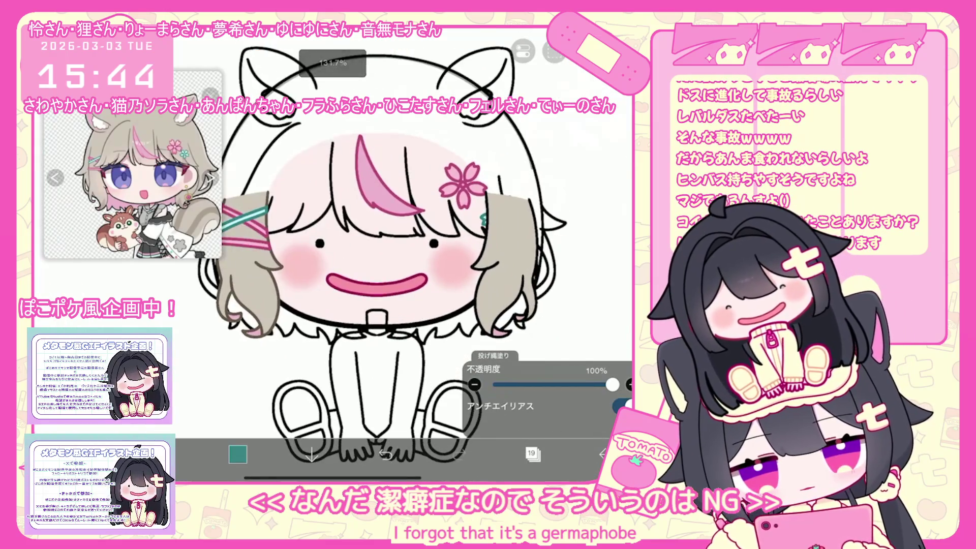
{"action": "left_click", "coordinate": [532, 453]}
Step: Select layer 21's hair and undo the last vector erase on it
{"action": "left_click", "coordinate": [560, 213]}
{"action": "left_click", "coordinate": [559, 114]}
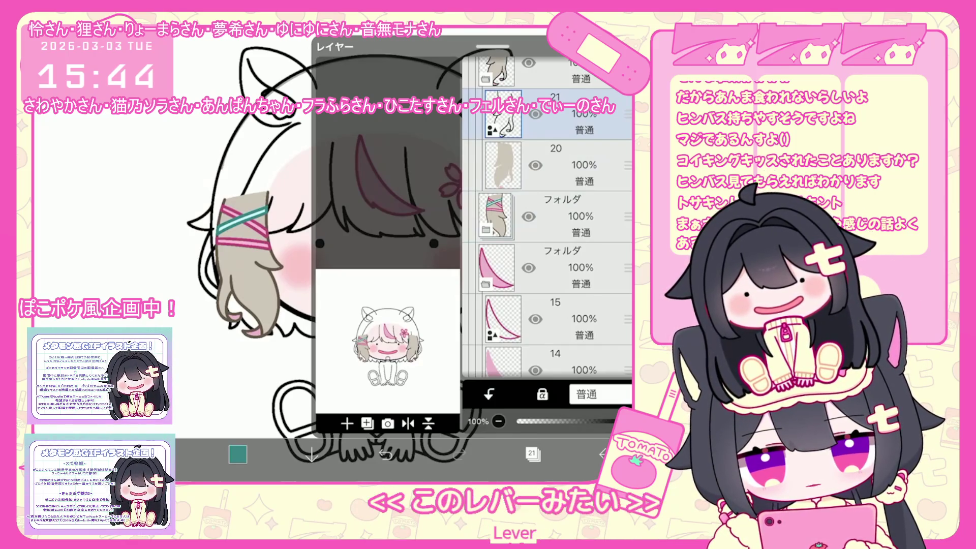
{"action": "left_click", "coordinate": [314, 229]}
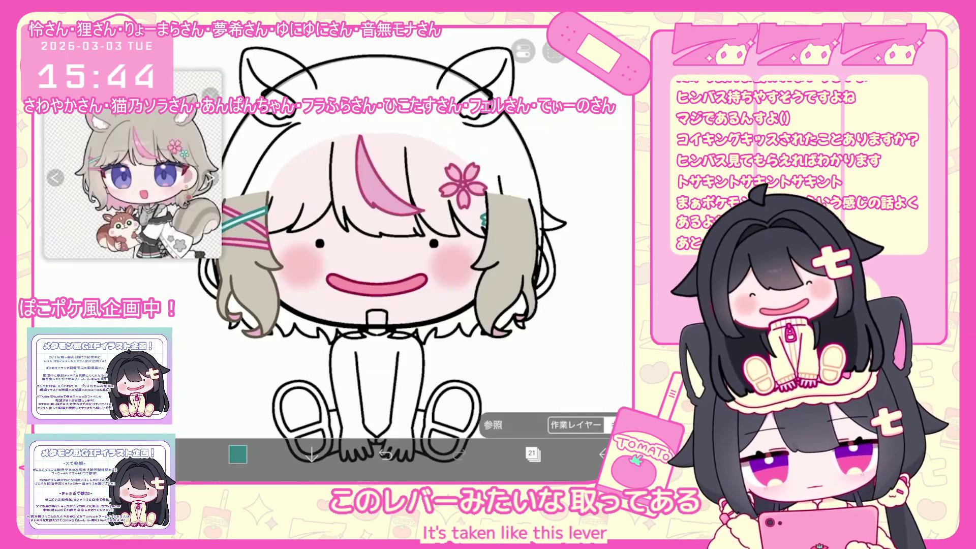
{"action": "left_click", "coordinate": [532, 454]}
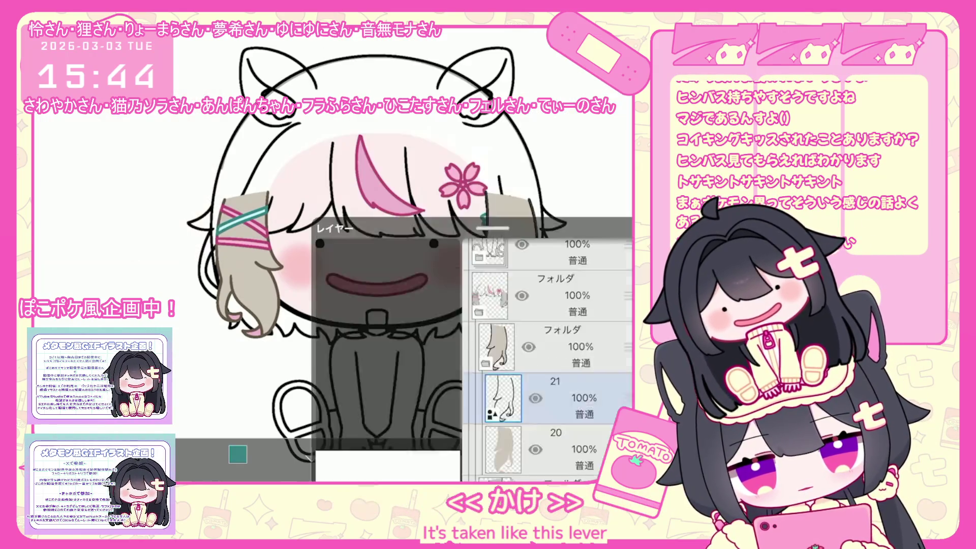
{"action": "left_click", "coordinate": [532, 454]}
{"action": "key", "text": "ctrl+z"}
Step: Select the right hair strand and view its line colour in the saved palette
{"action": "left_click", "coordinate": [506, 265]}
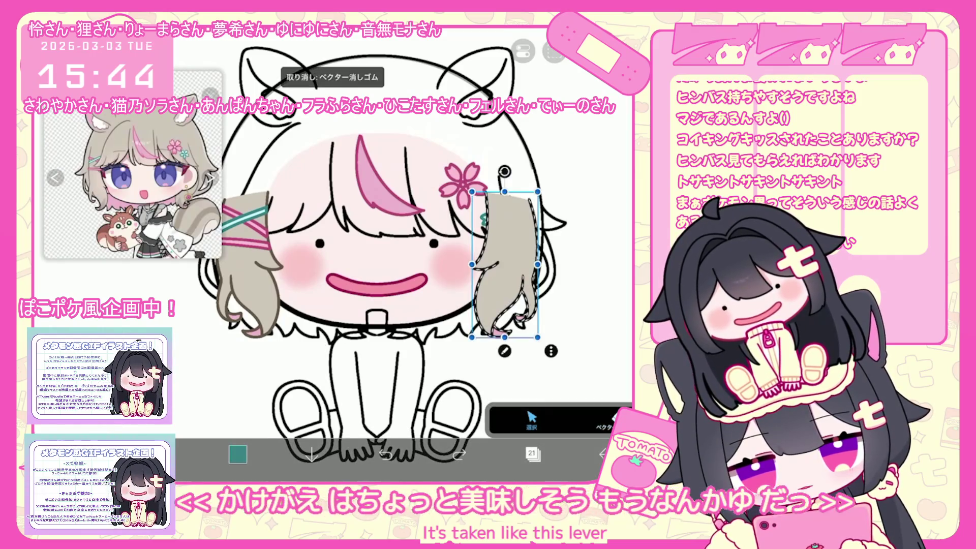
{"action": "left_click", "coordinate": [554, 360]}
{"action": "left_click", "coordinate": [498, 326]}
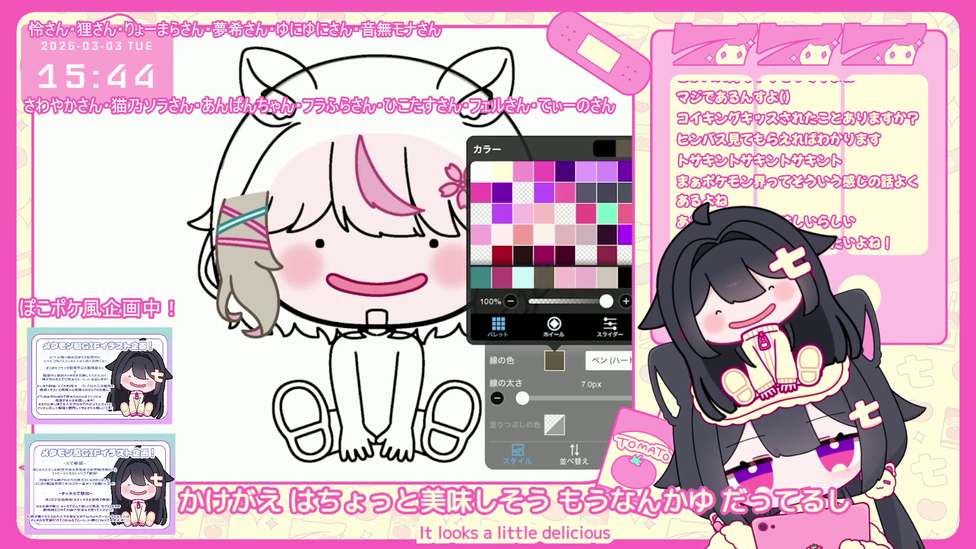
{"action": "left_click", "coordinate": [532, 454]}
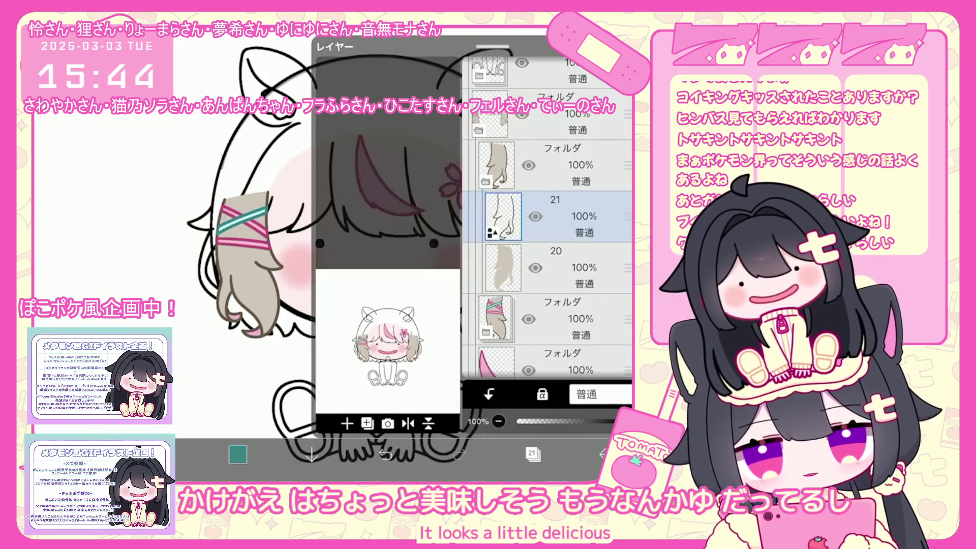
Step: Group layers 13 and 12 into a new folder
{"action": "left_click", "coordinate": [555, 216]}
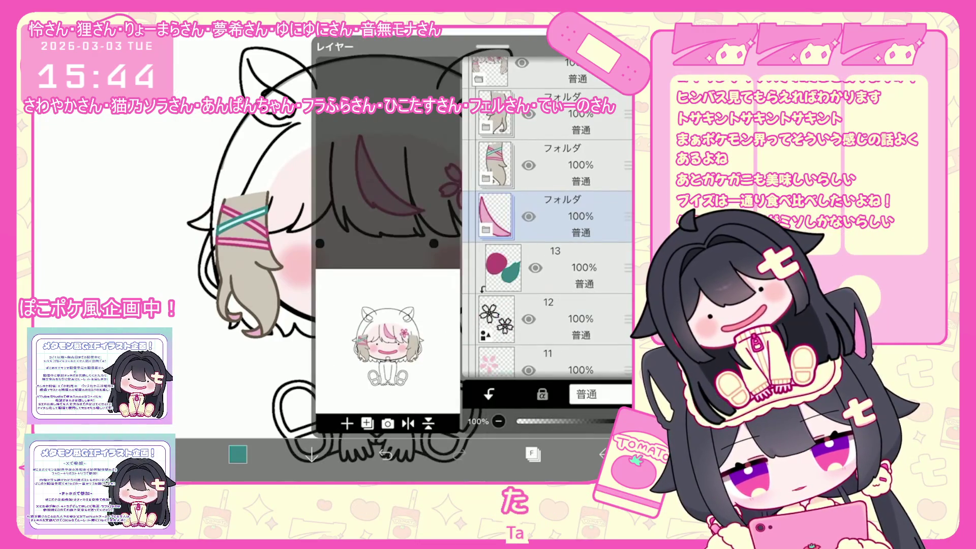
{"action": "left_click", "coordinate": [554, 267]}
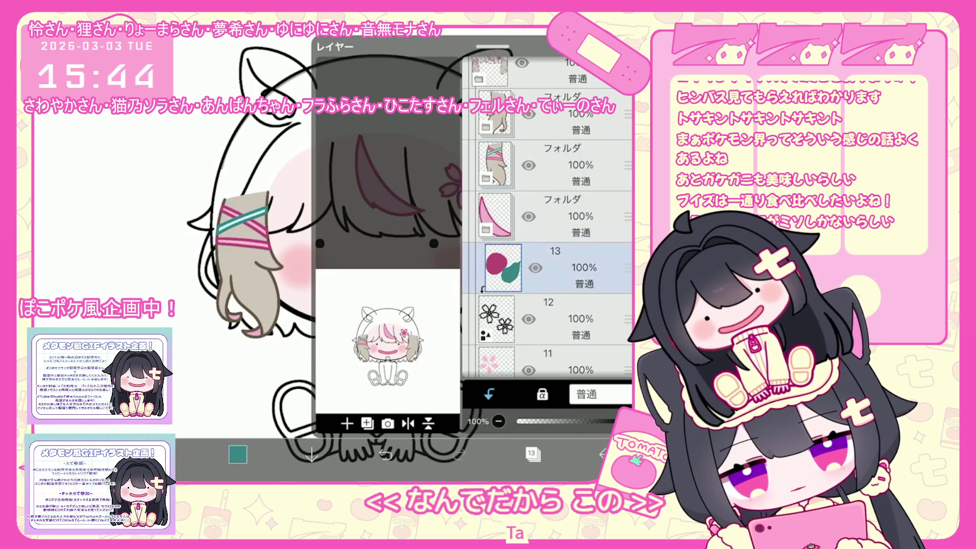
{"action": "left_click", "coordinate": [367, 423]}
{"action": "left_click", "coordinate": [351, 311]}
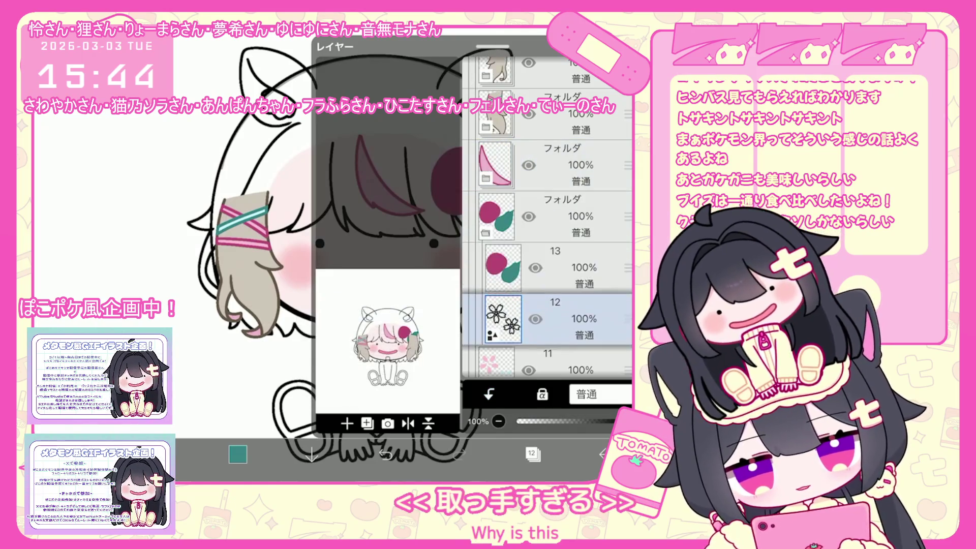
Step: Add a new layer 14 above the flower folder
{"action": "left_click", "coordinate": [555, 285]}
{"action": "left_click", "coordinate": [554, 182]}
{"action": "left_click", "coordinate": [367, 423]}
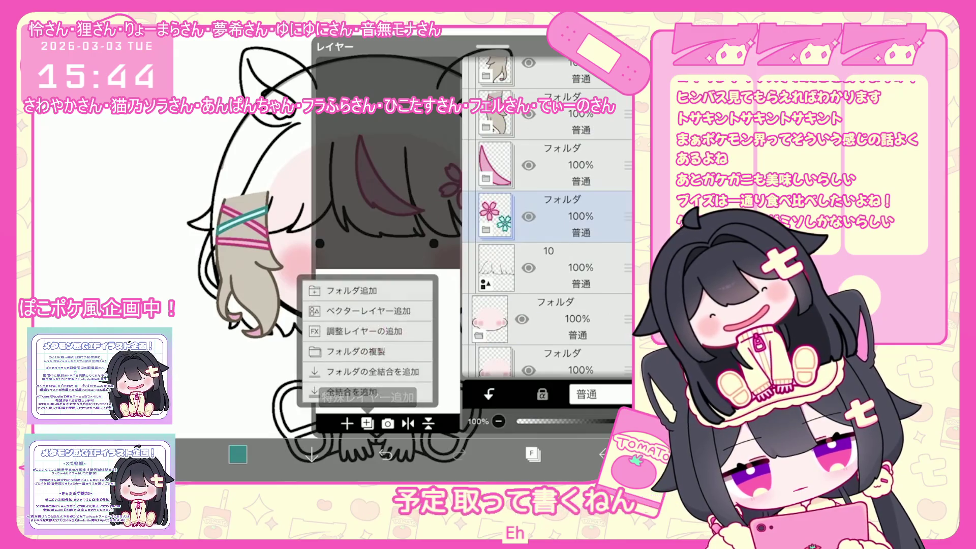
{"action": "left_click", "coordinate": [350, 311]}
{"action": "left_click", "coordinate": [314, 230]}
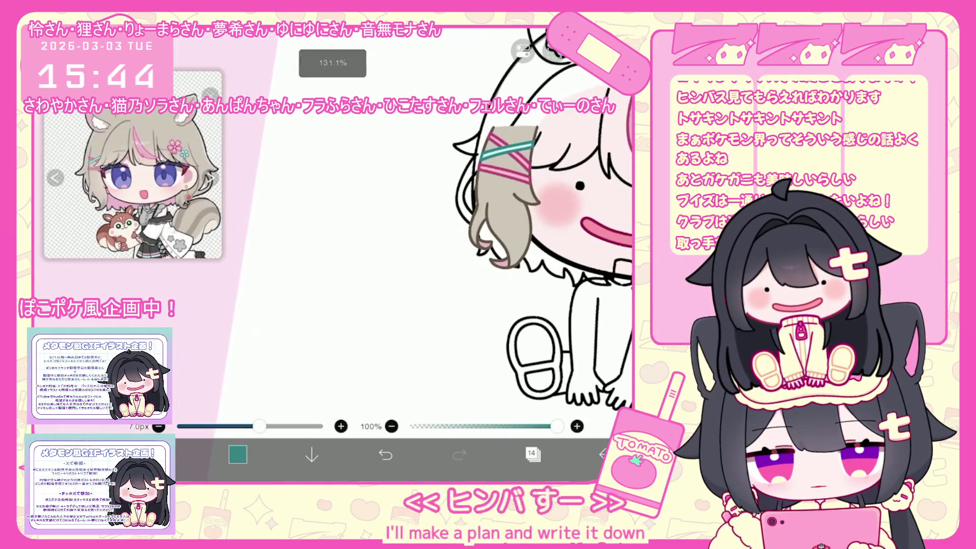
Step: Sketch a teal circle with a doubled inner oval and a cap shape above it
{"action": "left_click_drag", "start_coordinate": [363, 266], "coordinate": [308, 291]}
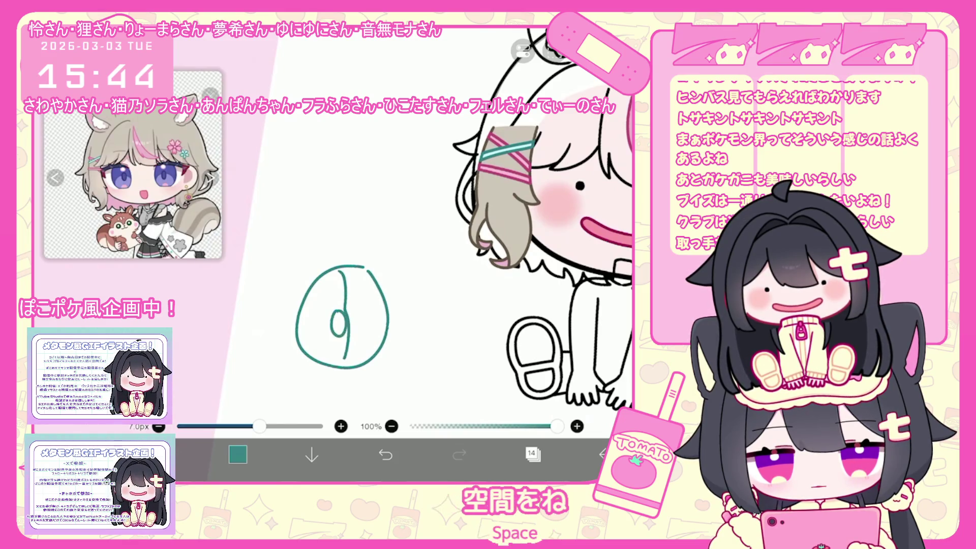
{"action": "left_click_drag", "start_coordinate": [339, 317], "coordinate": [340, 334]}
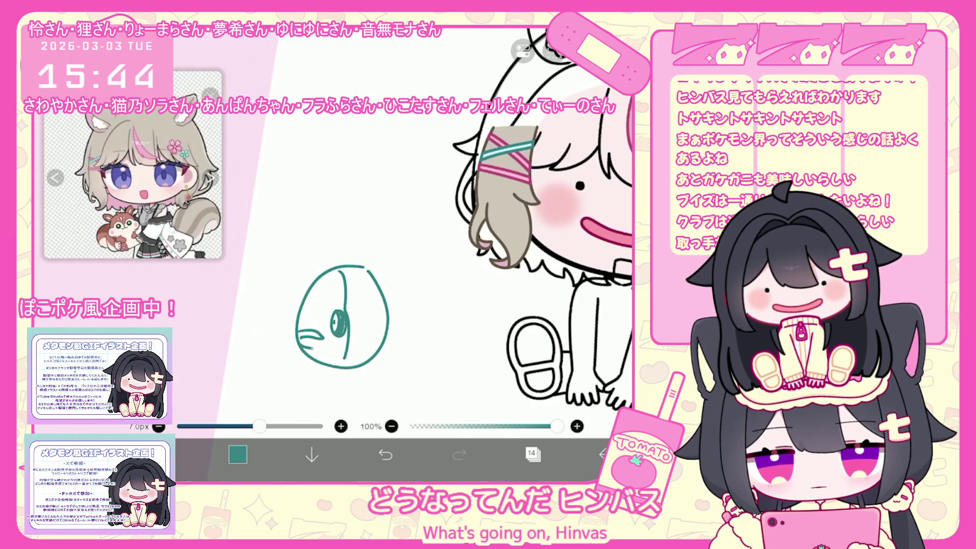
{"action": "mouse_move", "coordinate": [341, 241]}
{"action": "left_mouse_down"}
{"action": "mouse_move", "coordinate": [379, 263]}
{"action": "mouse_move", "coordinate": [365, 265]}
{"action": "left_mouse_up"}
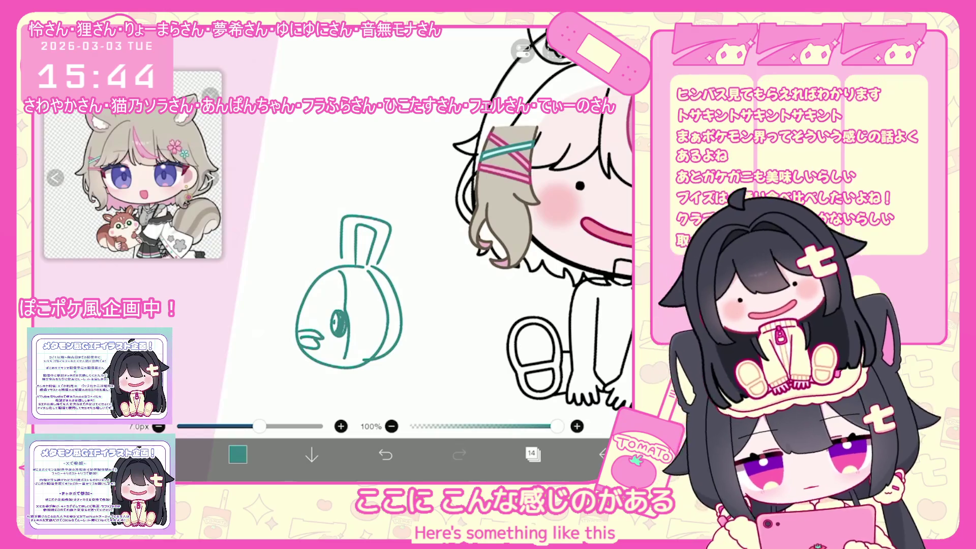
Step: Add a zigzag tail fin on the fish's right side, undoing a stray vertical line
{"action": "mouse_move", "coordinate": [403, 291]}
{"action": "left_mouse_down"}
{"action": "mouse_move", "coordinate": [428, 324]}
{"action": "mouse_move", "coordinate": [404, 352]}
{"action": "left_mouse_up"}
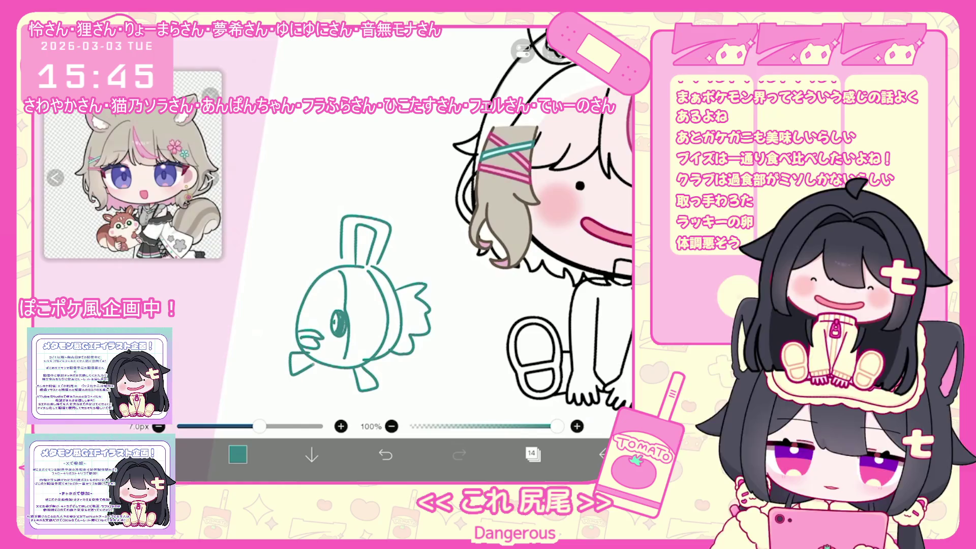
{"action": "scroll", "coordinate": [407, 280], "scroll_direction": "up", "scroll_amount": 3}
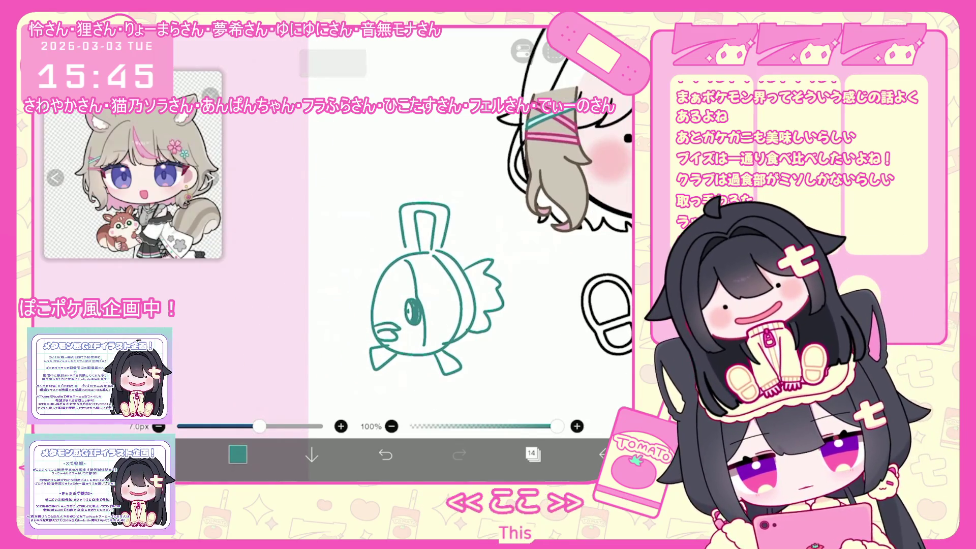
{"action": "scroll", "coordinate": [330, 270], "scroll_direction": "up", "scroll_amount": 2}
{"action": "left_click_drag", "start_coordinate": [402, 173], "coordinate": [395, 349]}
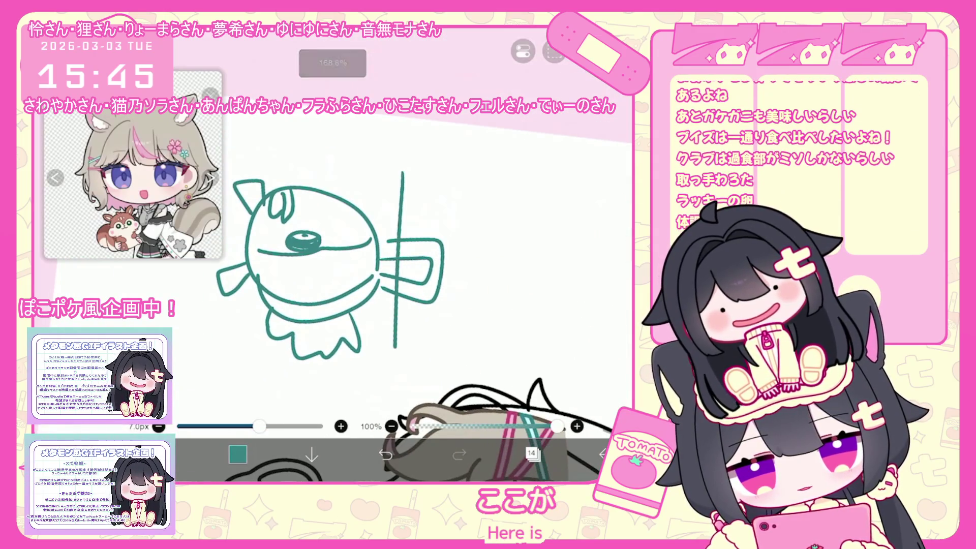
{"action": "key", "text": "ctrl+z"}
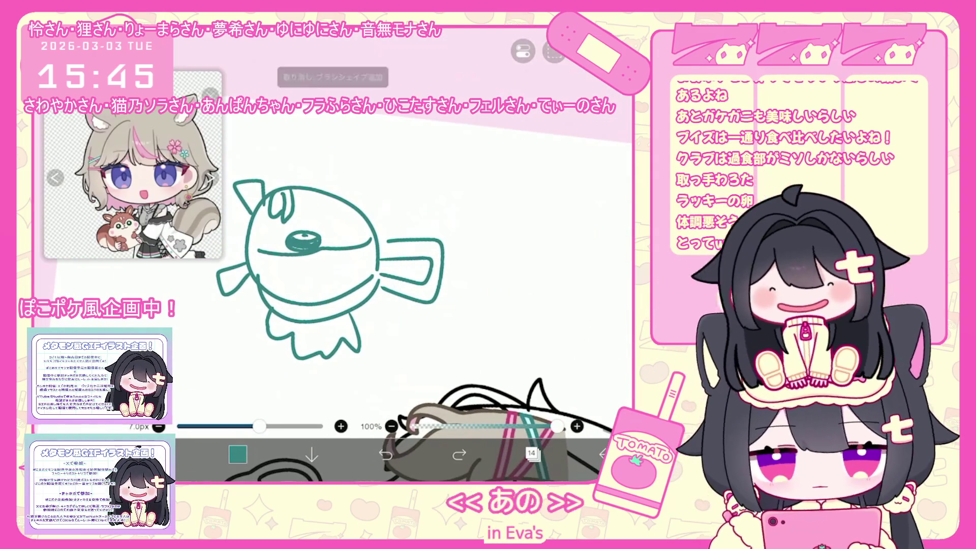
{"action": "scroll", "coordinate": [424, 294], "scroll_direction": "down", "scroll_amount": 4}
Step: Add new layer 11 above layer 10 and keep layer 10 as the working layer
{"action": "left_click", "coordinate": [533, 454]}
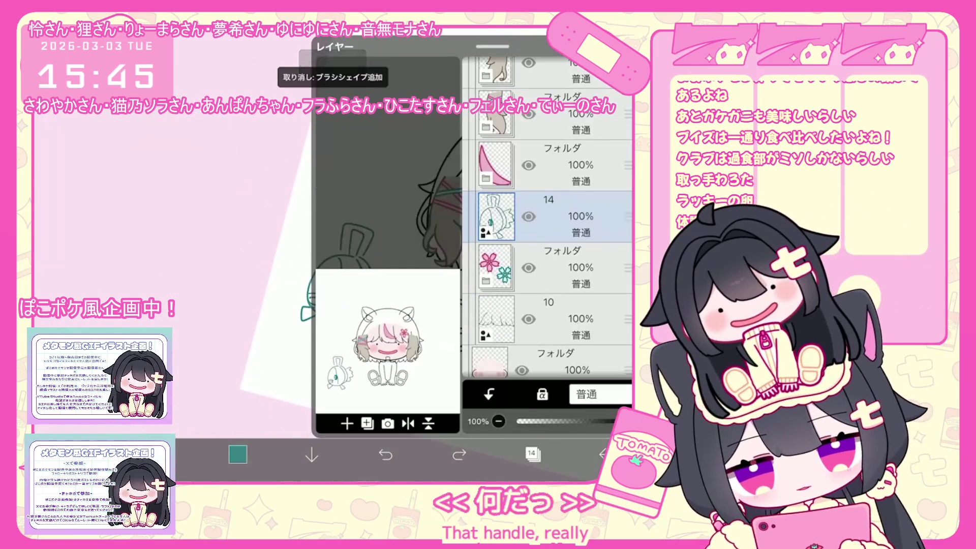
{"action": "left_click", "coordinate": [549, 267]}
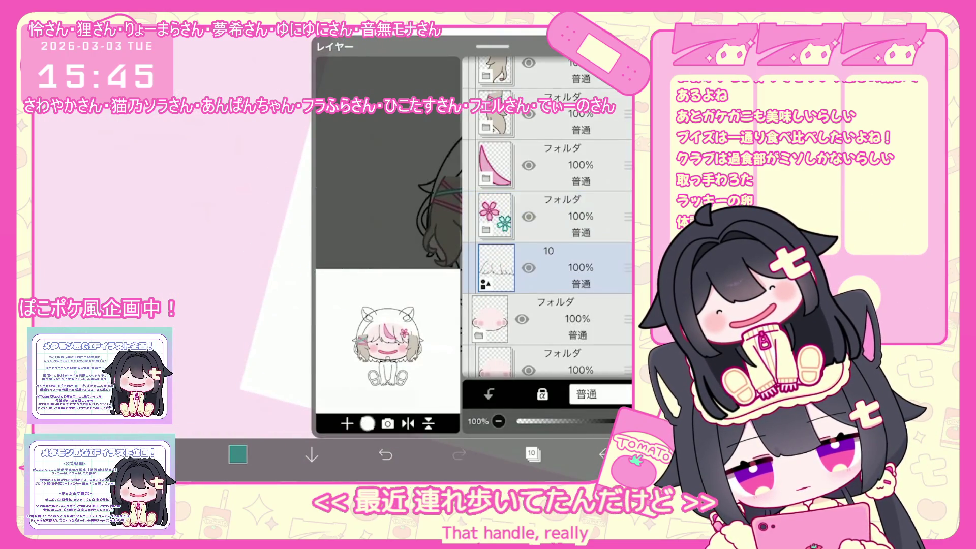
{"action": "left_click", "coordinate": [347, 423]}
{"action": "left_click", "coordinate": [356, 371]}
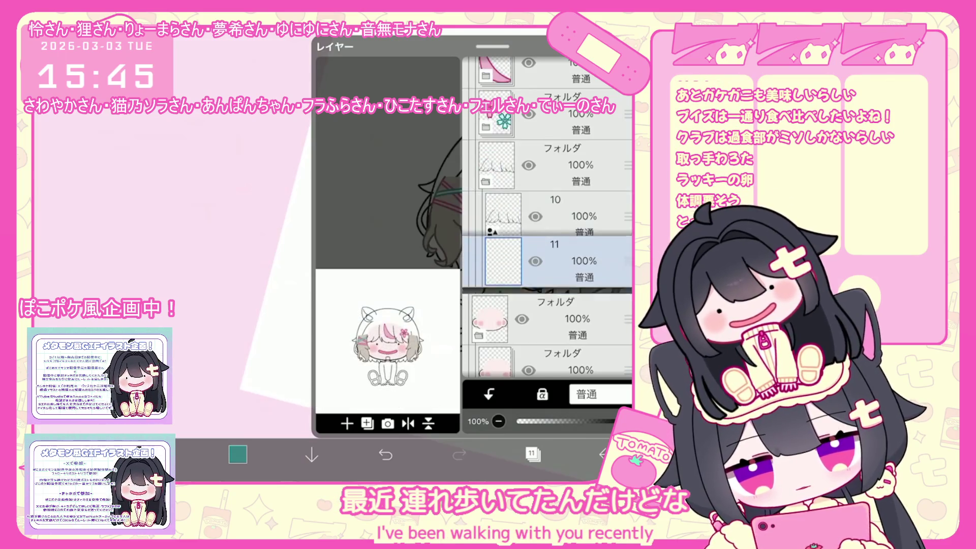
{"action": "left_click", "coordinate": [555, 267]}
{"action": "left_click", "coordinate": [533, 454]}
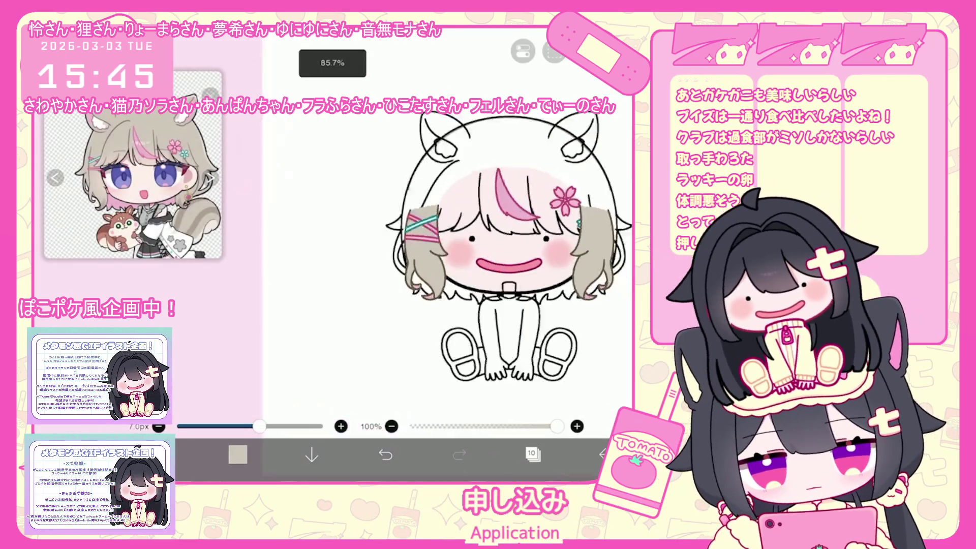
Step: Paint a grey stroke across the hair and fill the girl's hair grey-beige
{"action": "left_click", "coordinate": [111, 426]}
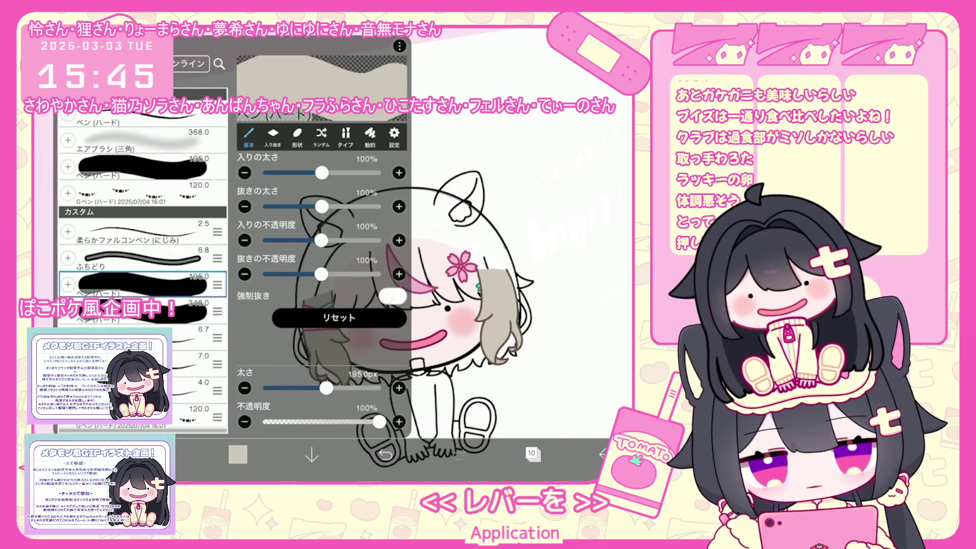
{"action": "scroll", "coordinate": [415, 320], "scroll_direction": "up", "scroll_amount": 1}
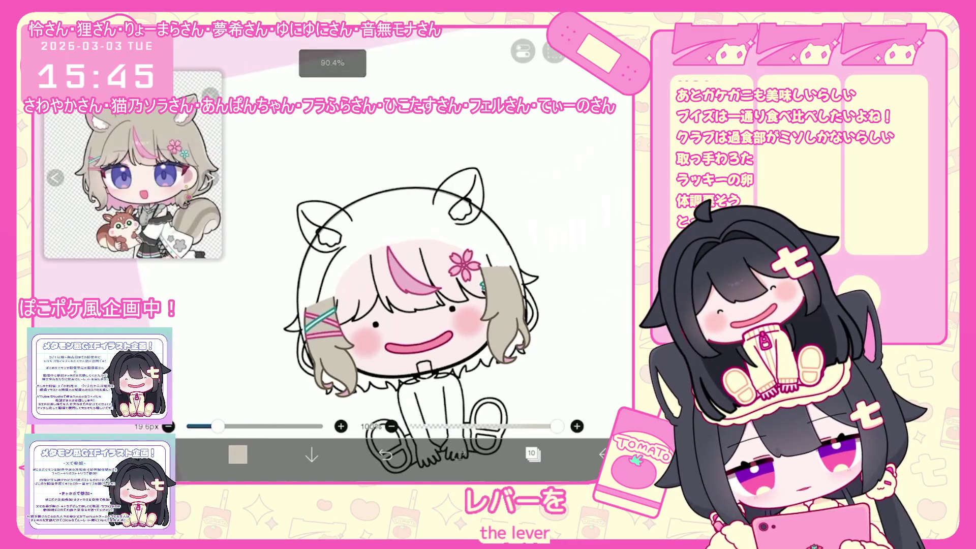
{"action": "left_click_drag", "start_coordinate": [346, 238], "coordinate": [420, 225]}
{"action": "left_click", "coordinate": [532, 453]}
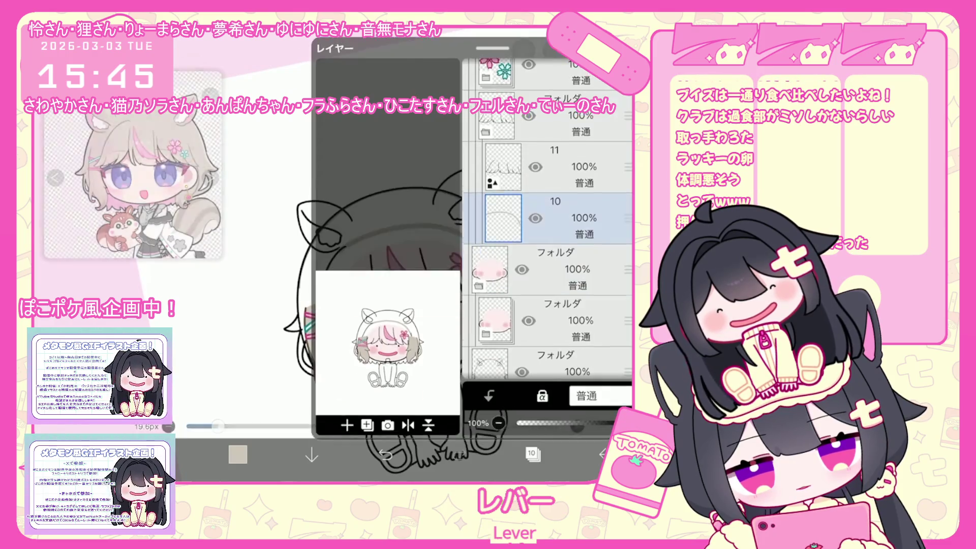
{"action": "left_click", "coordinate": [532, 453]}
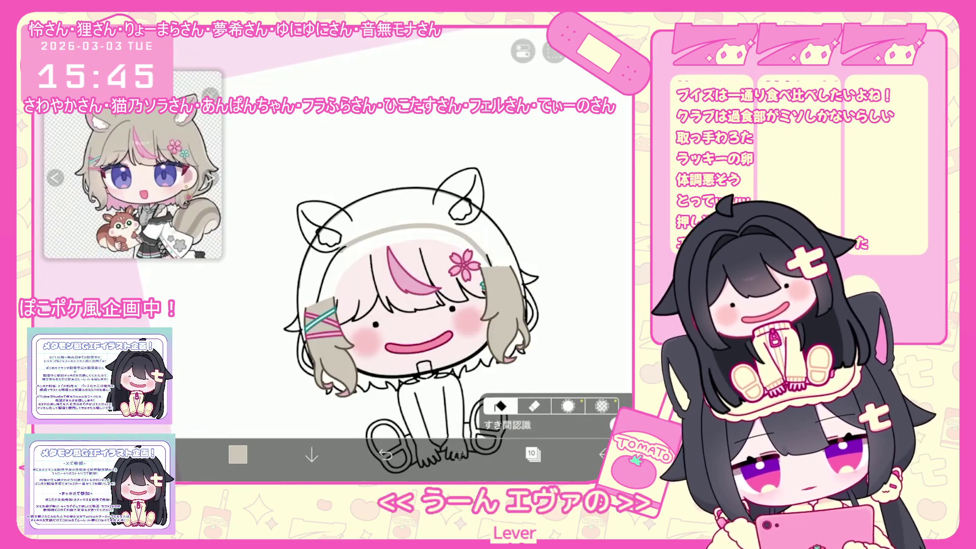
{"action": "left_click", "coordinate": [532, 453]}
{"action": "scroll", "coordinate": [562, 229], "scroll_direction": "down", "scroll_amount": 5}
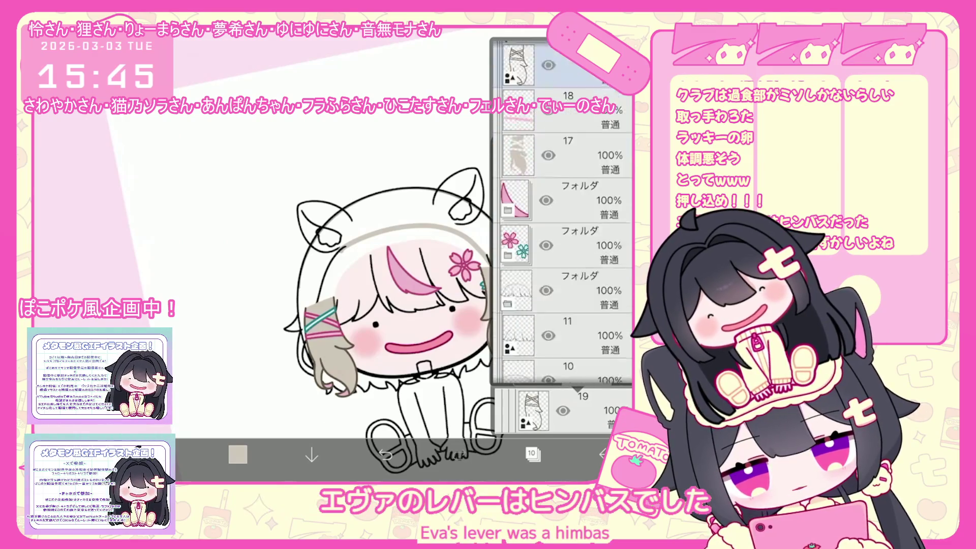
{"action": "left_click", "coordinate": [533, 453]}
{"action": "left_click", "coordinate": [356, 264]}
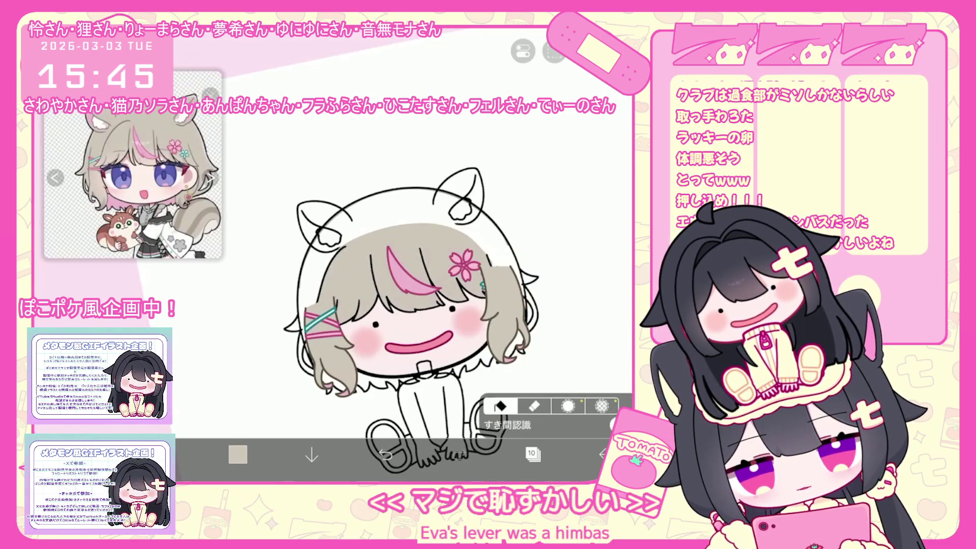
Step: Add layer 12 above layer 11 and check the hair shape's colour palette
{"action": "left_click", "coordinate": [532, 453]}
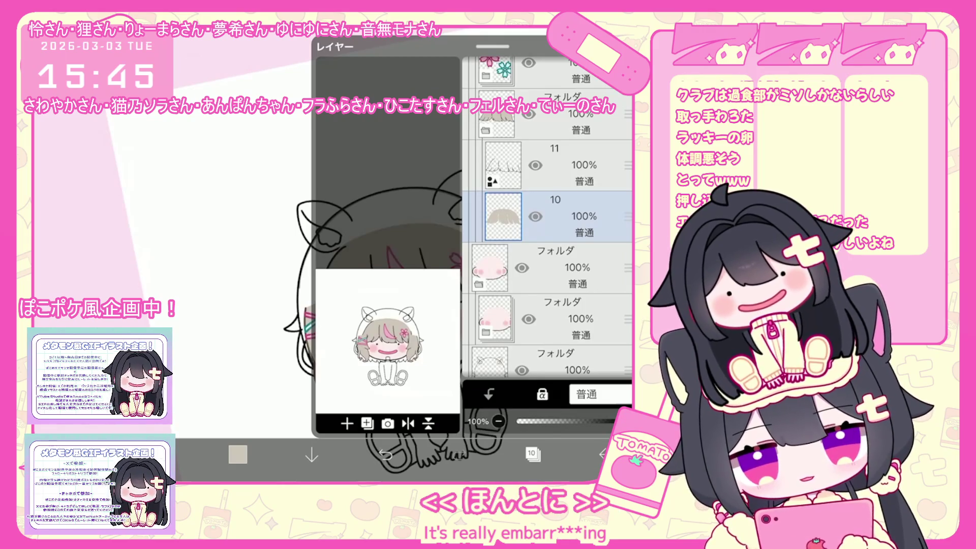
{"action": "left_click", "coordinate": [532, 453]}
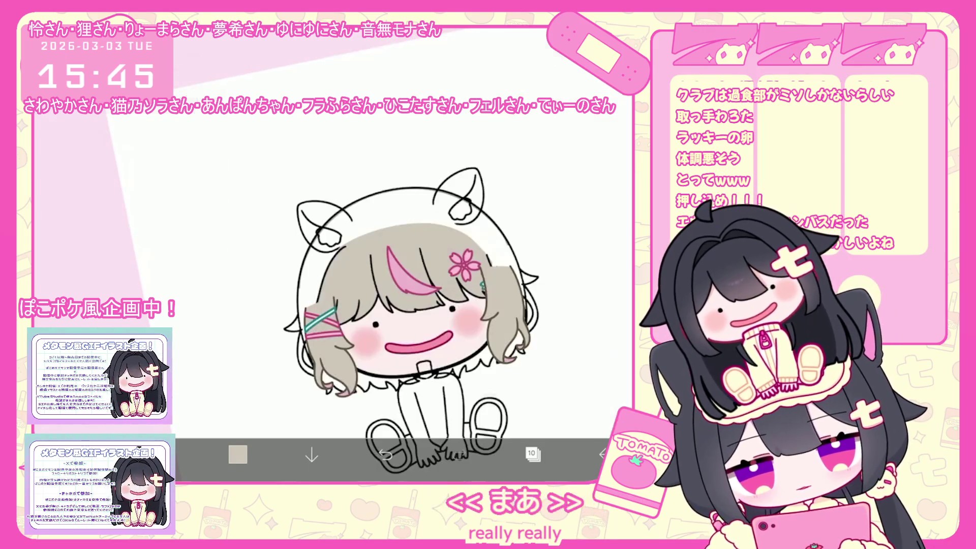
{"action": "left_click", "coordinate": [532, 453]}
{"action": "left_click", "coordinate": [554, 165]}
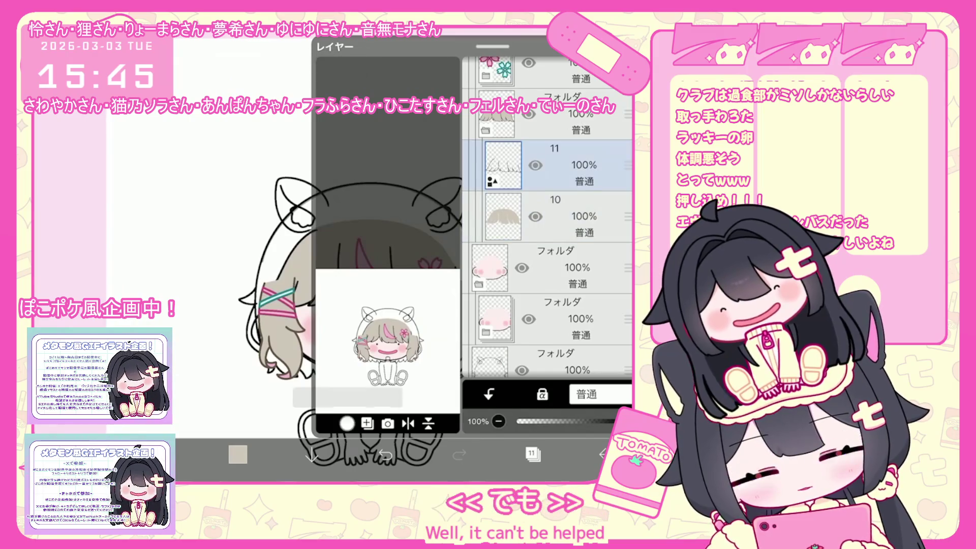
{"action": "left_click", "coordinate": [347, 423]}
{"action": "left_click", "coordinate": [532, 453]}
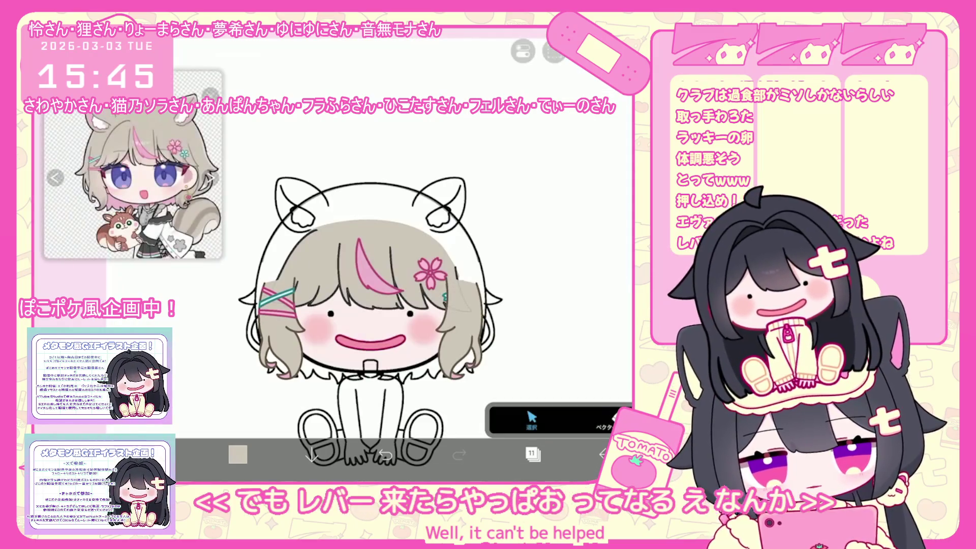
{"action": "left_click", "coordinate": [367, 270]}
{"action": "left_click", "coordinate": [554, 360]}
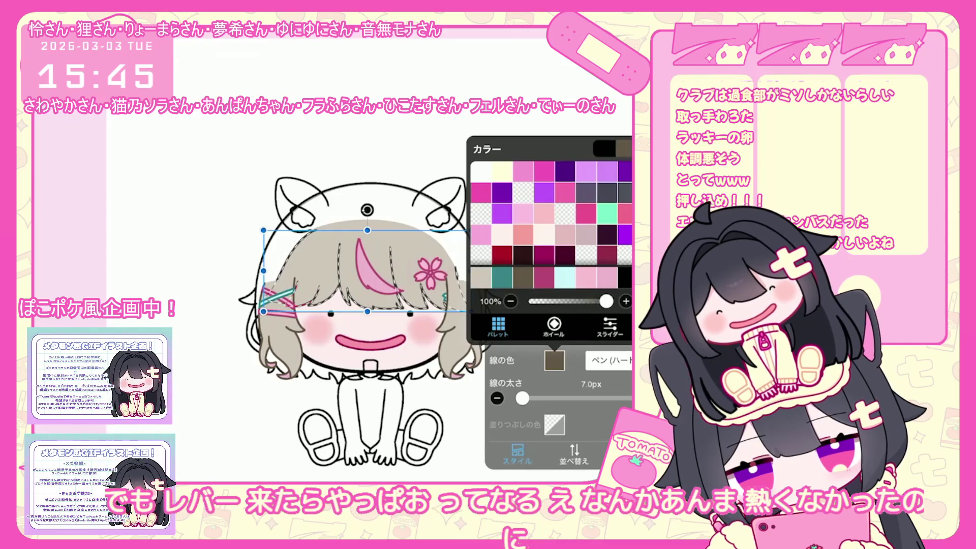
{"action": "left_click", "coordinate": [555, 360]}
Step: Move the hair and ribbon folder up in the layer stack
{"action": "left_click", "coordinate": [532, 453]}
{"action": "scroll", "coordinate": [548, 218], "scroll_direction": "up", "scroll_amount": 5}
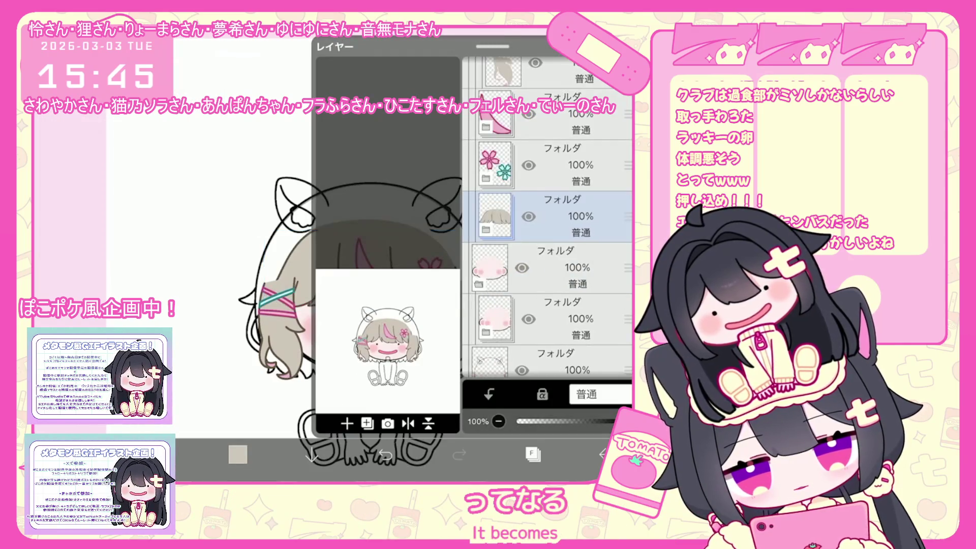
{"action": "left_click", "coordinate": [554, 239]}
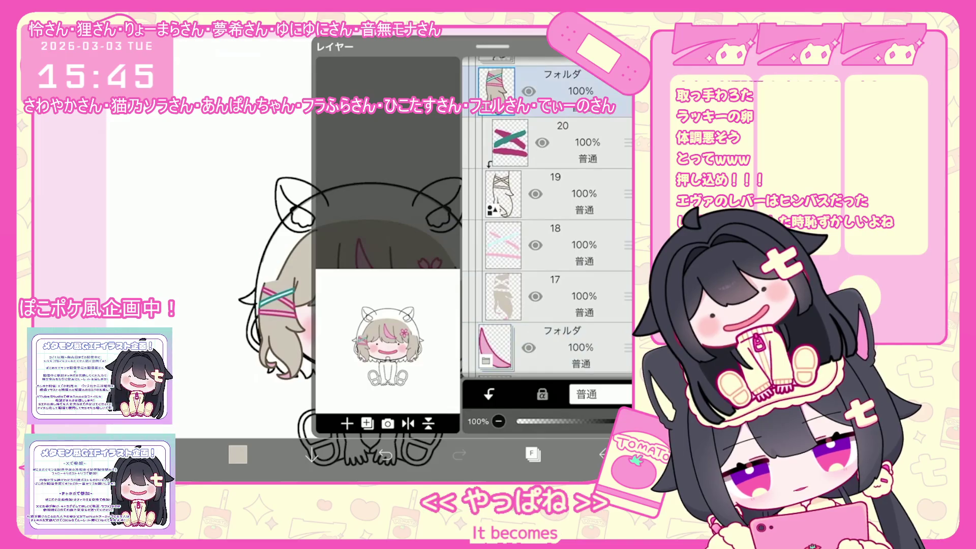
{"action": "left_click", "coordinate": [555, 216]}
{"action": "mouse_move", "coordinate": [627, 216]}
{"action": "left_mouse_down"}
{"action": "mouse_move", "coordinate": [628, 304]}
{"action": "mouse_move", "coordinate": [628, 203]}
{"action": "left_mouse_up"}
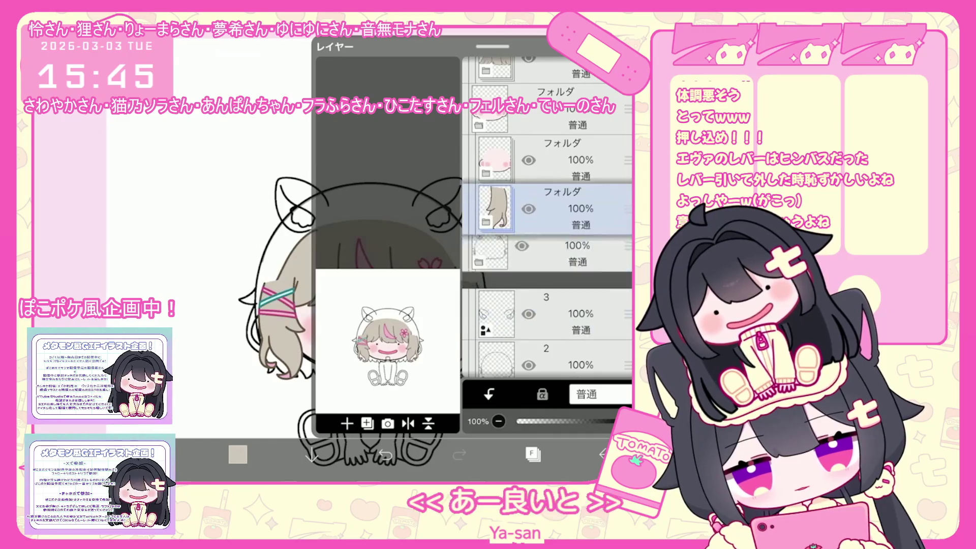
Step: Expand the cat-ear outline folder and raise layer 1's opacity from 33% to 100%
{"action": "left_click", "coordinate": [554, 325]}
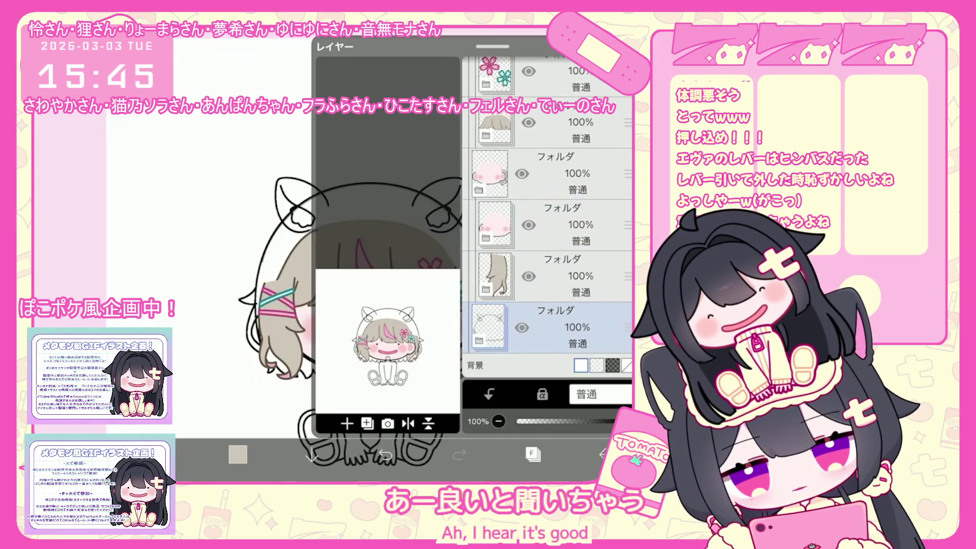
{"action": "left_click", "coordinate": [479, 340]}
{"action": "left_click", "coordinate": [555, 327]}
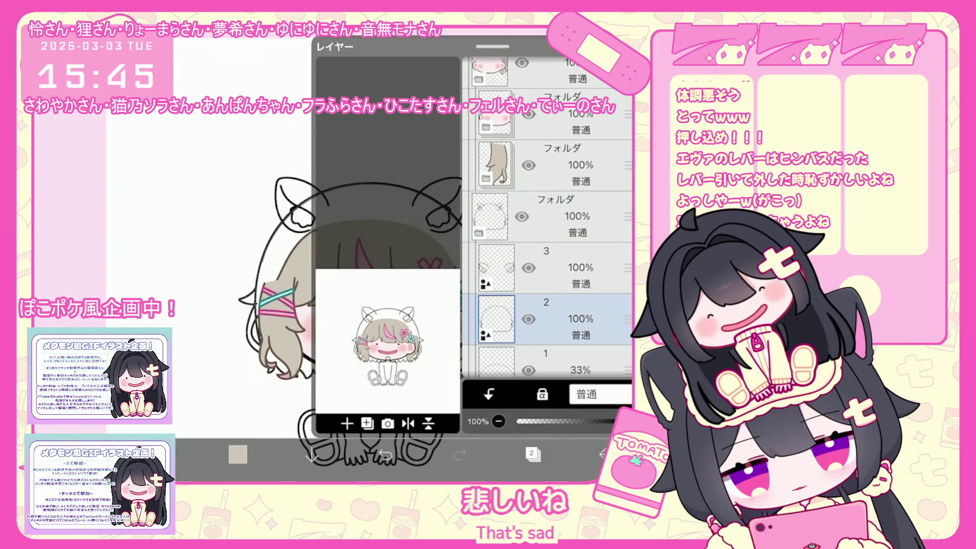
{"action": "left_click_drag", "start_coordinate": [554, 422], "coordinate": [615, 422]}
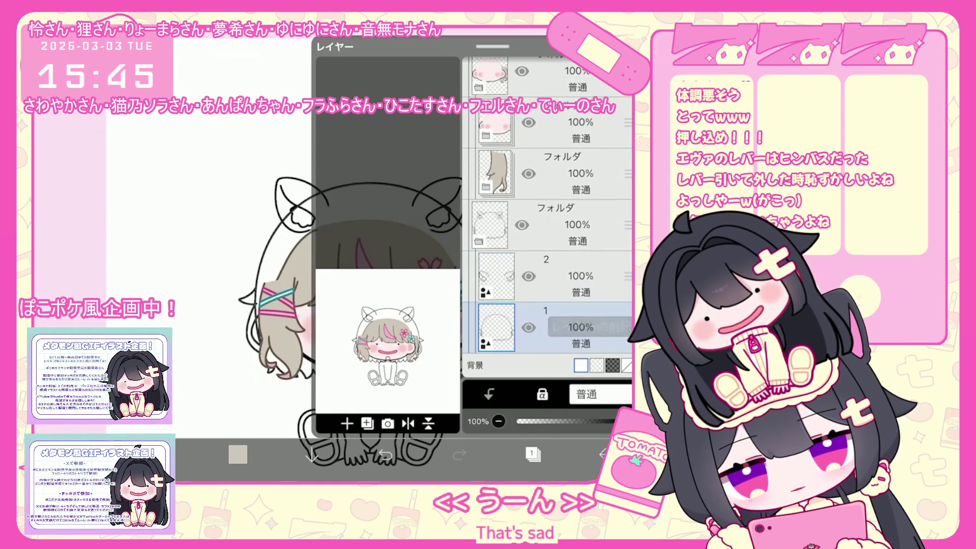
{"action": "left_click", "coordinate": [532, 454]}
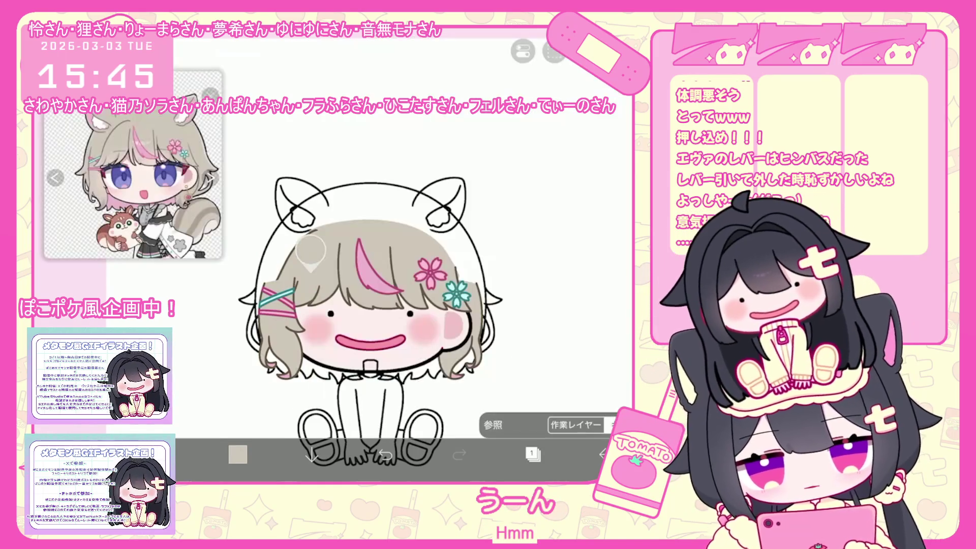
Step: Make layer 2 the working layer
{"action": "left_click", "coordinate": [532, 454]}
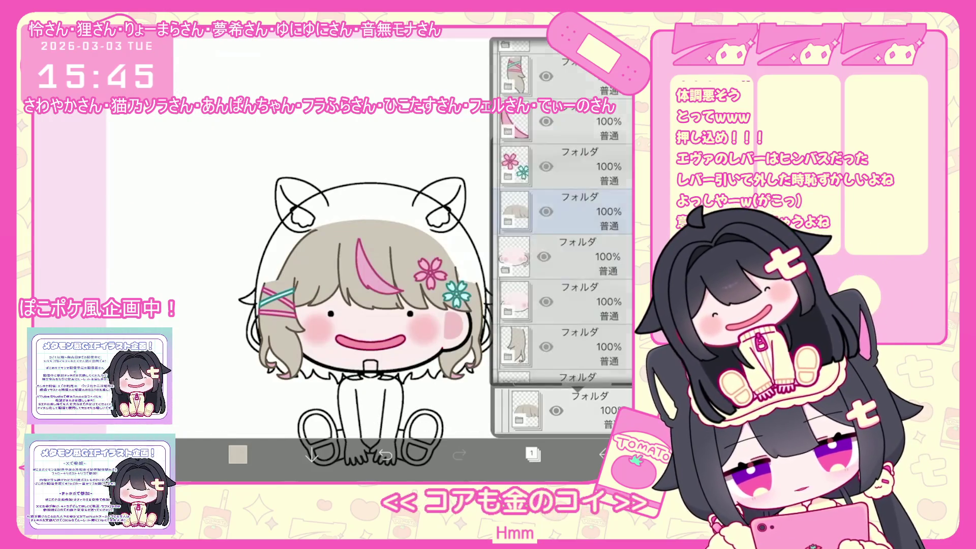
{"action": "left_click", "coordinate": [532, 454]}
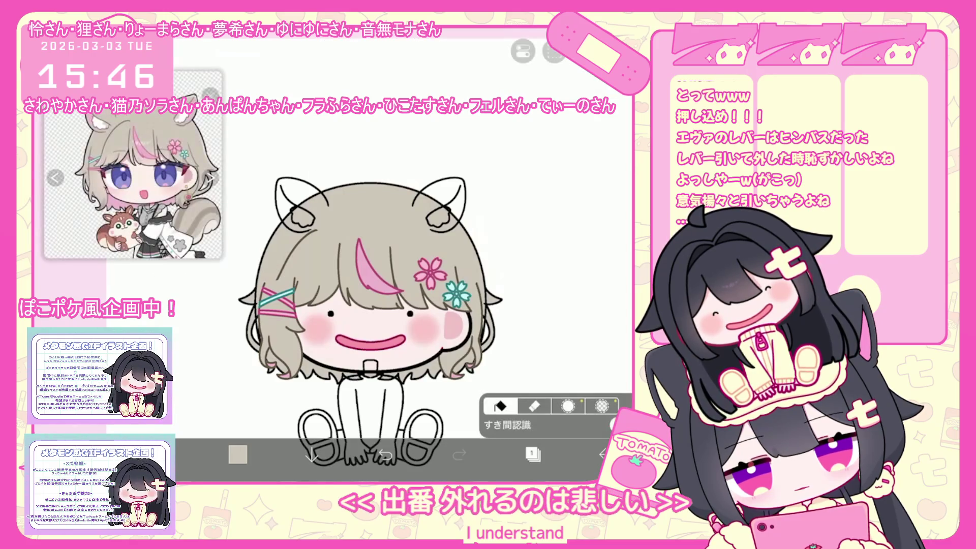
{"action": "left_click", "coordinate": [532, 454]}
{"action": "left_click", "coordinate": [547, 276]}
{"action": "left_click", "coordinate": [533, 454]}
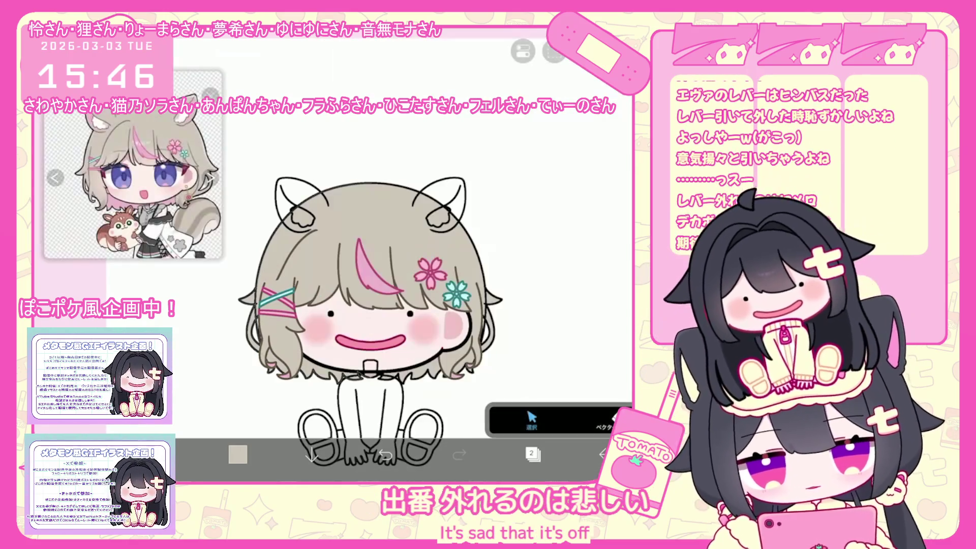
Step: Open the fill mode options and undo the last vector eraser stroke
{"action": "scroll", "coordinate": [407, 255], "scroll_direction": "up", "scroll_amount": 5}
{"action": "left_click", "coordinate": [531, 417]}
{"action": "scroll", "coordinate": [349, 299], "scroll_direction": "up", "scroll_amount": 2}
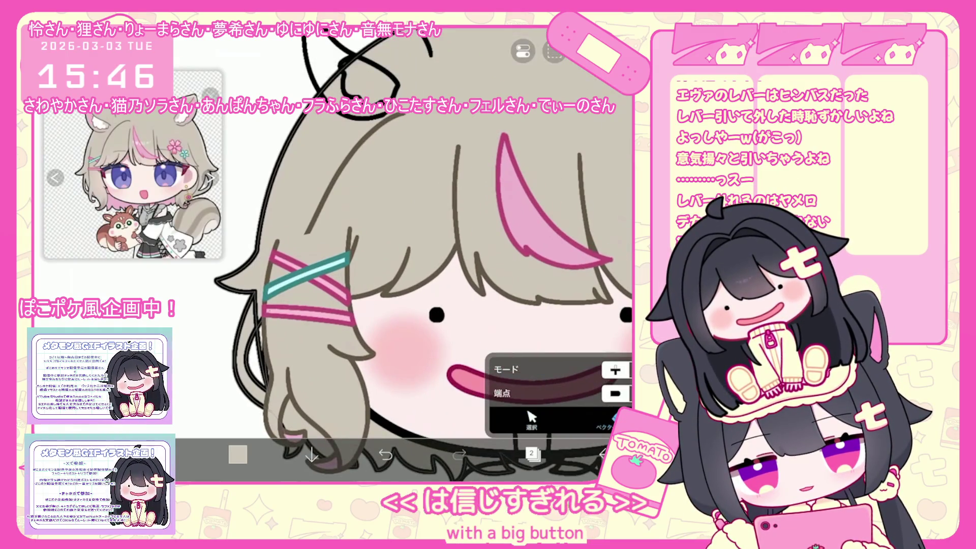
{"action": "scroll", "coordinate": [406, 254], "scroll_direction": "down", "scroll_amount": 4}
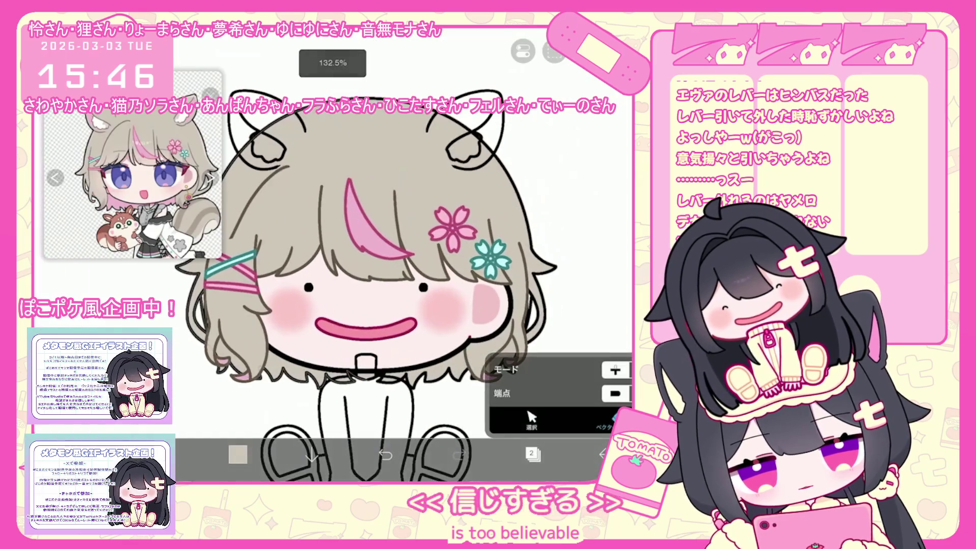
{"action": "scroll", "coordinate": [401, 254], "scroll_direction": "up", "scroll_amount": 2}
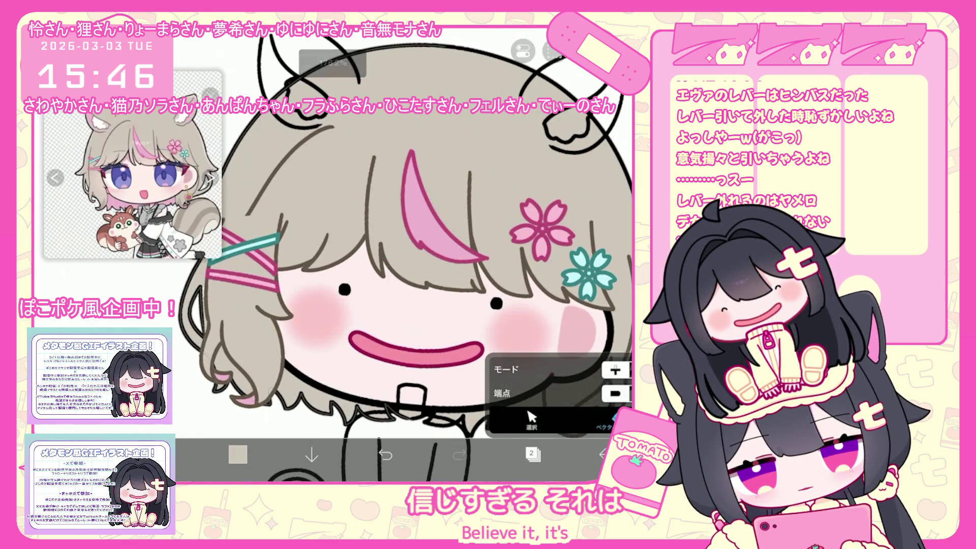
{"action": "key", "text": "ctrl+z"}
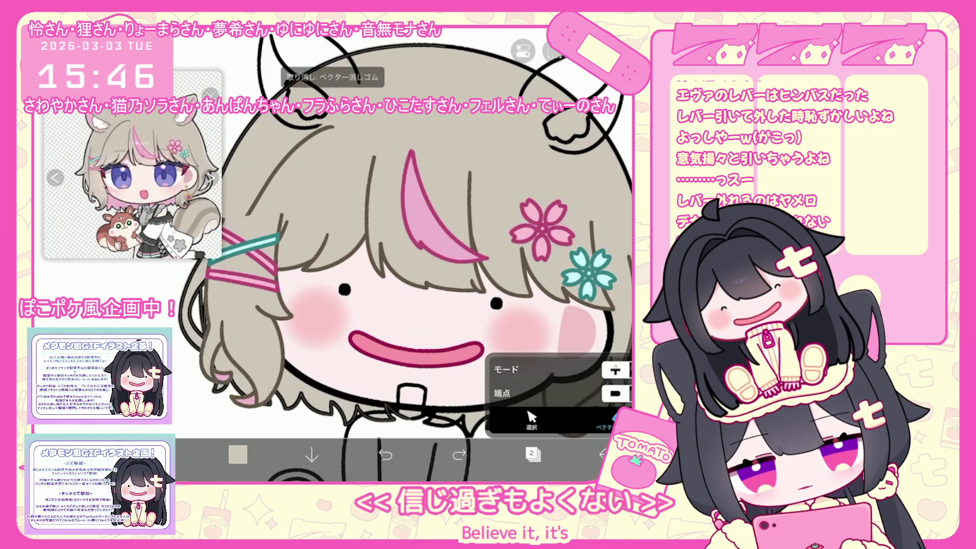
{"action": "scroll", "coordinate": [407, 254], "scroll_direction": "up", "scroll_amount": 1}
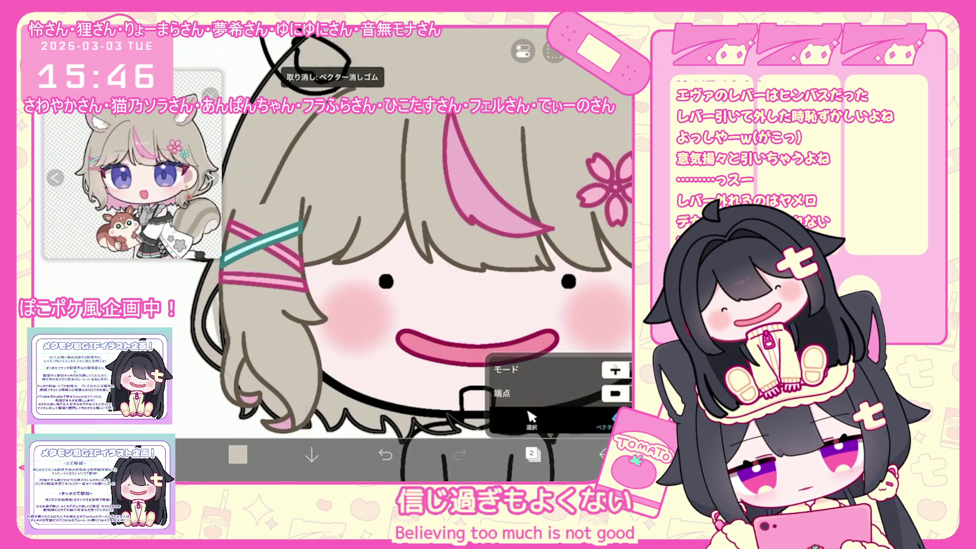
{"action": "scroll", "coordinate": [407, 254], "scroll_direction": "down", "scroll_amount": 2}
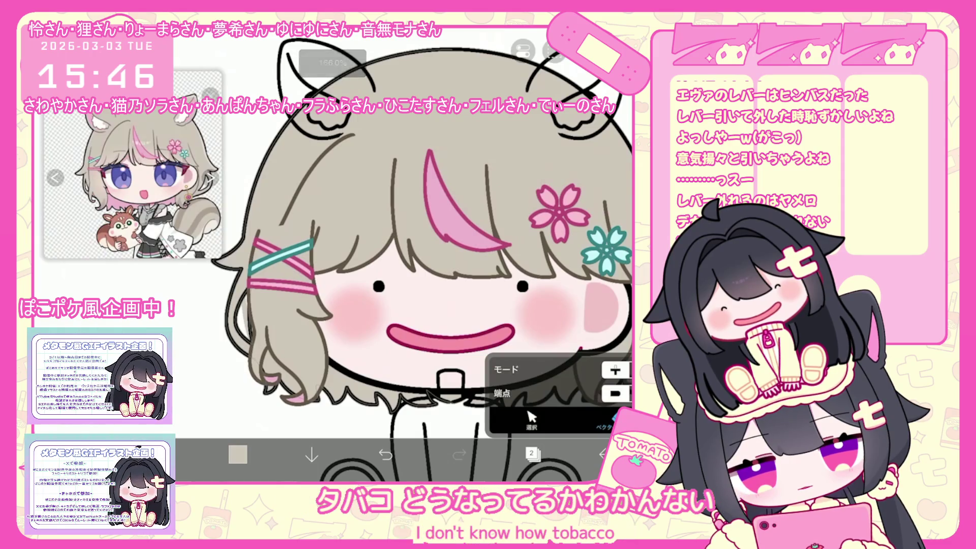
Step: Make layer 1 the working layer and switch to the Fill tool
{"action": "left_click", "coordinate": [532, 452]}
{"action": "left_click", "coordinate": [564, 328]}
{"action": "left_click", "coordinate": [531, 453]}
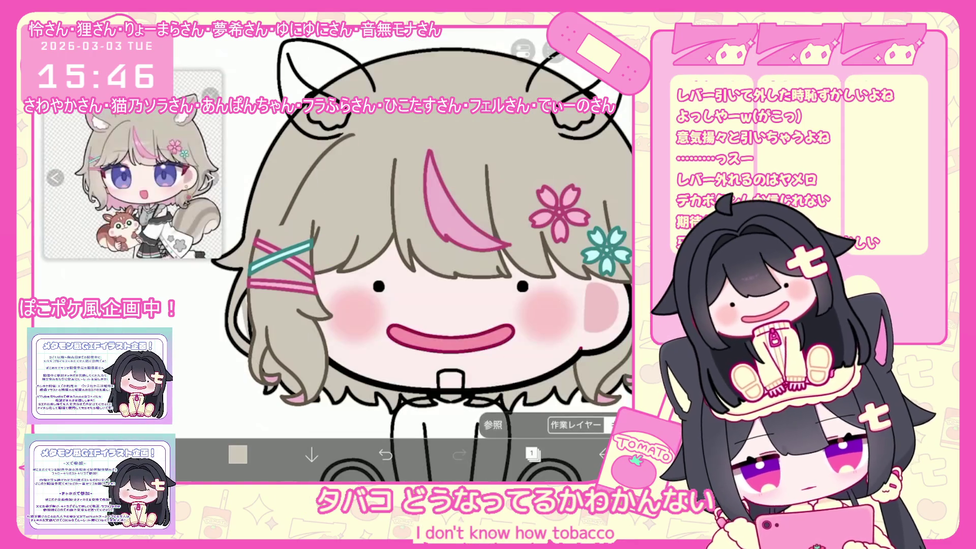
{"action": "left_click", "coordinate": [524, 51]}
{"action": "left_click", "coordinate": [555, 148]}
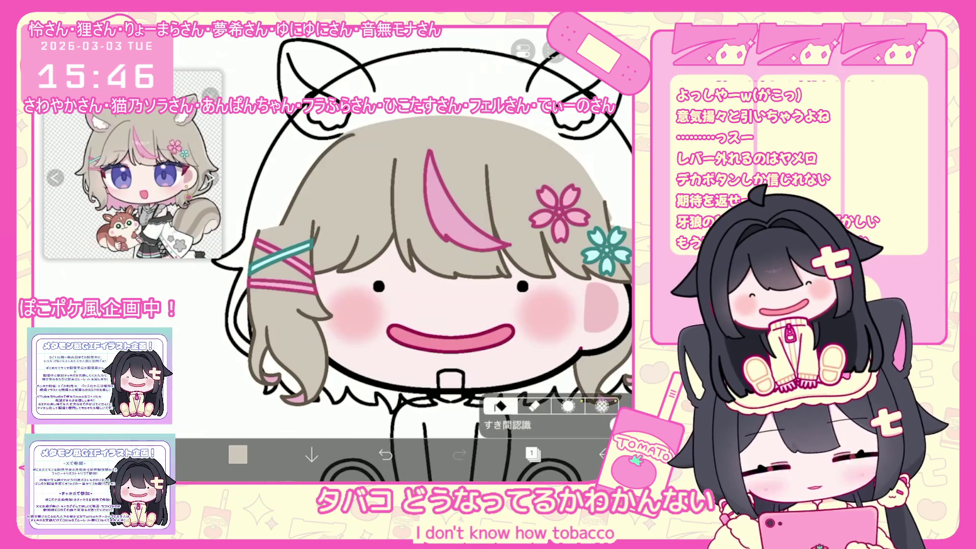
{"action": "scroll", "coordinate": [406, 254], "scroll_direction": "down", "scroll_amount": 1}
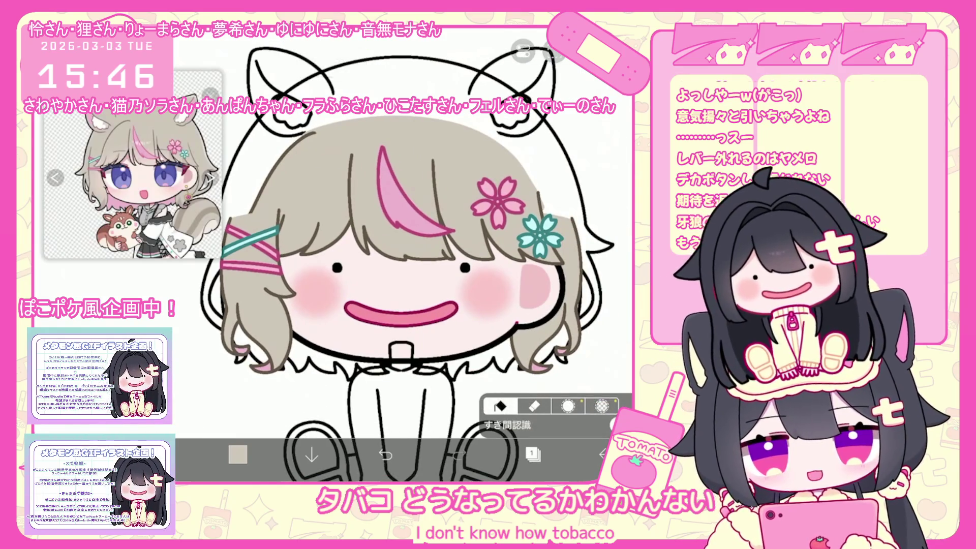
Step: Switch the working layer to layer 3, then to layer 2
{"action": "left_click", "coordinate": [531, 453]}
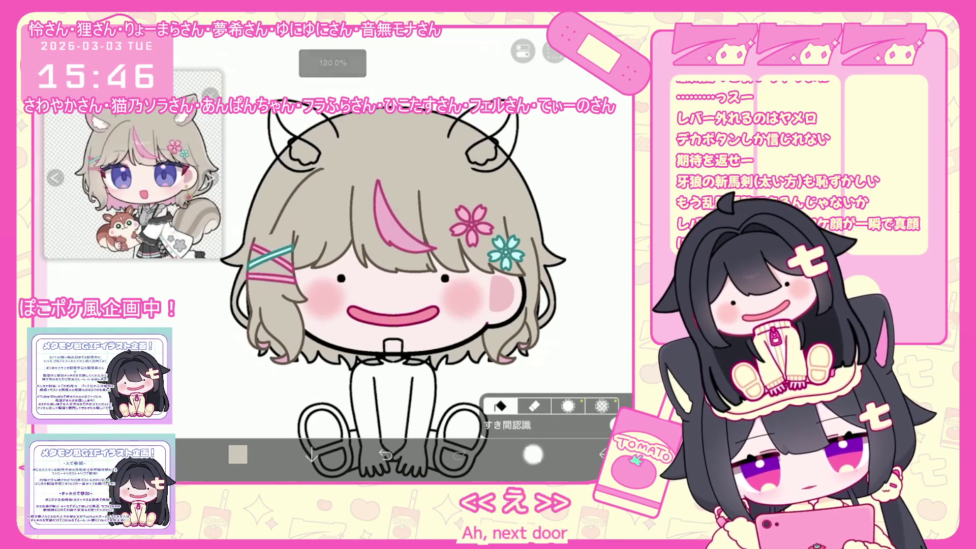
{"action": "left_click", "coordinate": [532, 454]}
{"action": "left_click", "coordinate": [496, 226]}
{"action": "left_click", "coordinate": [495, 277]}
{"action": "left_click", "coordinate": [532, 454]}
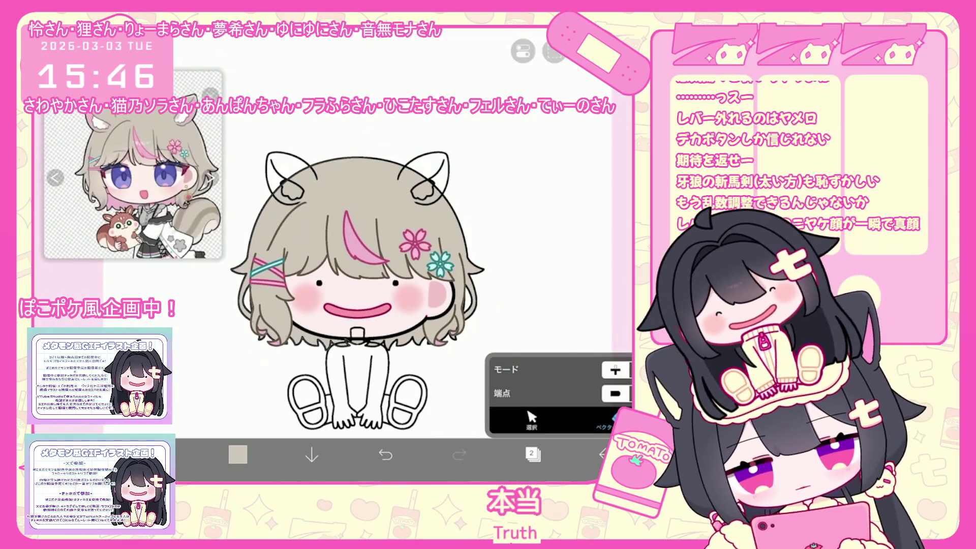
Step: Check the left hair shape's line colour, then make layer 1 the working layer
{"action": "left_click", "coordinate": [270, 300]}
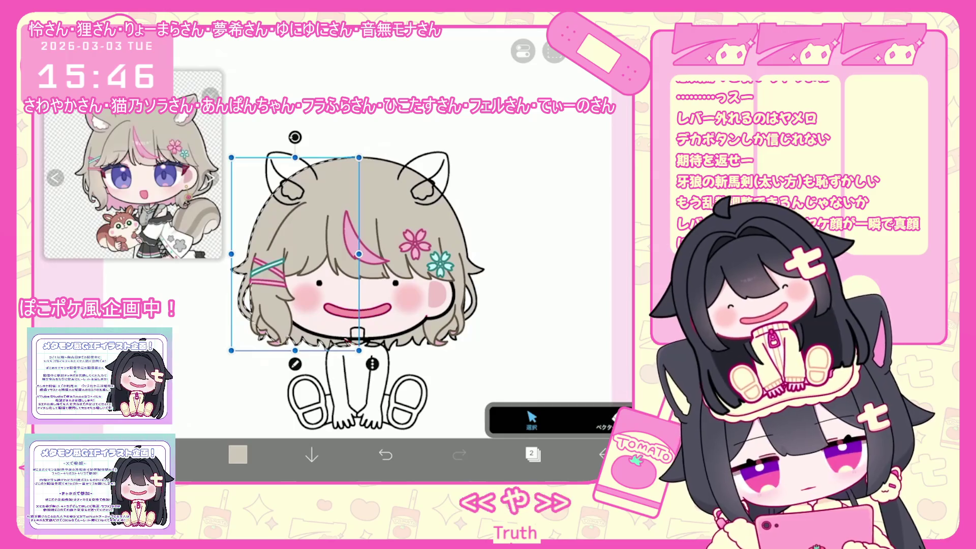
{"action": "left_click", "coordinate": [295, 364]}
{"action": "left_click", "coordinate": [555, 360]}
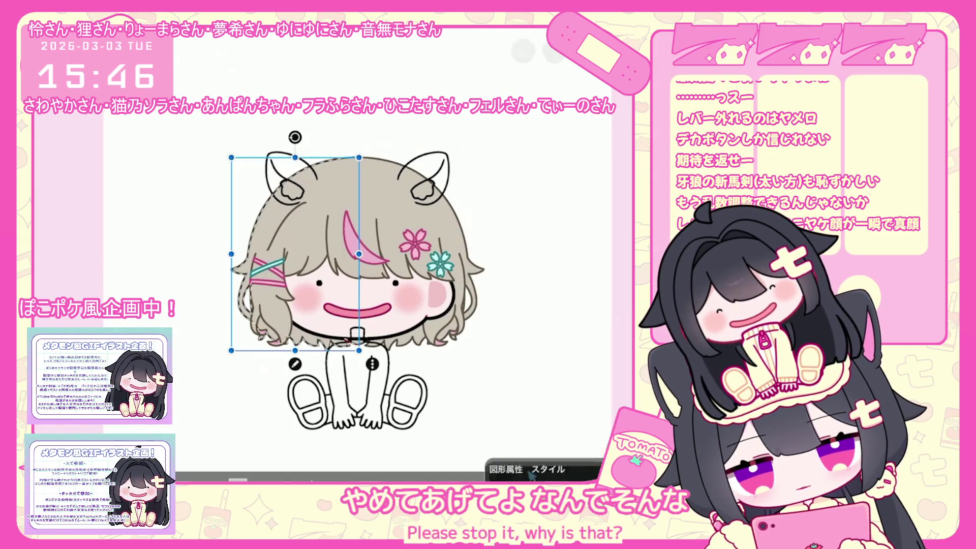
{"action": "left_click", "coordinate": [532, 453]}
{"action": "left_click", "coordinate": [367, 423]}
{"action": "left_click", "coordinate": [356, 372]}
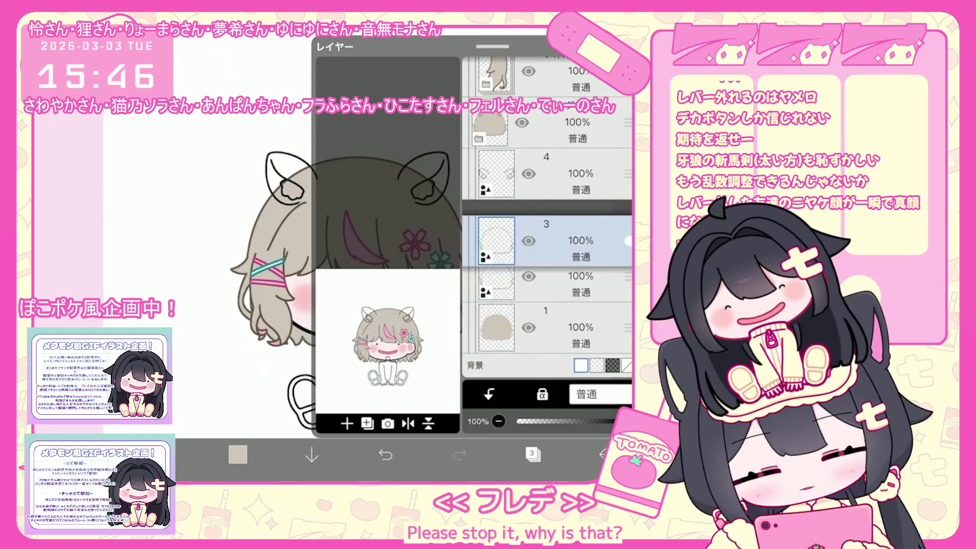
{"action": "left_click", "coordinate": [547, 328]}
{"action": "left_click", "coordinate": [533, 453]}
Step: Set the left ear's outline line colour to brown
{"action": "left_click", "coordinate": [295, 364]}
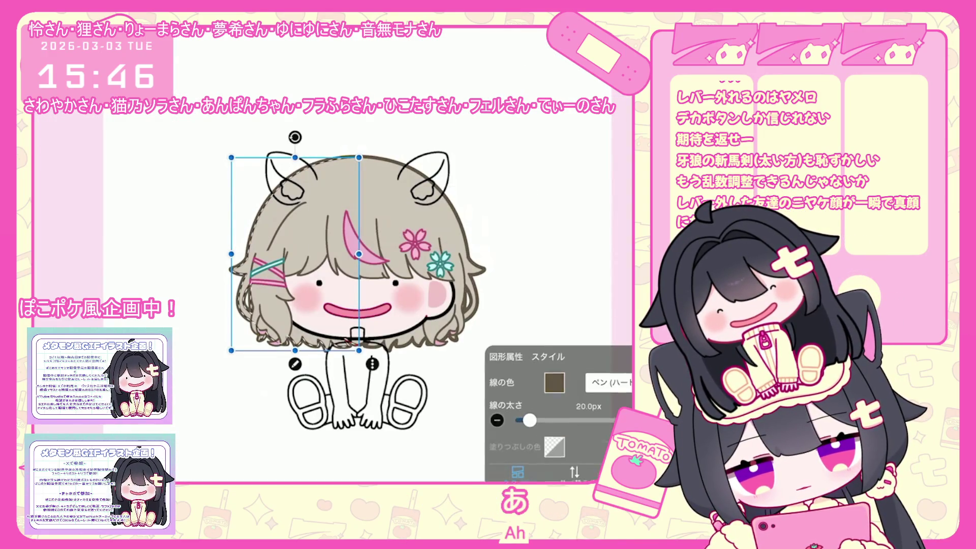
{"action": "left_click", "coordinate": [518, 454]}
{"action": "left_click", "coordinate": [532, 453]}
{"action": "left_click", "coordinate": [533, 453]}
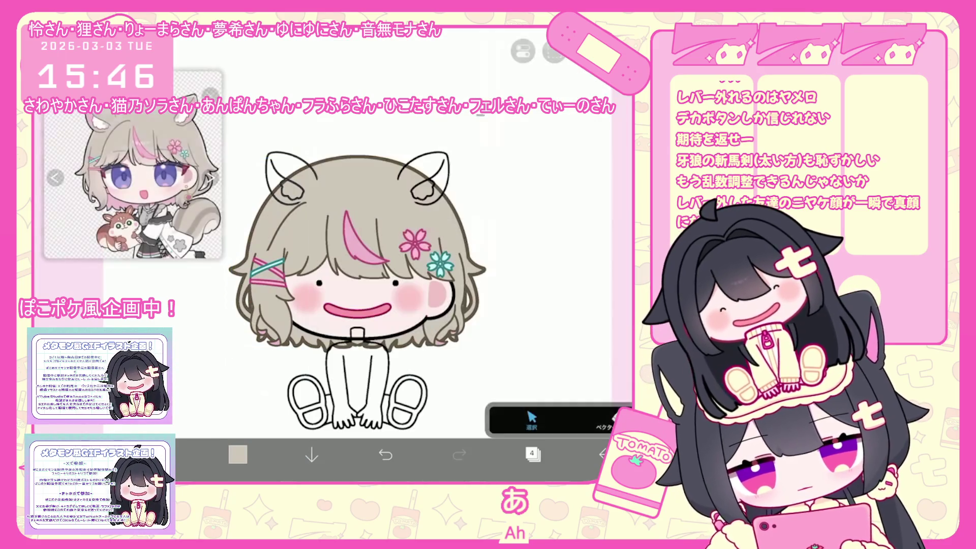
{"action": "left_click", "coordinate": [237, 454]}
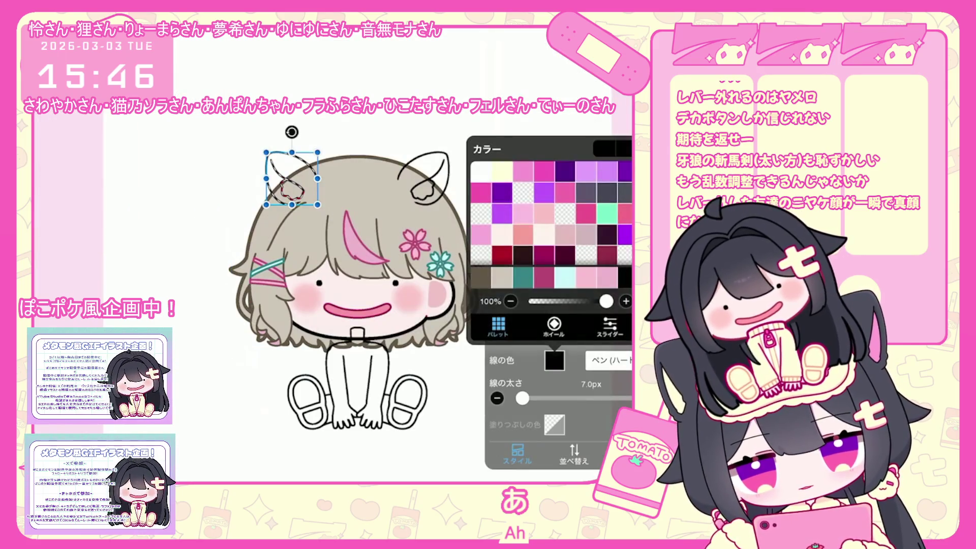
{"action": "left_click", "coordinate": [554, 360]}
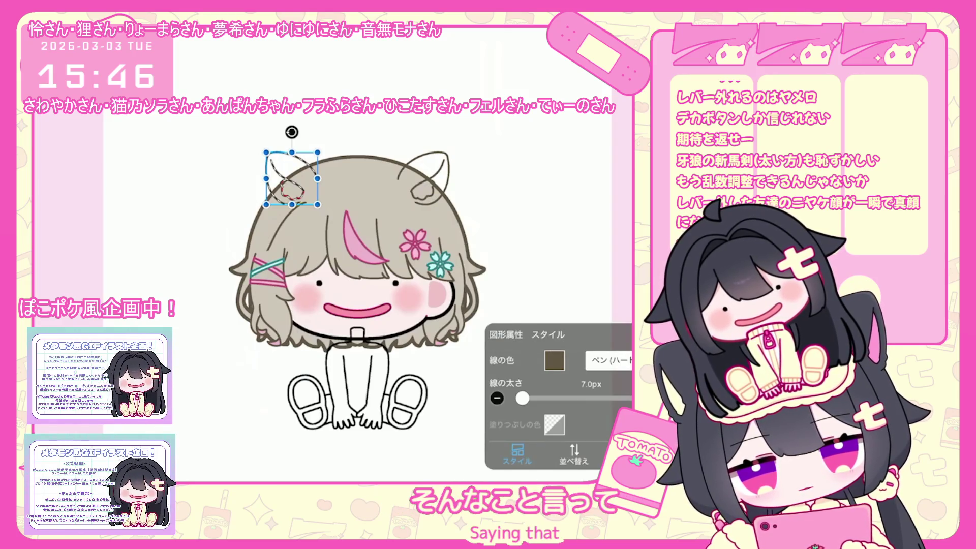
{"action": "left_click", "coordinate": [517, 454]}
Step: Add a new empty layer 5 above layer 4
{"action": "left_click", "coordinate": [533, 453]}
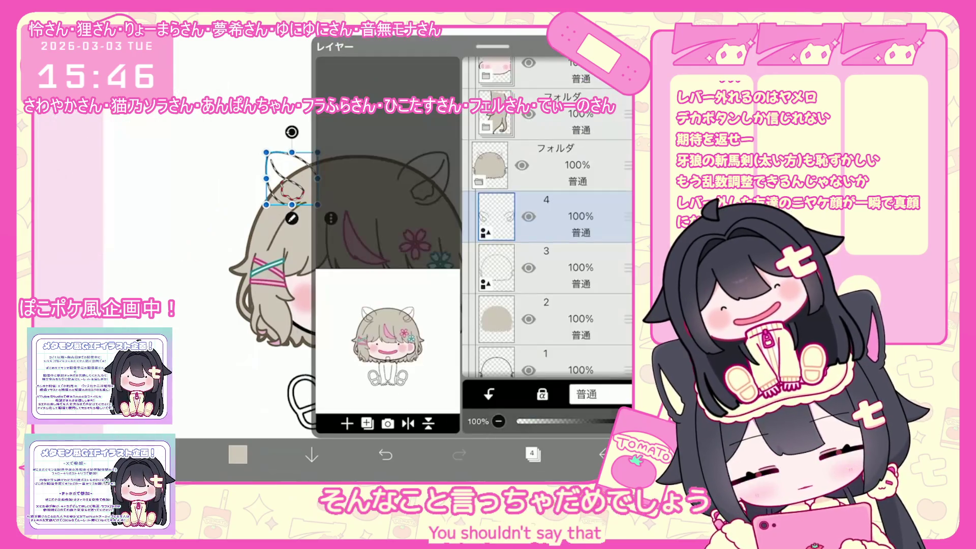
{"action": "left_click", "coordinate": [347, 423]}
{"action": "left_click", "coordinate": [366, 376]}
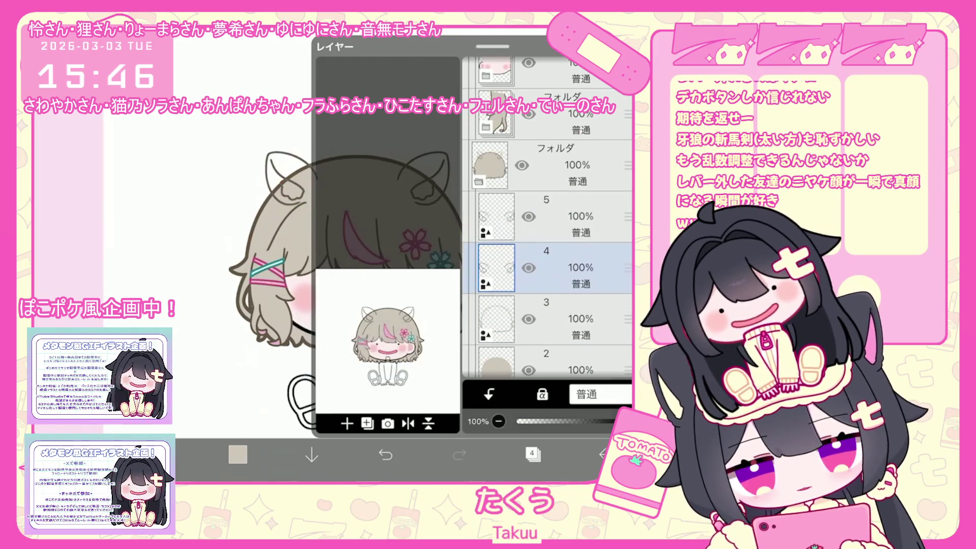
{"action": "left_click", "coordinate": [347, 424]}
{"action": "left_click", "coordinate": [351, 307]}
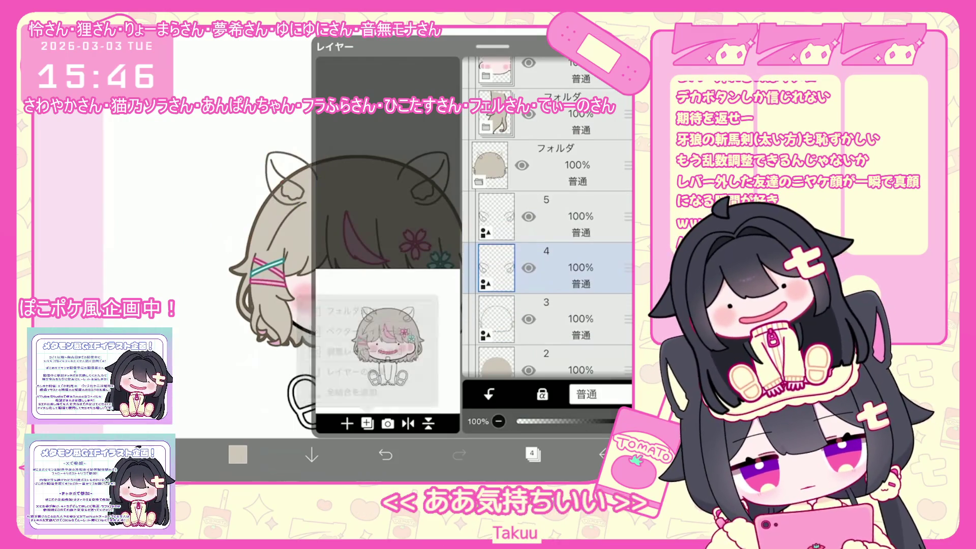
Step: Lasso-fill the white gaps at the left ear tip with gray on layer 5
{"action": "left_click", "coordinate": [532, 453]}
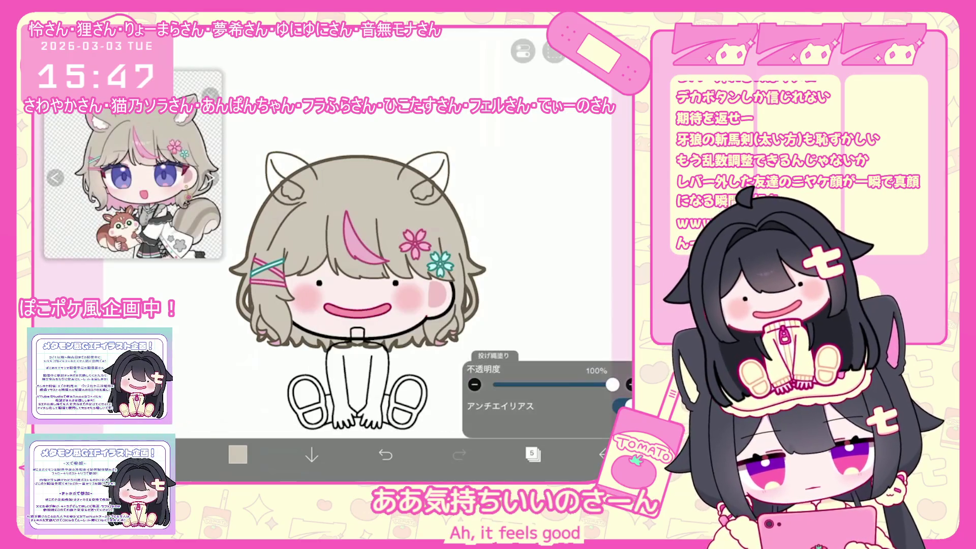
{"action": "scroll", "coordinate": [406, 305], "scroll_direction": "up", "scroll_amount": 3}
{"action": "scroll", "coordinate": [407, 305], "scroll_direction": "up", "scroll_amount": 3}
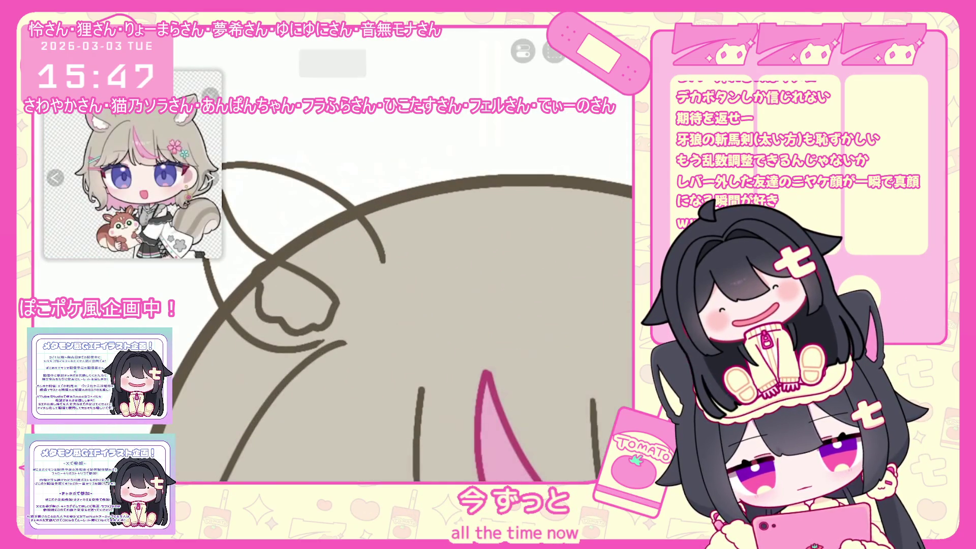
{"action": "scroll", "coordinate": [356, 280], "scroll_direction": "up", "scroll_amount": 2}
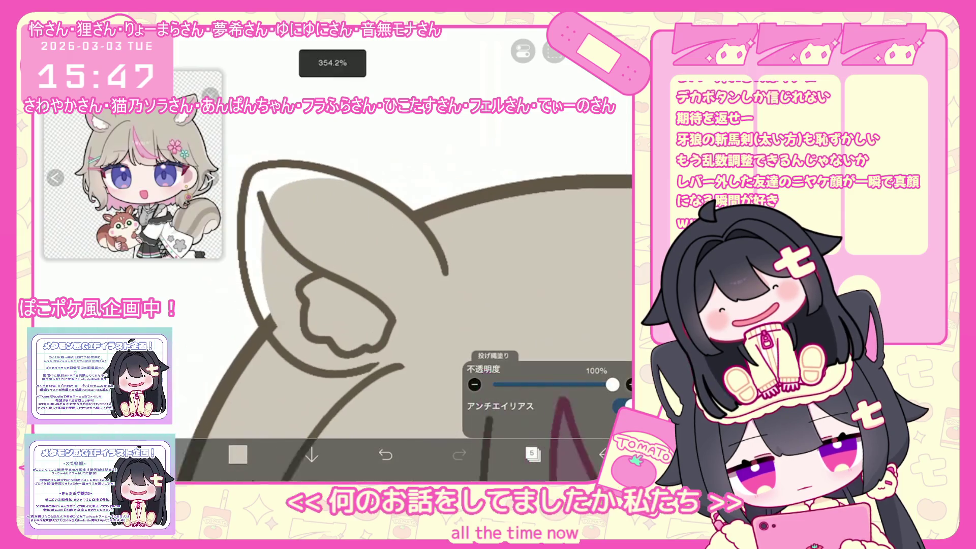
{"action": "scroll", "coordinate": [407, 305], "scroll_direction": "down", "scroll_amount": 1}
{"action": "mouse_move", "coordinate": [279, 293]}
{"action": "left_mouse_down"}
{"action": "mouse_move", "coordinate": [267, 208]}
{"action": "mouse_move", "coordinate": [325, 178]}
{"action": "mouse_move", "coordinate": [351, 182]}
{"action": "left_mouse_up"}
{"action": "scroll", "coordinate": [356, 280], "scroll_direction": "down", "scroll_amount": 2}
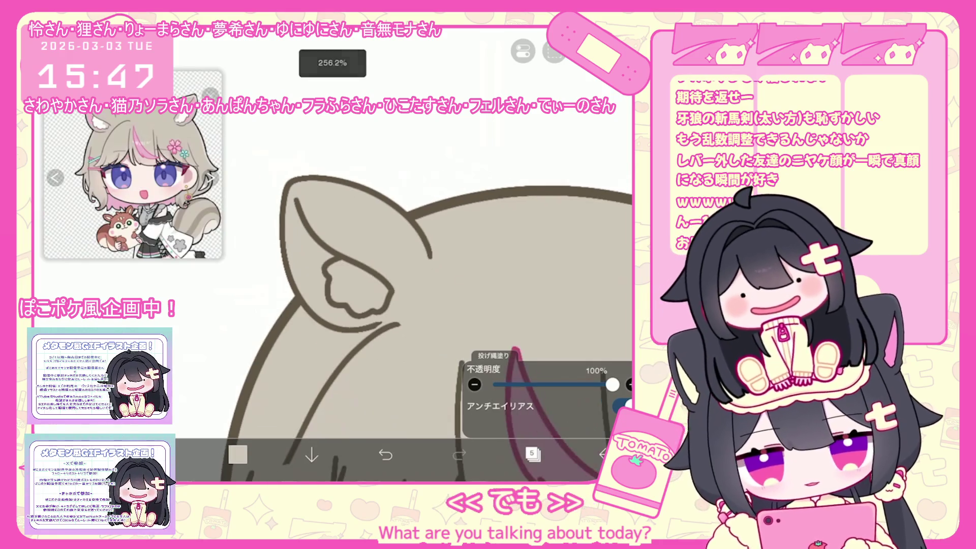
Step: Make layer 4 the working layer again
{"action": "left_click", "coordinate": [533, 454]}
{"action": "left_click", "coordinate": [546, 268]}
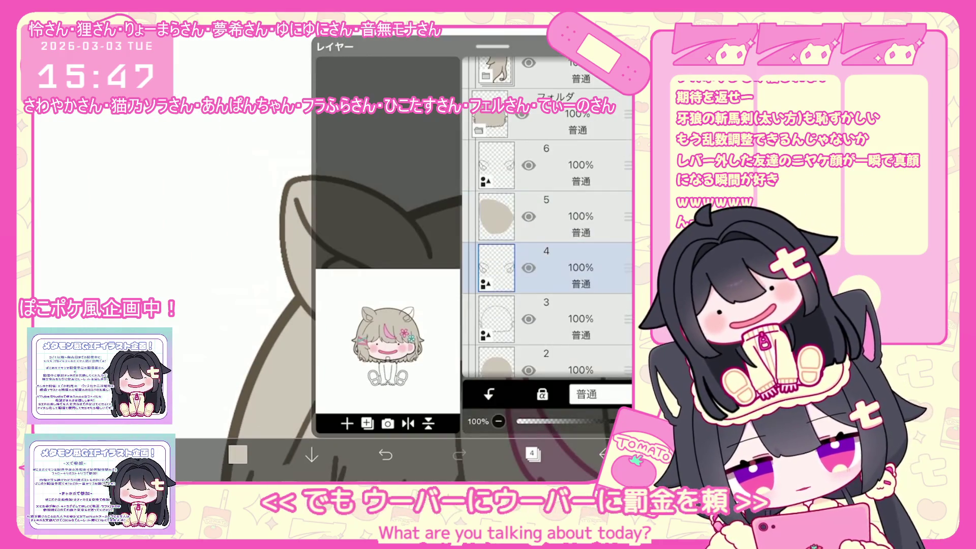
{"action": "left_click", "coordinate": [533, 454]}
{"action": "scroll", "coordinate": [407, 280], "scroll_direction": "down", "scroll_amount": 2}
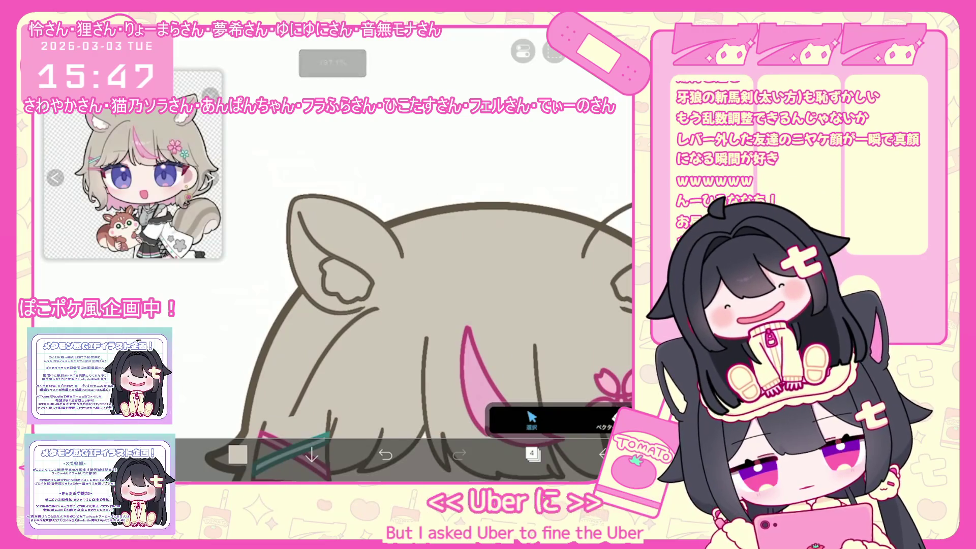
{"action": "scroll", "coordinate": [407, 305], "scroll_direction": "down", "scroll_amount": 2}
{"action": "left_click", "coordinate": [321, 269]}
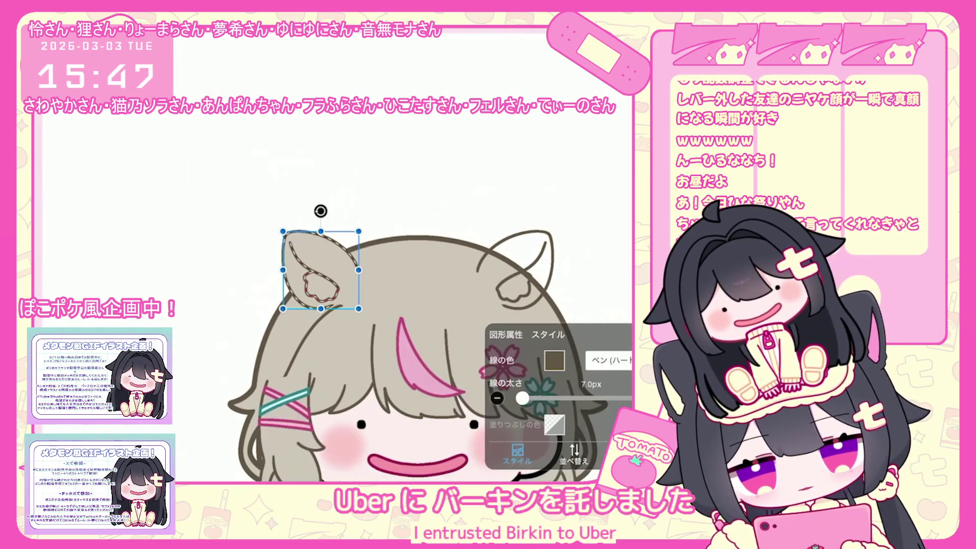
{"action": "left_click", "coordinate": [518, 453]}
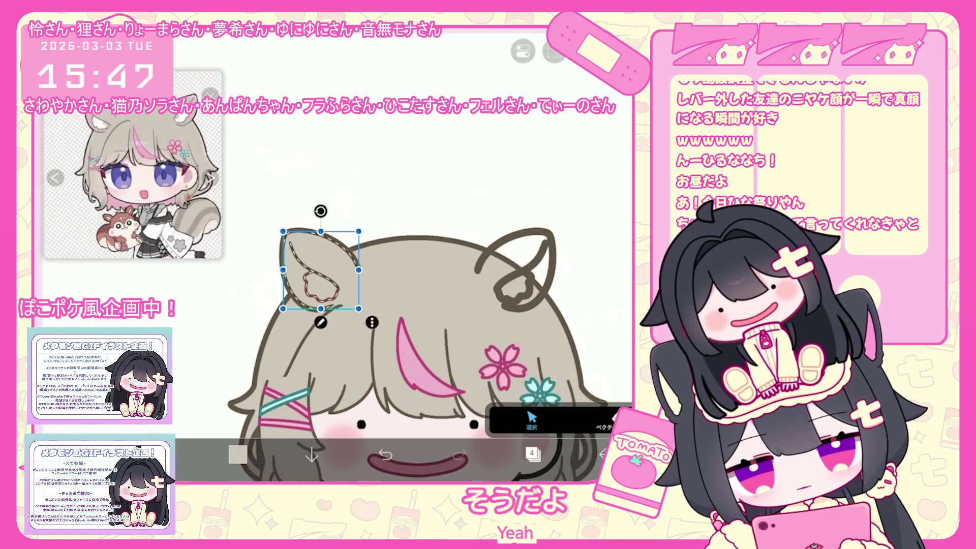
{"action": "left_click", "coordinate": [533, 454]}
{"action": "left_click", "coordinate": [546, 166]}
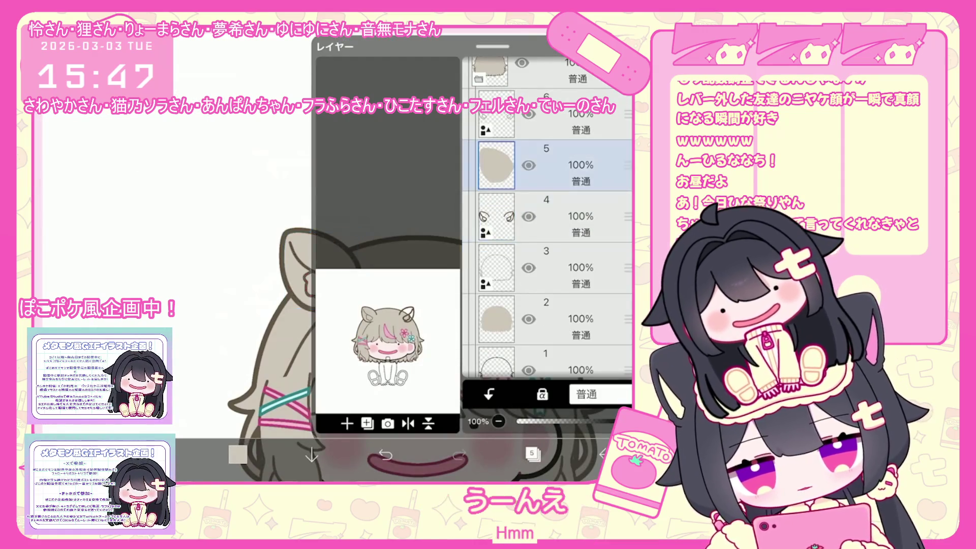
{"action": "left_click", "coordinate": [533, 454]}
{"action": "scroll", "coordinate": [407, 254], "scroll_direction": "up", "scroll_amount": 5}
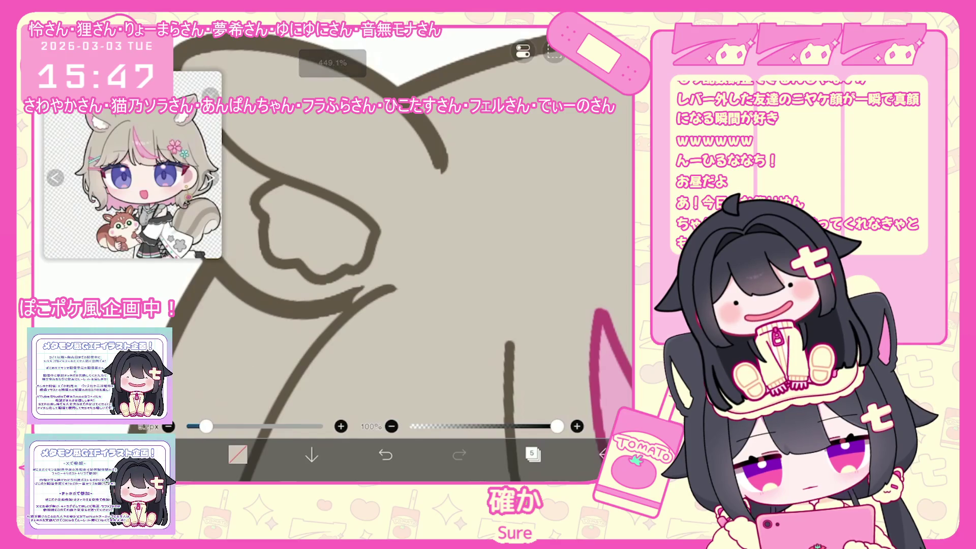
{"action": "left_click", "coordinate": [533, 454]}
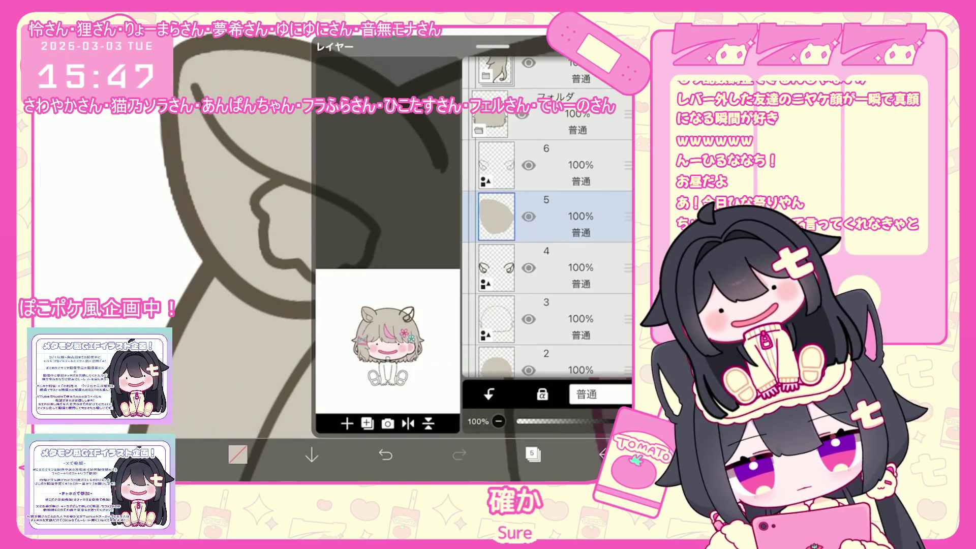
{"action": "left_click", "coordinate": [533, 454]}
{"action": "left_click", "coordinate": [533, 454]}
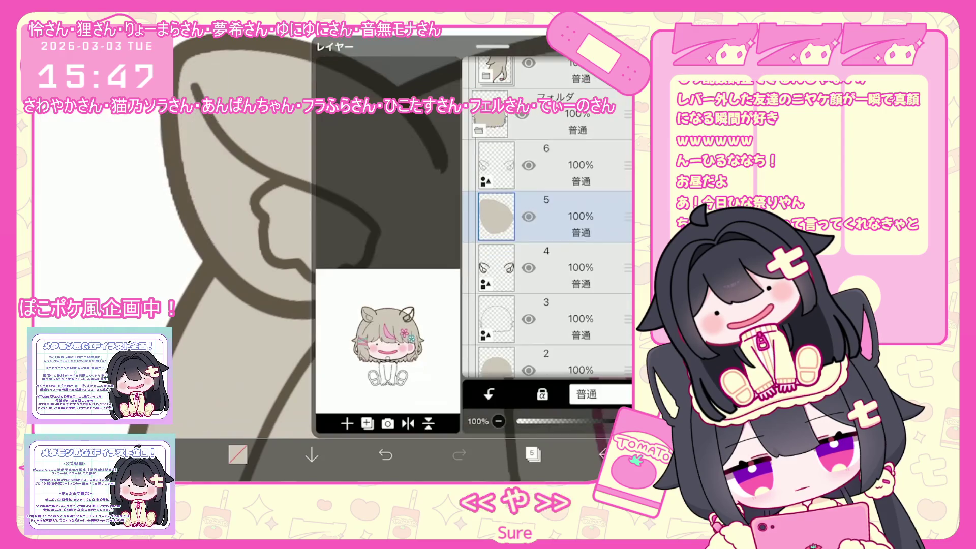
{"action": "left_click", "coordinate": [547, 259]}
{"action": "left_click", "coordinate": [532, 454]}
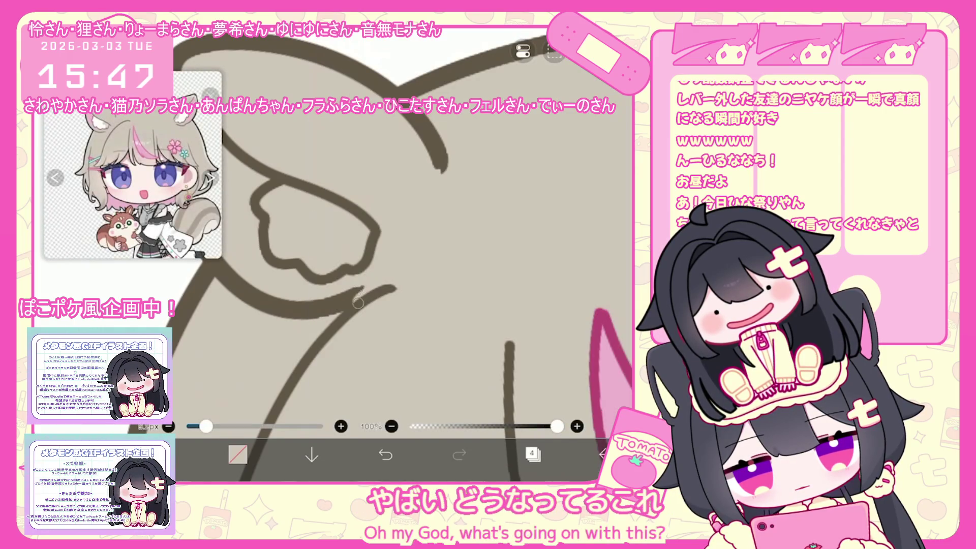
{"action": "left_click", "coordinate": [533, 454]}
{"action": "scroll", "coordinate": [547, 229], "scroll_direction": "up", "scroll_amount": 10}
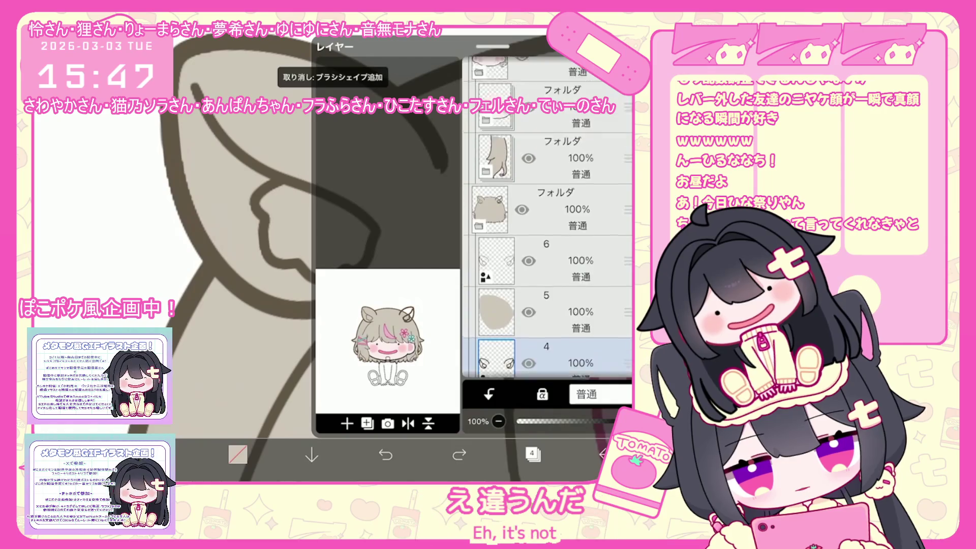
{"action": "left_click", "coordinate": [546, 216]}
{"action": "left_click", "coordinate": [546, 319]}
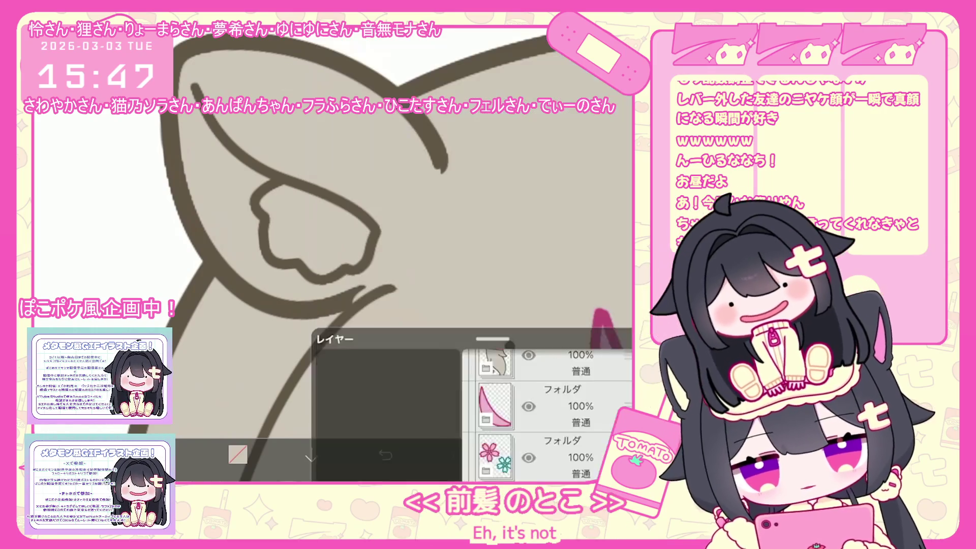
{"action": "left_click", "coordinate": [533, 454]}
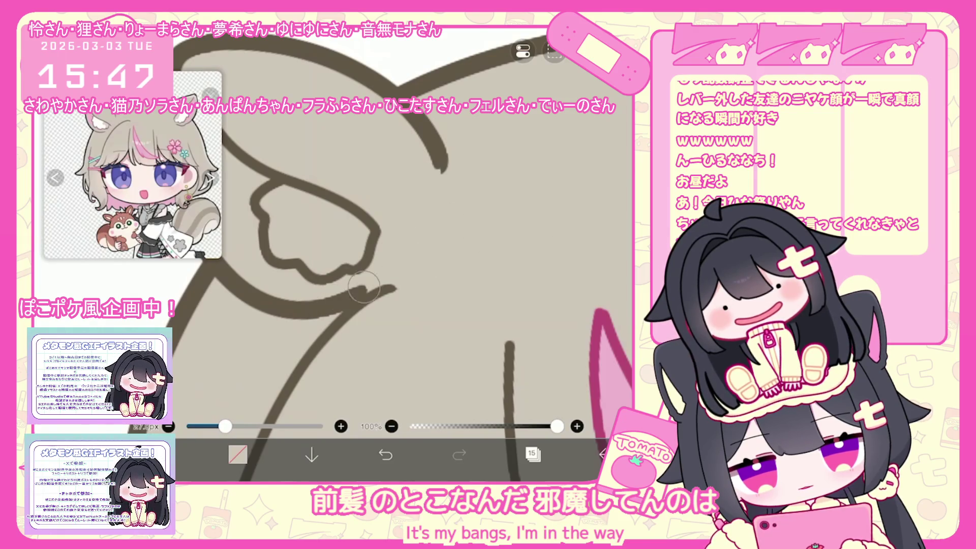
{"action": "left_click", "coordinate": [533, 454]}
{"action": "scroll", "coordinate": [546, 229], "scroll_direction": "down", "scroll_amount": 5}
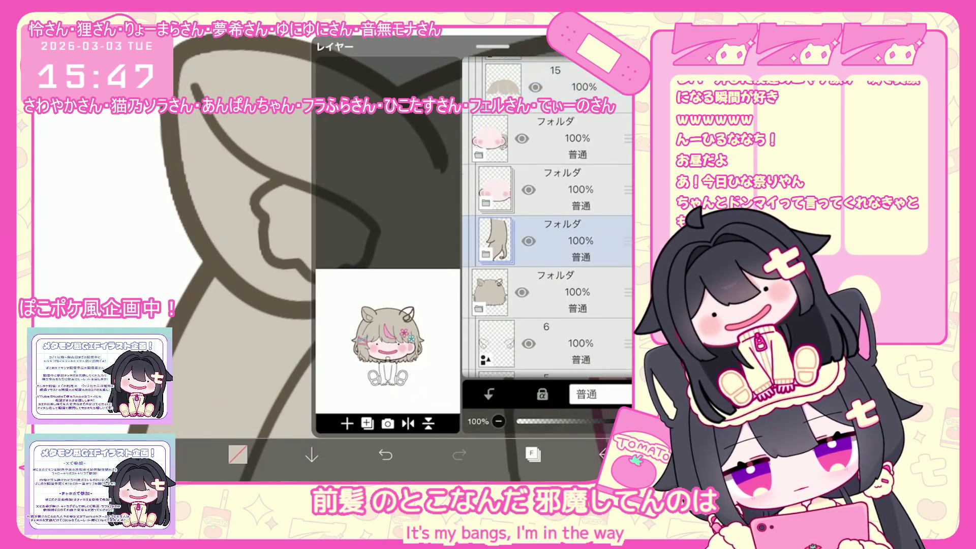
{"action": "left_click", "coordinate": [546, 253]}
{"action": "left_click", "coordinate": [546, 304]}
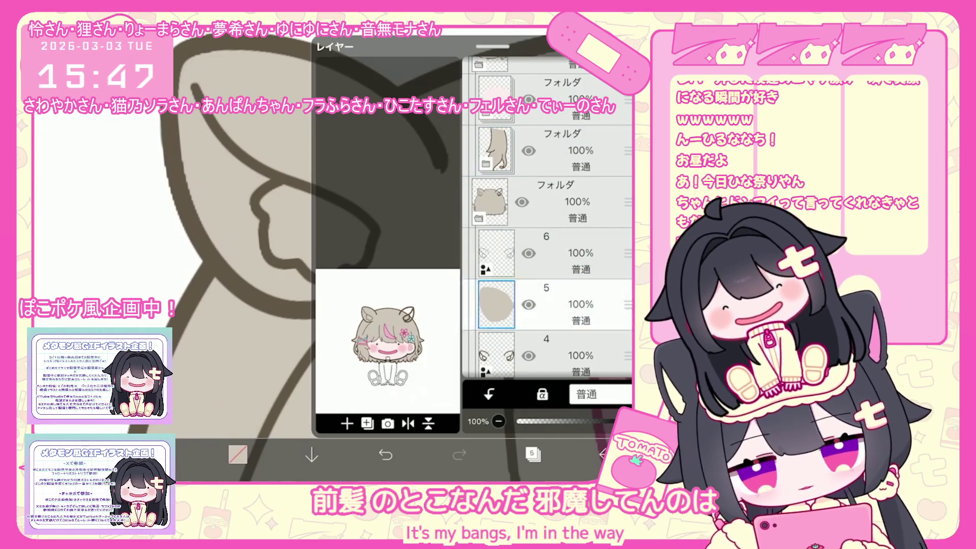
{"action": "left_click", "coordinate": [533, 454]}
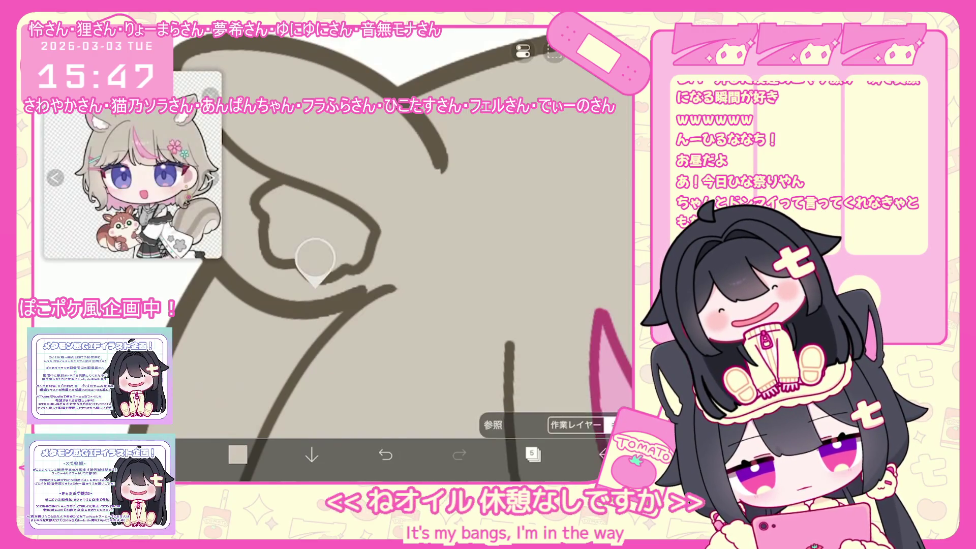
{"action": "scroll", "coordinate": [356, 254], "scroll_direction": "up", "scroll_amount": 2}
{"action": "left_click", "coordinate": [533, 454]}
{"action": "left_click", "coordinate": [547, 275]}
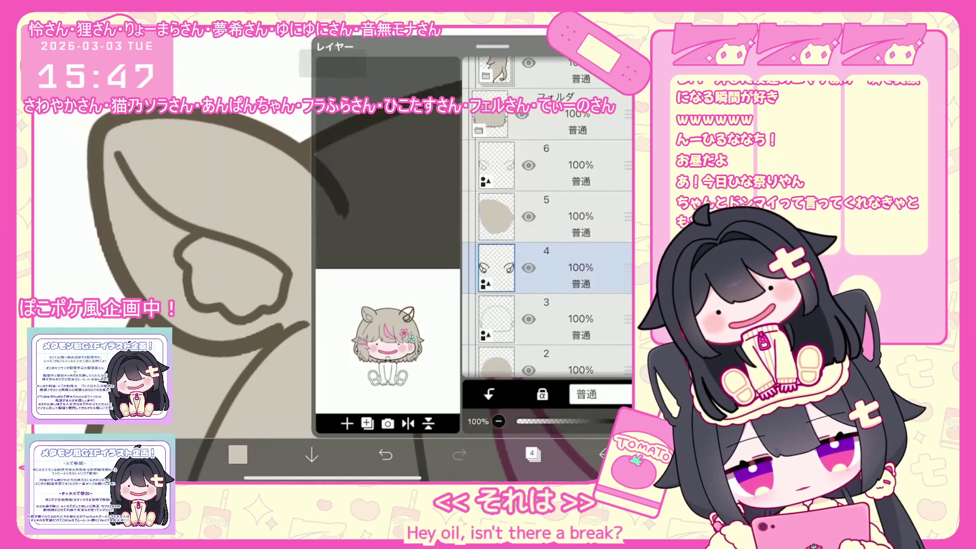
{"action": "left_click", "coordinate": [533, 454]}
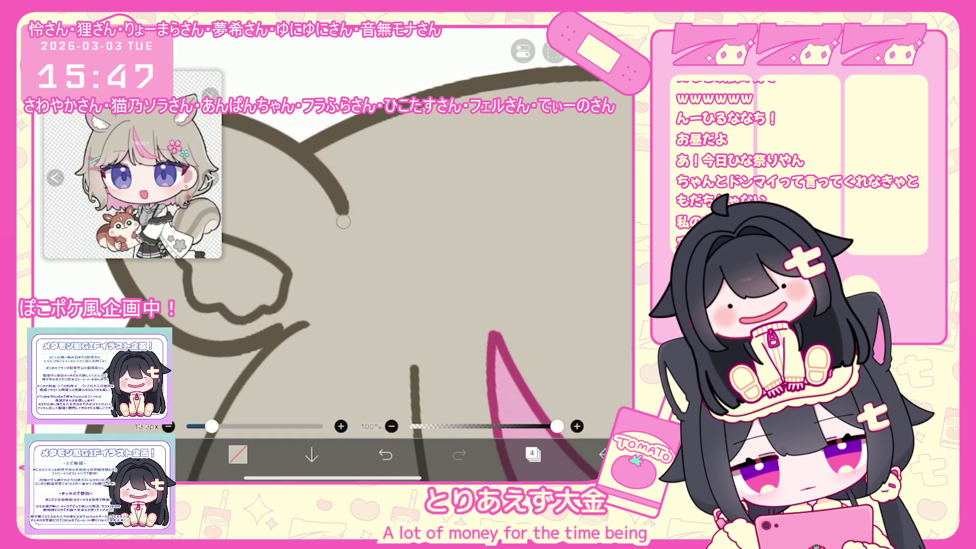
{"action": "scroll", "coordinate": [356, 254], "scroll_direction": "down", "scroll_amount": 3}
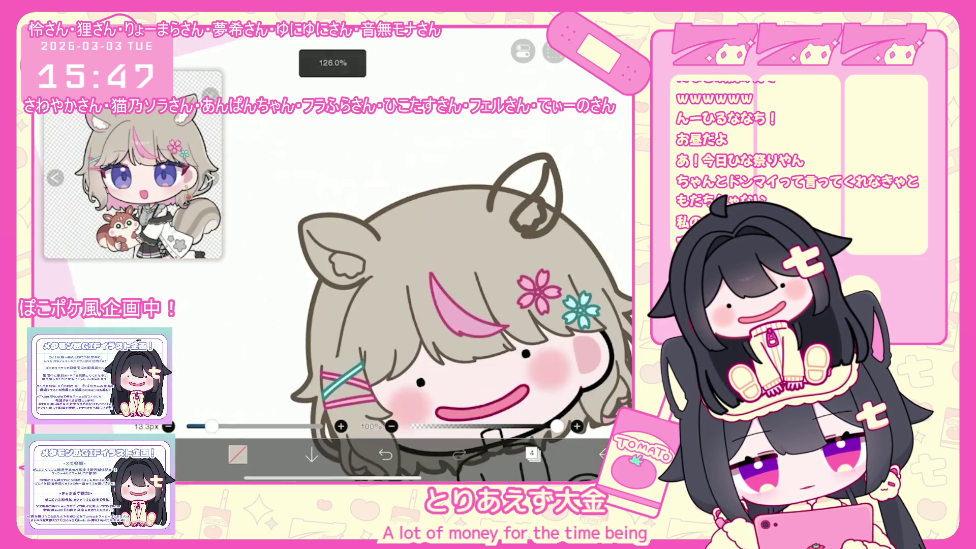
Step: Duplicate the ear-fill layer 5, flip the copy horizontally, and merge it back into layer 5
{"action": "left_click", "coordinate": [533, 454]}
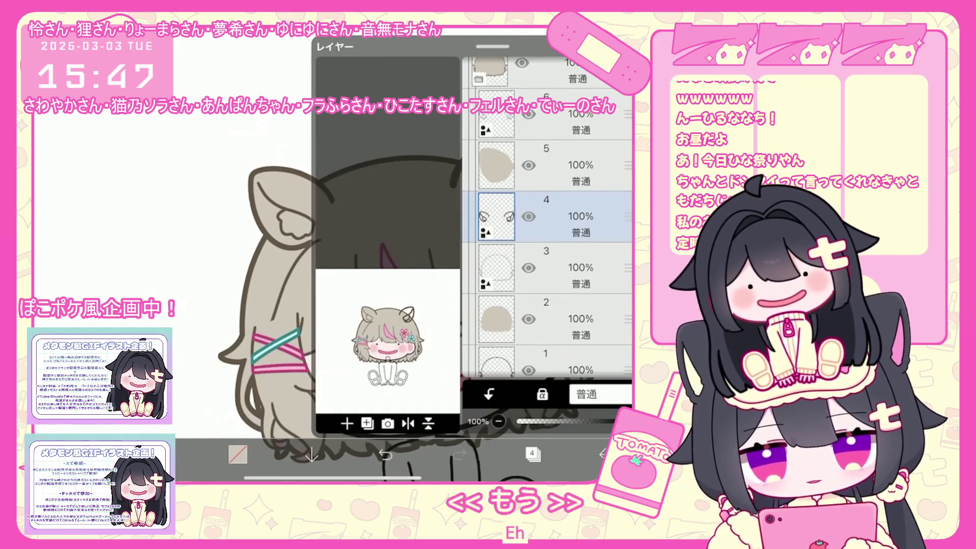
{"action": "left_click", "coordinate": [560, 319]}
{"action": "left_click", "coordinate": [559, 165]}
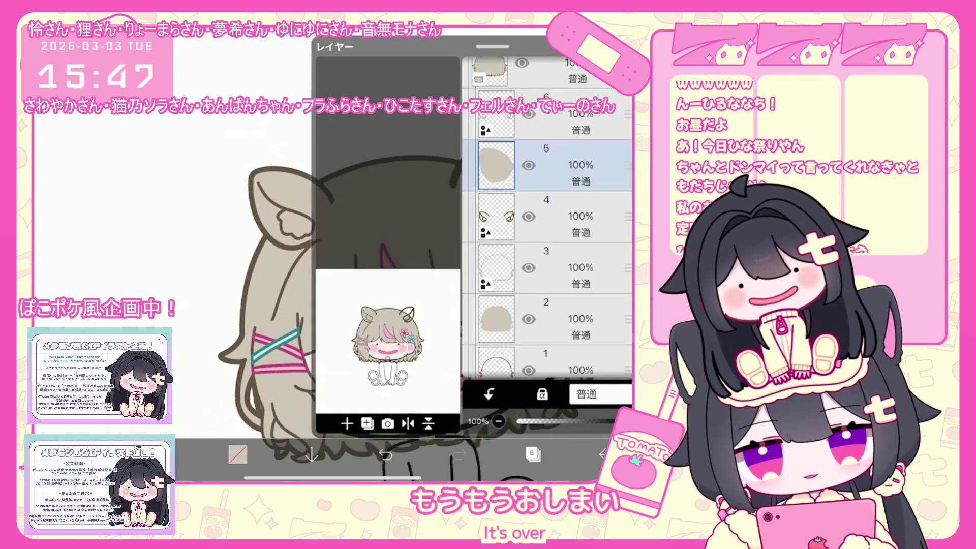
{"action": "left_click", "coordinate": [347, 424]}
{"action": "left_click", "coordinate": [356, 335]}
{"action": "left_click", "coordinate": [407, 423]}
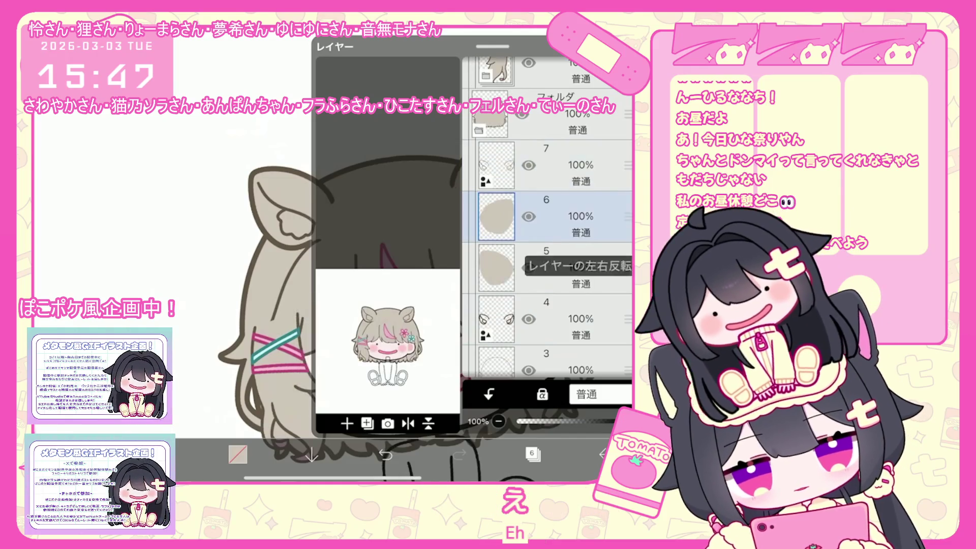
{"action": "left_click", "coordinate": [590, 306]}
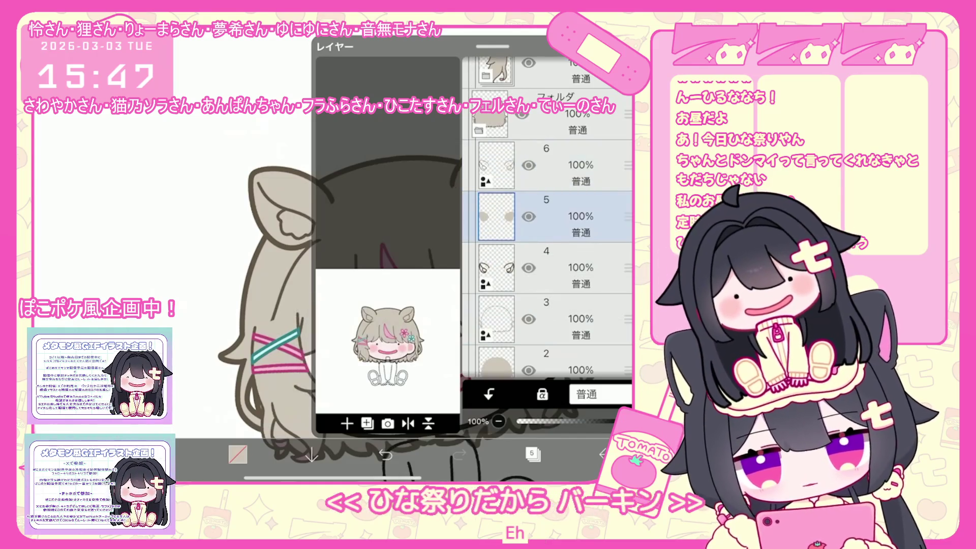
Step: Add a new empty layer 6 directly above layer 5
{"action": "left_click", "coordinate": [560, 165]}
{"action": "left_click", "coordinate": [367, 424]}
{"action": "left_click", "coordinate": [351, 310]}
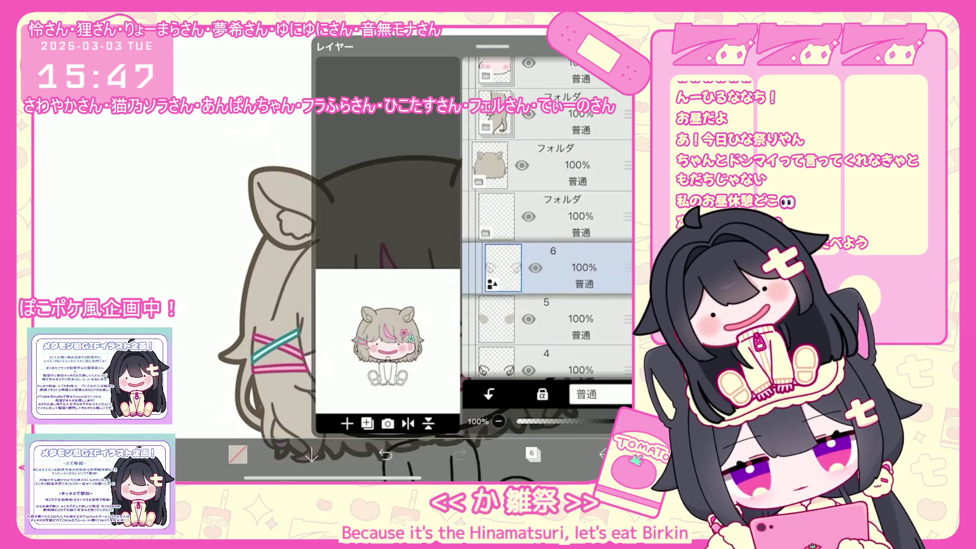
{"action": "left_click", "coordinate": [559, 351]}
{"action": "left_click", "coordinate": [559, 300]}
{"action": "left_click", "coordinate": [347, 424]}
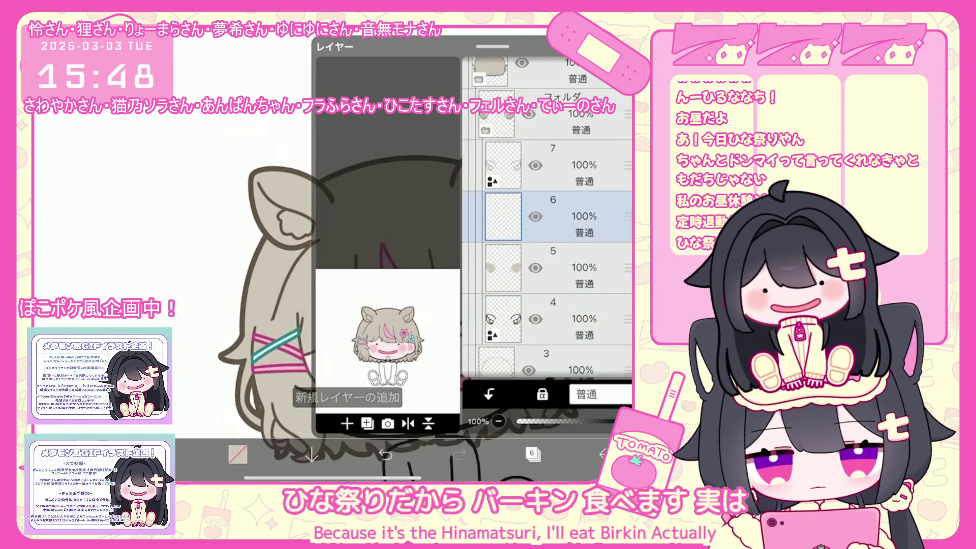
{"action": "left_click", "coordinate": [532, 454]}
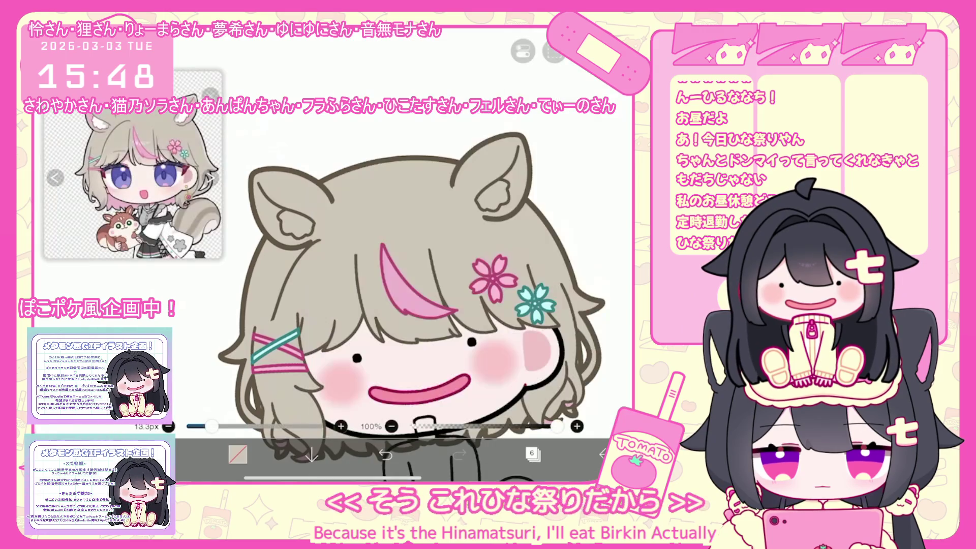
{"action": "scroll", "coordinate": [397, 284], "scroll_direction": "up", "scroll_amount": 3}
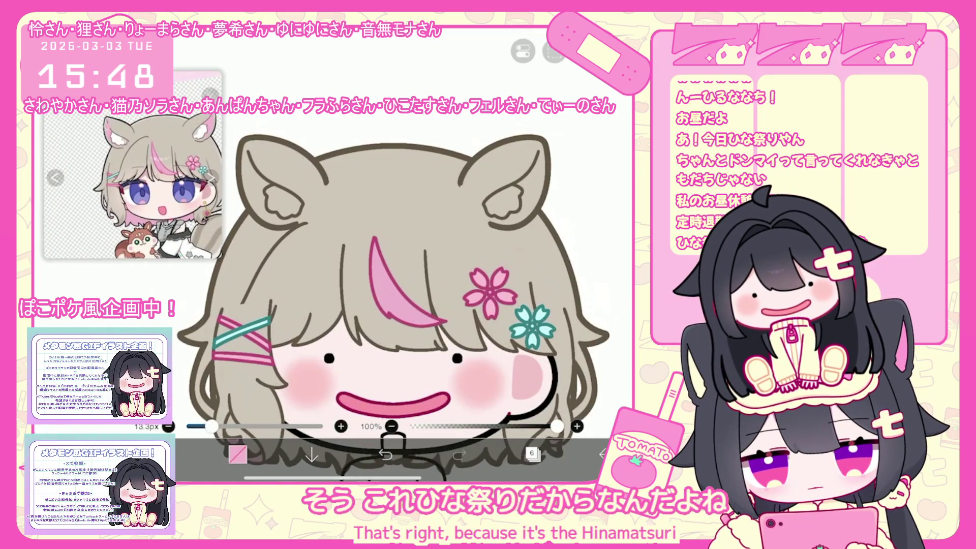
Step: Undo the dark ear fill and lasso-fill the inner ears with pink
{"action": "scroll", "coordinate": [407, 305], "scroll_direction": "up", "scroll_amount": 3}
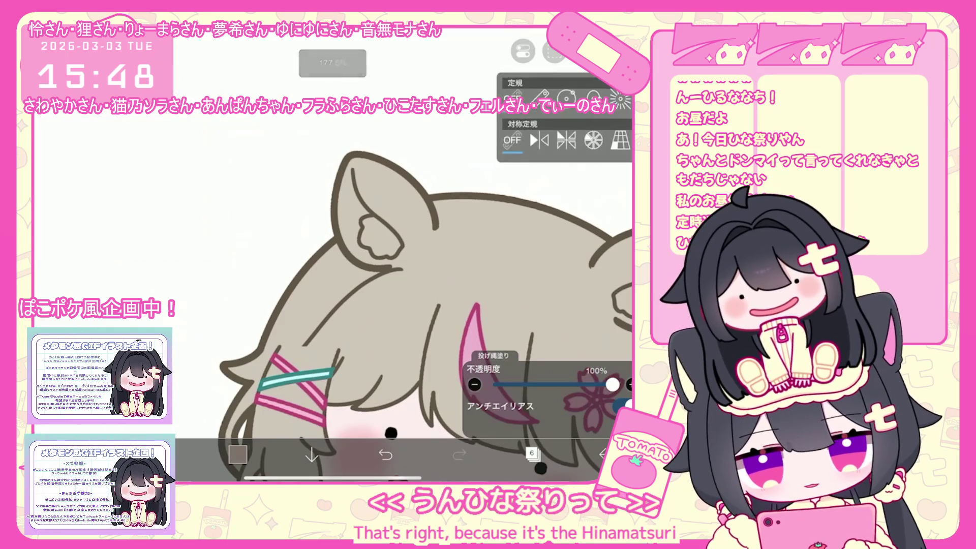
{"action": "scroll", "coordinate": [379, 147], "scroll_direction": "up", "scroll_amount": 3}
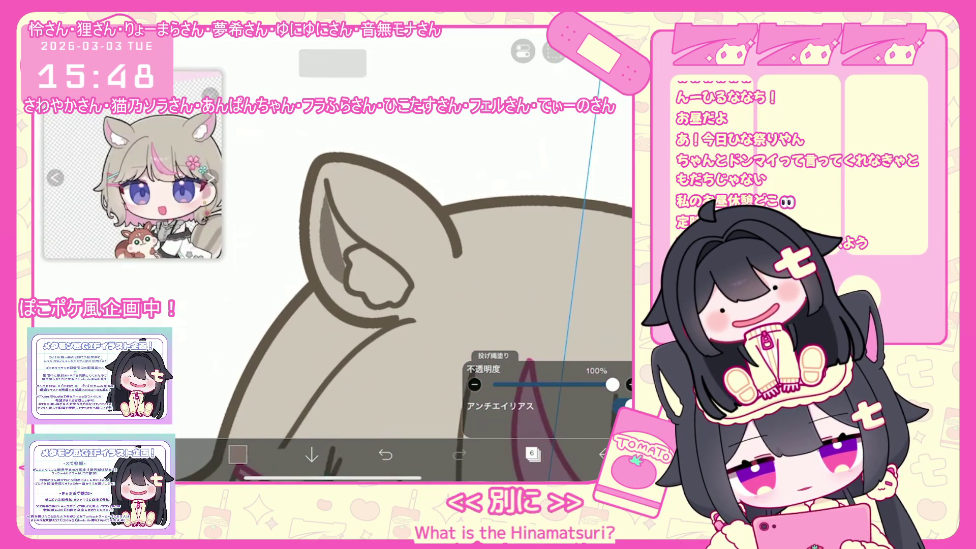
{"action": "key", "text": "ctrl+z"}
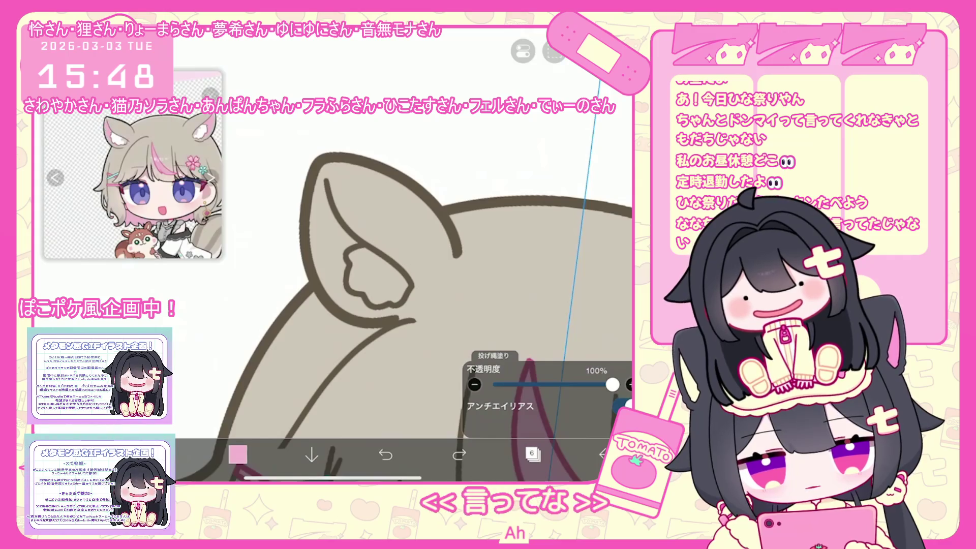
{"action": "left_click", "coordinate": [237, 454]}
{"action": "left_click", "coordinate": [237, 454]}
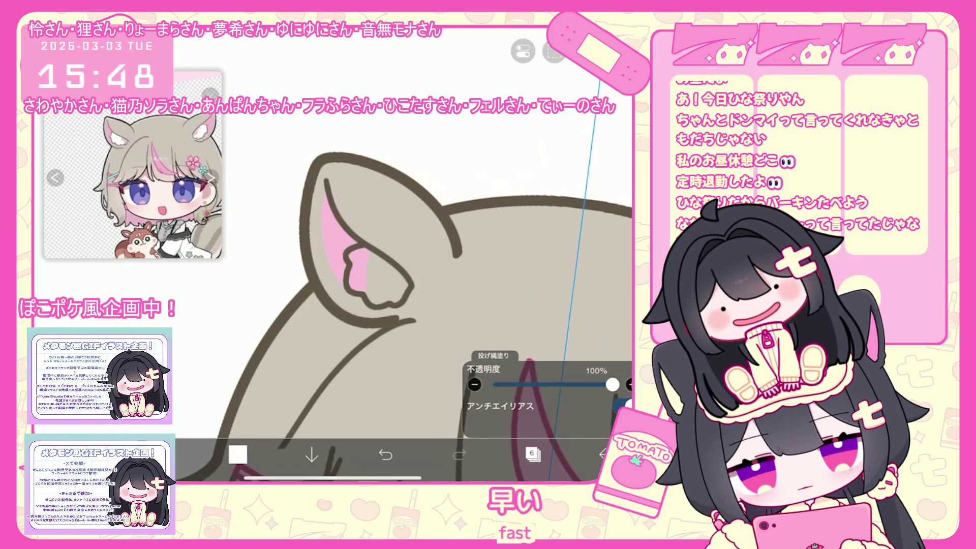
{"action": "left_click_drag", "start_coordinate": [351, 250], "coordinate": [365, 293]}
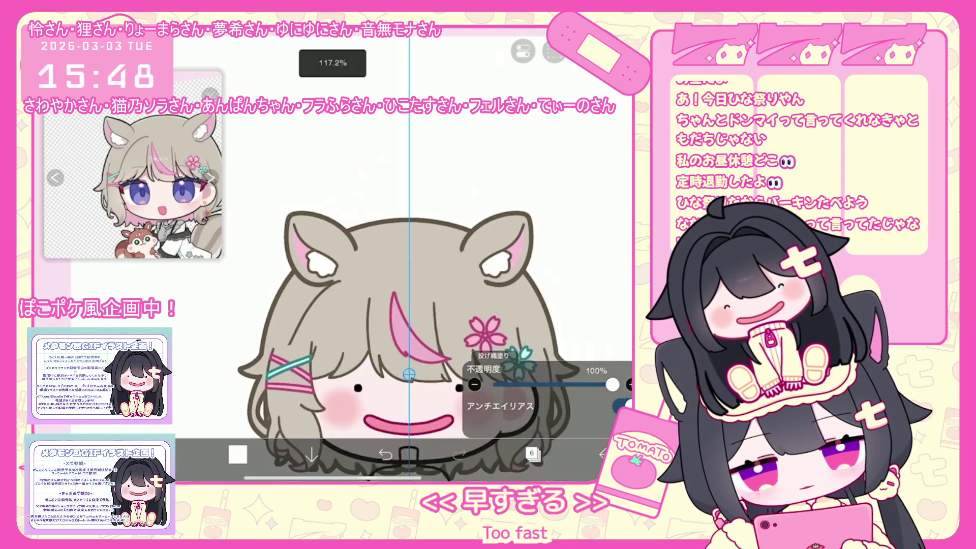
Step: Add a new layer above layer 7
{"action": "left_click", "coordinate": [532, 454]}
{"action": "left_click", "coordinate": [554, 166]}
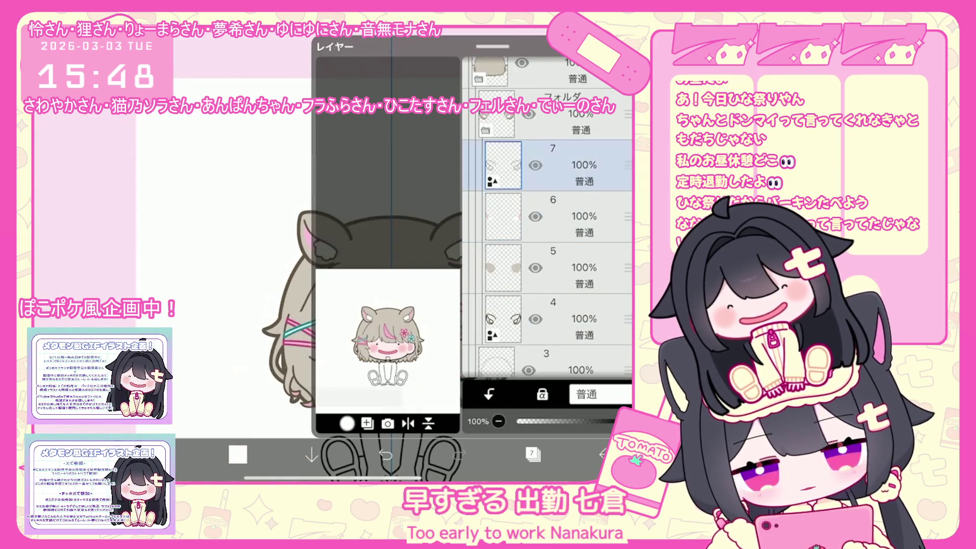
{"action": "left_click", "coordinate": [367, 423]}
{"action": "left_click", "coordinate": [532, 454]}
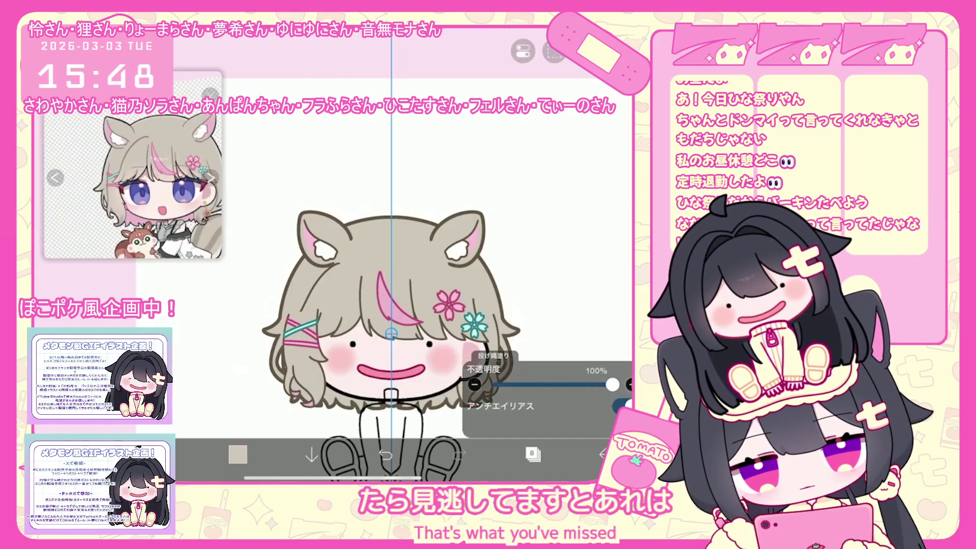
Step: Undo the last lasso fill and set the colour to grey-brown #907D6B
{"action": "left_click", "coordinate": [238, 454]}
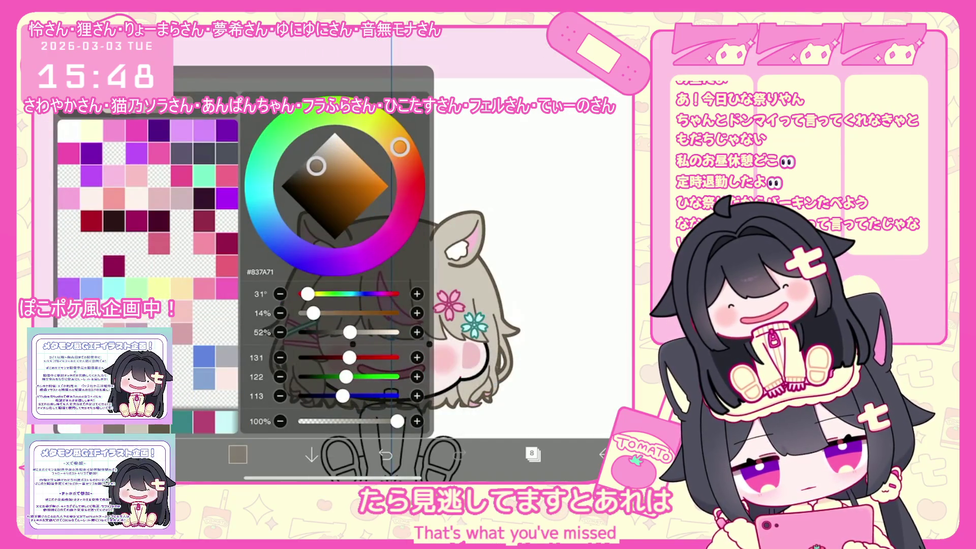
{"action": "left_click", "coordinate": [238, 454]}
{"action": "scroll", "coordinate": [330, 254], "scroll_direction": "up", "scroll_amount": 5}
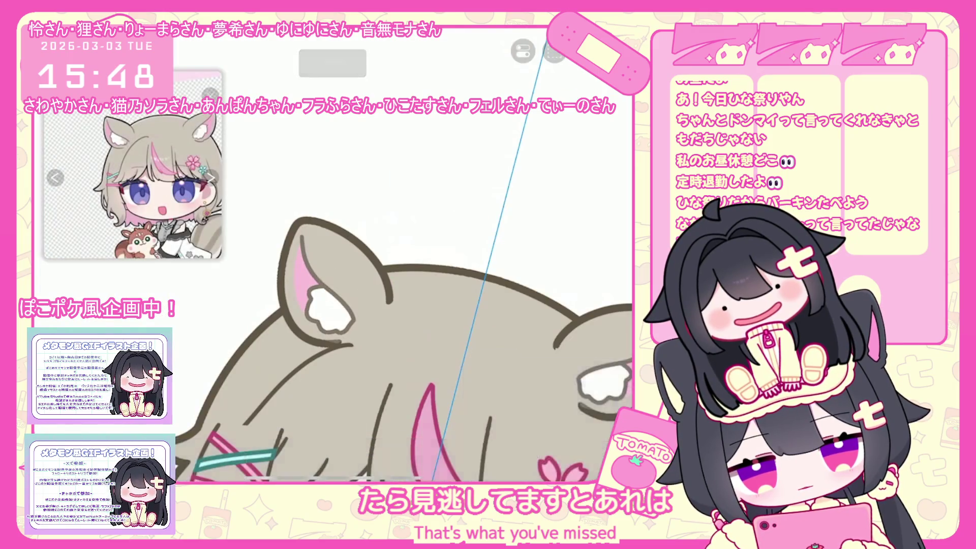
{"action": "key", "text": "ctrl+z"}
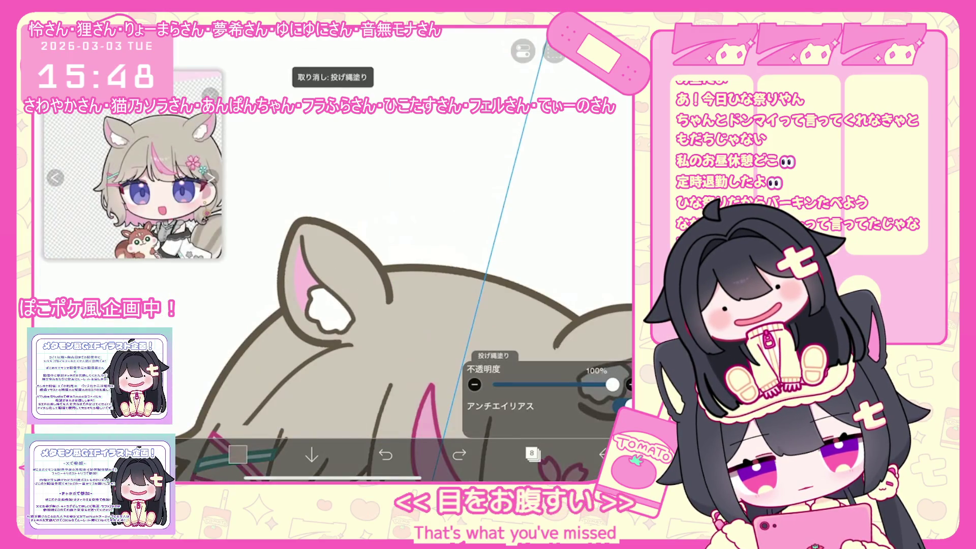
{"action": "left_click", "coordinate": [238, 454]}
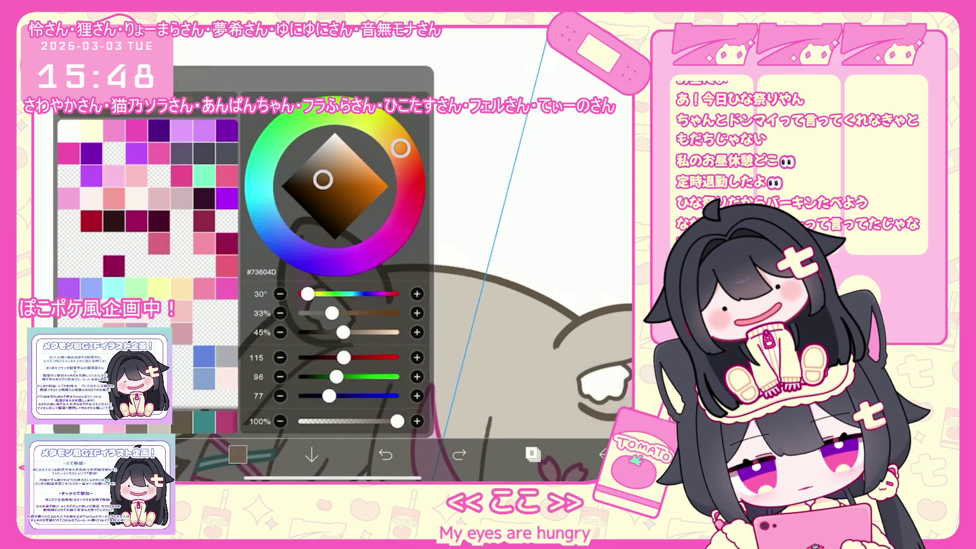
{"action": "left_click_drag", "start_coordinate": [318, 179], "coordinate": [326, 169]}
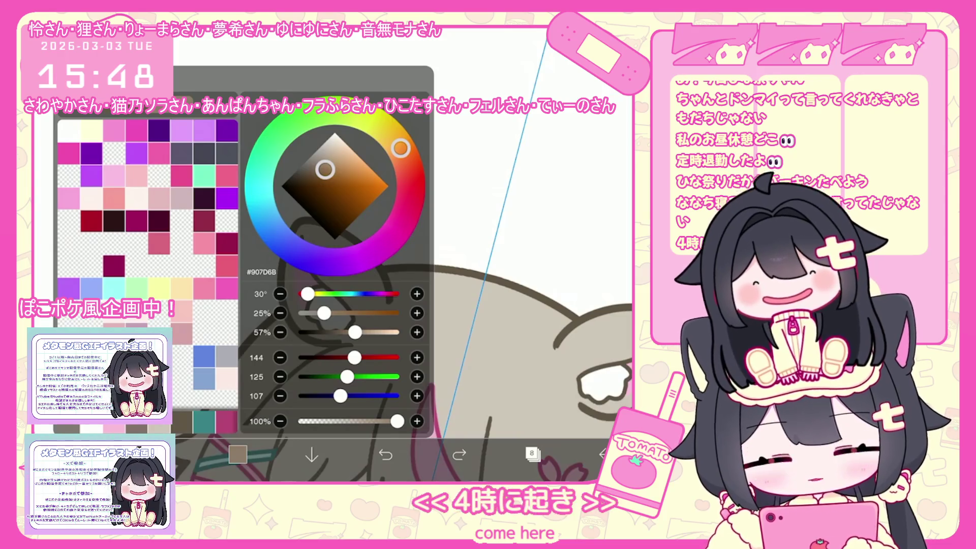
{"action": "scroll", "coordinate": [413, 405], "scroll_direction": "up", "scroll_amount": 3}
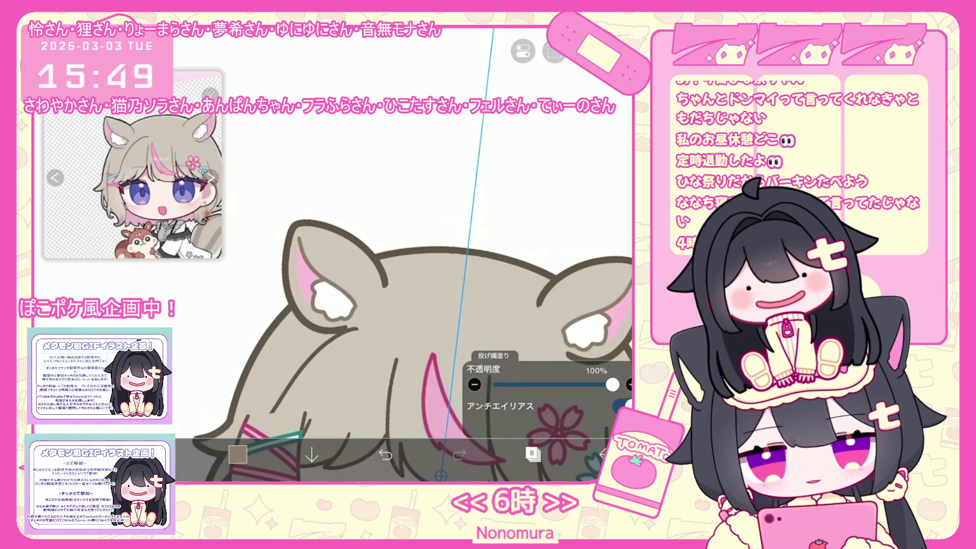
Step: Scroll the layer list and select the folder below layer 17 among the face layers
{"action": "scroll", "coordinate": [413, 298], "scroll_direction": "down", "scroll_amount": 5}
{"action": "left_click", "coordinate": [532, 454]}
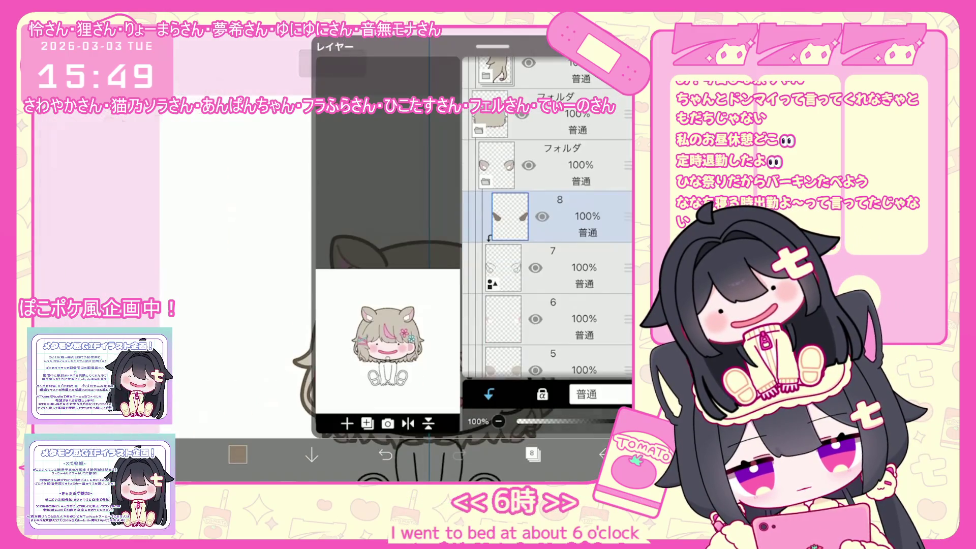
{"action": "scroll", "coordinate": [547, 218], "scroll_direction": "down", "scroll_amount": 3}
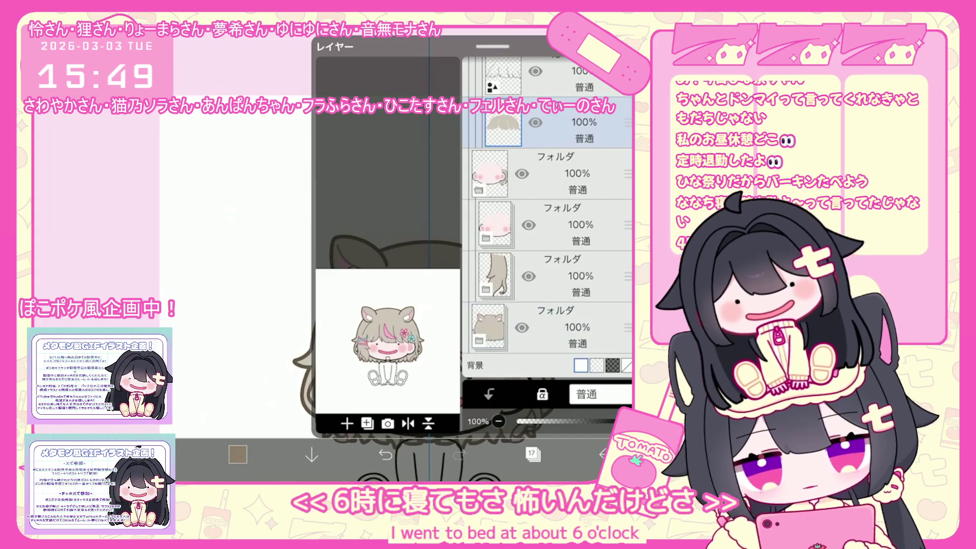
{"action": "left_click", "coordinate": [532, 454]}
{"action": "scroll", "coordinate": [325, 254], "scroll_direction": "up", "scroll_amount": 5}
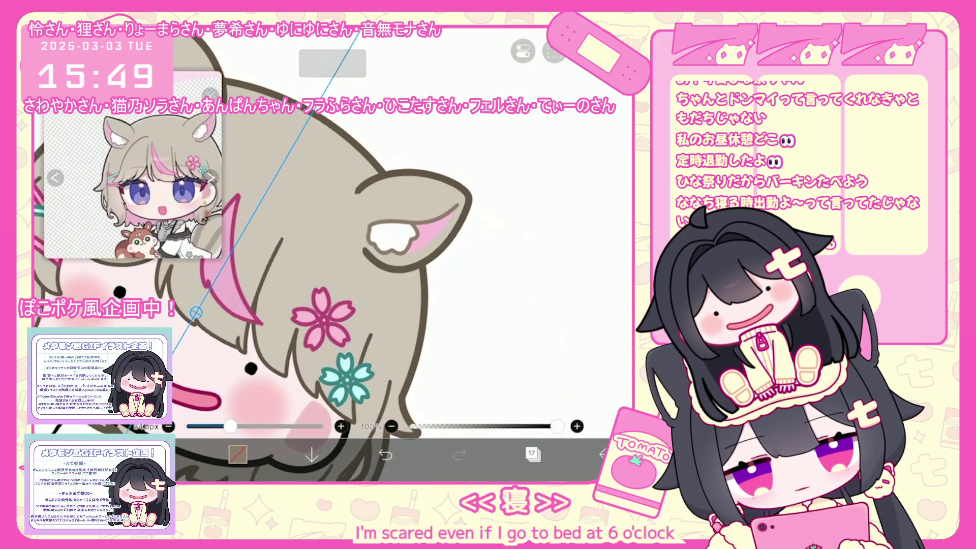
{"action": "left_click", "coordinate": [532, 453]}
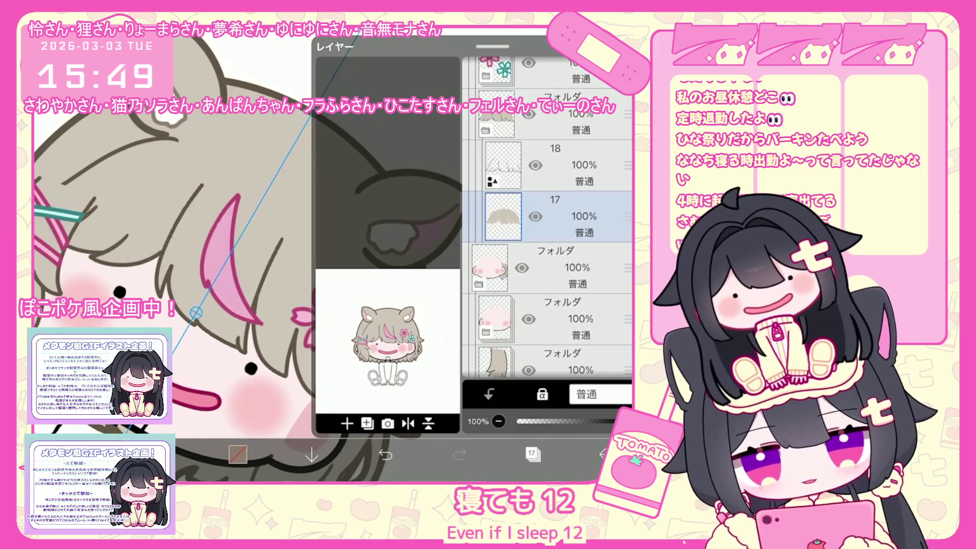
{"action": "scroll", "coordinate": [546, 219], "scroll_direction": "down", "scroll_amount": 3}
{"action": "left_click", "coordinate": [549, 195]}
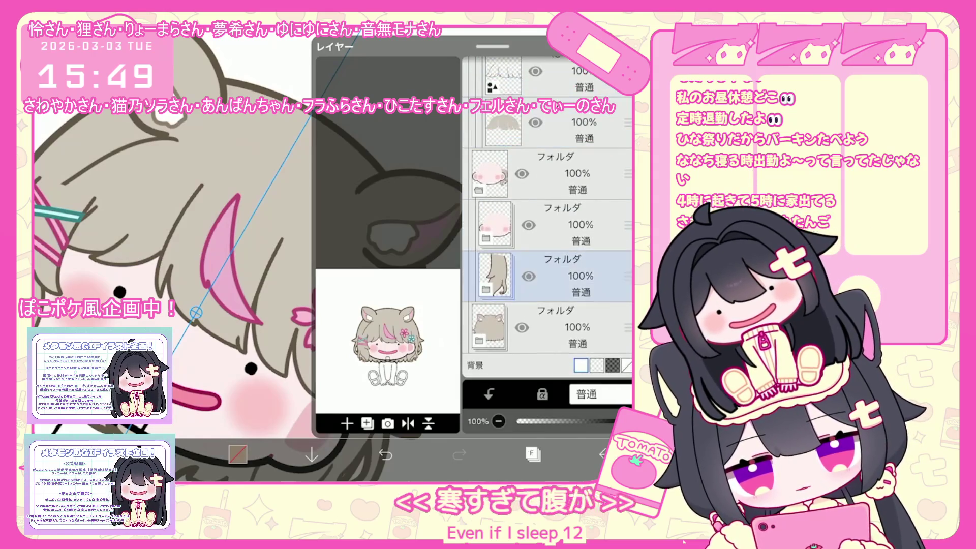
{"action": "scroll", "coordinate": [547, 218], "scroll_direction": "up", "scroll_amount": 3}
Step: Move from layer 5 to layer 4 and undo the accidental brush shape
{"action": "left_click", "coordinate": [549, 305]}
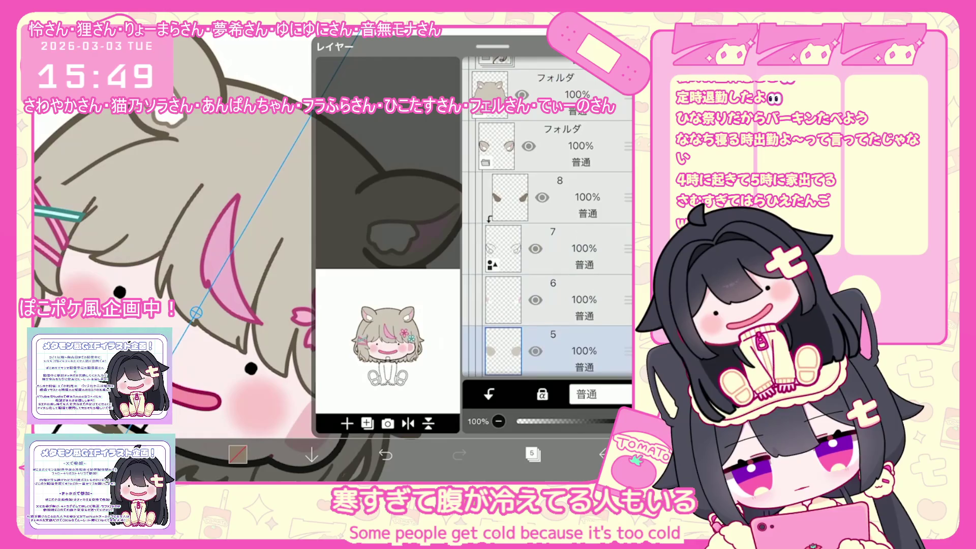
{"action": "left_click", "coordinate": [532, 454]}
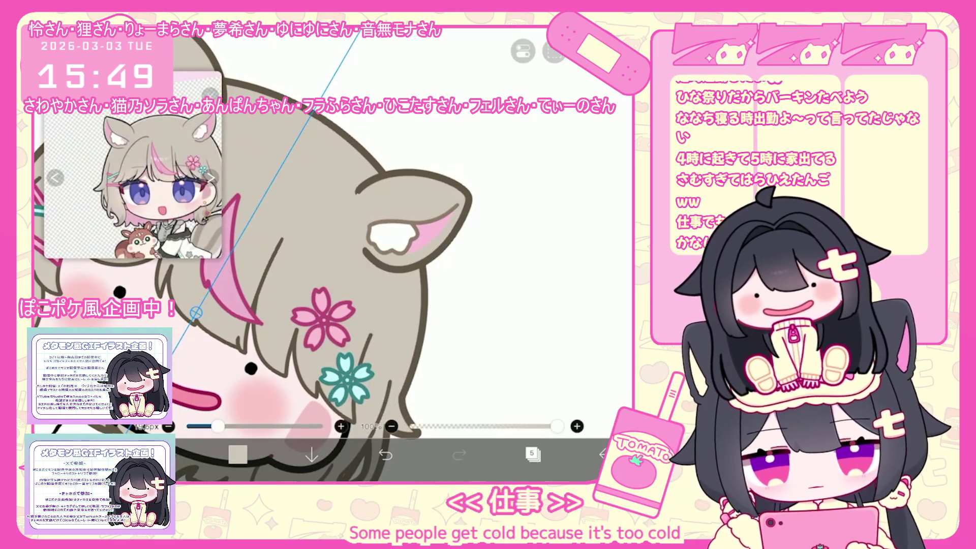
{"action": "scroll", "coordinate": [356, 255], "scroll_direction": "up", "scroll_amount": 3}
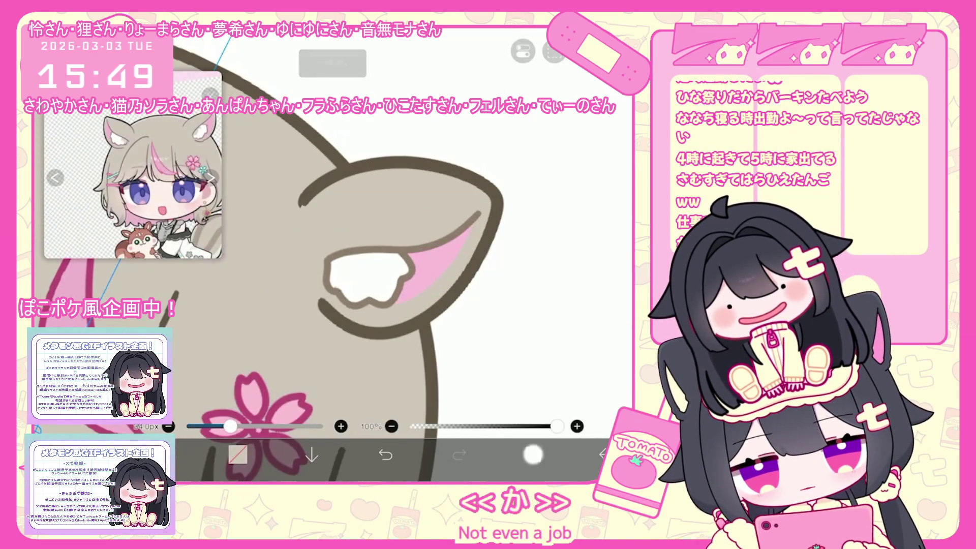
{"action": "left_click", "coordinate": [532, 453]}
{"action": "left_click", "coordinate": [554, 268]}
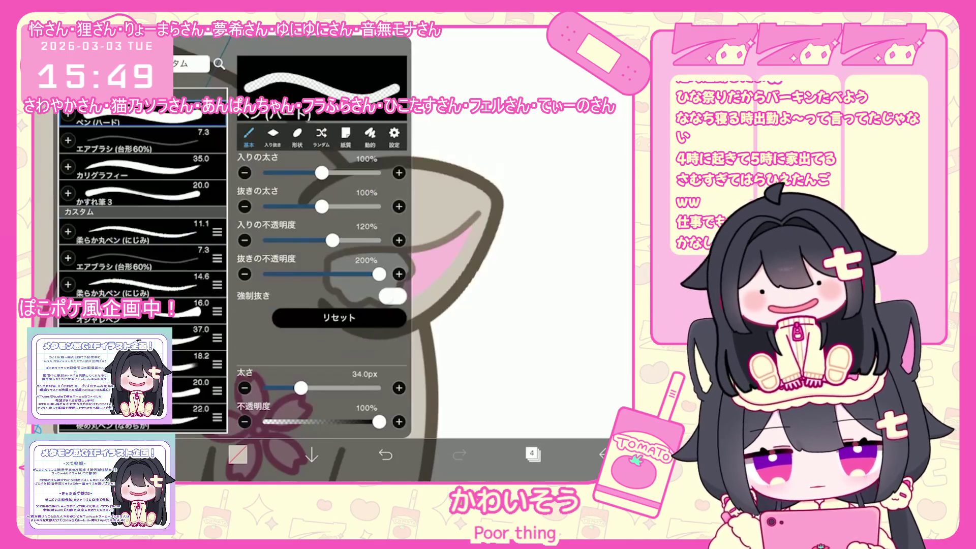
{"action": "left_click", "coordinate": [294, 215]}
{"action": "left_click", "coordinate": [386, 454]}
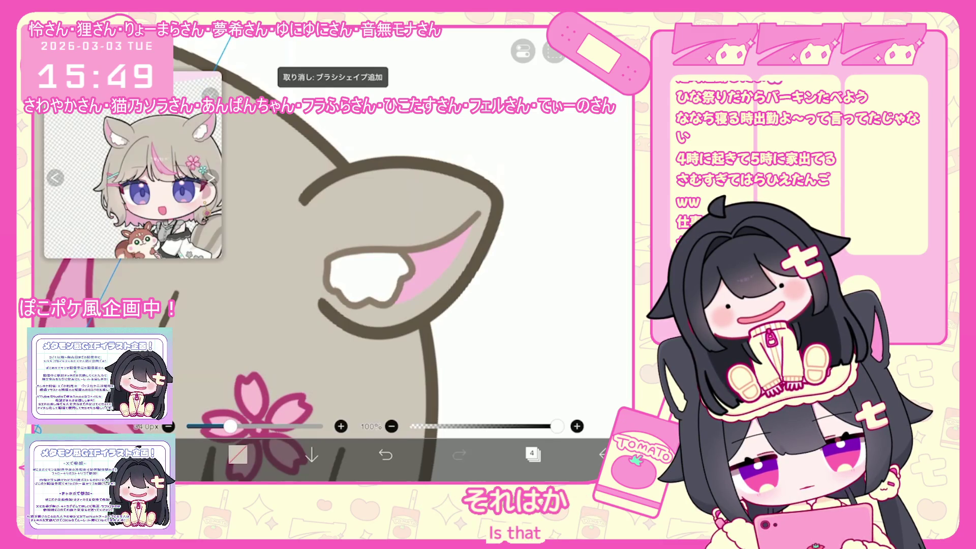
{"action": "scroll", "coordinate": [376, 285], "scroll_direction": "down", "scroll_amount": 5}
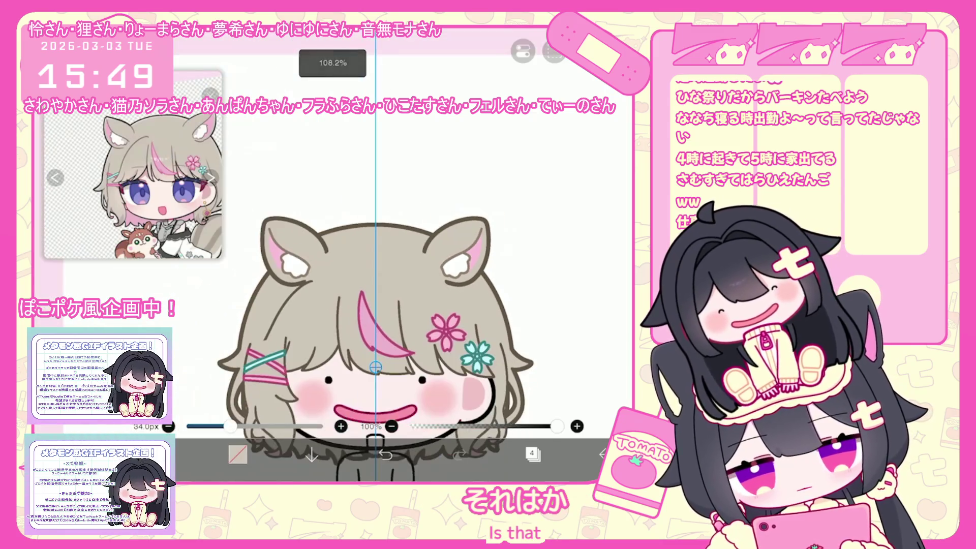
Step: Select layer 2 inside the folder holding layers 1 to 3
{"action": "left_click", "coordinate": [532, 454]}
{"action": "left_click", "coordinate": [559, 211]}
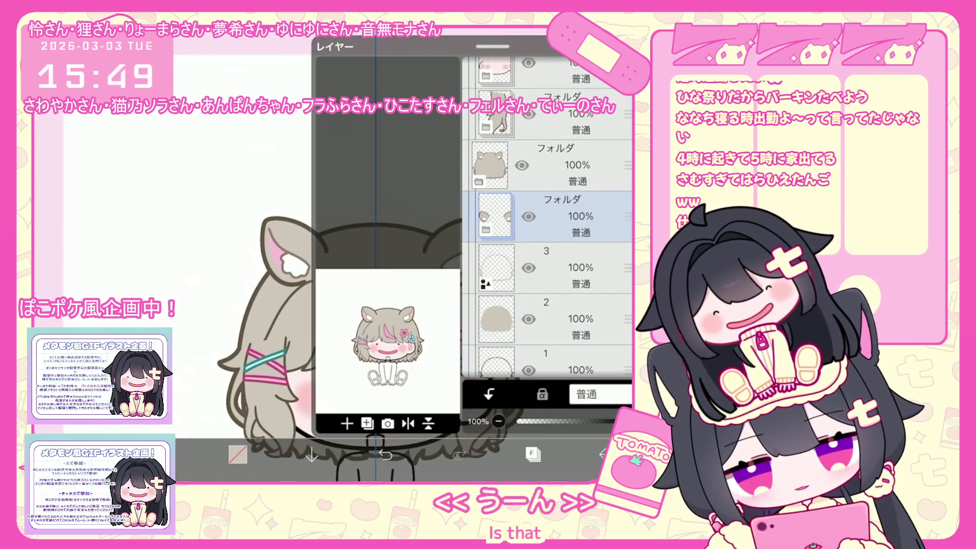
{"action": "left_click", "coordinate": [559, 319]}
{"action": "left_click", "coordinate": [532, 454]}
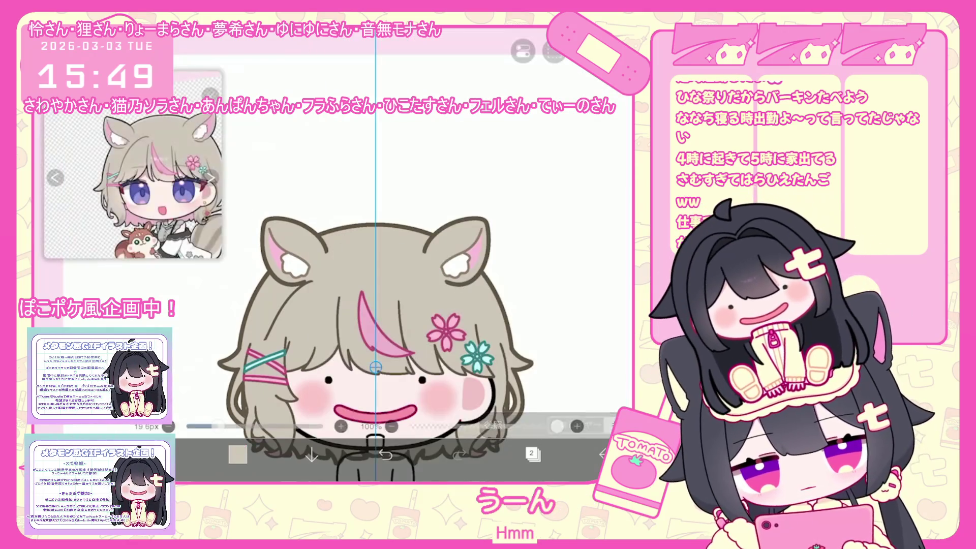
Step: Pick a light pink colour and undo the last lasso fill
{"action": "left_click", "coordinate": [238, 454]}
{"action": "left_click", "coordinate": [237, 454]}
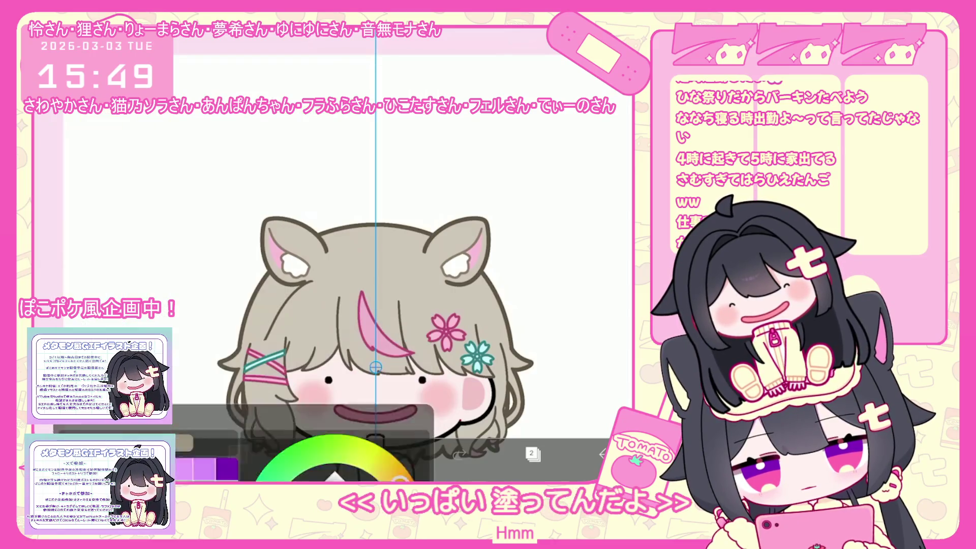
{"action": "scroll", "coordinate": [372, 294], "scroll_direction": "up", "scroll_amount": 2}
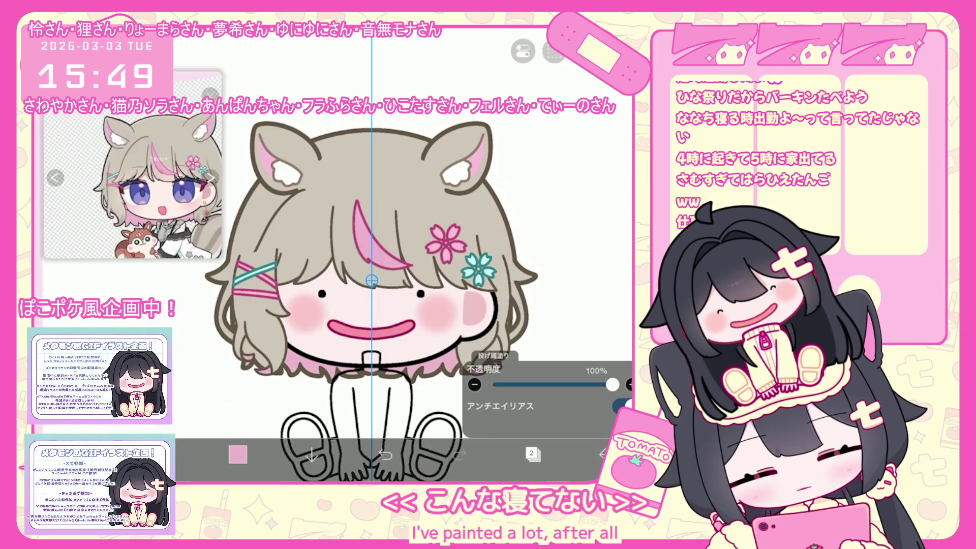
{"action": "key", "text": "ctrl+z"}
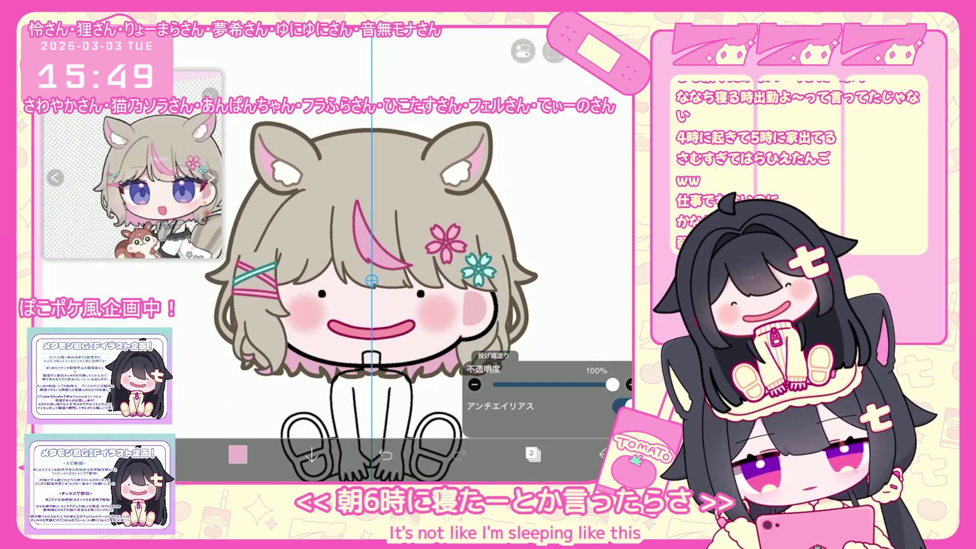
{"action": "left_click", "coordinate": [533, 454]}
{"action": "scroll", "coordinate": [547, 218], "scroll_direction": "up", "scroll_amount": 5}
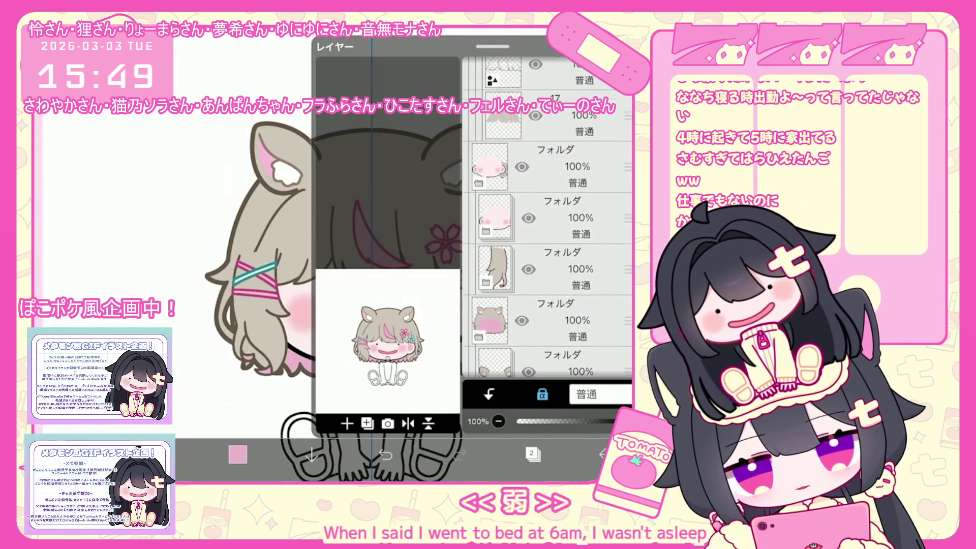
Step: Add a new blank layer 18 above layer 17
{"action": "scroll", "coordinate": [547, 219], "scroll_direction": "down", "scroll_amount": 2}
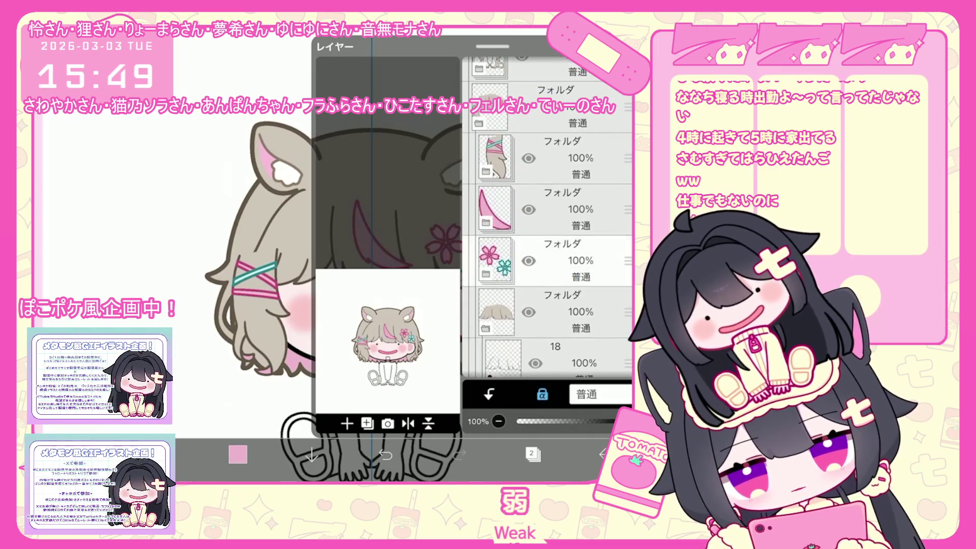
{"action": "left_click", "coordinate": [554, 264]}
{"action": "left_click", "coordinate": [347, 424]}
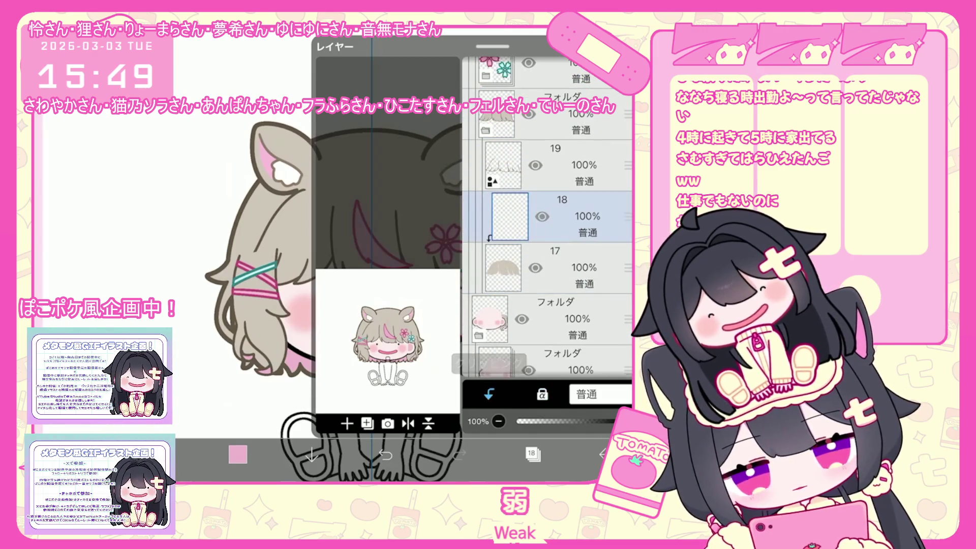
{"action": "left_click", "coordinate": [533, 454]}
Step: Eyedrop the pale beige-grey hair colour #D0C6BB from the canvas
{"action": "left_click", "coordinate": [238, 454]}
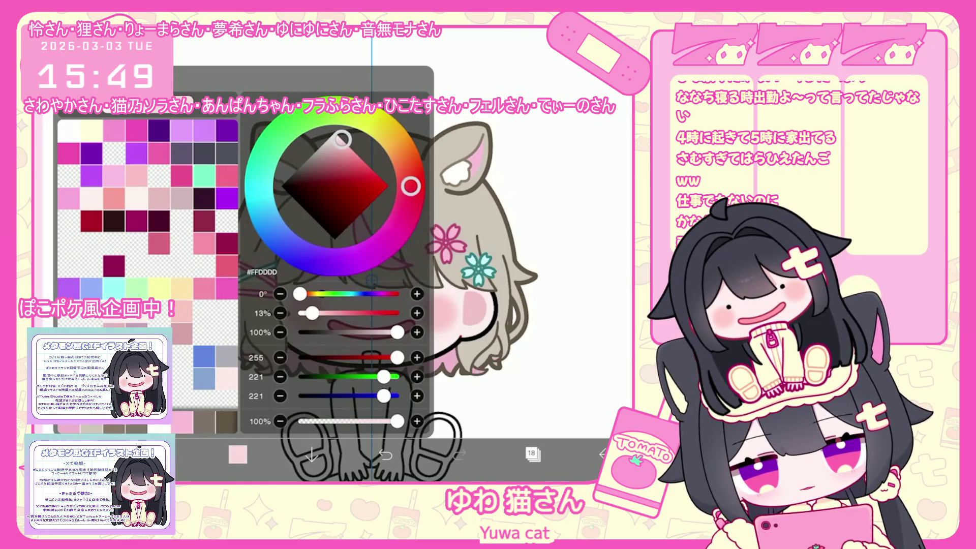
{"action": "left_click", "coordinate": [238, 454]}
{"action": "left_click", "coordinate": [508, 244]}
{"action": "left_click", "coordinate": [238, 454]}
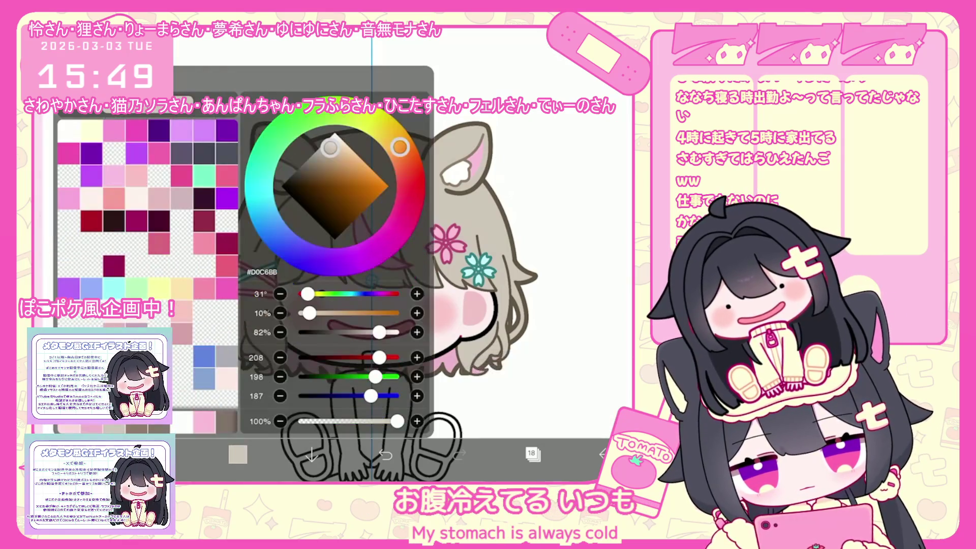
{"action": "left_click", "coordinate": [238, 454]}
Step: Group the hair layers into a folder, place it below the pink streak and sakura pins, and select hair layer 22
{"action": "left_click", "coordinate": [559, 216]}
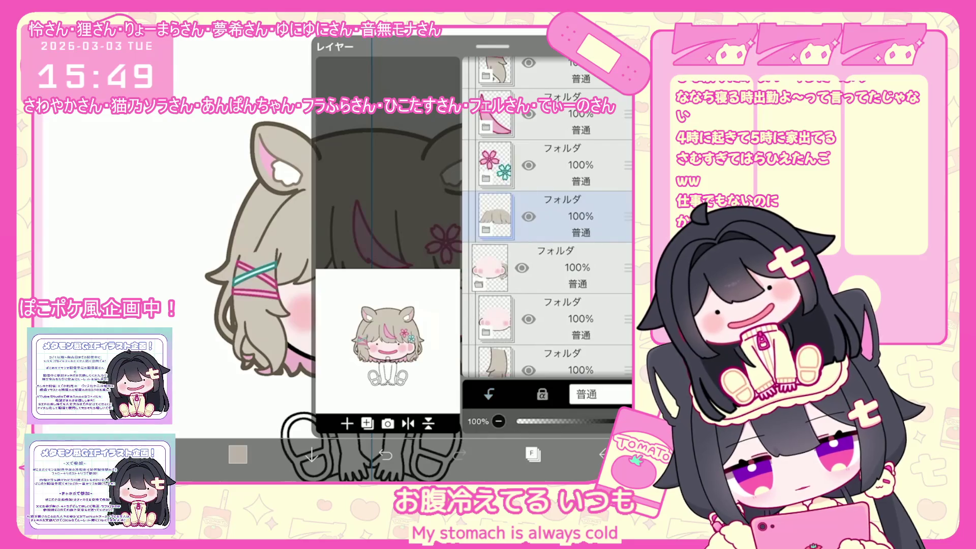
{"action": "mouse_move", "coordinate": [628, 216]}
{"action": "left_mouse_down"}
{"action": "mouse_move", "coordinate": [628, 127]}
{"action": "mouse_move", "coordinate": [628, 188]}
{"action": "left_mouse_up"}
{"action": "left_click_drag", "start_coordinate": [628, 291], "coordinate": [628, 188]}
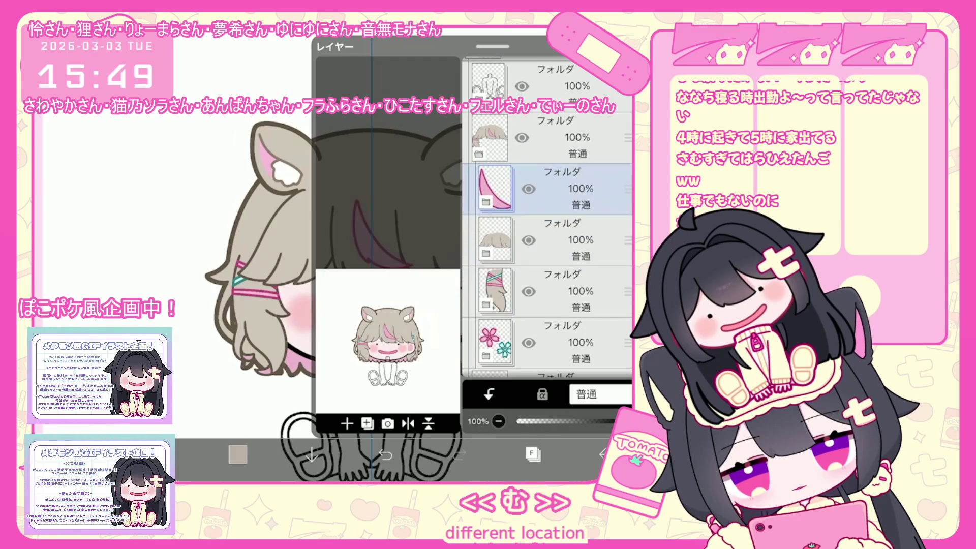
{"action": "left_click_drag", "start_coordinate": [628, 342], "coordinate": [628, 223]}
{"action": "left_click", "coordinate": [486, 267]}
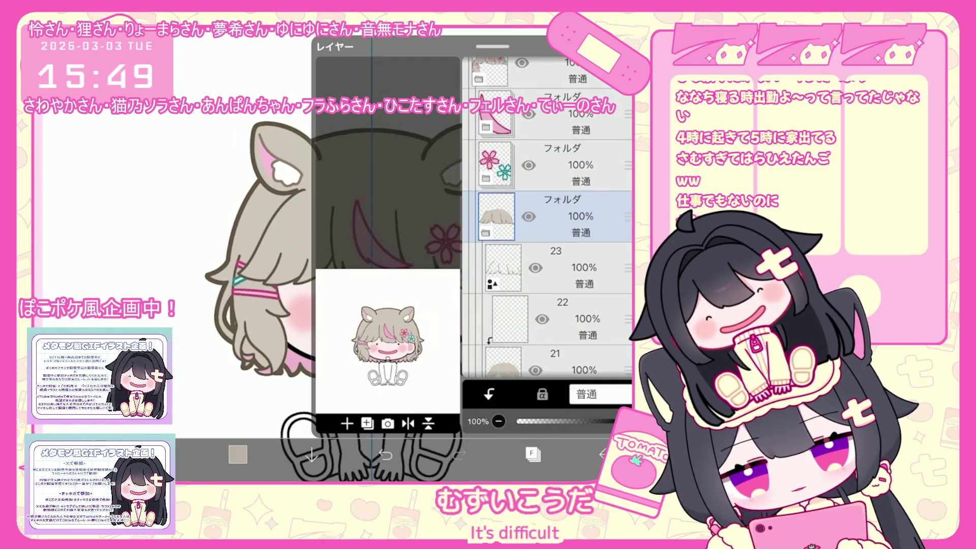
{"action": "left_click", "coordinate": [559, 318]}
{"action": "left_click", "coordinate": [532, 454]}
{"action": "left_click", "coordinate": [313, 454]}
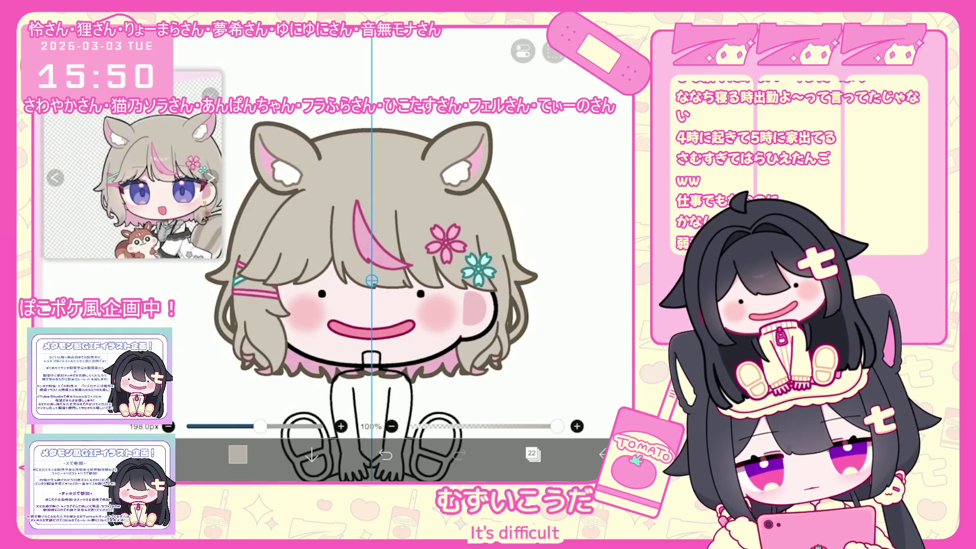
Step: Airbrush mirrored shading across the bangs, undoing and redoing the stroke
{"action": "left_click_drag", "start_coordinate": [277, 259], "coordinate": [371, 268]}
{"action": "left_click", "coordinate": [386, 454]}
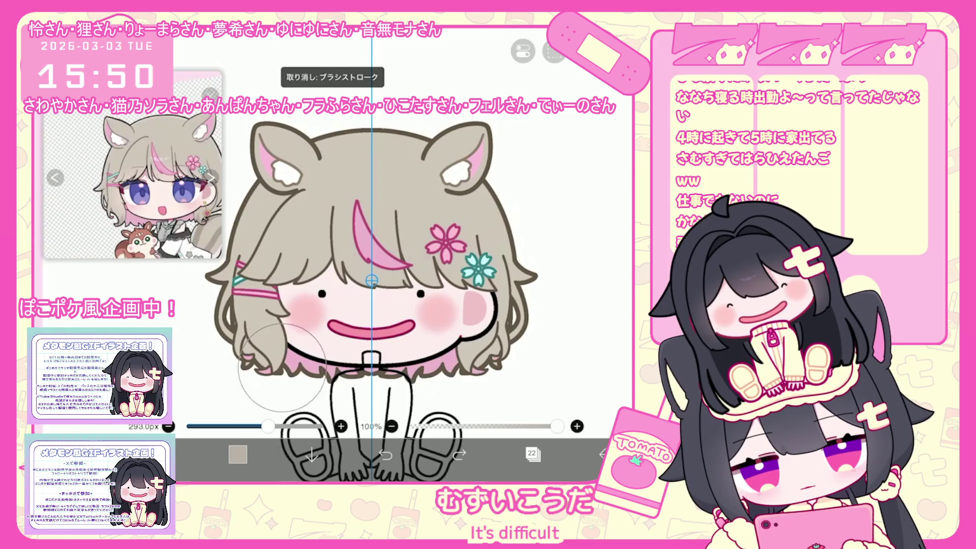
{"action": "left_click_drag", "start_coordinate": [255, 229], "coordinate": [330, 275]}
{"action": "left_click", "coordinate": [386, 454]}
{"action": "left_click_drag", "start_coordinate": [255, 229], "coordinate": [331, 275]}
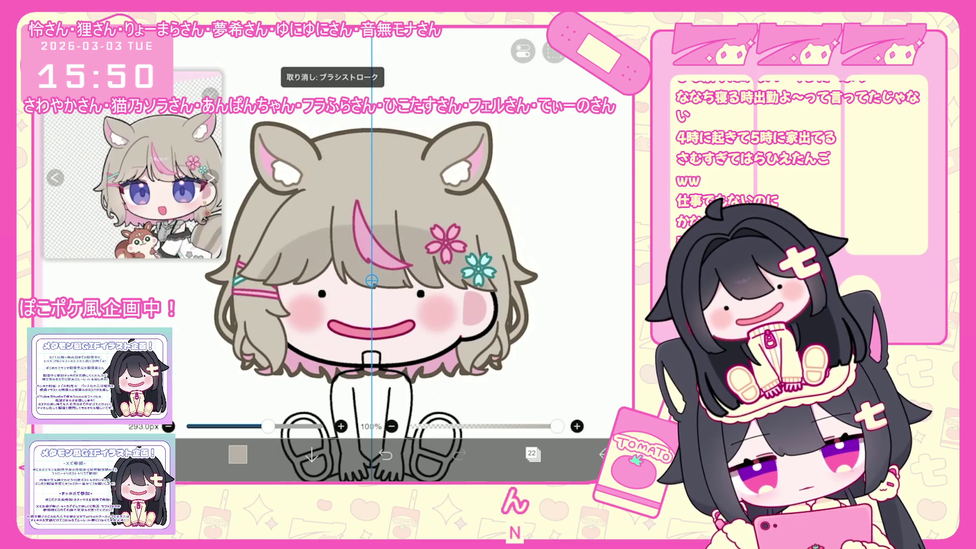
Step: Undo the stray strokes near the flower and repaint a darker band across the bangs' top
{"action": "left_click", "coordinate": [238, 454]}
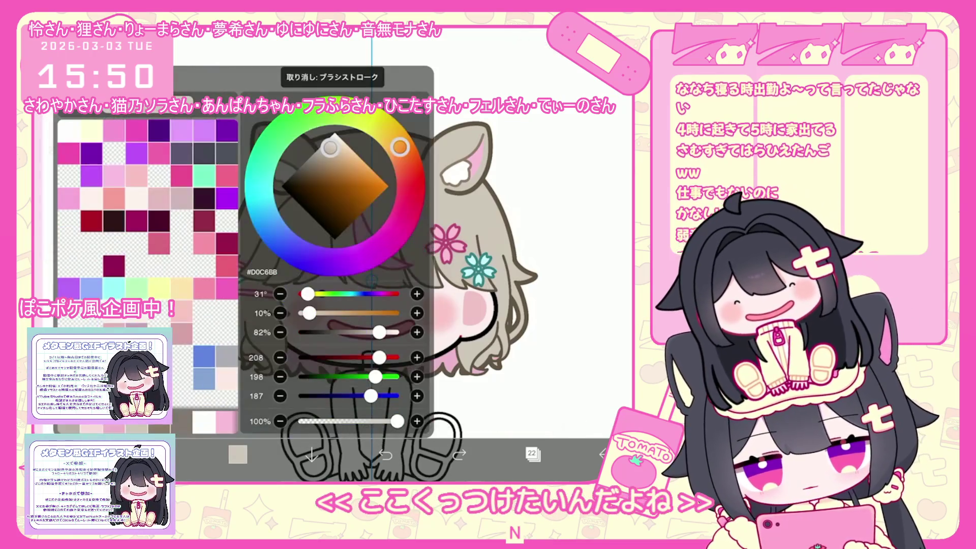
{"action": "left_click", "coordinate": [238, 454]}
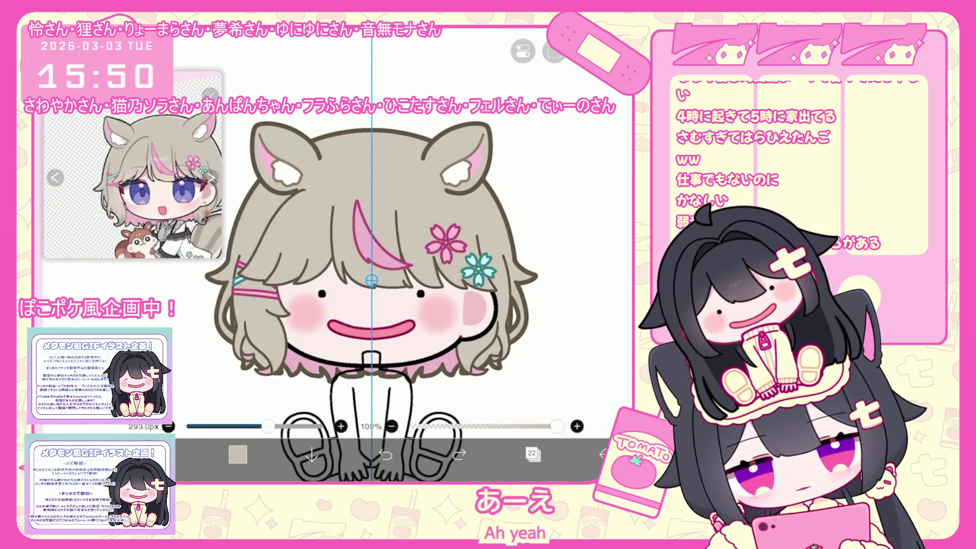
{"action": "left_click", "coordinate": [532, 454]}
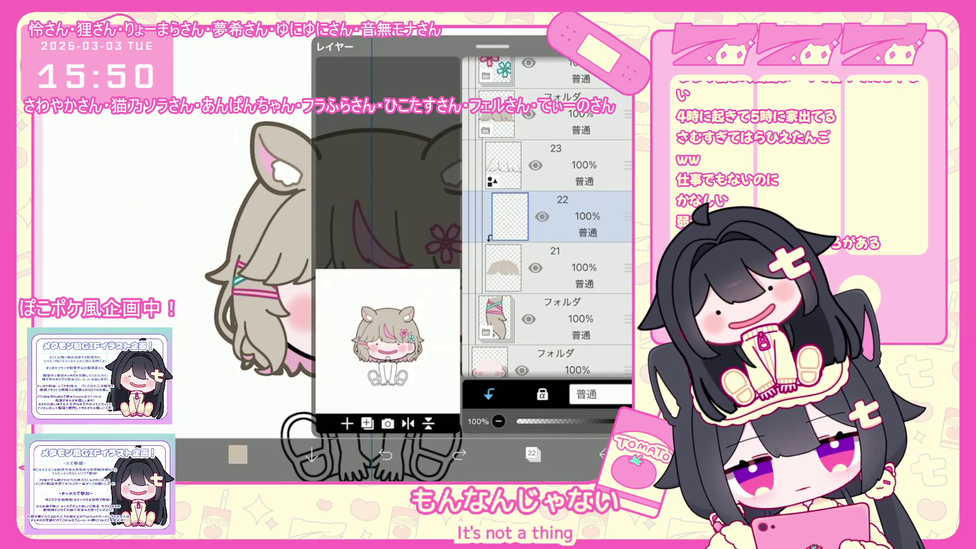
{"action": "left_click", "coordinate": [532, 454]}
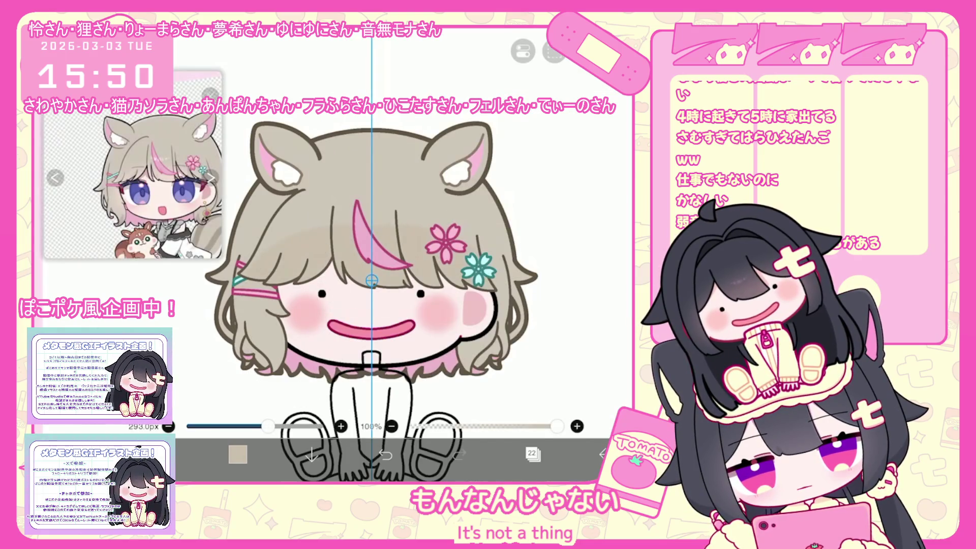
{"action": "left_click", "coordinate": [386, 454]}
{"action": "left_click", "coordinate": [238, 454]}
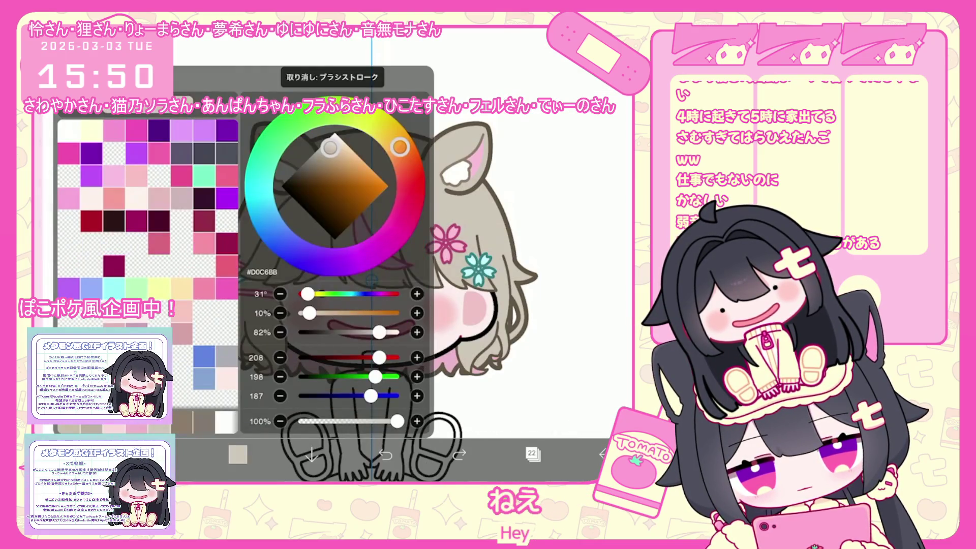
{"action": "left_click", "coordinate": [238, 454]}
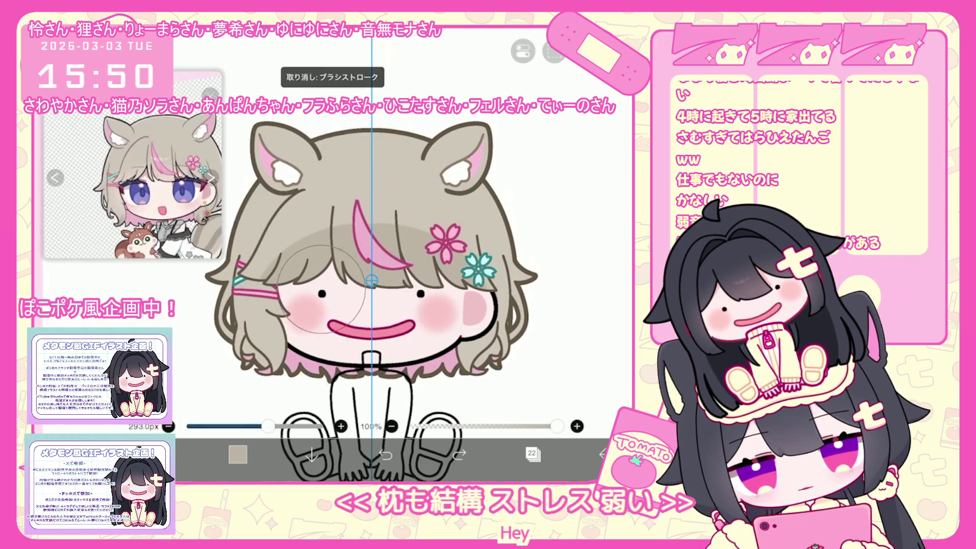
{"action": "left_click", "coordinate": [386, 454]}
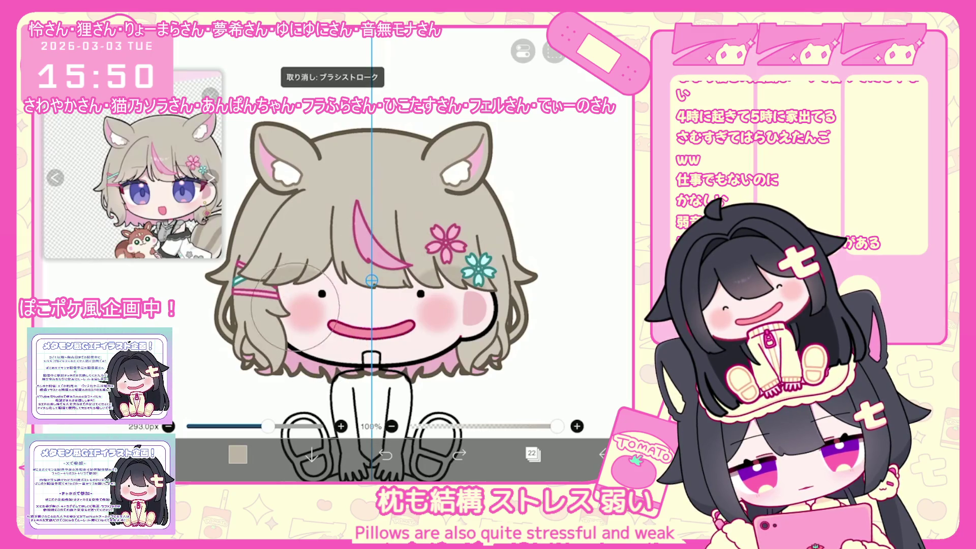
{"action": "left_click_drag", "start_coordinate": [305, 234], "coordinate": [386, 262]}
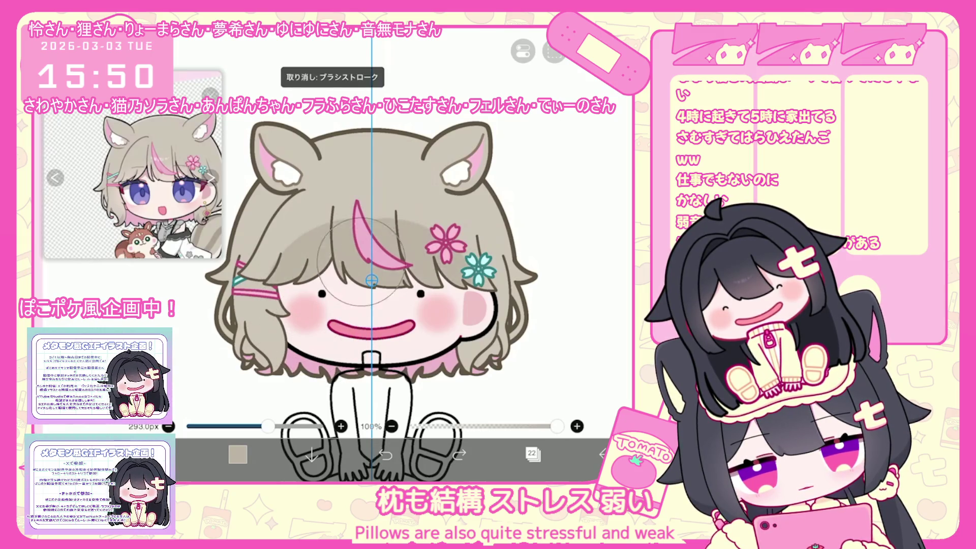
{"action": "scroll", "coordinate": [422, 285], "scroll_direction": "down", "scroll_amount": 3}
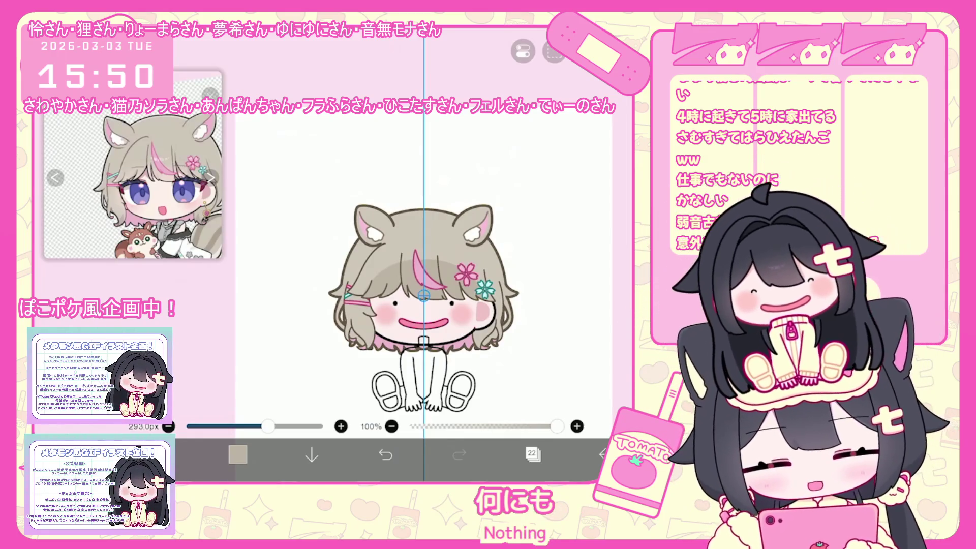
Step: Undo the last few brush strokes and make the hair colour slightly darker
{"action": "left_click", "coordinate": [533, 454]}
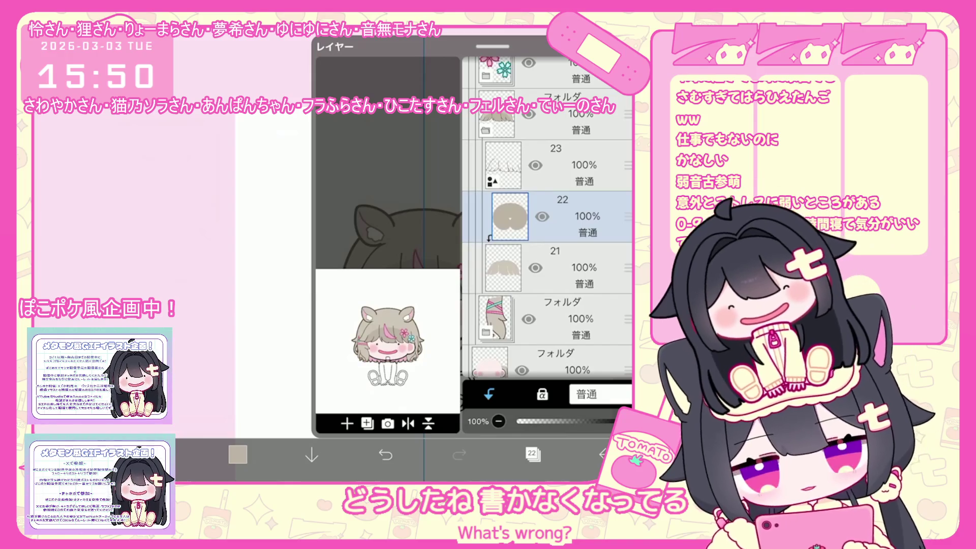
{"action": "left_click", "coordinate": [533, 454]}
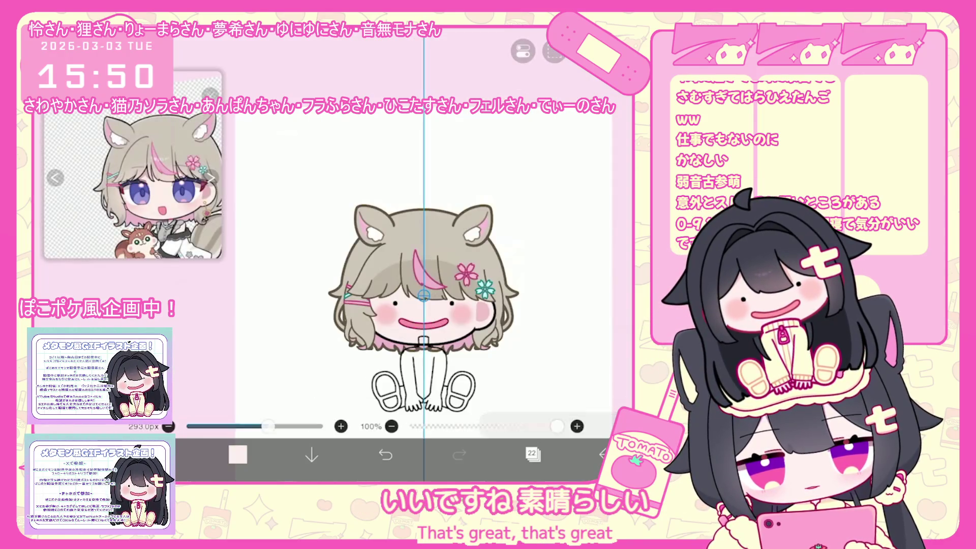
{"action": "left_click", "coordinate": [238, 454]}
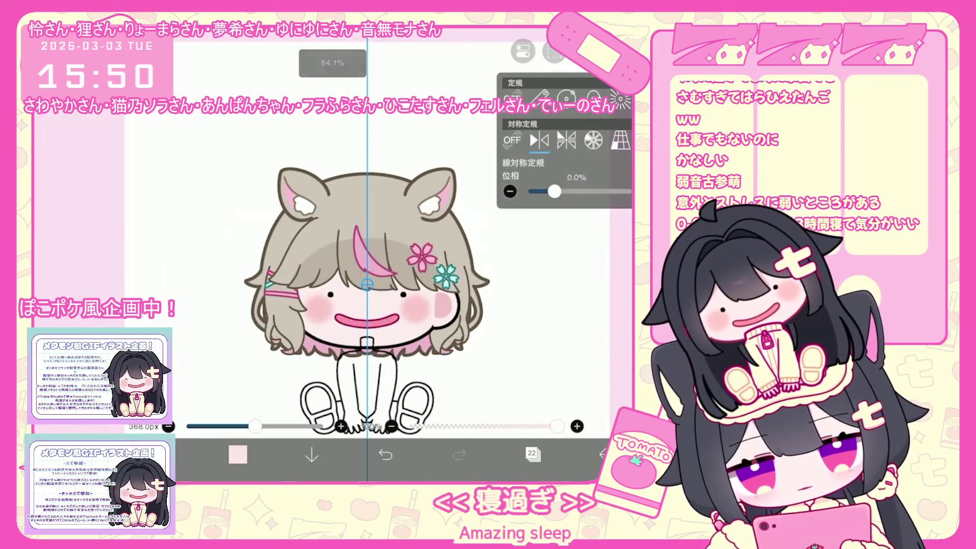
{"action": "left_click", "coordinate": [386, 454]}
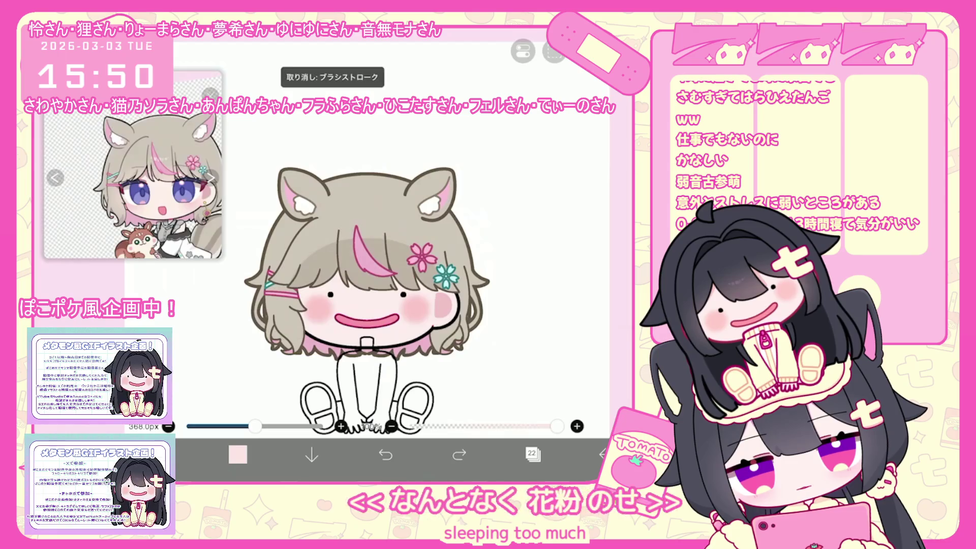
{"action": "left_click", "coordinate": [533, 454]}
{"action": "left_click", "coordinate": [532, 454]}
{"action": "left_click", "coordinate": [238, 454]}
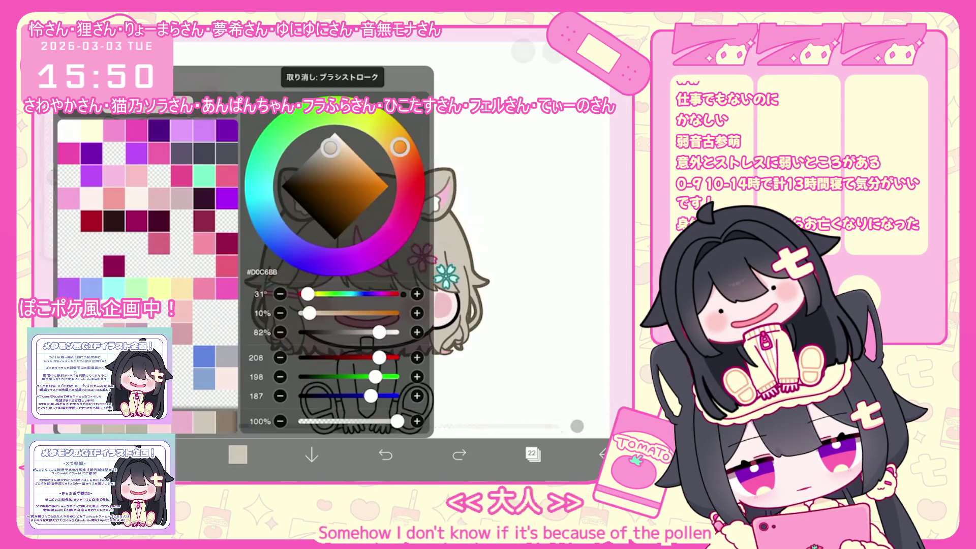
{"action": "left_click_drag", "start_coordinate": [389, 332], "coordinate": [387, 332]}
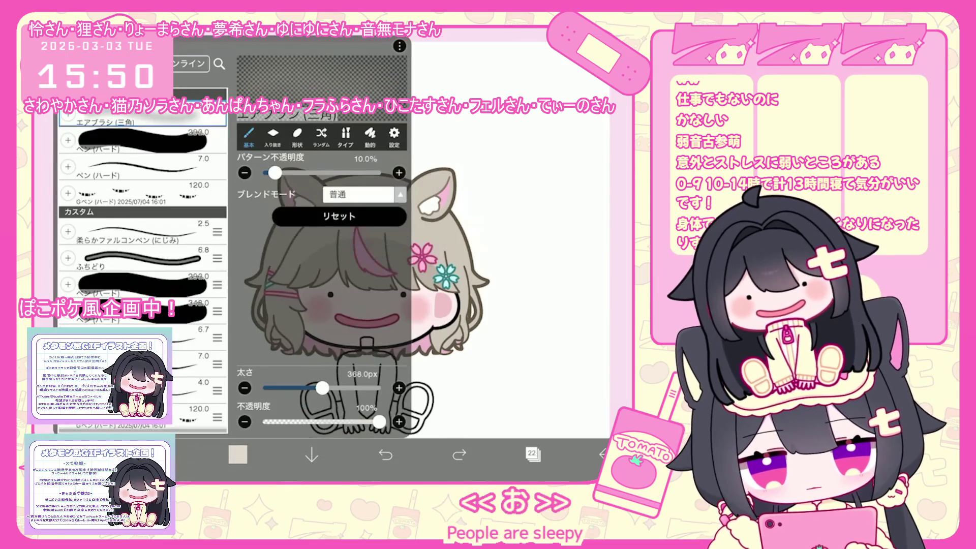
{"action": "scroll", "coordinate": [352, 305], "scroll_direction": "up", "scroll_amount": 2}
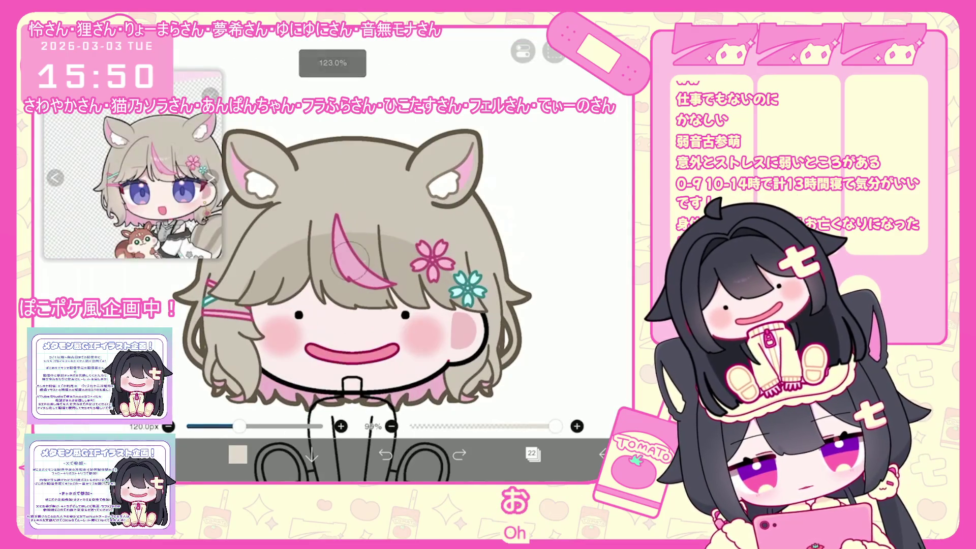
{"action": "key", "text": "ctrl+z"}
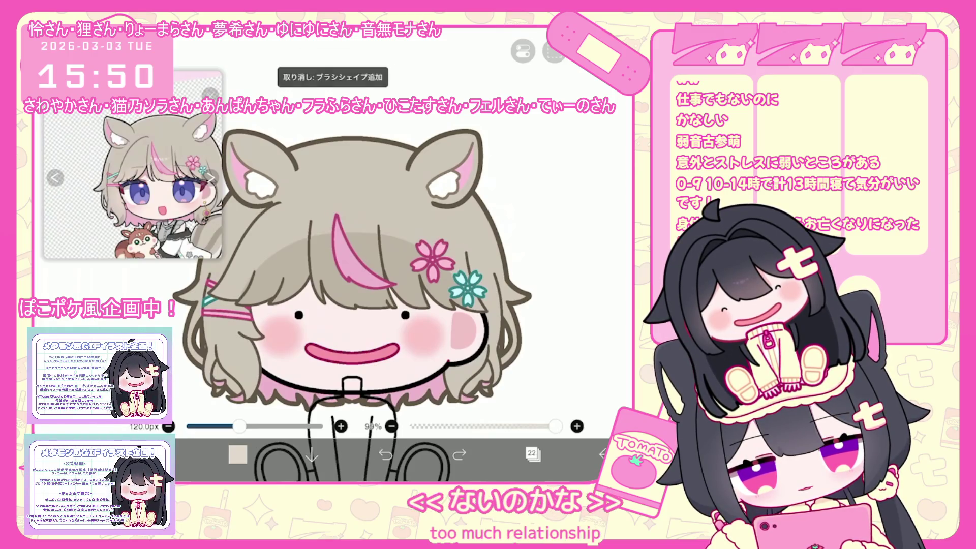
Step: Turn on clipping for the new layer and pick very pale pink #FEEFEF
{"action": "left_click", "coordinate": [531, 452]}
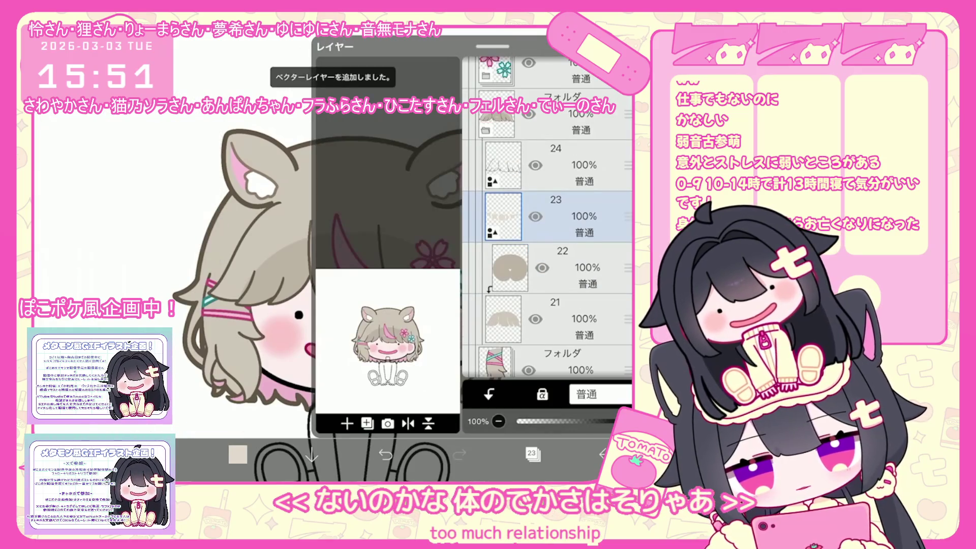
{"action": "scroll", "coordinate": [547, 218], "scroll_direction": "up", "scroll_amount": 3}
{"action": "scroll", "coordinate": [547, 218], "scroll_direction": "down", "scroll_amount": 3}
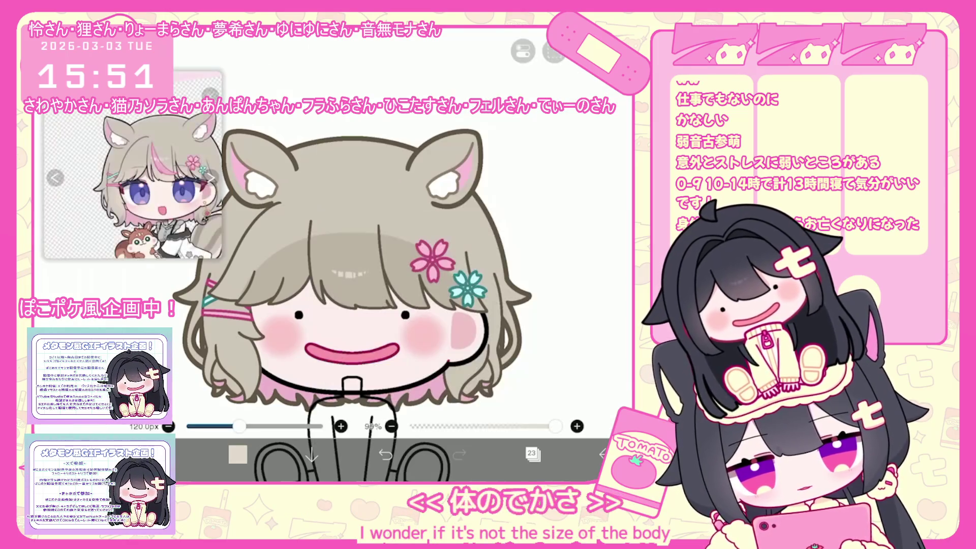
{"action": "left_click", "coordinate": [489, 394]}
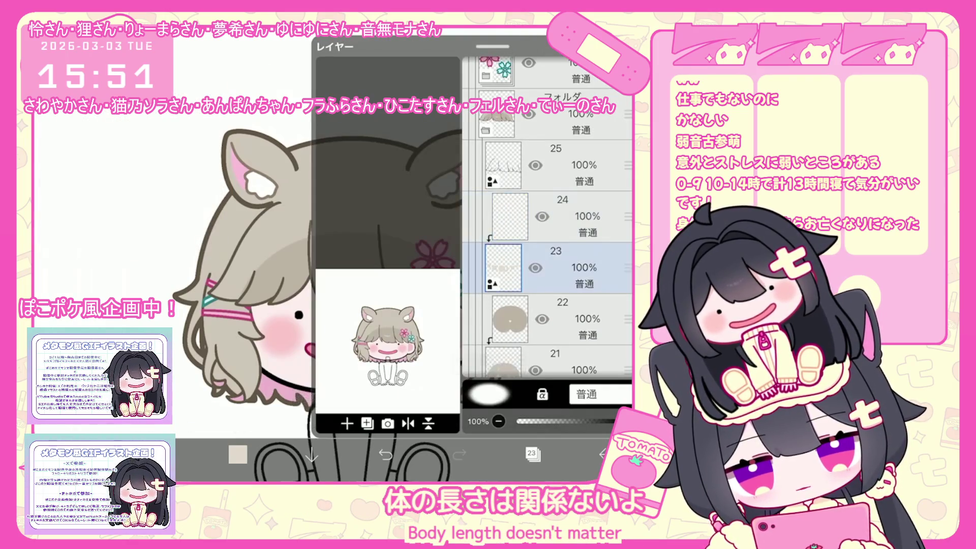
{"action": "left_click", "coordinate": [489, 394]}
{"action": "left_click", "coordinate": [532, 452]}
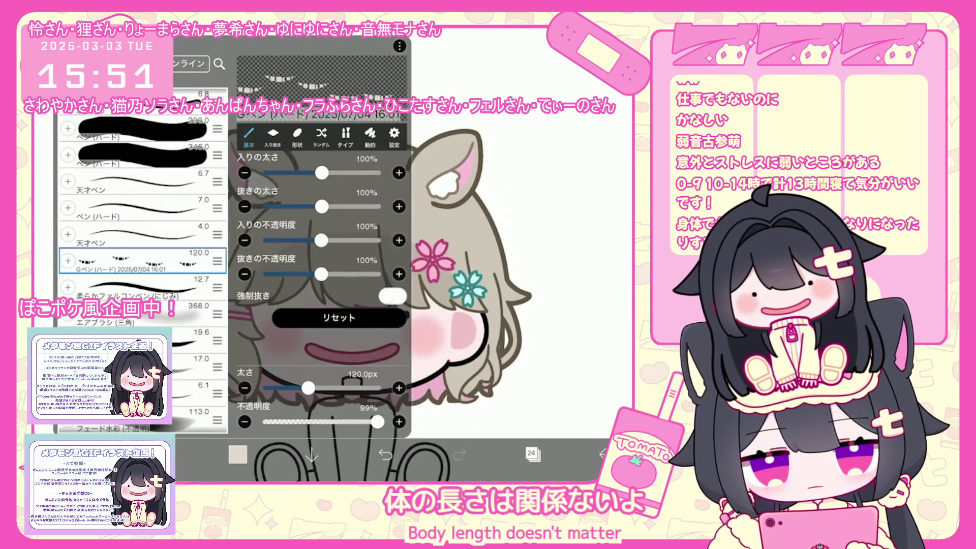
{"action": "left_click", "coordinate": [237, 454]}
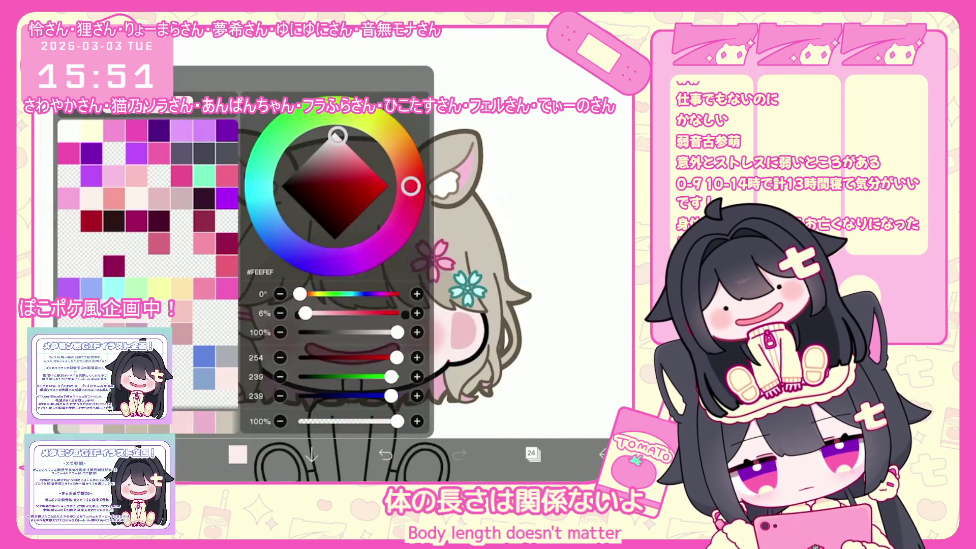
Step: Enlarge the brush to 408 px, undo a stroke, and adjust the colour to salmon pink #FFD0C9
{"action": "left_click", "coordinate": [237, 454]}
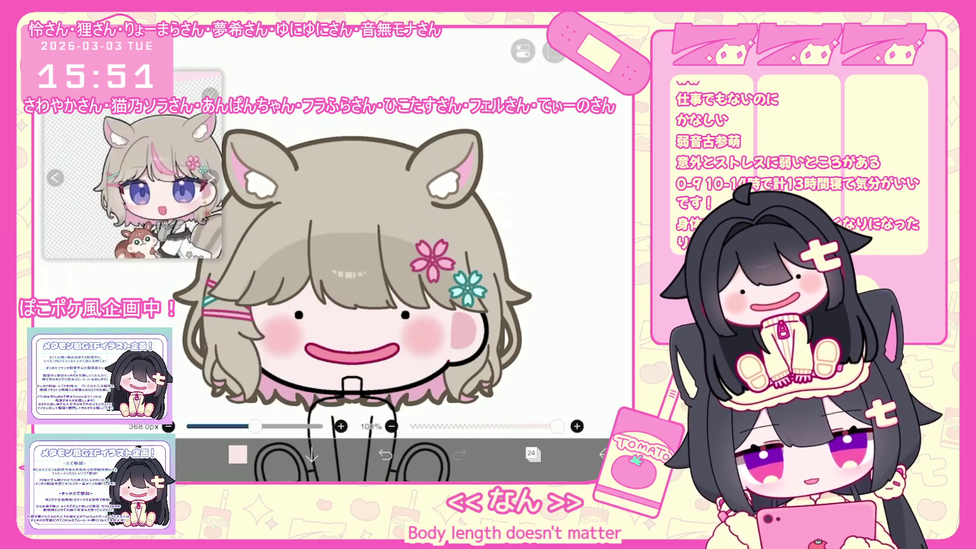
{"action": "left_click_drag", "start_coordinate": [255, 426], "coordinate": [258, 426]}
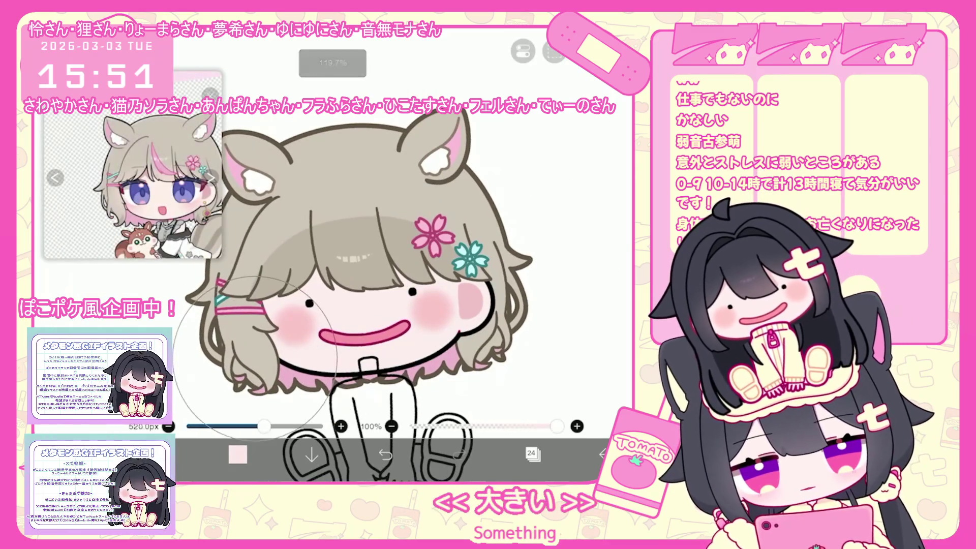
{"action": "key", "text": "ctrl+z"}
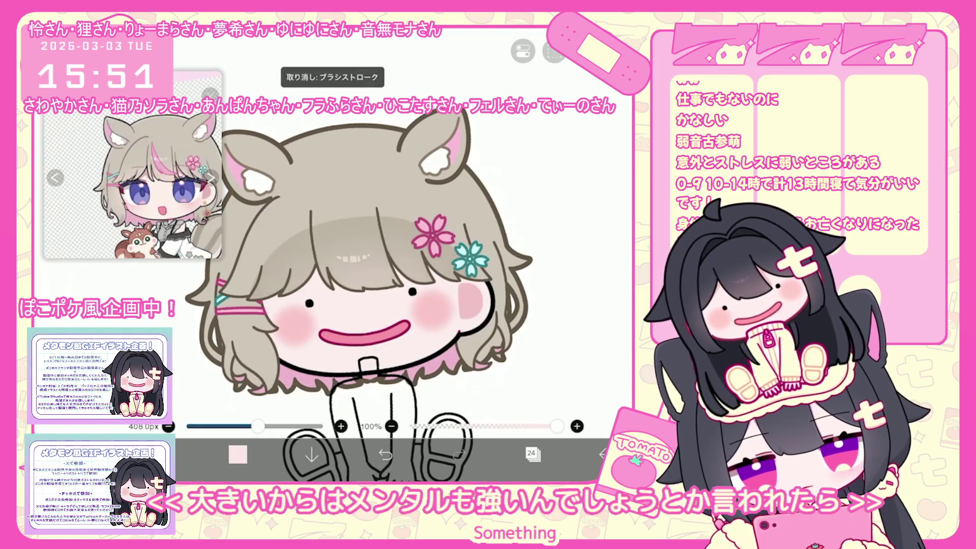
{"action": "left_click", "coordinate": [238, 454]}
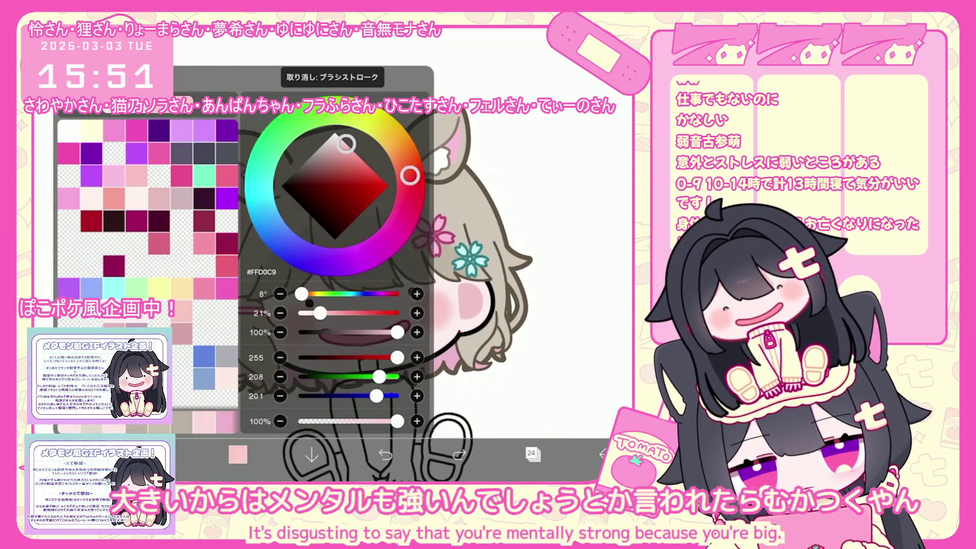
{"action": "left_click", "coordinate": [238, 454]}
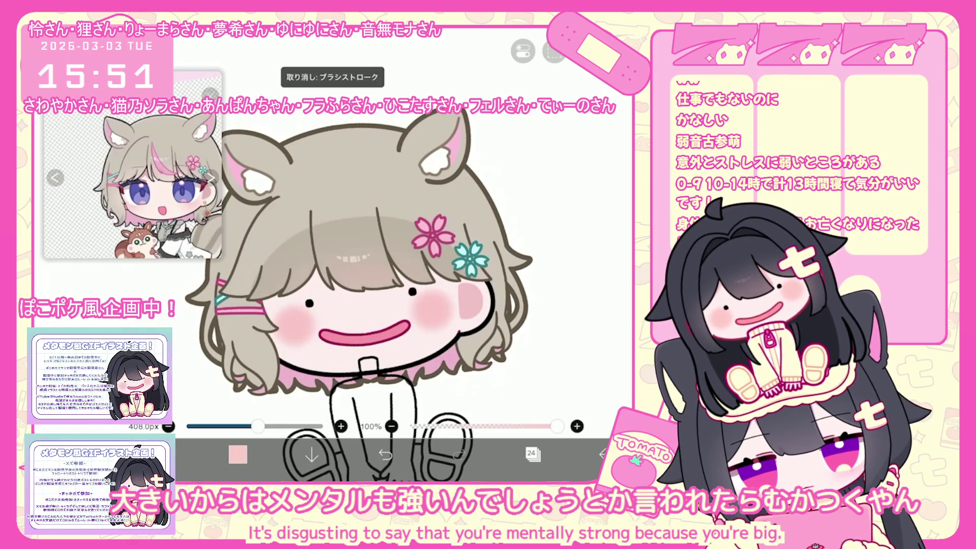
{"action": "left_click", "coordinate": [237, 454]}
{"action": "left_click", "coordinate": [237, 454]}
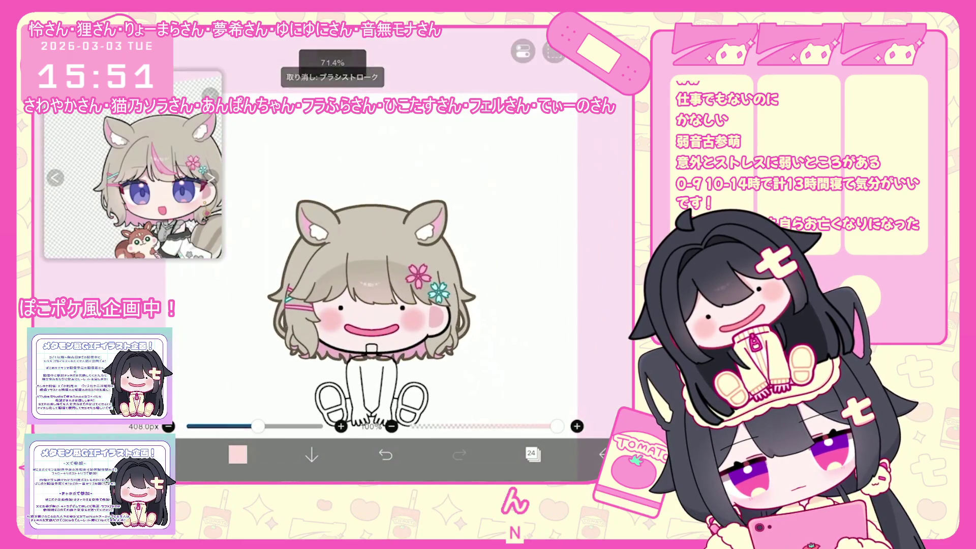
{"action": "left_click", "coordinate": [532, 454]}
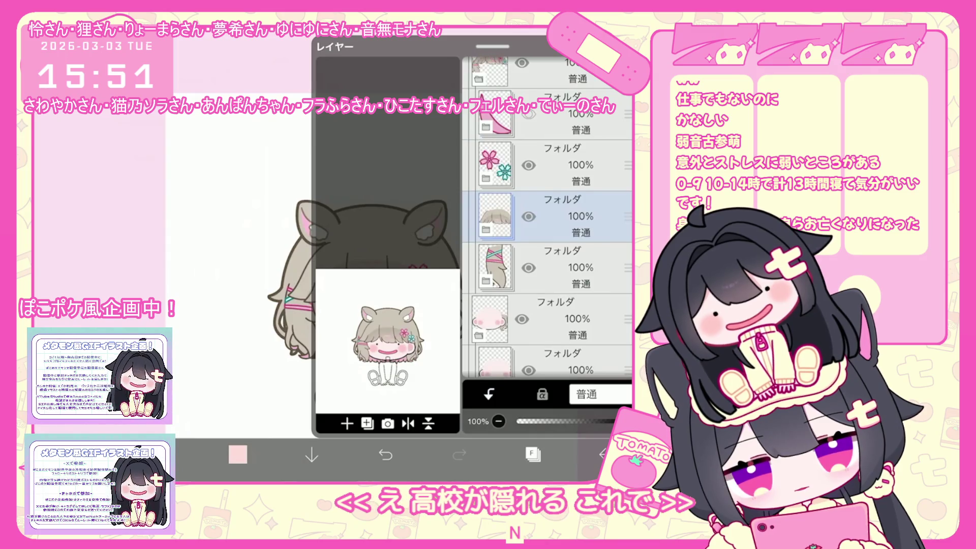
Step: Move layer 23 down below layer 17 in the Layers panel
{"action": "left_click", "coordinate": [485, 229]}
{"action": "left_click", "coordinate": [559, 216]}
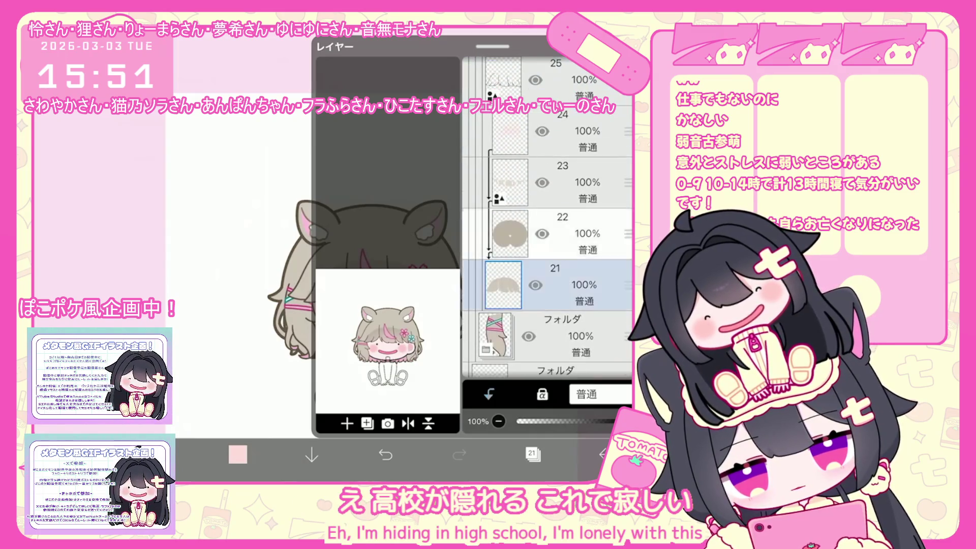
{"action": "left_click", "coordinate": [367, 423]}
{"action": "left_click", "coordinate": [559, 361]}
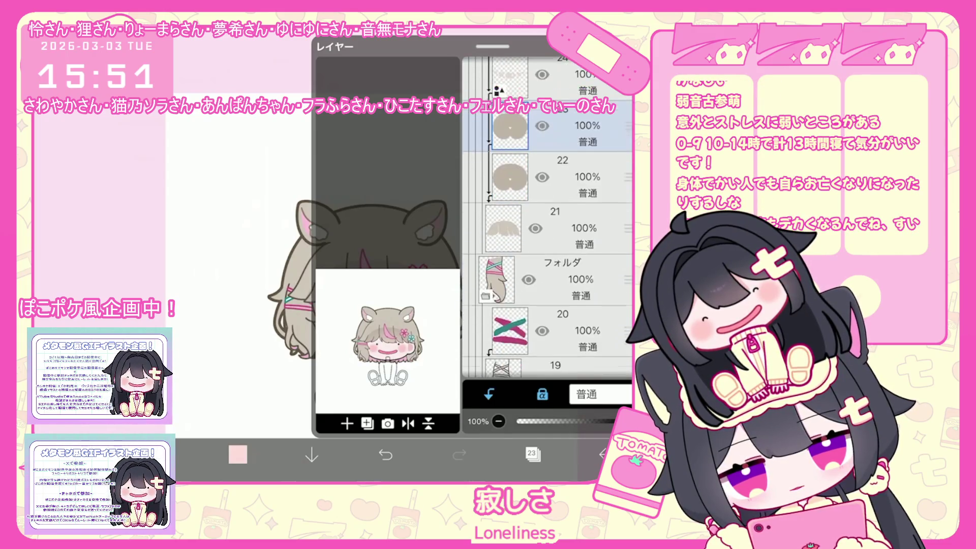
{"action": "left_click", "coordinate": [559, 92]}
{"action": "mouse_move", "coordinate": [628, 93]}
{"action": "left_mouse_down"}
{"action": "mouse_move", "coordinate": [628, 366]}
{"action": "mouse_move", "coordinate": [628, 238]}
{"action": "left_mouse_up"}
{"action": "left_click", "coordinate": [531, 453]}
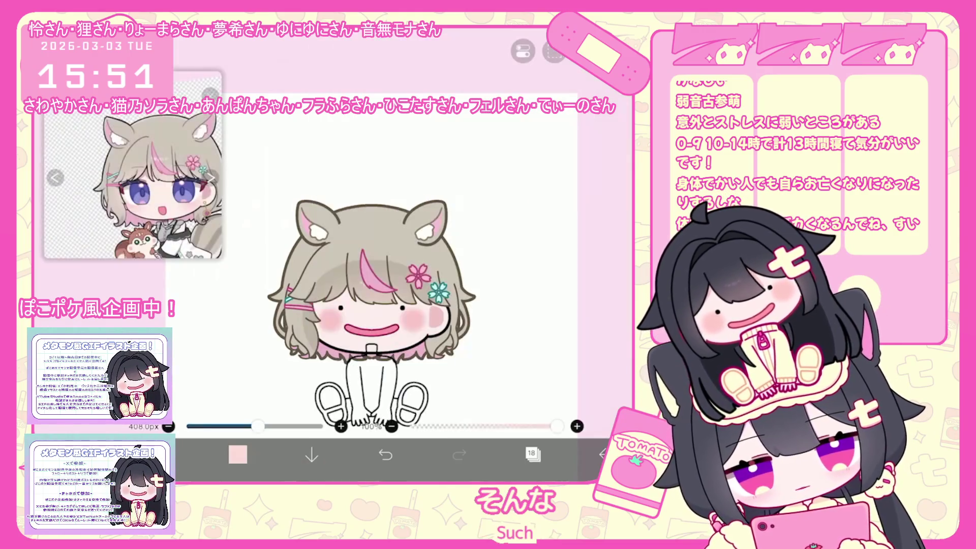
Step: Duplicate layer 18 and drag the copy below layer 10
{"action": "scroll", "coordinate": [381, 285], "scroll_direction": "up", "scroll_amount": 3}
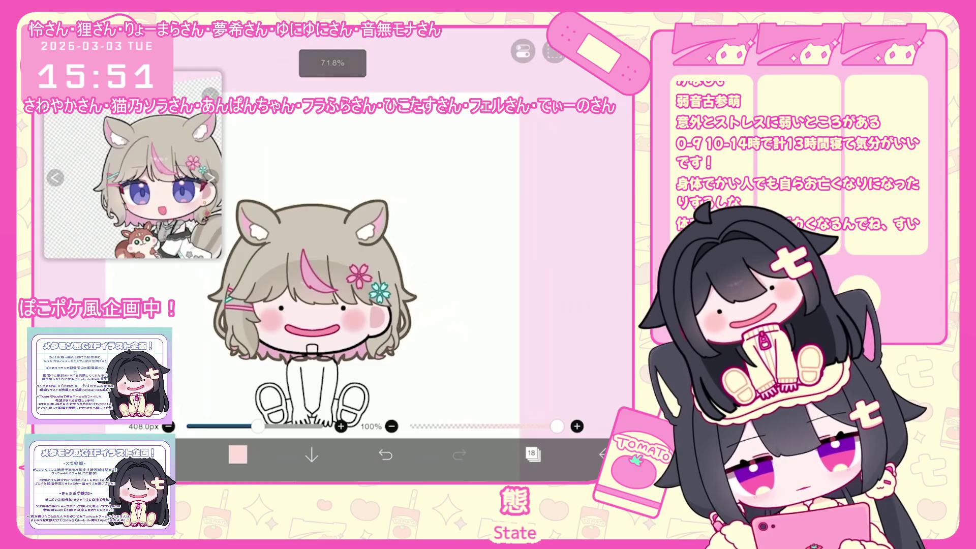
{"action": "left_click", "coordinate": [532, 453]}
{"action": "left_click", "coordinate": [367, 423]}
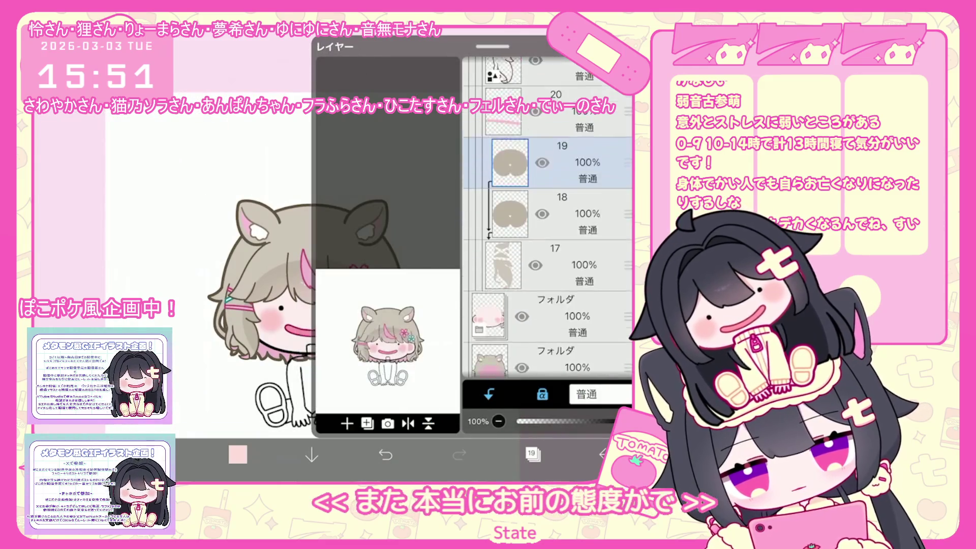
{"action": "scroll", "coordinate": [546, 219], "scroll_direction": "down", "scroll_amount": 1}
{"action": "left_click", "coordinate": [554, 327]}
{"action": "scroll", "coordinate": [547, 219], "scroll_direction": "down", "scroll_amount": 1}
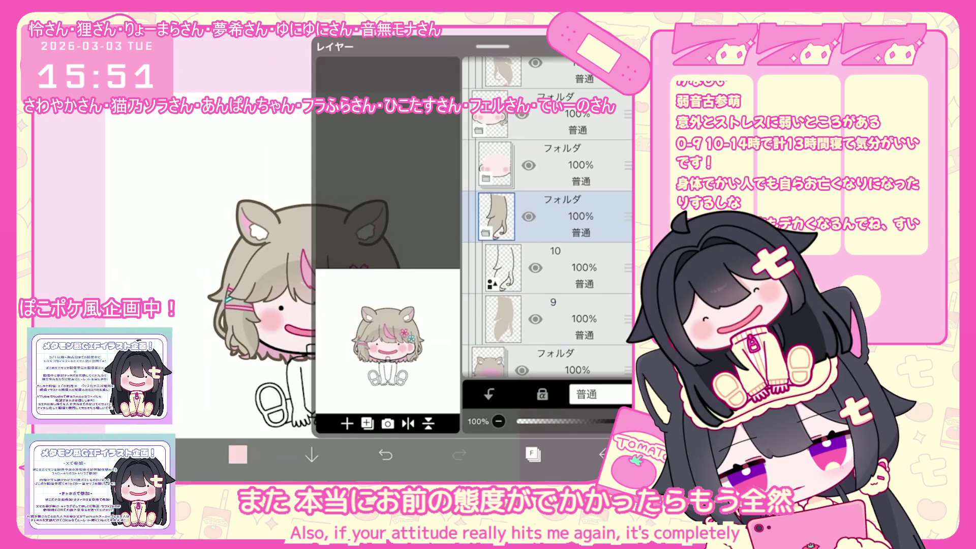
{"action": "left_click", "coordinate": [559, 148]}
{"action": "mouse_move", "coordinate": [627, 148]}
{"action": "left_mouse_down"}
{"action": "mouse_move", "coordinate": [627, 338]}
{"action": "mouse_move", "coordinate": [627, 260]}
{"action": "left_mouse_up"}
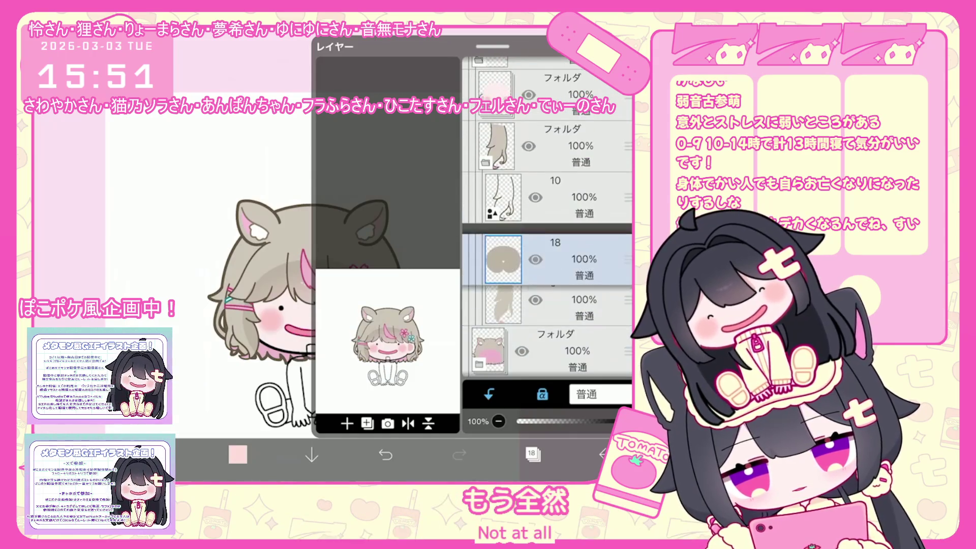
Step: Expand the blush folder and add a new blank layer inside it
{"action": "left_click", "coordinate": [554, 276]}
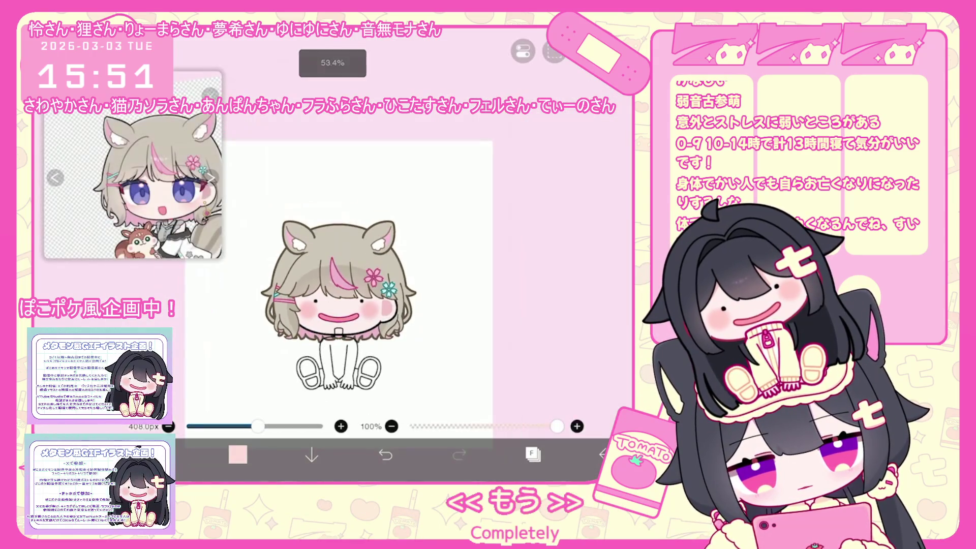
{"action": "scroll", "coordinate": [547, 219], "scroll_direction": "up", "scroll_amount": 3}
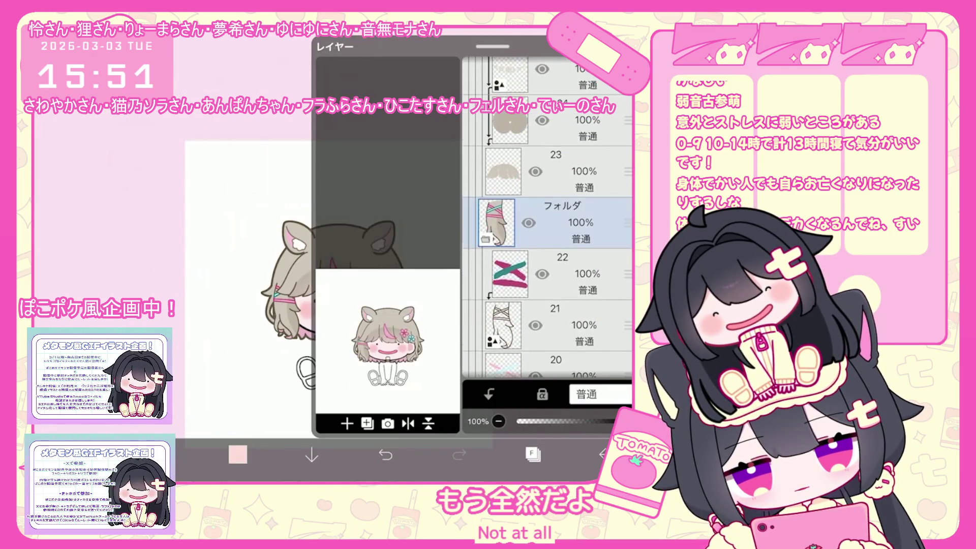
{"action": "scroll", "coordinate": [547, 219], "scroll_direction": "down", "scroll_amount": 3}
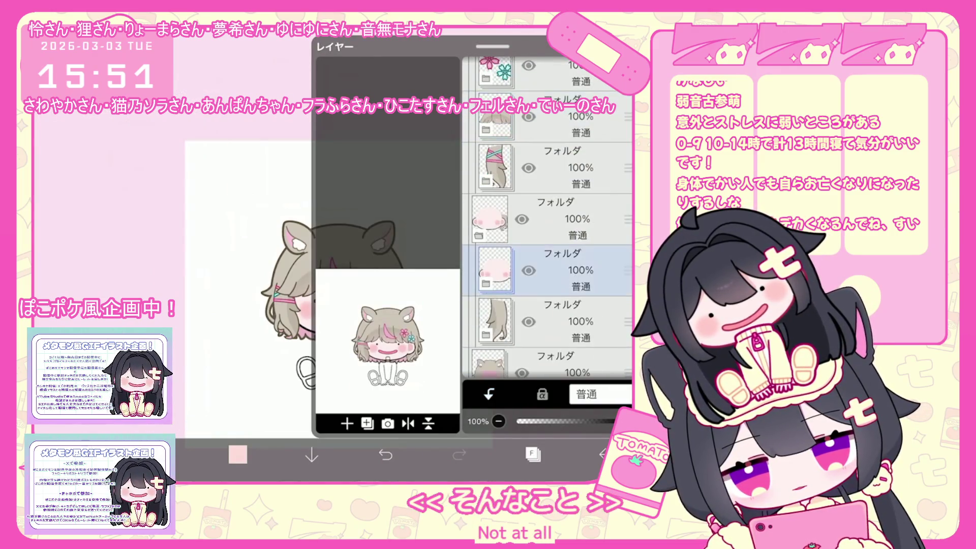
{"action": "left_click", "coordinate": [554, 174]}
{"action": "left_click", "coordinate": [485, 188]}
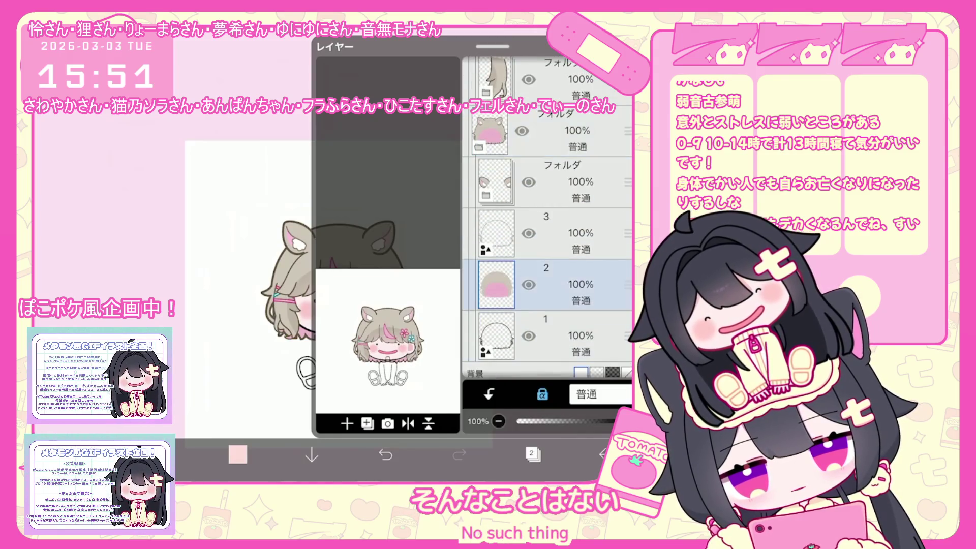
{"action": "left_click", "coordinate": [347, 424]}
{"action": "left_click", "coordinate": [533, 454]}
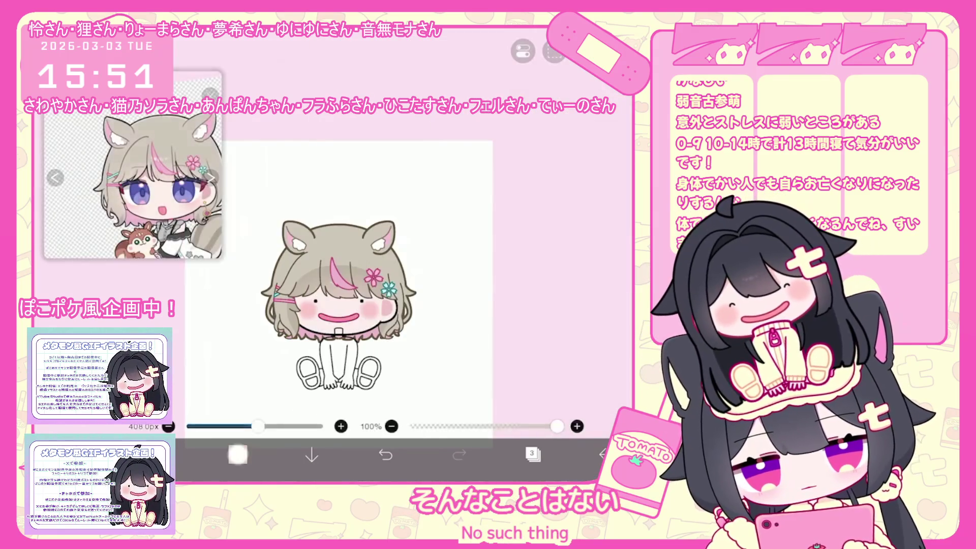
Step: Switch to the lasso fill tool and turn on mirror symmetry
{"action": "left_click", "coordinate": [238, 454]}
{"action": "left_click", "coordinate": [238, 454]}
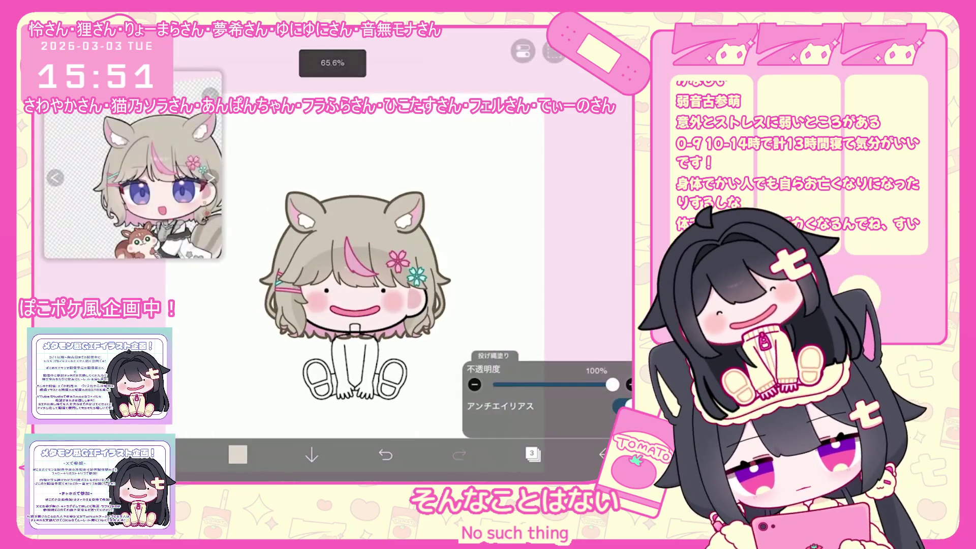
{"action": "left_click", "coordinate": [523, 51]}
{"action": "left_click", "coordinate": [539, 140]}
{"action": "scroll", "coordinate": [356, 284], "scroll_direction": "up", "scroll_amount": 3}
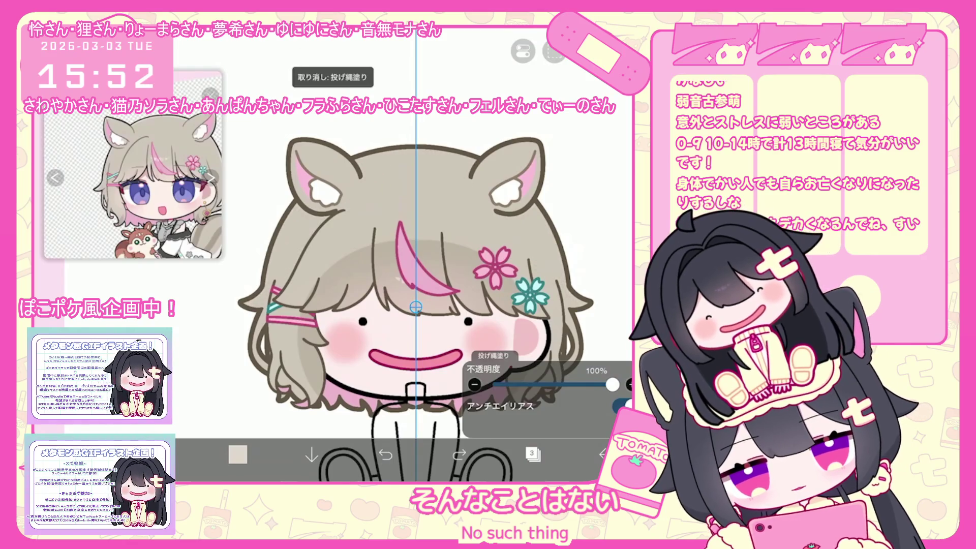
Step: Redo the hair fill, then undo the last lasso fill
{"action": "left_click", "coordinate": [459, 454]}
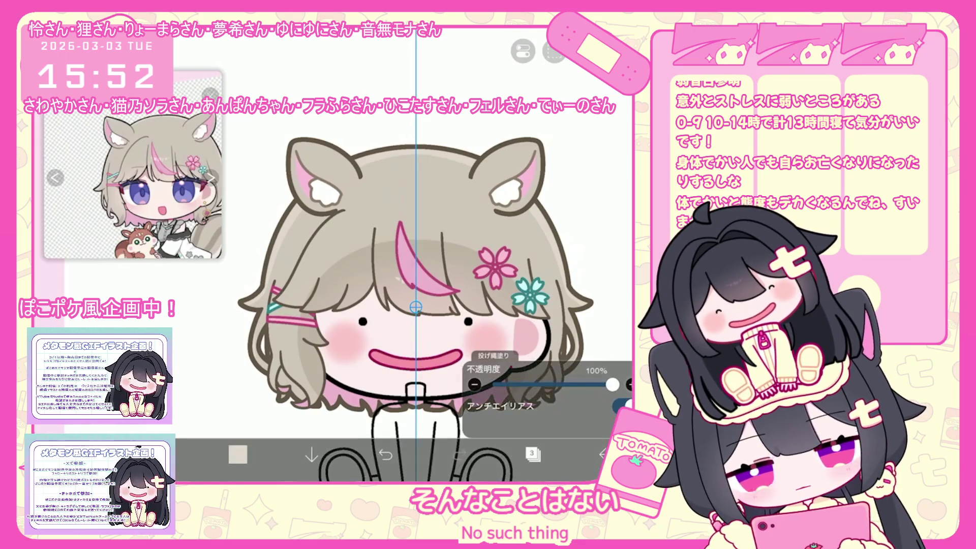
{"action": "scroll", "coordinate": [421, 288], "scroll_direction": "up", "scroll_amount": 1}
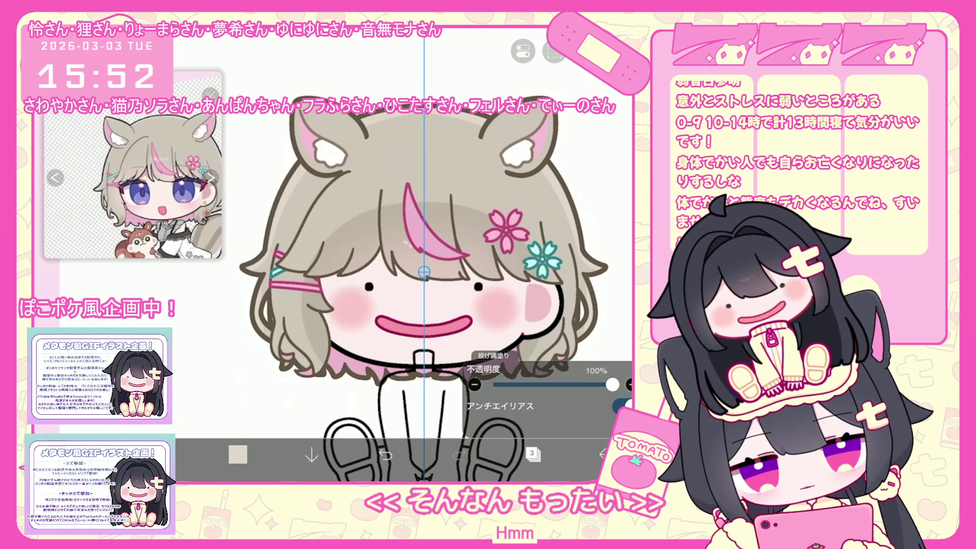
{"action": "scroll", "coordinate": [425, 272], "scroll_direction": "down", "scroll_amount": 2}
{"action": "key", "text": "ctrl+z"}
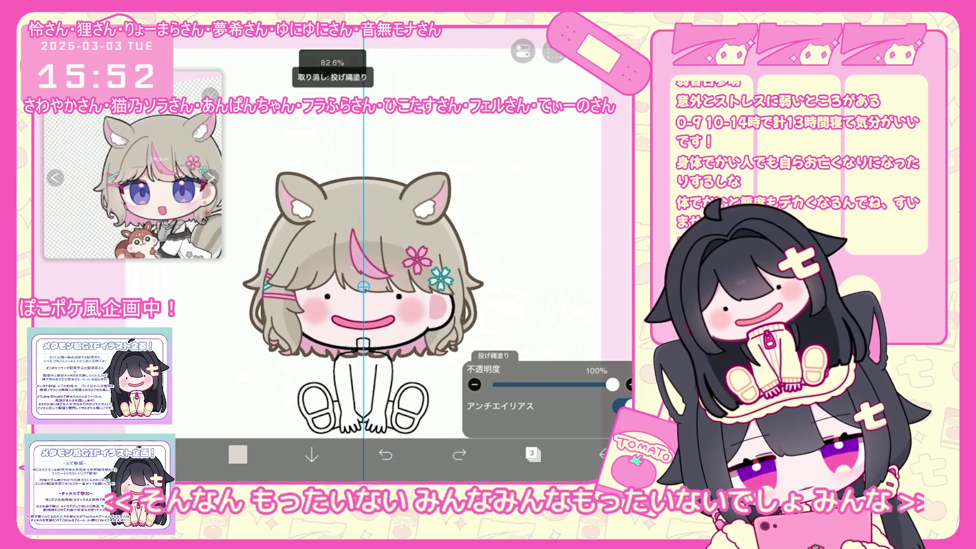
Step: Add an empty layer 4 above layer 3, then select layer 6
{"action": "left_click", "coordinate": [533, 454]}
{"action": "left_click", "coordinate": [348, 424]}
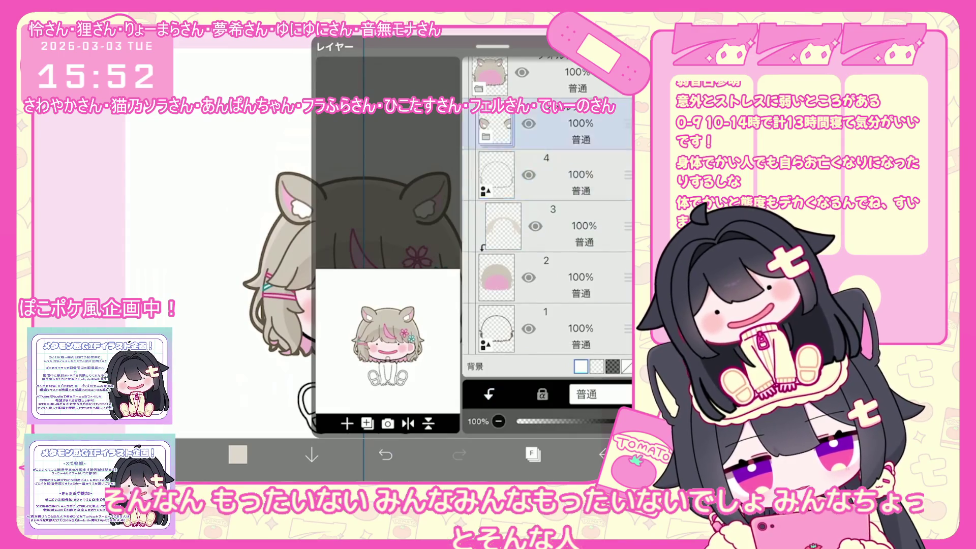
{"action": "left_click", "coordinate": [553, 339]}
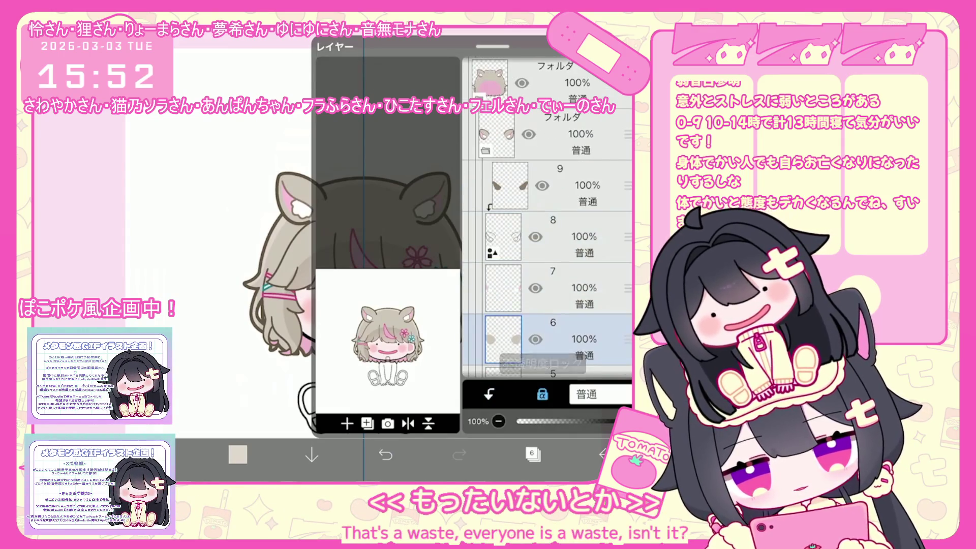
{"action": "left_click", "coordinate": [532, 454]}
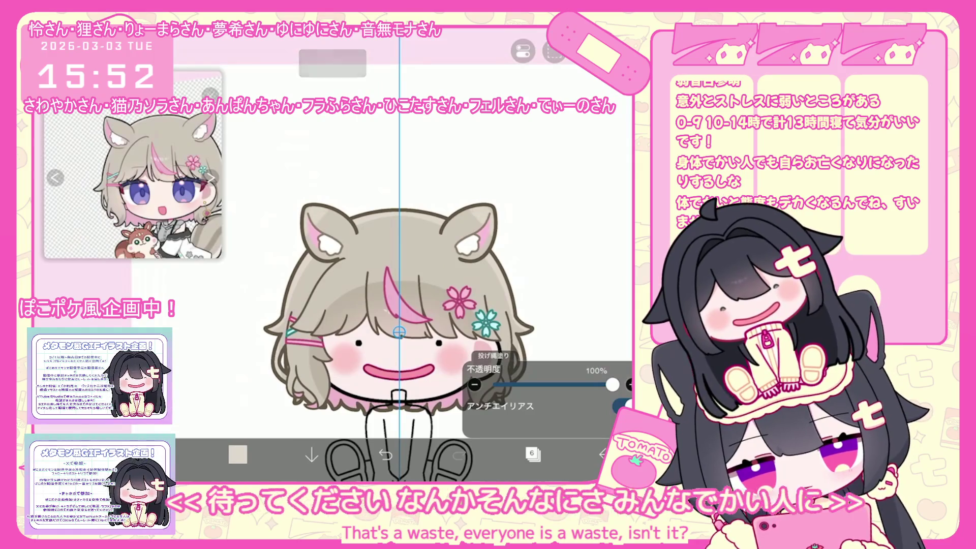
Step: Undo another lasso fill and return the tilted canvas view to upright
{"action": "key", "text": "ctrl+z"}
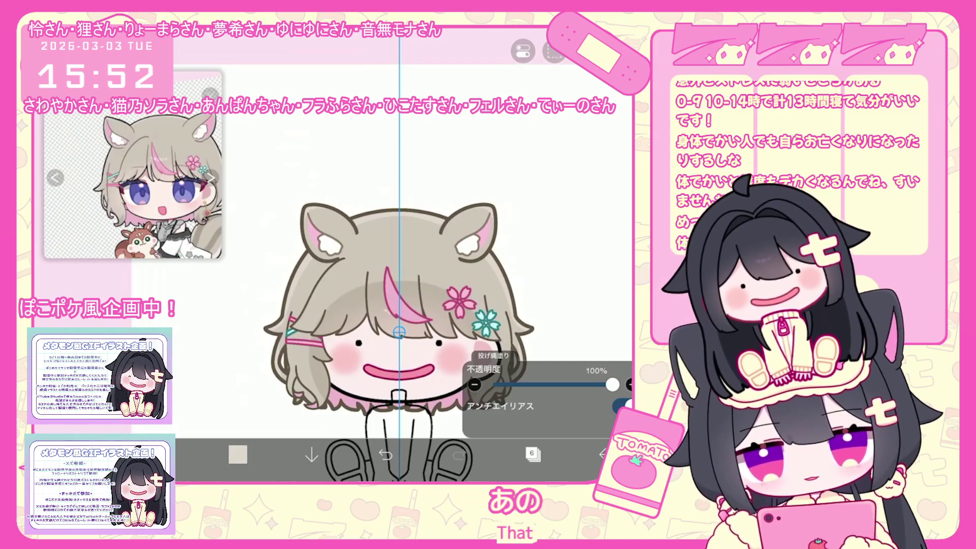
{"action": "left_click_drag", "start_coordinate": [399, 371], "coordinate": [485, 313]}
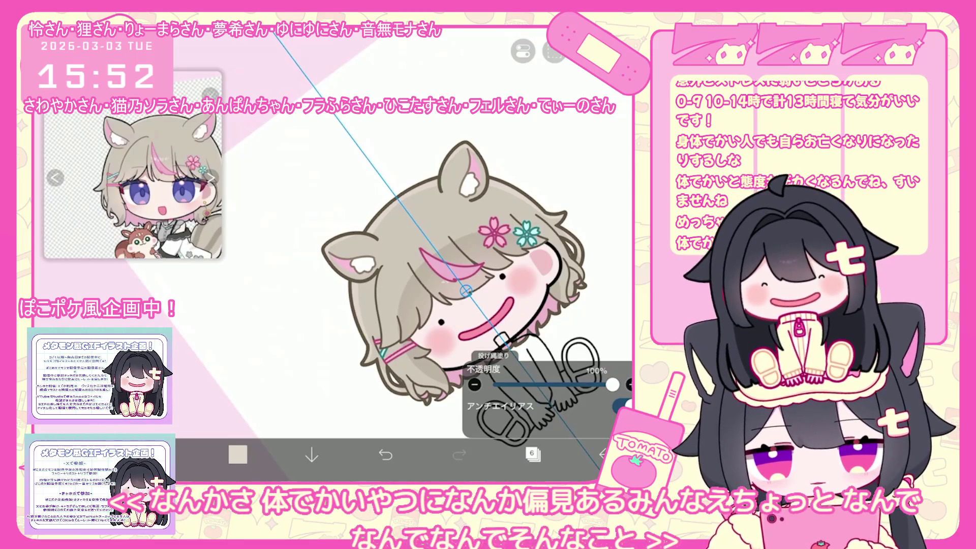
{"action": "left_click_drag", "start_coordinate": [466, 290], "coordinate": [391, 287]}
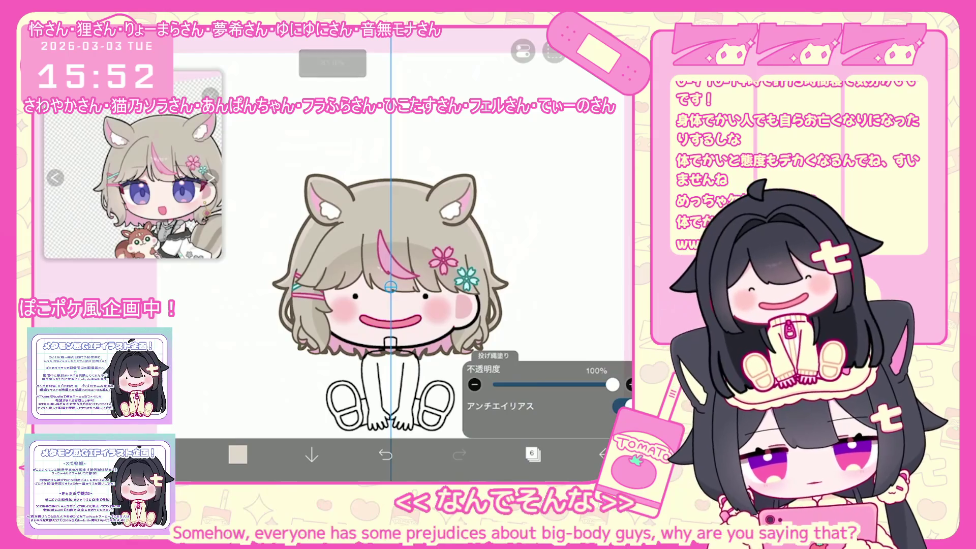
{"action": "left_click", "coordinate": [532, 453]}
Step: Add new layer 36 above layer 35 and set the colour to black
{"action": "scroll", "coordinate": [546, 219], "scroll_direction": "down", "scroll_amount": 5}
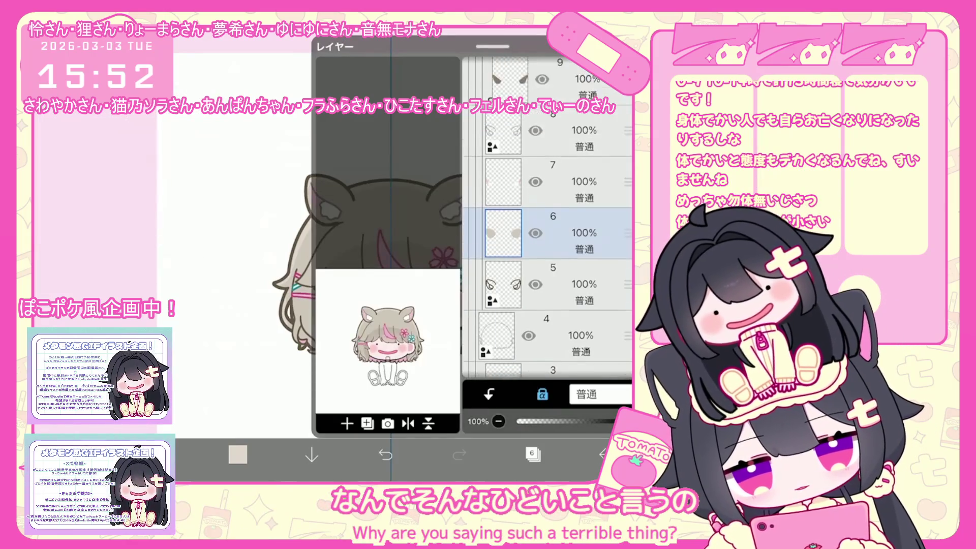
{"action": "scroll", "coordinate": [546, 218], "scroll_direction": "down", "scroll_amount": 3}
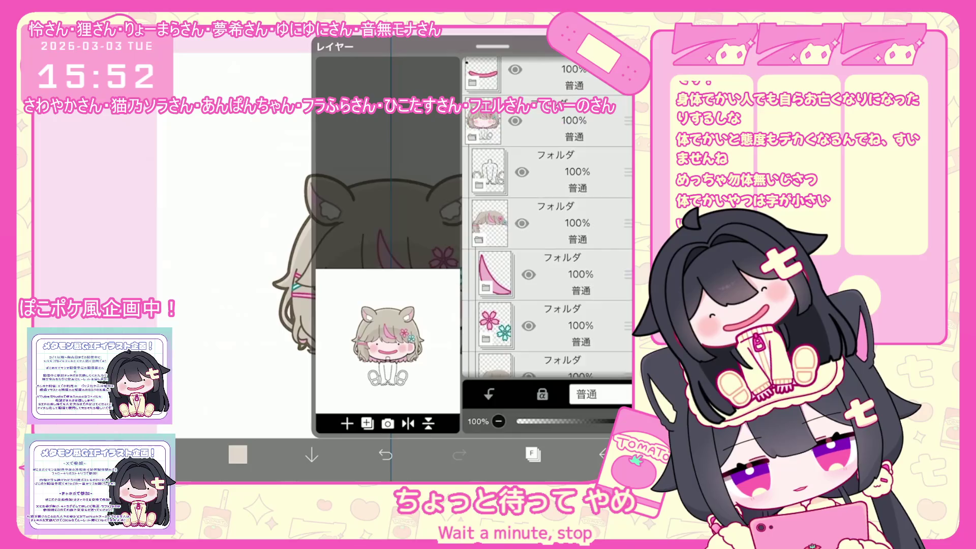
{"action": "left_click", "coordinate": [559, 216]}
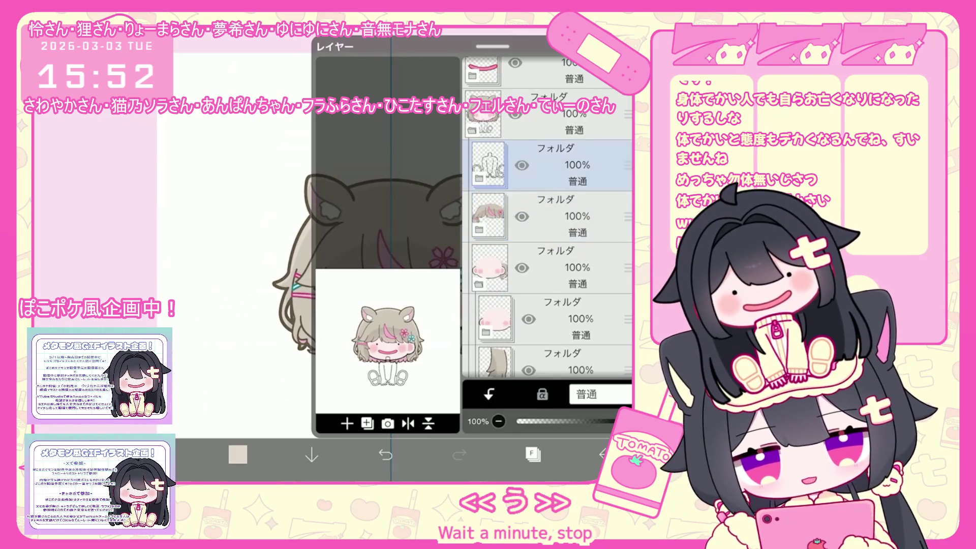
{"action": "left_click", "coordinate": [560, 267]}
{"action": "left_click", "coordinate": [347, 424]}
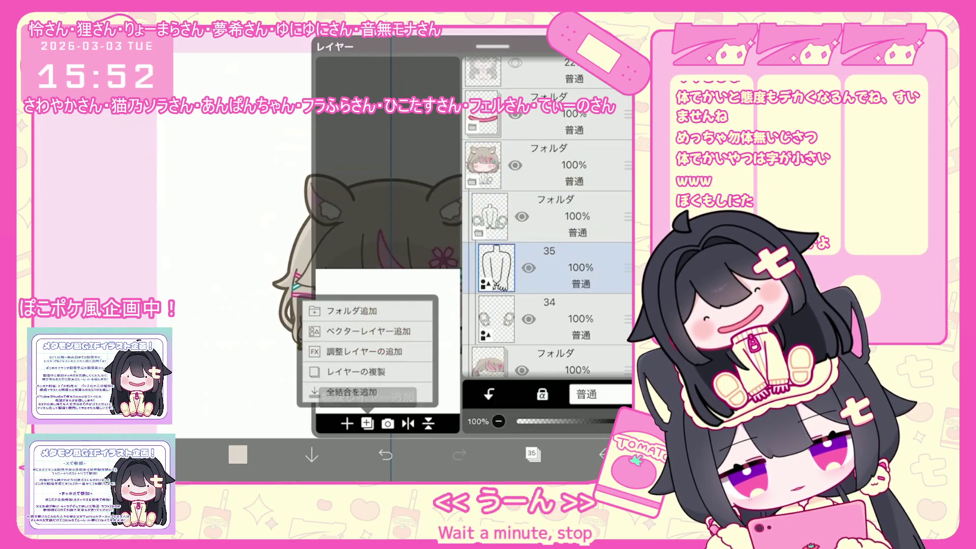
{"action": "left_click", "coordinate": [356, 351]}
Step: Choose the Pen (Hard) brush for inking the shirt
{"action": "left_click", "coordinate": [237, 454]}
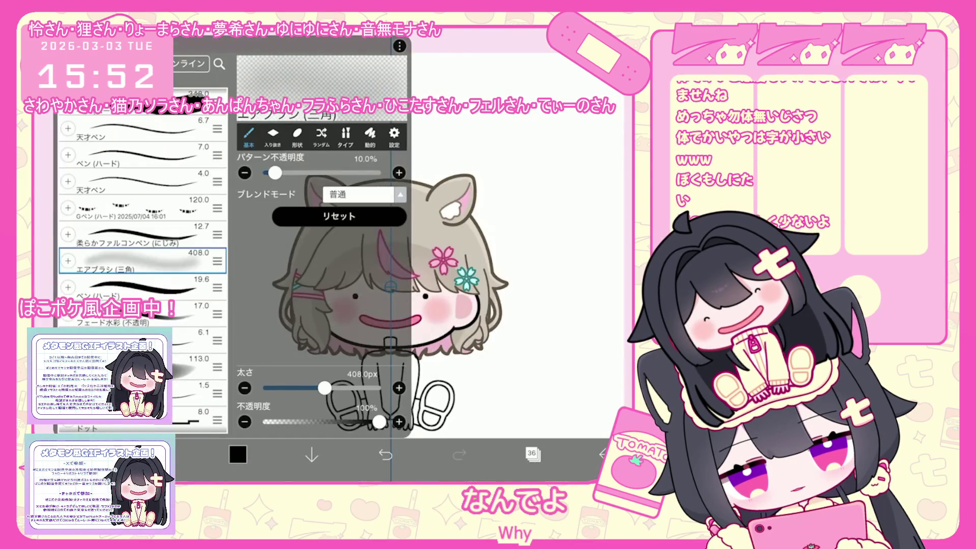
{"action": "scroll", "coordinate": [143, 254], "scroll_direction": "up", "scroll_amount": 5}
{"action": "left_click", "coordinate": [142, 333]}
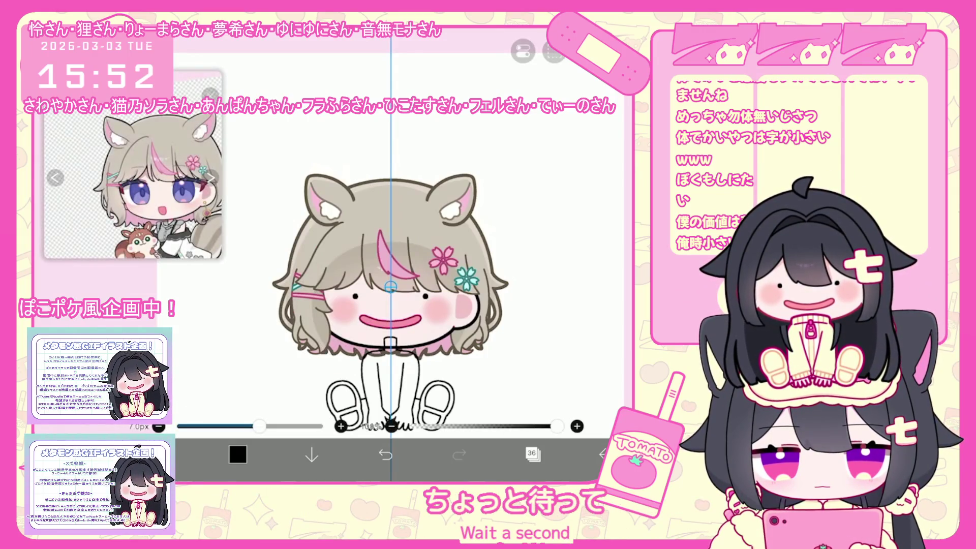
{"action": "scroll", "coordinate": [133, 165], "scroll_direction": "down", "scroll_amount": 2}
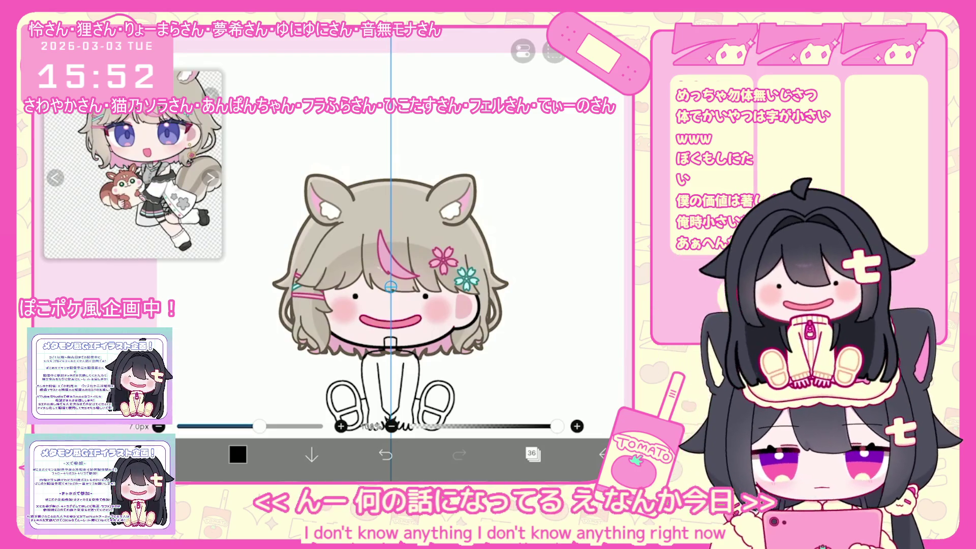
{"action": "scroll", "coordinate": [374, 228], "scroll_direction": "up", "scroll_amount": 2}
{"action": "scroll", "coordinate": [374, 229], "scroll_direction": "up", "scroll_amount": 3}
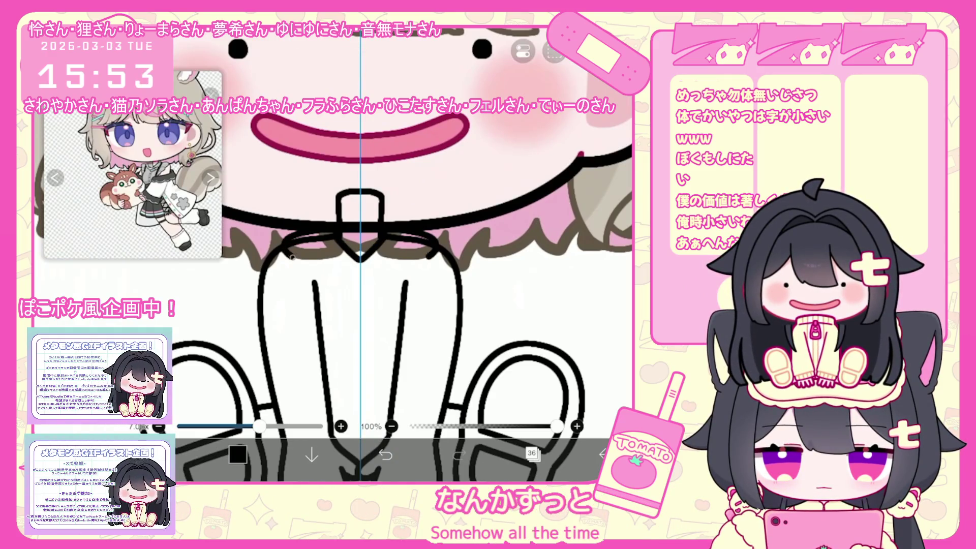
Step: Draw mirrored collar lines below the neck, redoing the trial strokes
{"action": "left_click_drag", "start_coordinate": [358, 257], "coordinate": [321, 278]}
{"action": "left_click_drag", "start_coordinate": [362, 256], "coordinate": [401, 277]}
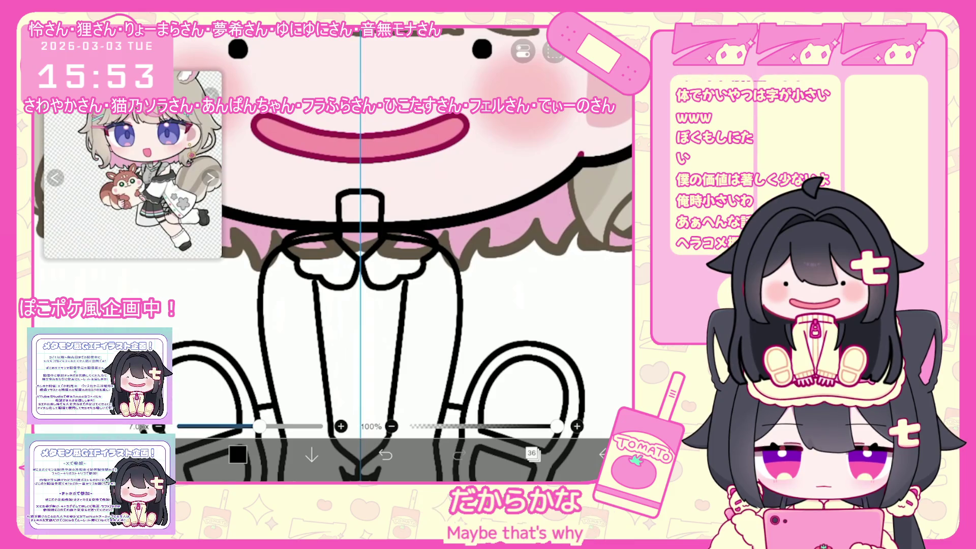
{"action": "key", "text": "ctrl+z"}
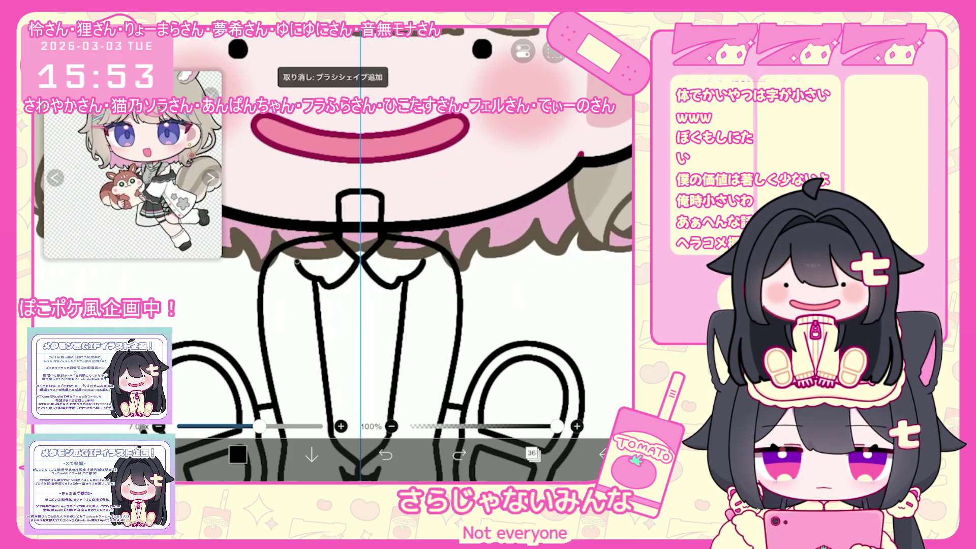
{"action": "key", "text": "ctrl+z"}
{"action": "left_click_drag", "start_coordinate": [284, 238], "coordinate": [338, 243]}
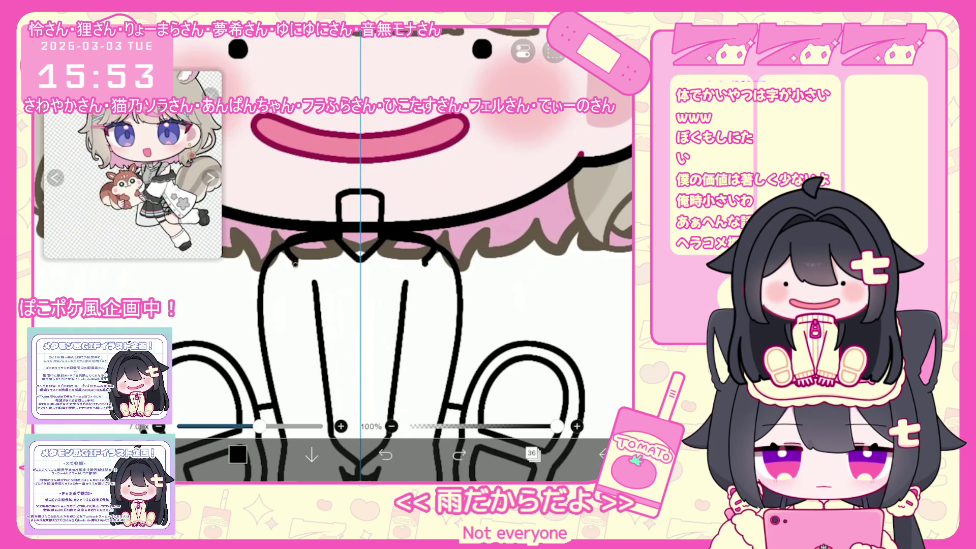
{"action": "scroll", "coordinate": [356, 254], "scroll_direction": "down", "scroll_amount": 2}
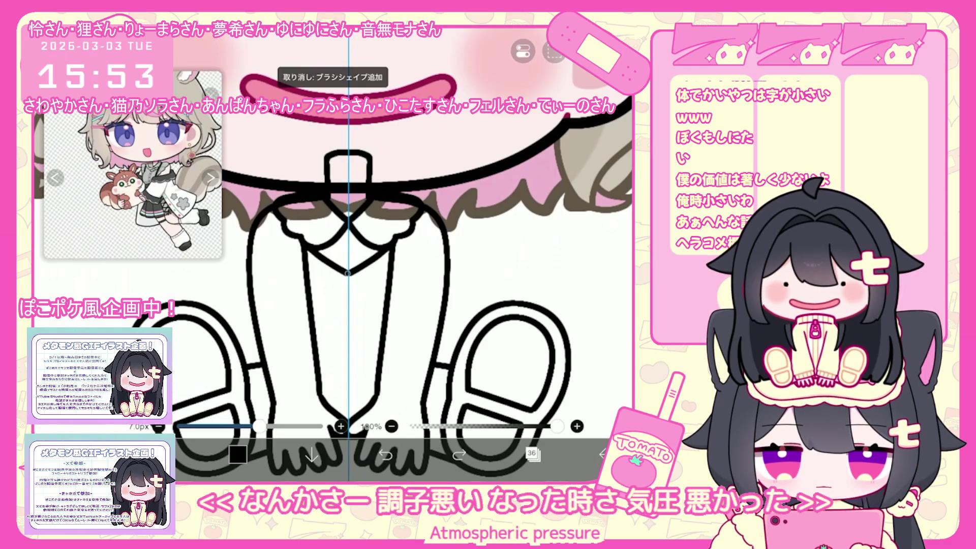
{"action": "left_click", "coordinate": [386, 454]}
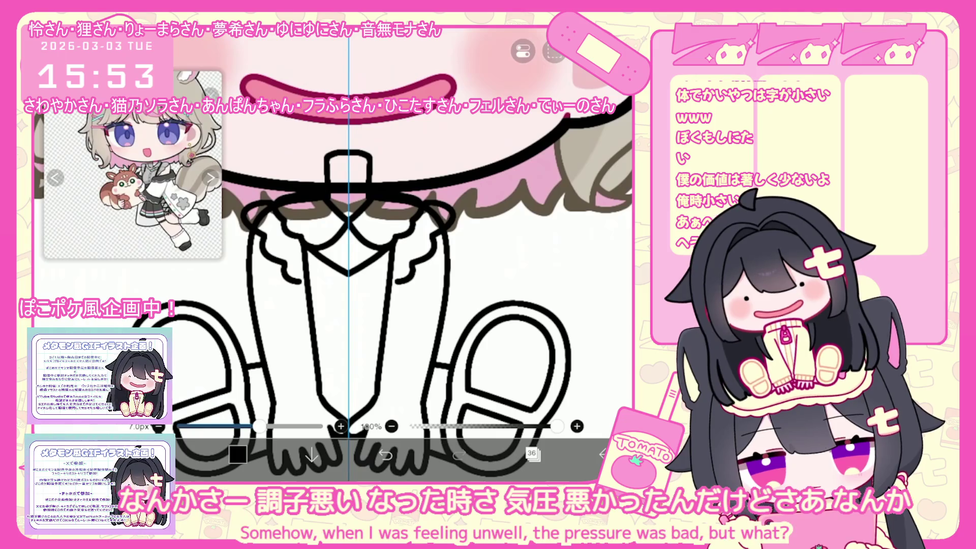
{"action": "left_click", "coordinate": [385, 454]}
Step: Try a curved sleeve-shoulder line, then undo the mirrored sleeve strokes
{"action": "mouse_move", "coordinate": [263, 230]}
{"action": "left_mouse_down"}
{"action": "mouse_move", "coordinate": [273, 251]}
{"action": "mouse_move", "coordinate": [295, 242]}
{"action": "mouse_move", "coordinate": [313, 283]}
{"action": "left_mouse_up"}
{"action": "left_click", "coordinate": [386, 454]}
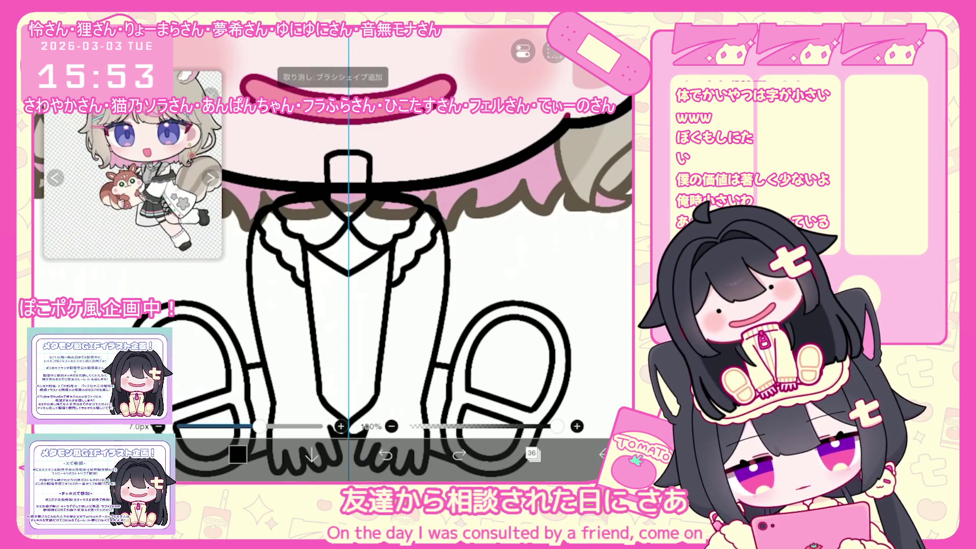
{"action": "key", "text": "ctrl+z"}
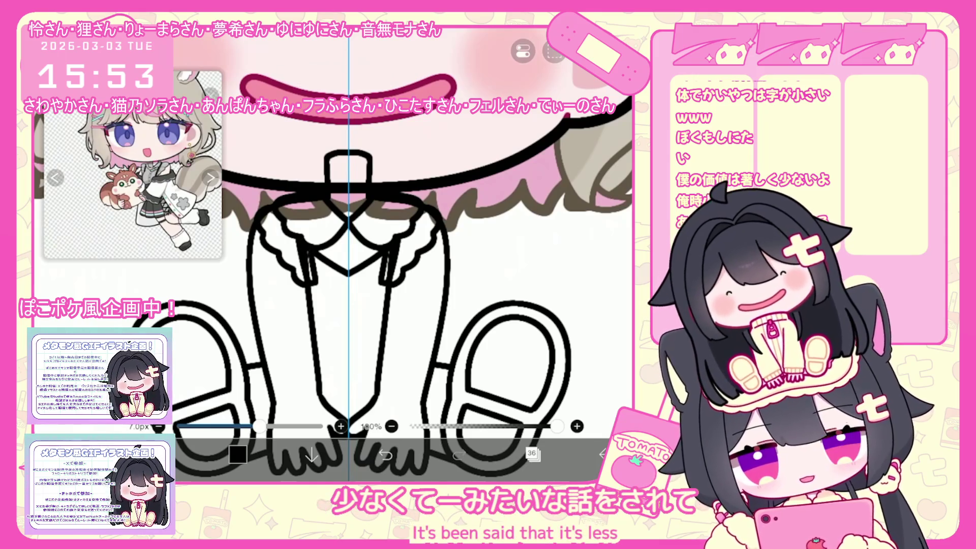
{"action": "scroll", "coordinate": [401, 254], "scroll_direction": "up", "scroll_amount": 3}
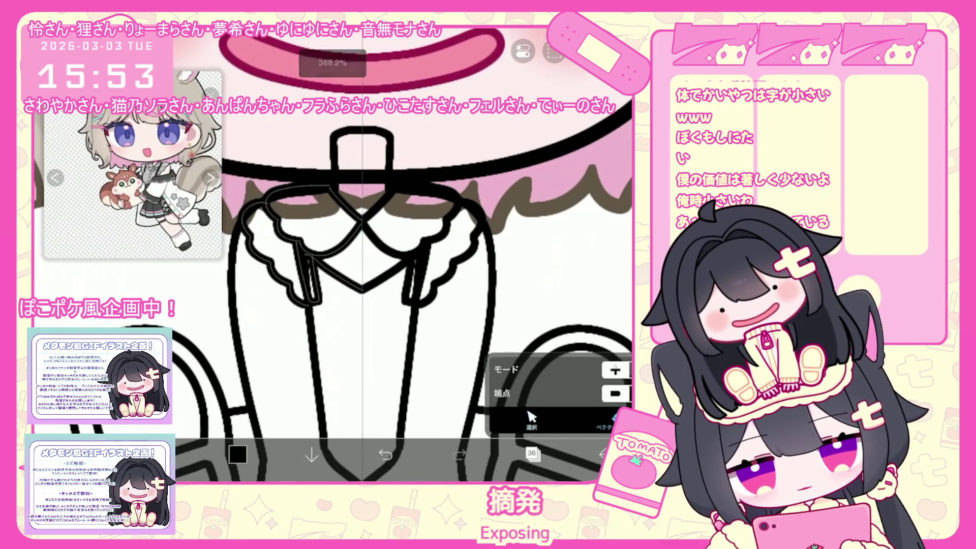
{"action": "key", "text": "b"}
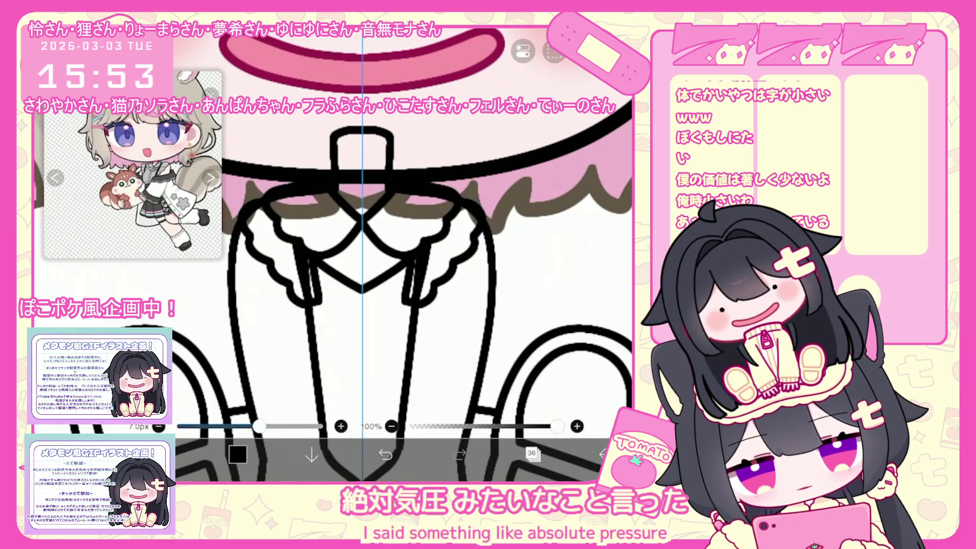
{"action": "scroll", "coordinate": [402, 254], "scroll_direction": "down", "scroll_amount": 2}
Step: Draw the wavy collar ruffle and extend the collar strokes on both sides
{"action": "left_click", "coordinate": [386, 454]}
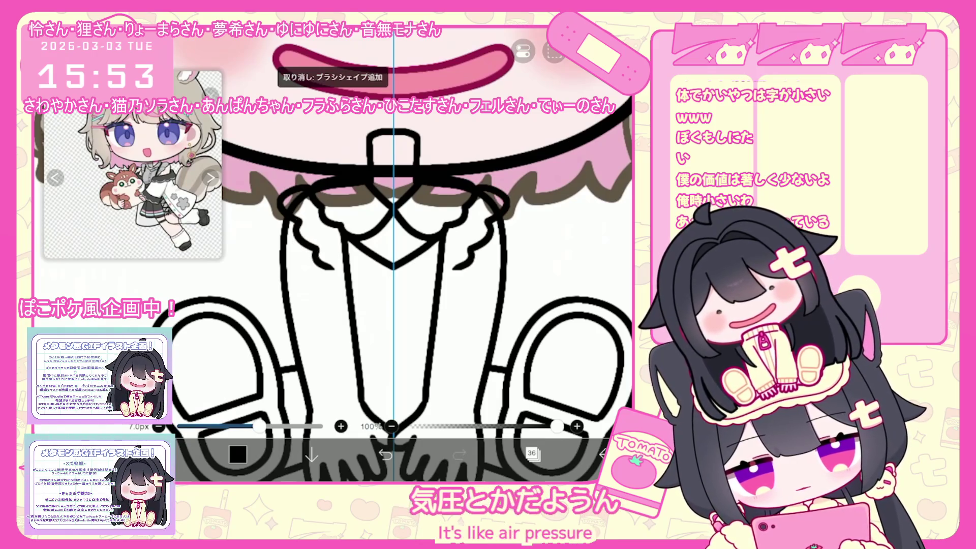
{"action": "mouse_move", "coordinate": [278, 184]}
{"action": "left_mouse_down"}
{"action": "mouse_move", "coordinate": [313, 254]}
{"action": "mouse_move", "coordinate": [333, 270]}
{"action": "left_mouse_up"}
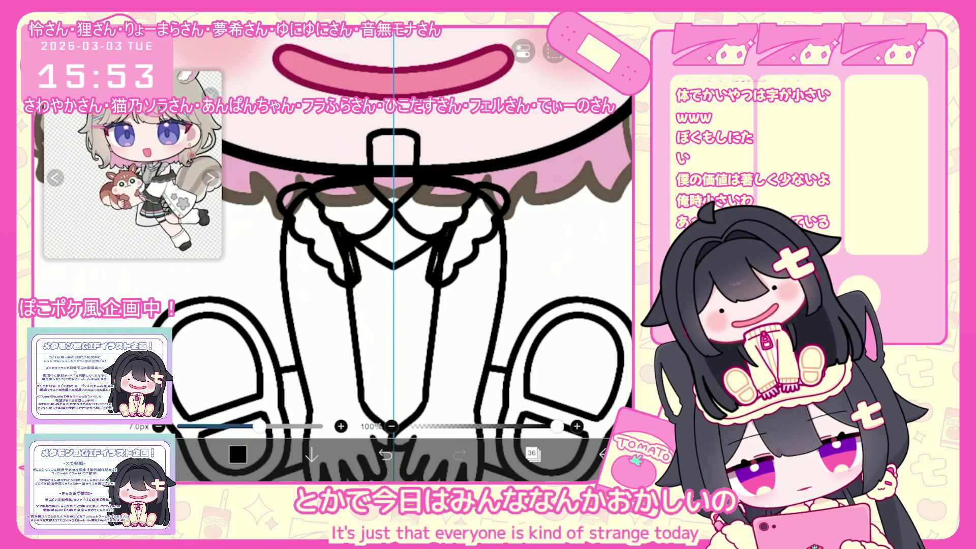
{"action": "left_click", "coordinate": [385, 454]}
{"action": "key", "text": "ctrl+z"}
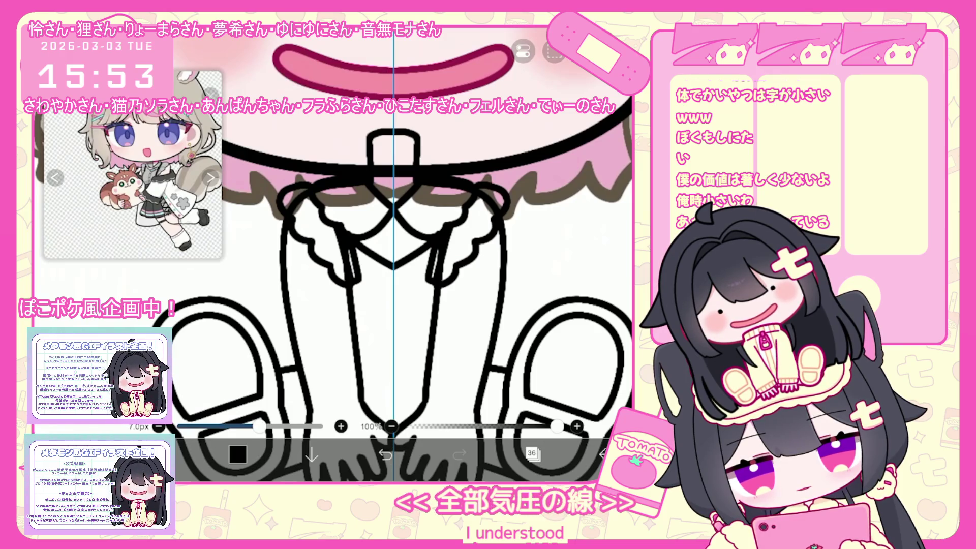
{"action": "key", "text": "ctrl+z"}
{"action": "left_click_drag", "start_coordinate": [348, 256], "coordinate": [339, 305]}
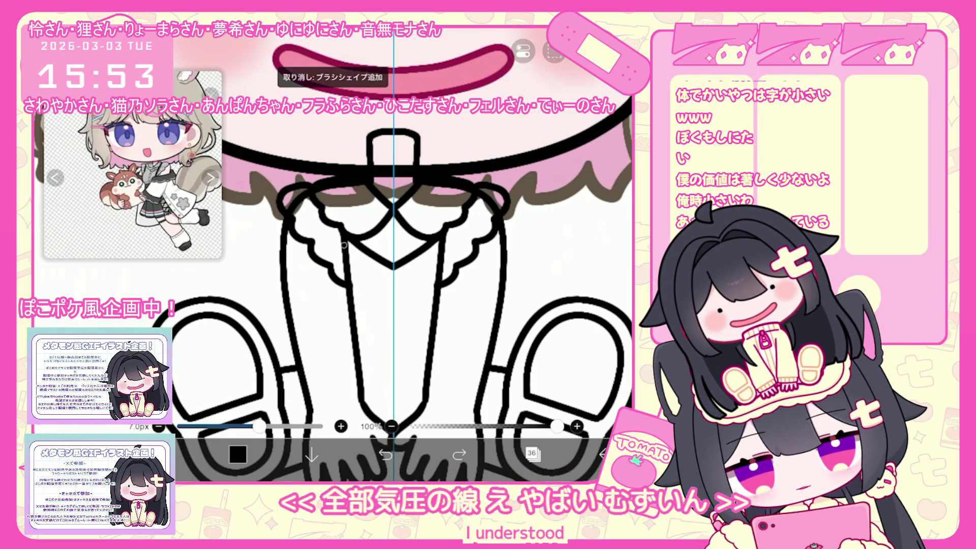
{"action": "scroll", "coordinate": [401, 254], "scroll_direction": "down", "scroll_amount": 3}
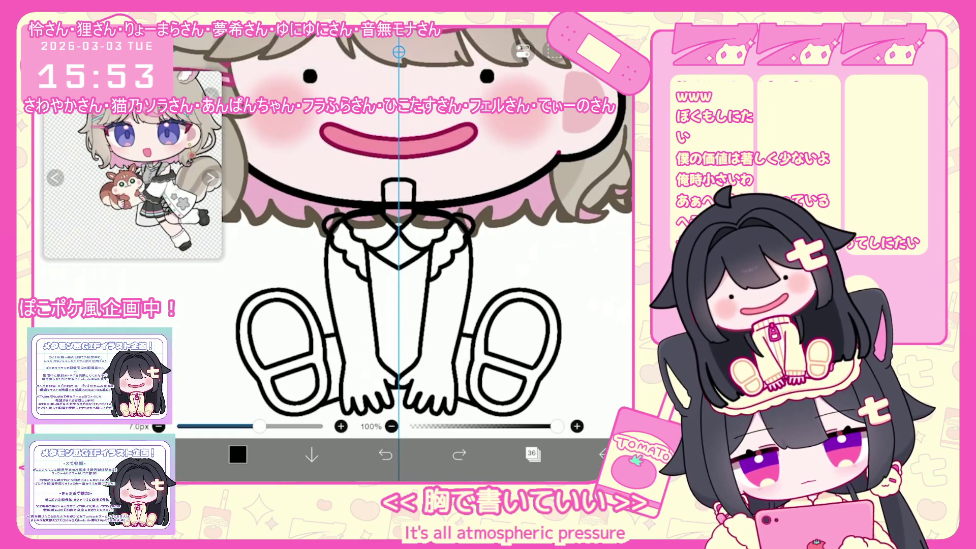
Step: Try curved lines beside the torso, then remove them
{"action": "scroll", "coordinate": [407, 254], "scroll_direction": "up", "scroll_amount": 1}
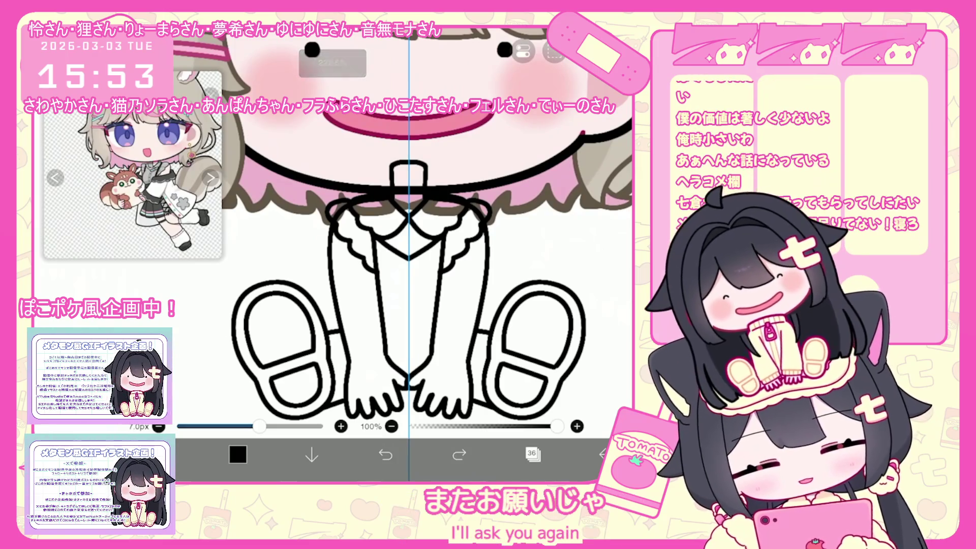
{"action": "left_click_drag", "start_coordinate": [373, 239], "coordinate": [365, 298]}
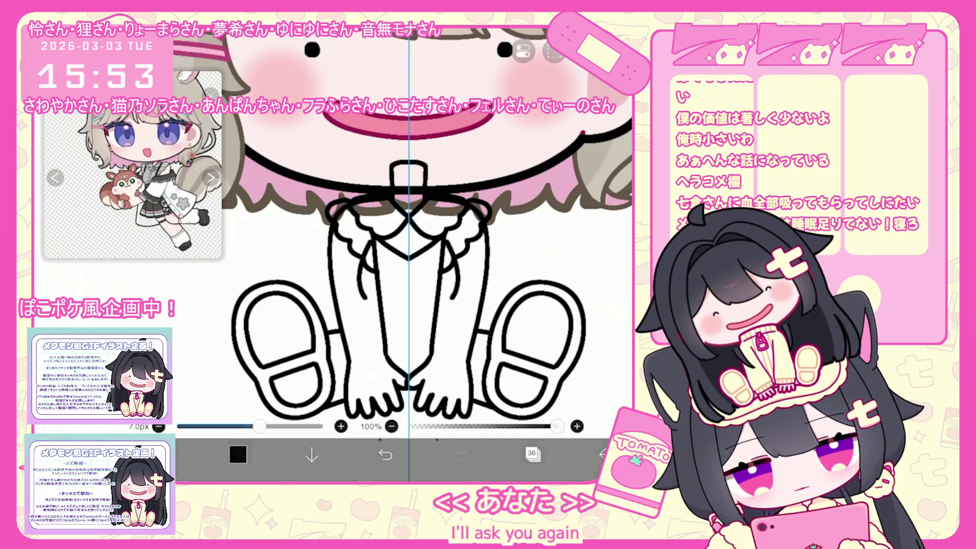
{"action": "left_click_drag", "start_coordinate": [447, 243], "coordinate": [459, 283]}
{"action": "key", "text": "ctrl+z"}
{"action": "key", "text": "ctrl+z"}
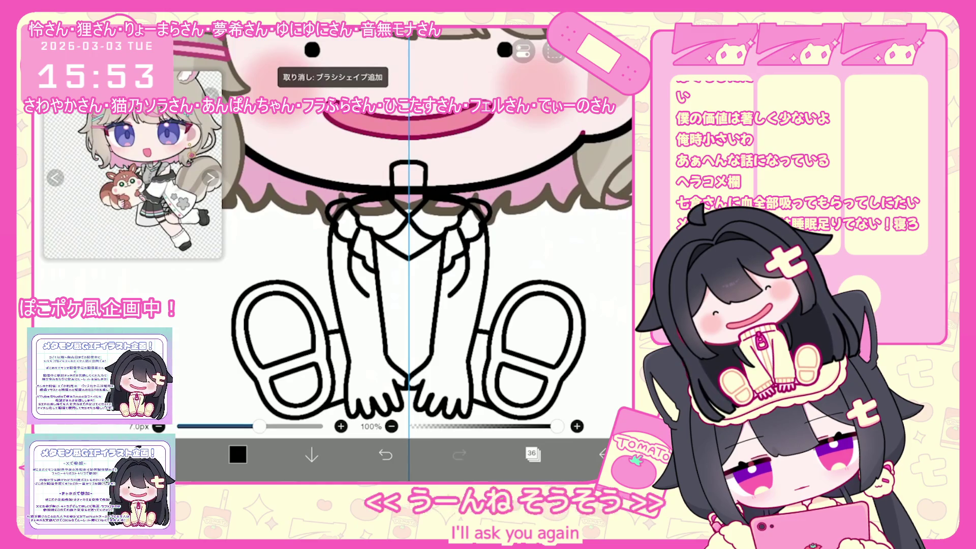
{"action": "key", "text": "ctrl+z"}
{"action": "key", "text": "ctrl+y"}
{"action": "key", "text": "ctrl+y"}
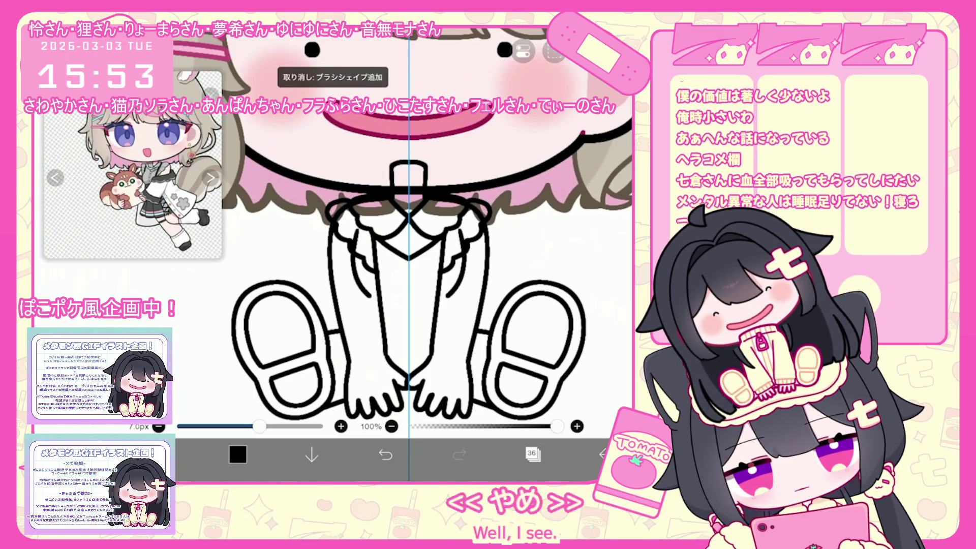
{"action": "key", "text": "ctrl+z"}
{"action": "key", "text": "ctrl+z"}
{"action": "scroll", "coordinate": [407, 254], "scroll_direction": "down", "scroll_amount": 2}
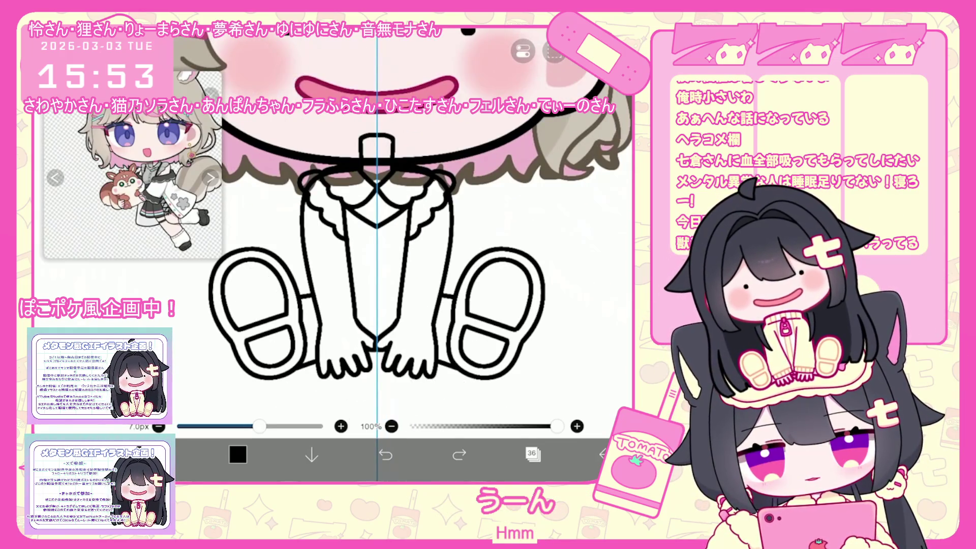
{"action": "scroll", "coordinate": [429, 169], "scroll_direction": "up", "scroll_amount": 1}
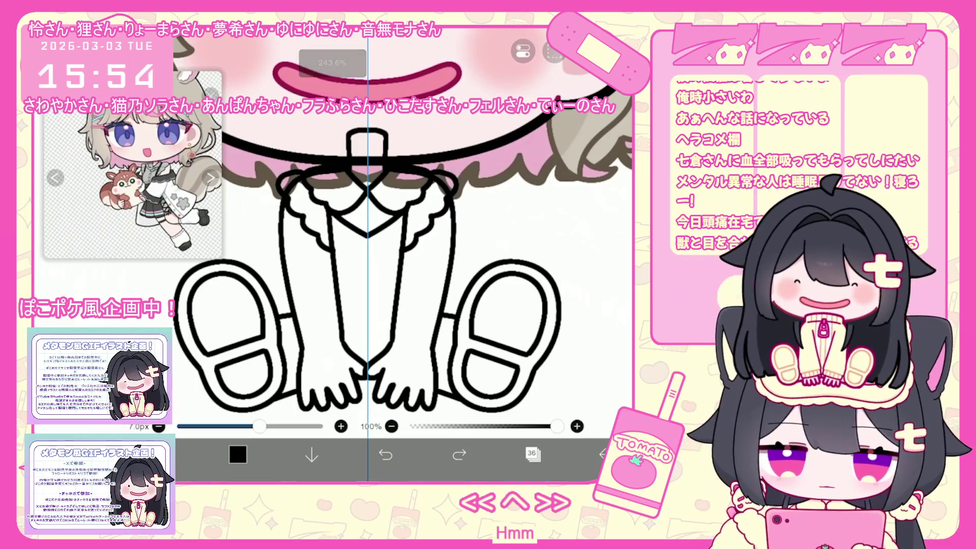
Step: Draw mirrored lines along the thighs and inner legs, undoing unwanted knee strokes
{"action": "left_click_drag", "start_coordinate": [459, 245], "coordinate": [390, 269]}
{"action": "key", "text": "ctrl+z"}
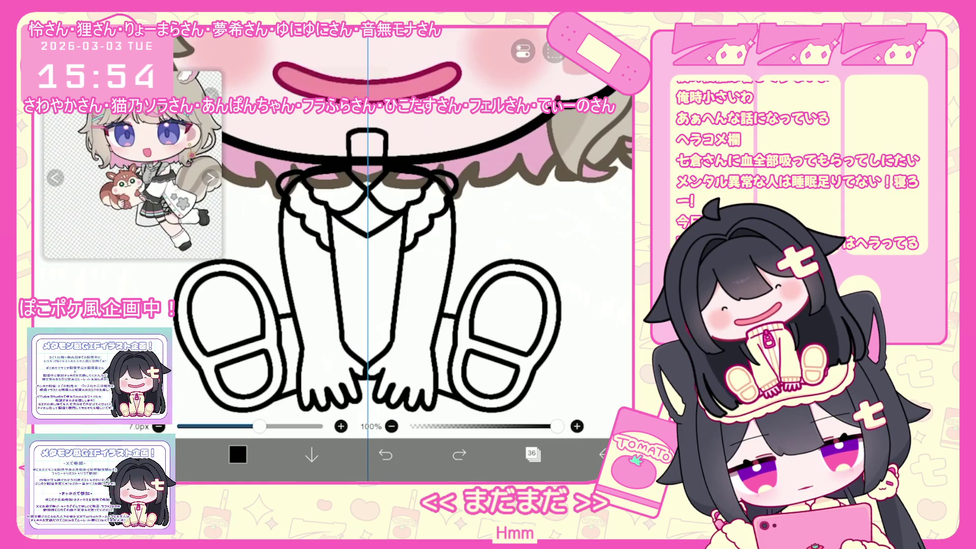
{"action": "left_click_drag", "start_coordinate": [457, 239], "coordinate": [394, 257]}
{"action": "left_click_drag", "start_coordinate": [381, 319], "coordinate": [381, 358]}
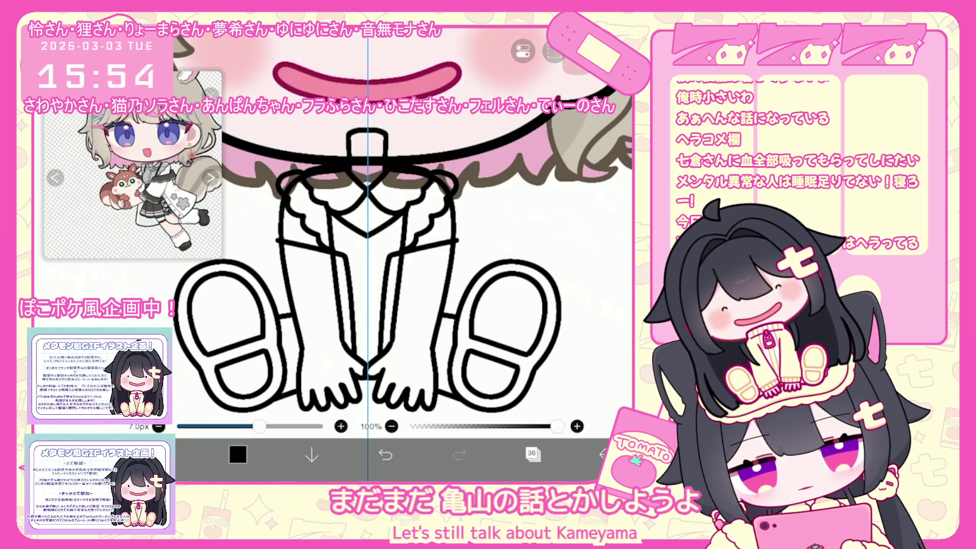
{"action": "mouse_move", "coordinate": [457, 239]}
{"action": "left_mouse_down"}
{"action": "mouse_move", "coordinate": [473, 274]}
{"action": "mouse_move", "coordinate": [445, 271]}
{"action": "left_mouse_up"}
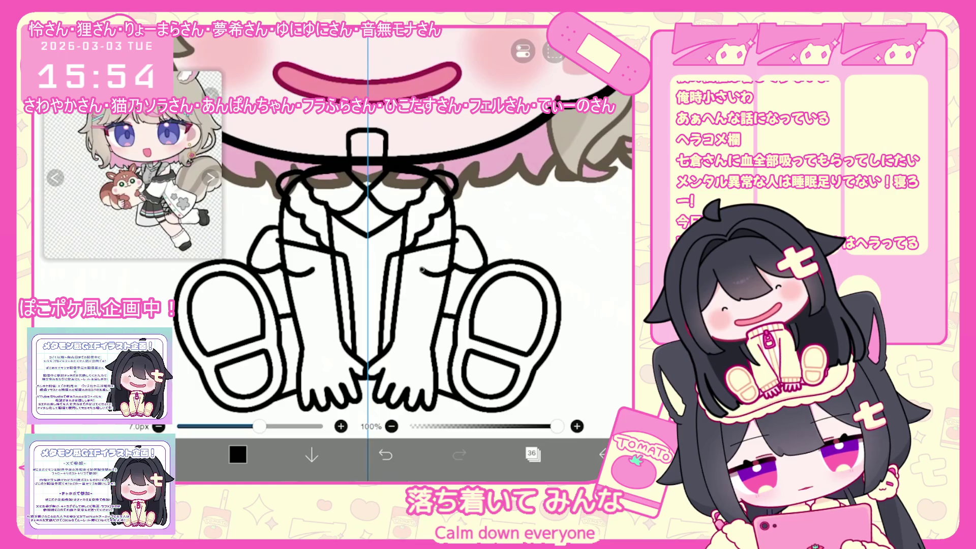
{"action": "key", "text": "ctrl+z"}
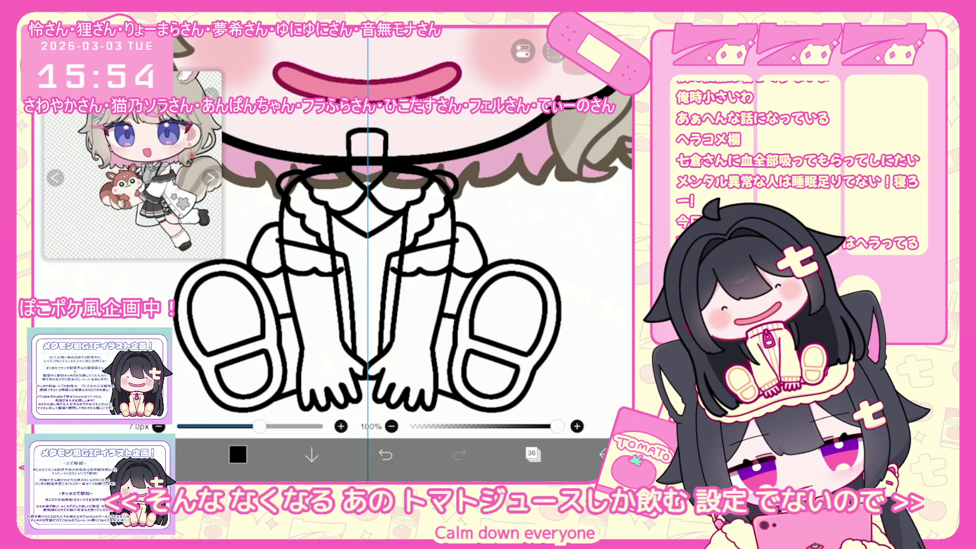
{"action": "mouse_move", "coordinate": [392, 274]}
{"action": "left_mouse_down"}
{"action": "mouse_move", "coordinate": [386, 358]}
{"action": "mouse_move", "coordinate": [384, 304]}
{"action": "left_mouse_up"}
{"action": "key", "text": "ctrl+z"}
{"action": "key", "text": "ctrl+z"}
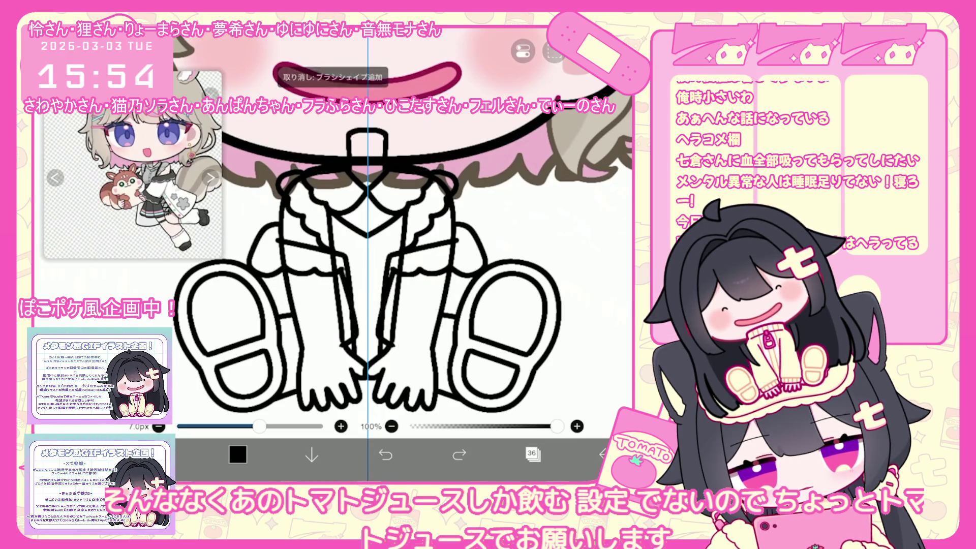
{"action": "key", "text": "ctrl+z"}
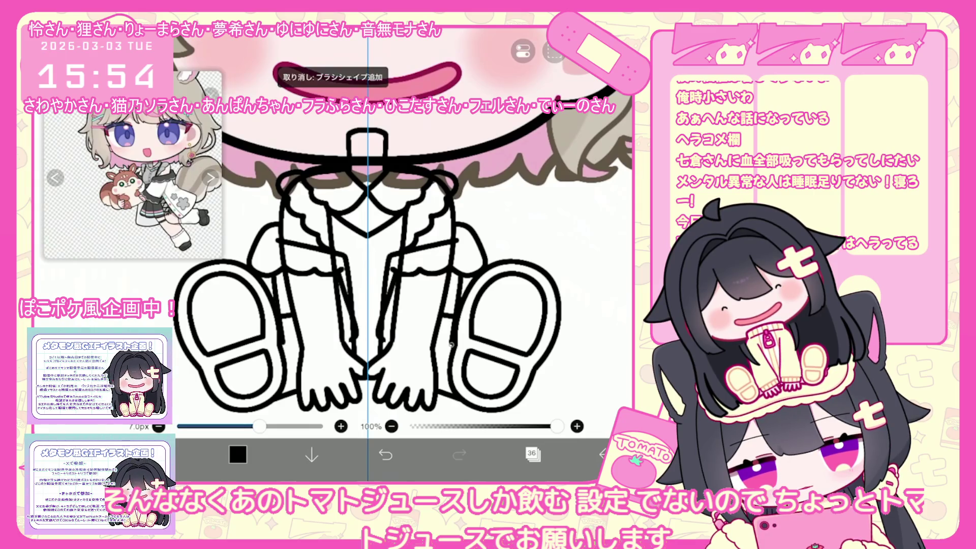
{"action": "scroll", "coordinate": [366, 229], "scroll_direction": "up", "scroll_amount": 3}
Step: Replace the stray stroke with a clean sleeve-cuff line, then select layer 35
{"action": "left_click_drag", "start_coordinate": [373, 333], "coordinate": [431, 357]}
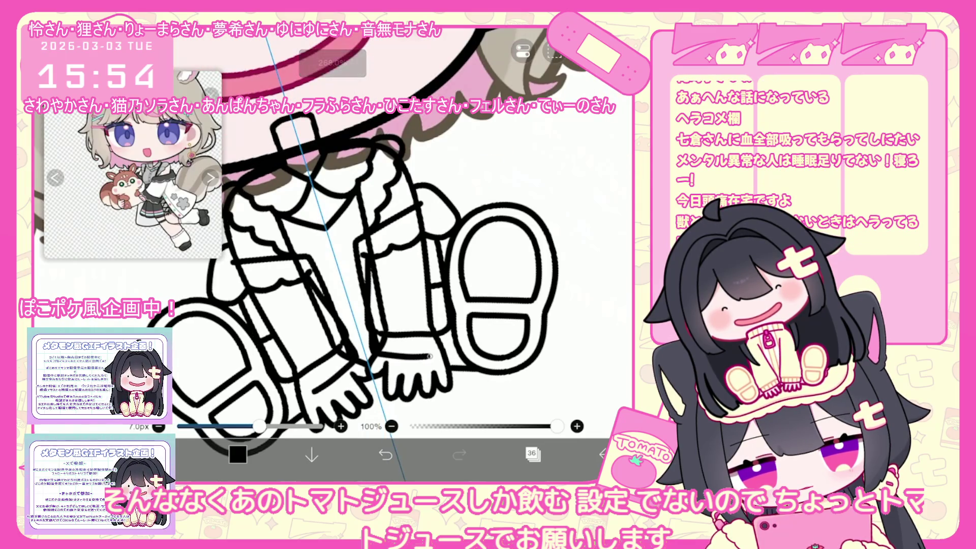
{"action": "key", "text": "ctrl+z"}
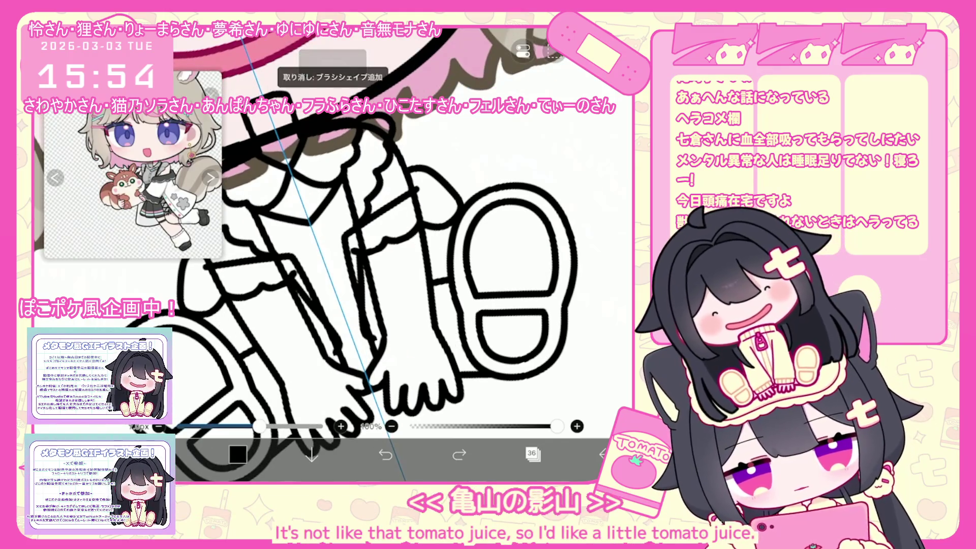
{"action": "left_click_drag", "start_coordinate": [387, 342], "coordinate": [422, 333]}
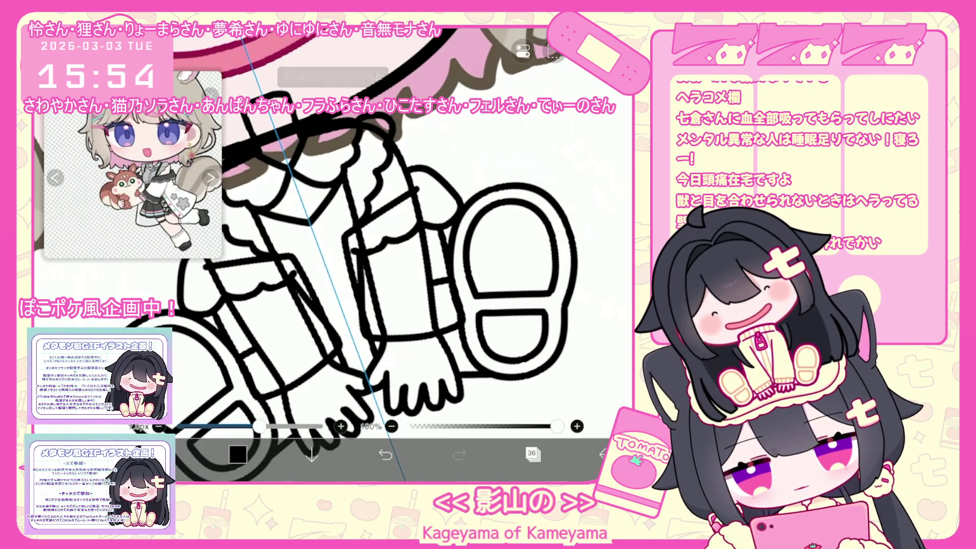
{"action": "left_click", "coordinate": [385, 454]}
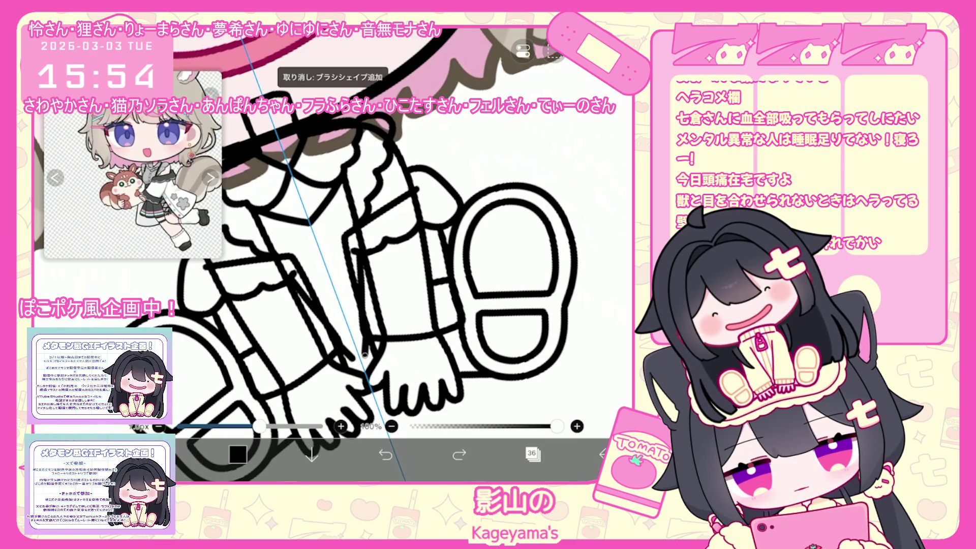
{"action": "left_click_drag", "start_coordinate": [351, 370], "coordinate": [454, 364]}
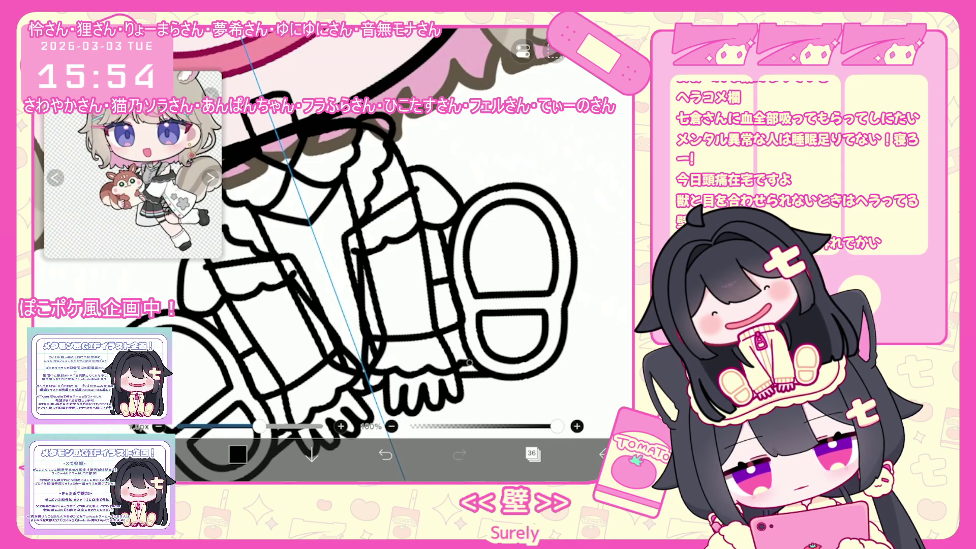
{"action": "scroll", "coordinate": [402, 254], "scroll_direction": "down", "scroll_amount": 3}
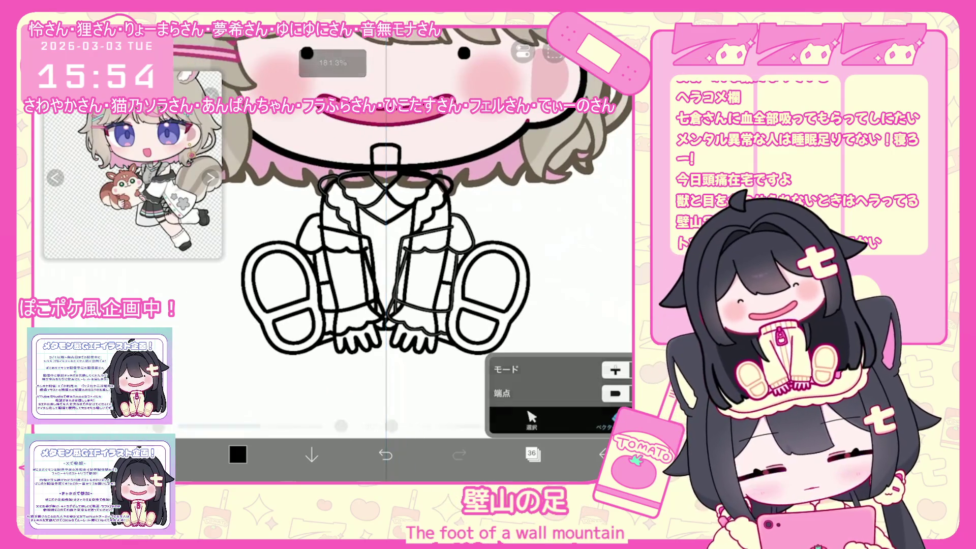
{"action": "left_click", "coordinate": [531, 454]}
{"action": "left_click", "coordinate": [559, 268]}
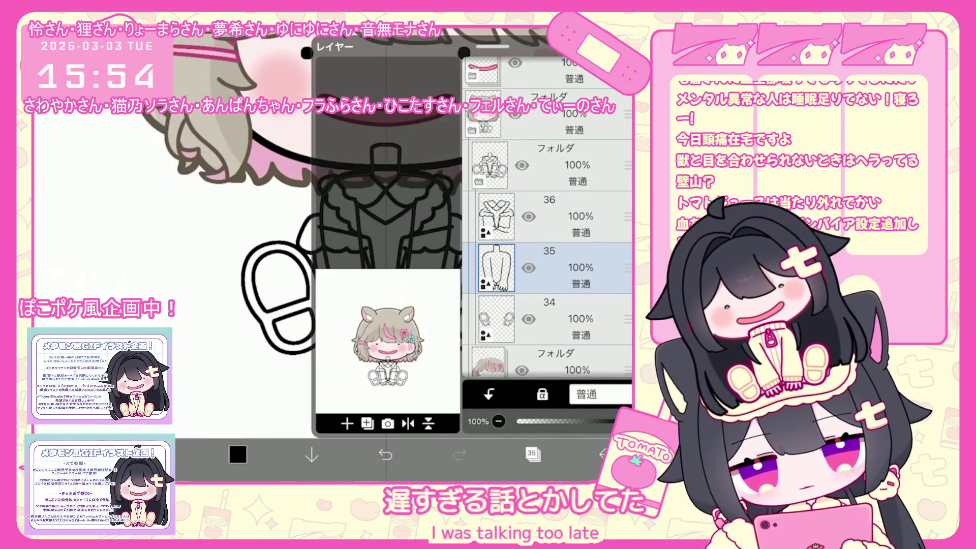
Step: Check the canvas and switch back to layer 36
{"action": "left_click", "coordinate": [532, 454]}
{"action": "scroll", "coordinate": [376, 244], "scroll_direction": "up", "scroll_amount": 2}
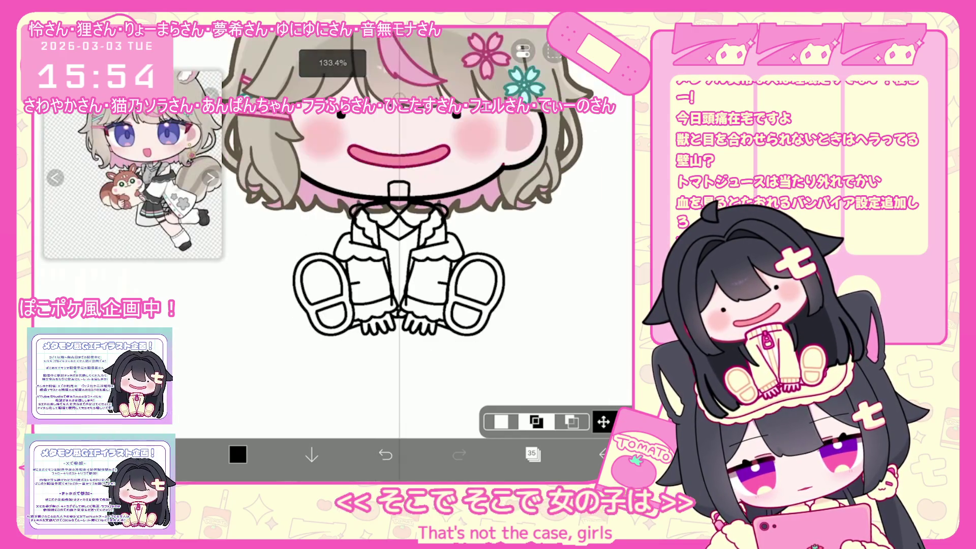
{"action": "left_click", "coordinate": [532, 454]}
{"action": "left_click", "coordinate": [549, 165]}
{"action": "left_click", "coordinate": [532, 454]}
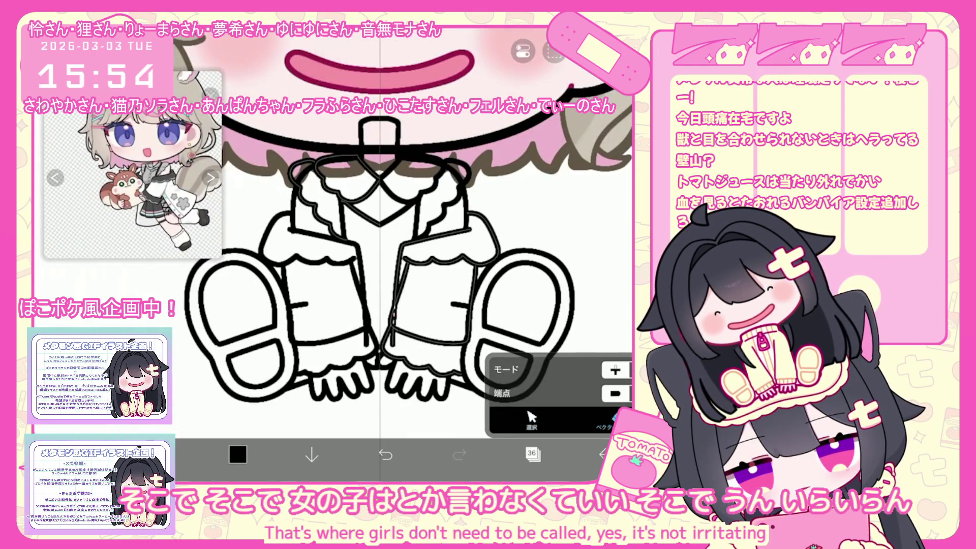
Step: Use the Select tool on shoe layer 34, box-selecting then clearing the shoe strokes
{"action": "left_click", "coordinate": [531, 419]}
{"action": "left_click", "coordinate": [532, 454]}
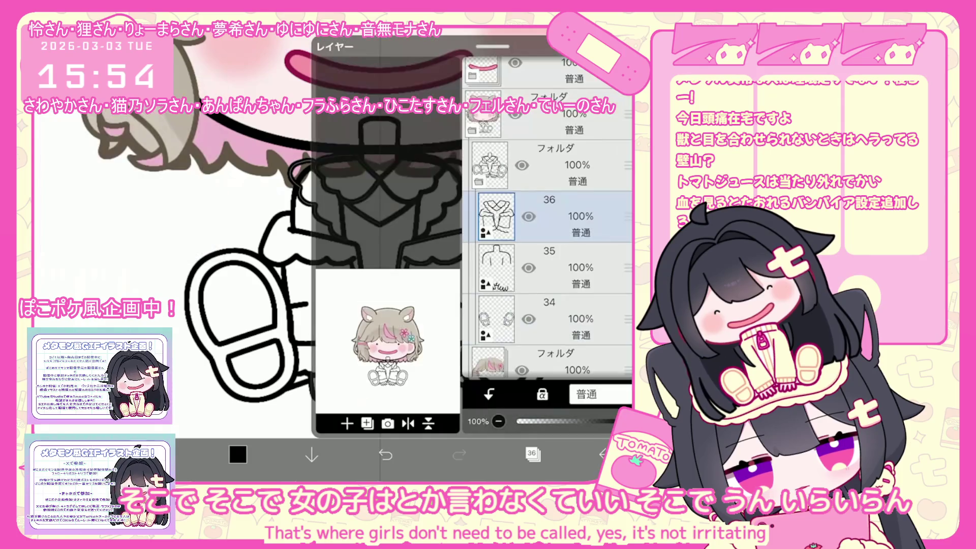
{"action": "left_click", "coordinate": [544, 259]}
{"action": "left_click", "coordinate": [544, 303]}
{"action": "left_click", "coordinate": [532, 454]}
{"action": "mouse_move", "coordinate": [306, 314]}
{"action": "left_mouse_down"}
{"action": "mouse_move", "coordinate": [488, 317]}
{"action": "mouse_move", "coordinate": [470, 319]}
{"action": "left_mouse_up"}
{"action": "left_click", "coordinate": [585, 229]}
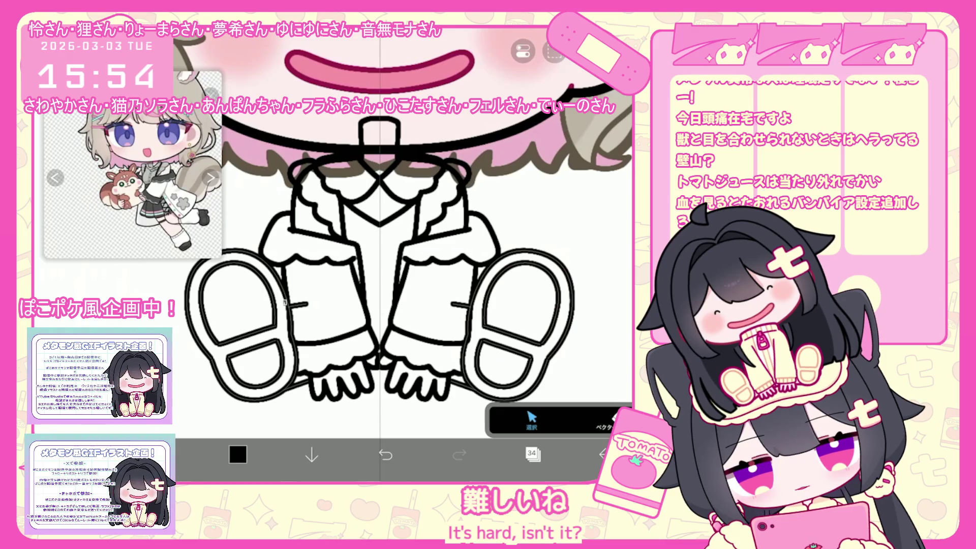
Step: Select the stray horizontal line across the legs and delete it
{"action": "left_click", "coordinate": [379, 305]}
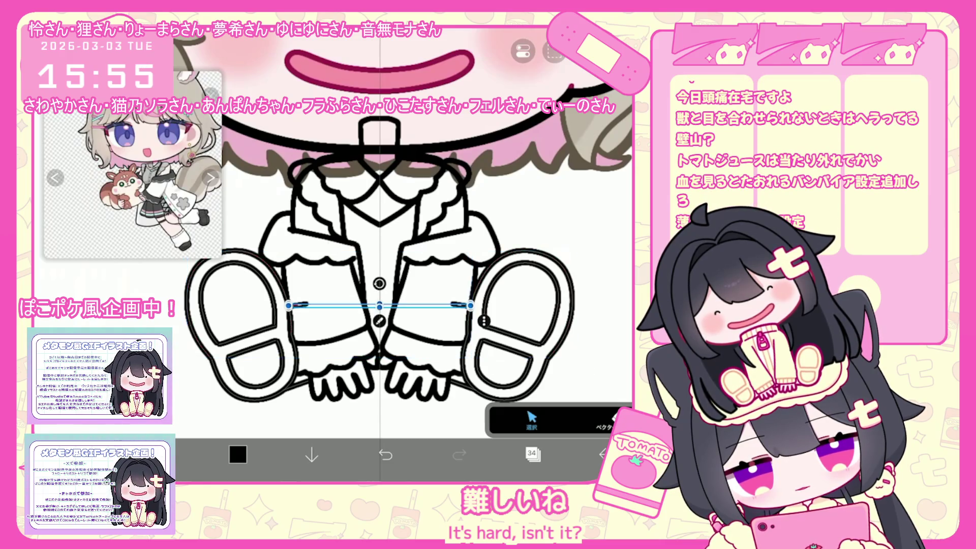
{"action": "left_click", "coordinate": [523, 51]}
{"action": "left_click", "coordinate": [551, 152]}
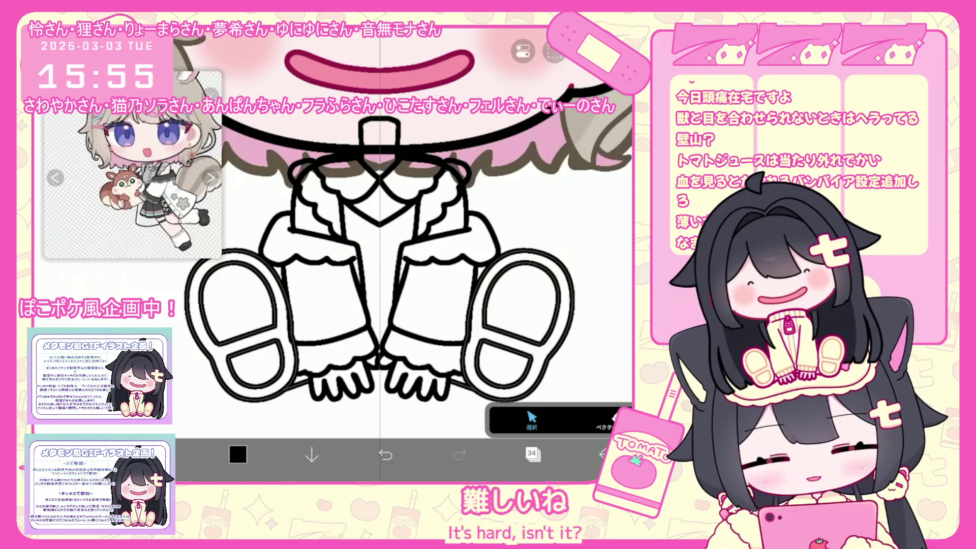
{"action": "scroll", "coordinate": [402, 234], "scroll_direction": "down", "scroll_amount": 2}
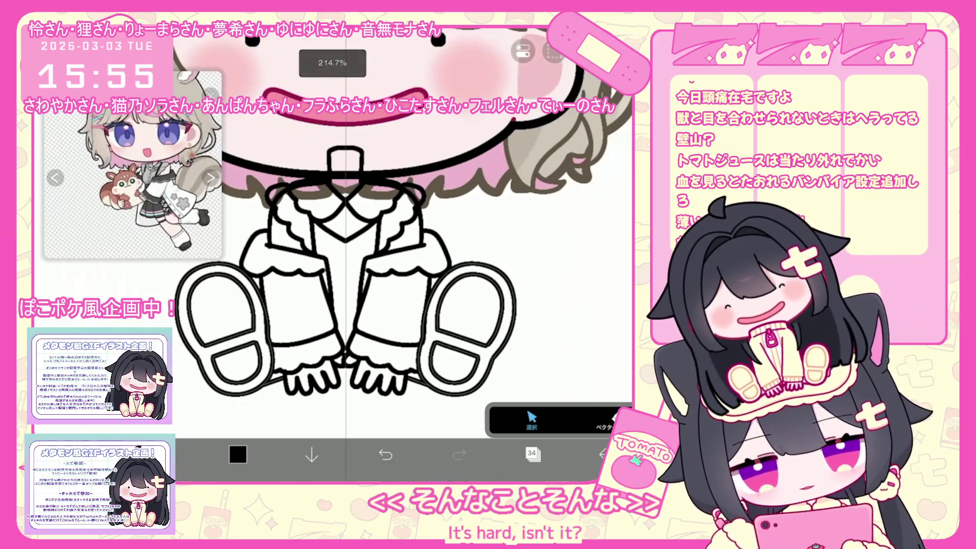
Step: Add a new layer above layer 35 for the doodle and undo three leftover strokes
{"action": "left_click", "coordinate": [532, 454]}
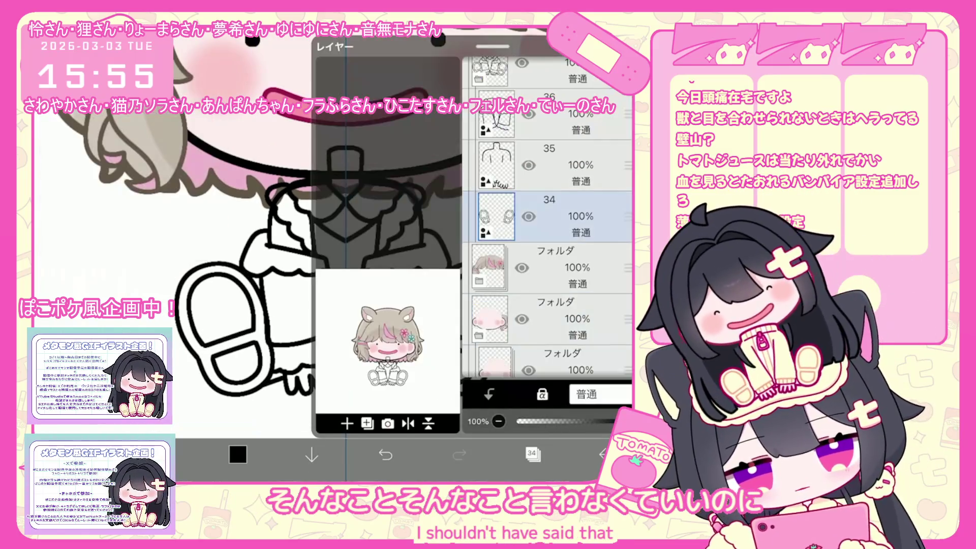
{"action": "left_click", "coordinate": [559, 165]}
{"action": "left_click", "coordinate": [346, 423]}
{"action": "left_click", "coordinate": [533, 454]}
{"action": "scroll", "coordinate": [361, 254], "scroll_direction": "up", "scroll_amount": 1}
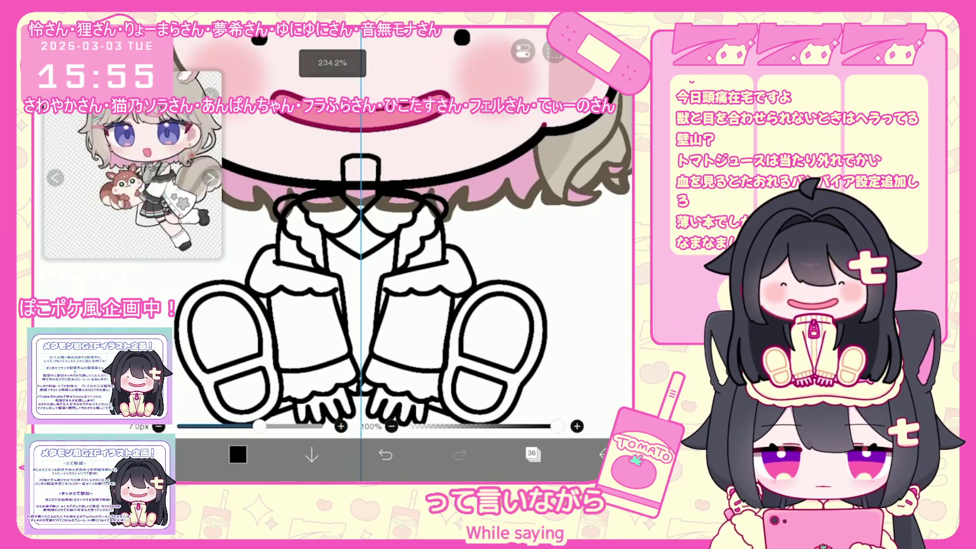
{"action": "key", "text": "ctrl+z"}
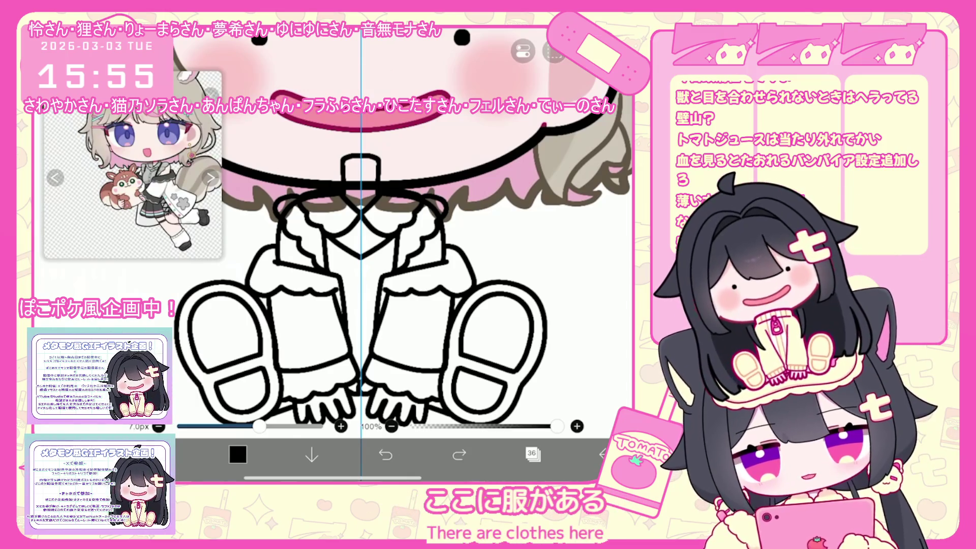
{"action": "scroll", "coordinate": [400, 252], "scroll_direction": "down", "scroll_amount": 1}
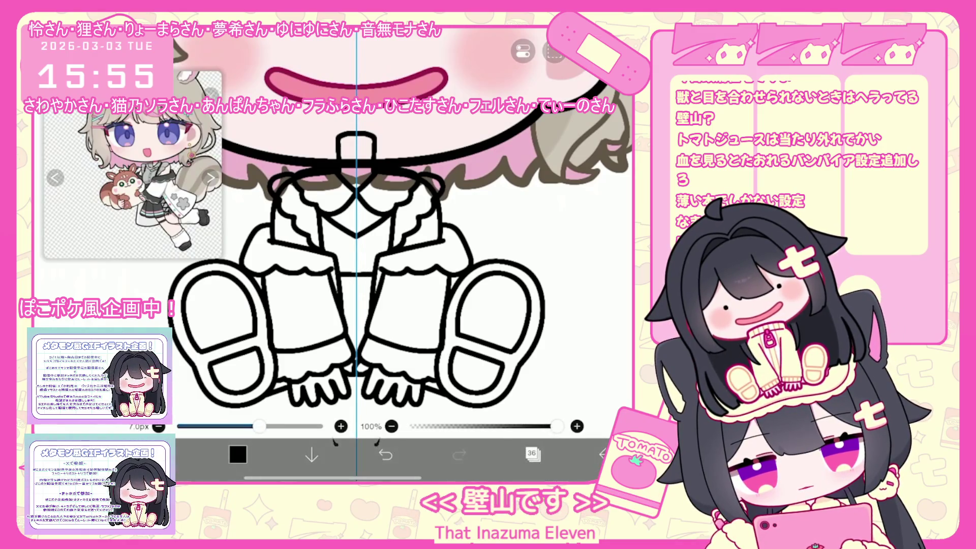
{"action": "key", "text": "ctrl+z"}
{"action": "key", "text": "ctrl+z"}
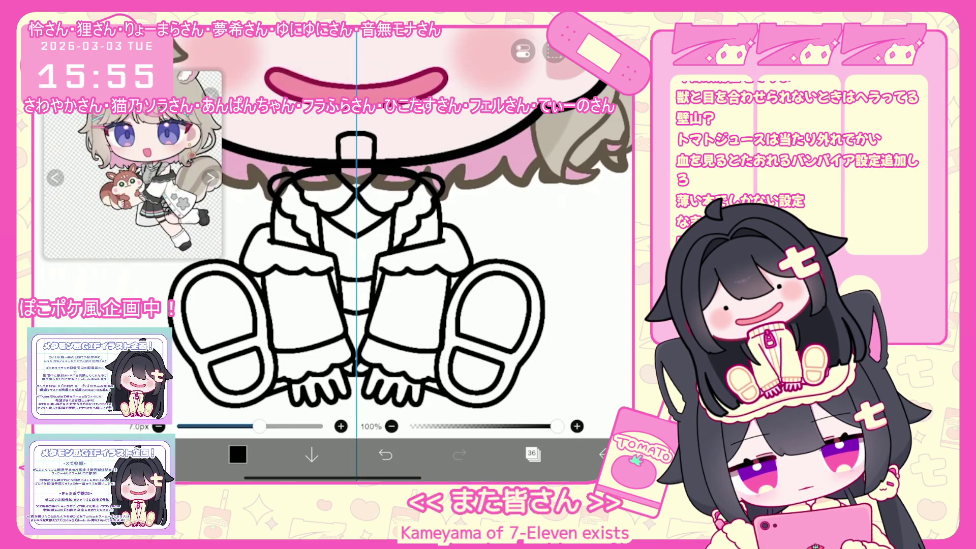
{"action": "key", "text": "ctrl+z"}
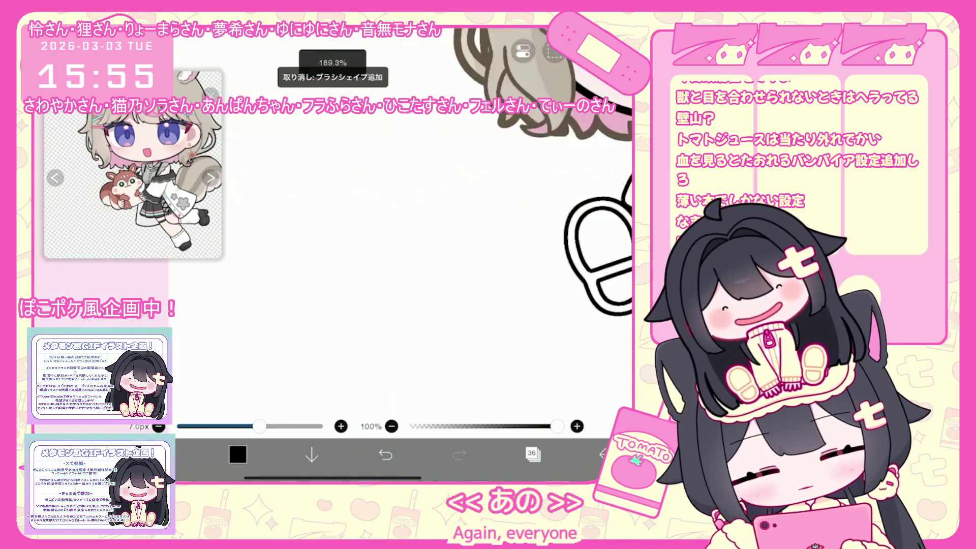
Step: Draw the doodle boy's round head with bowl-cut fringe, two round eyes and body sides
{"action": "left_click_drag", "start_coordinate": [345, 305], "coordinate": [432, 289]}
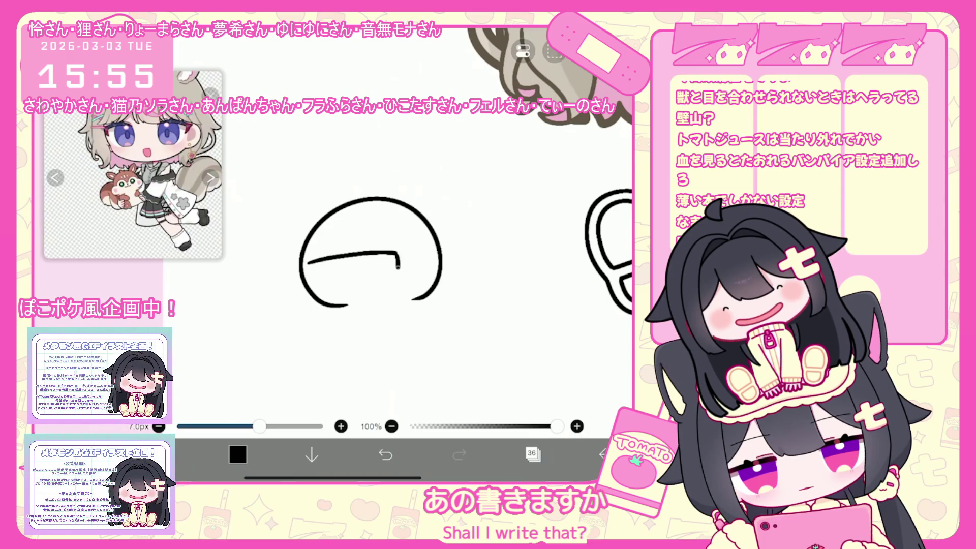
{"action": "mouse_move", "coordinate": [367, 269]}
{"action": "left_mouse_down"}
{"action": "mouse_move", "coordinate": [385, 272]}
{"action": "mouse_move", "coordinate": [372, 276]}
{"action": "left_mouse_up"}
{"action": "mouse_move", "coordinate": [320, 266]}
{"action": "left_mouse_down"}
{"action": "mouse_move", "coordinate": [311, 274]}
{"action": "mouse_move", "coordinate": [321, 266]}
{"action": "mouse_move", "coordinate": [358, 294]}
{"action": "mouse_move", "coordinate": [364, 311]}
{"action": "left_mouse_up"}
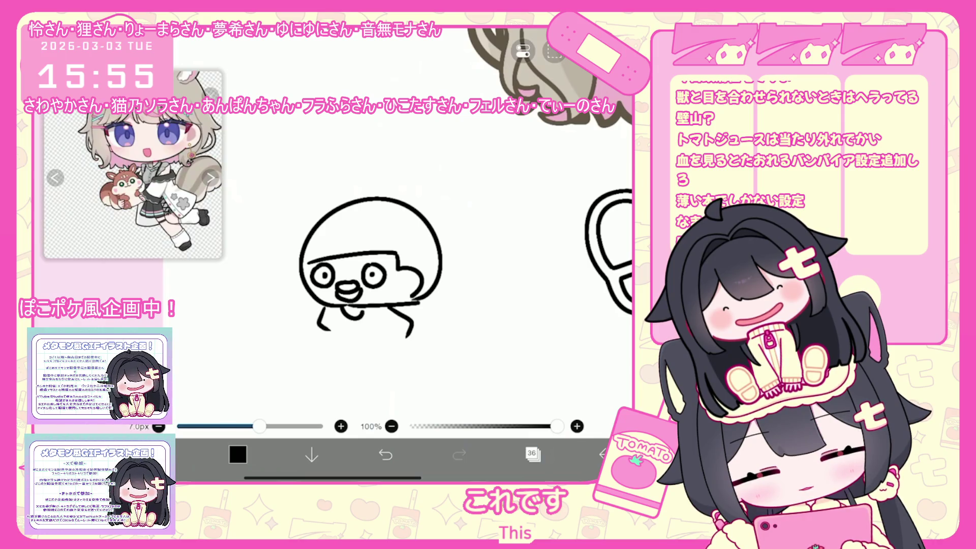
{"action": "scroll", "coordinate": [376, 234], "scroll_direction": "up", "scroll_amount": 2}
{"action": "left_click_drag", "start_coordinate": [333, 270], "coordinate": [334, 306]}
{"action": "left_click_drag", "start_coordinate": [402, 275], "coordinate": [402, 289]}
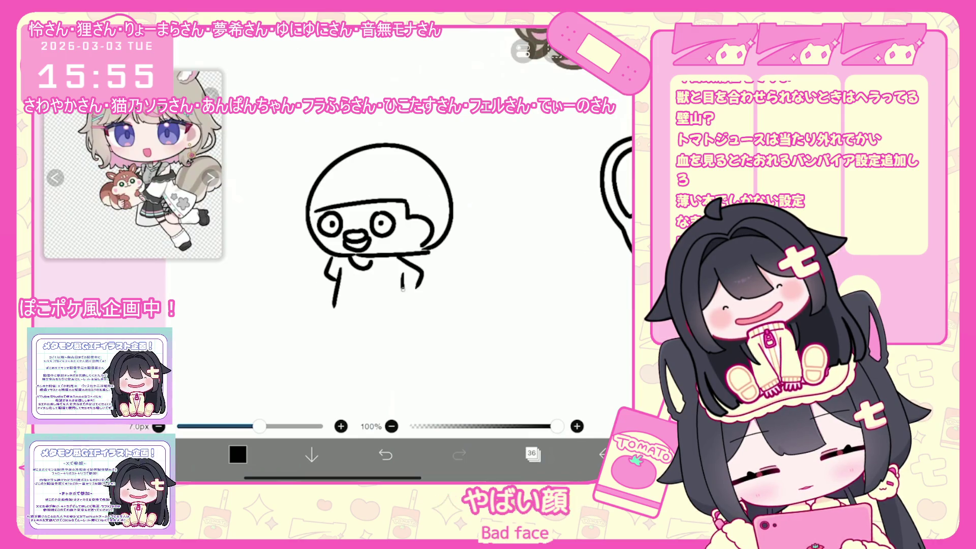
Step: Add shorts, legs with a small foot and arms with fists, redoing bad strokes
{"action": "left_click_drag", "start_coordinate": [328, 309], "coordinate": [336, 354]}
{"action": "key", "text": "ctrl+z"}
{"action": "mouse_move", "coordinate": [330, 309]}
{"action": "left_mouse_down"}
{"action": "mouse_move", "coordinate": [366, 325]}
{"action": "mouse_move", "coordinate": [410, 308]}
{"action": "left_mouse_up"}
{"action": "left_click_drag", "start_coordinate": [355, 354], "coordinate": [350, 377]}
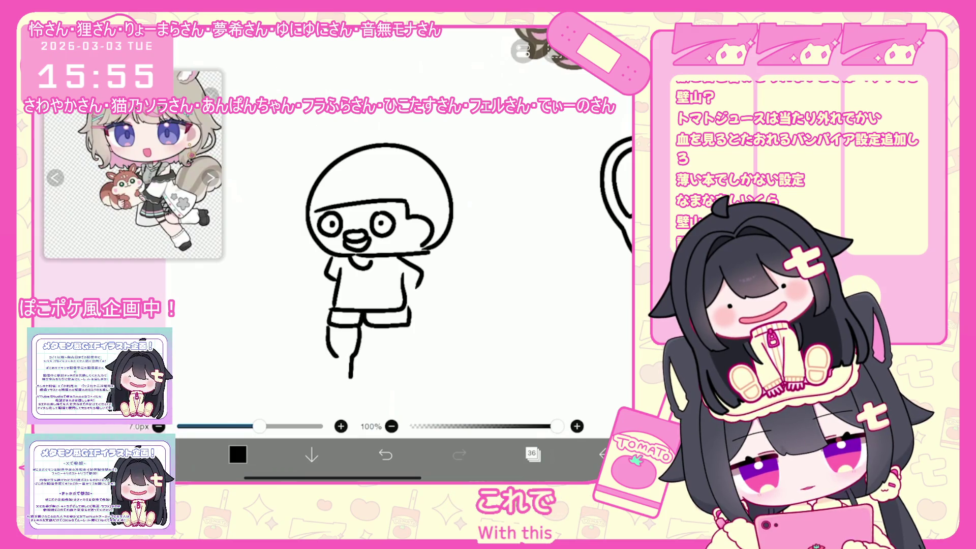
{"action": "key", "text": "ctrl+z"}
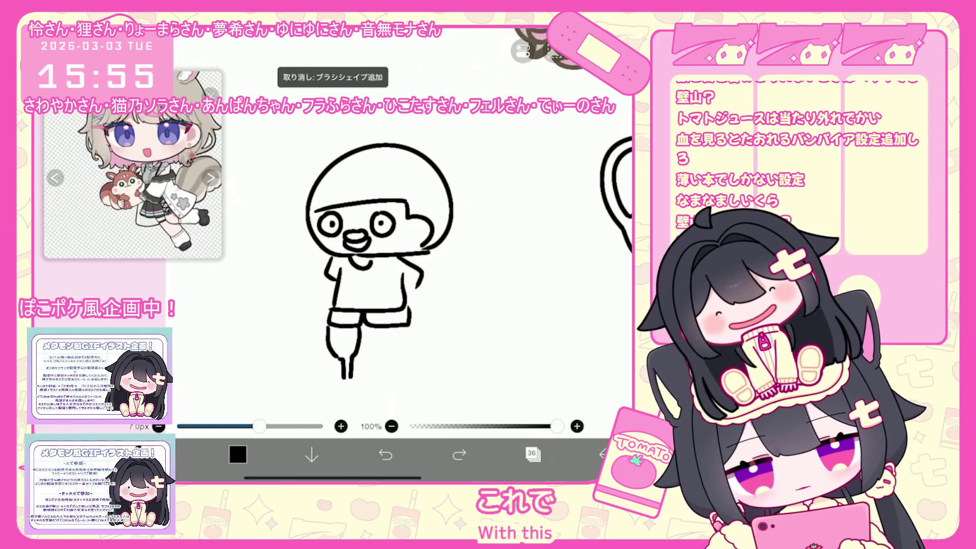
{"action": "left_click_drag", "start_coordinate": [388, 358], "coordinate": [384, 380]}
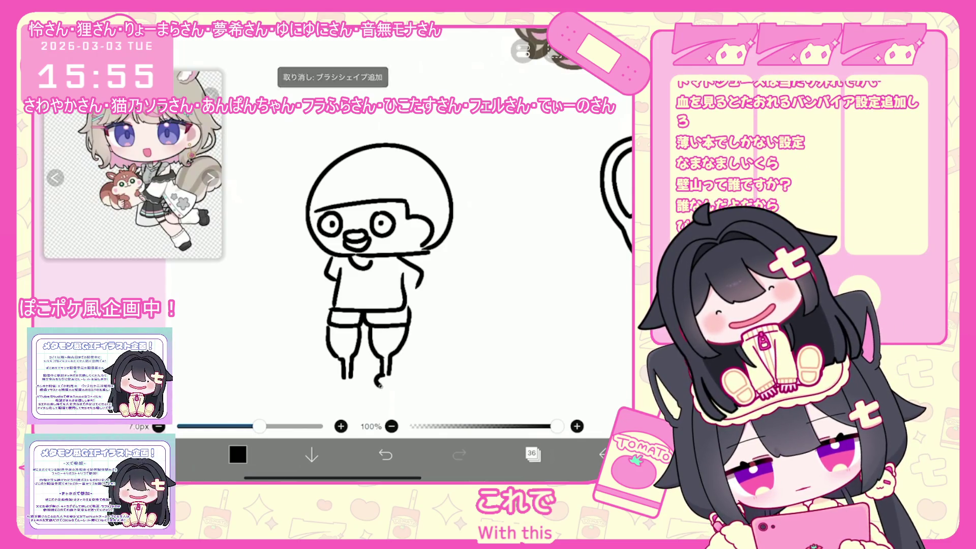
{"action": "left_click_drag", "start_coordinate": [451, 304], "coordinate": [418, 311]}
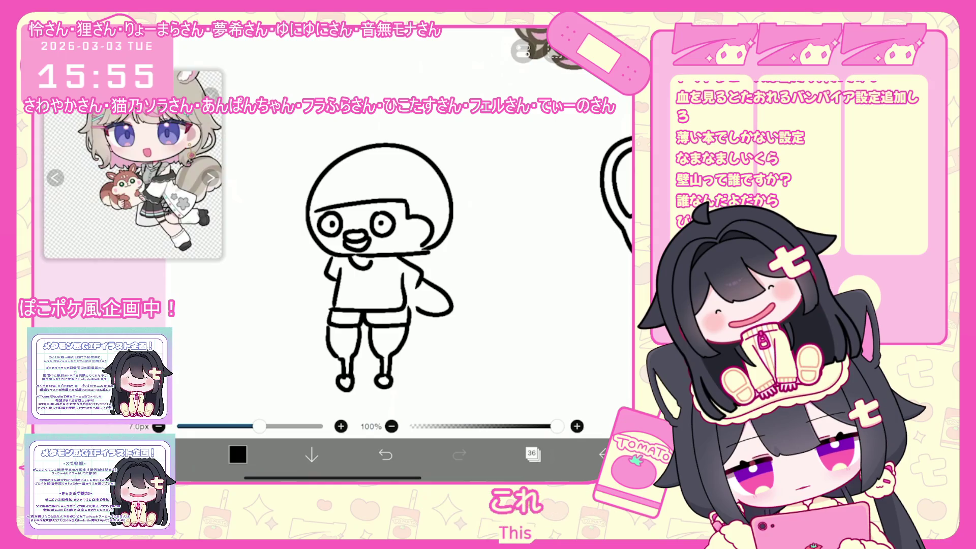
{"action": "key", "text": "ctrl+z"}
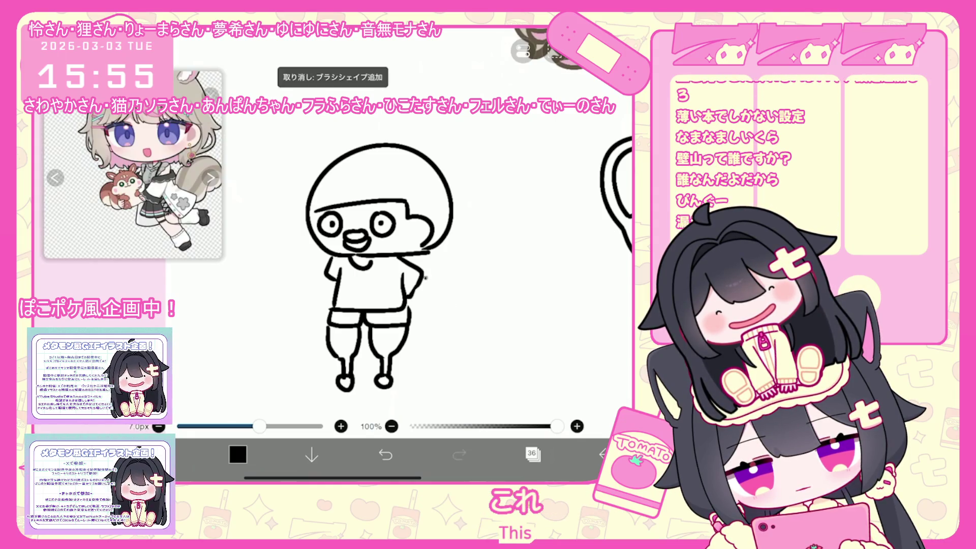
{"action": "mouse_move", "coordinate": [440, 302]}
{"action": "left_mouse_down"}
{"action": "mouse_move", "coordinate": [458, 317]}
{"action": "mouse_move", "coordinate": [442, 331]}
{"action": "left_mouse_up"}
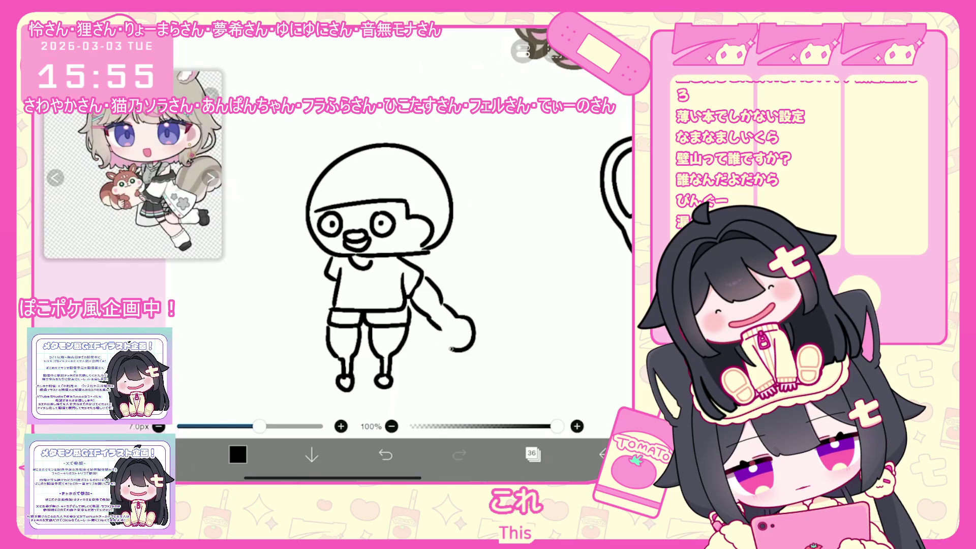
{"action": "left_click_drag", "start_coordinate": [320, 311], "coordinate": [319, 321]}
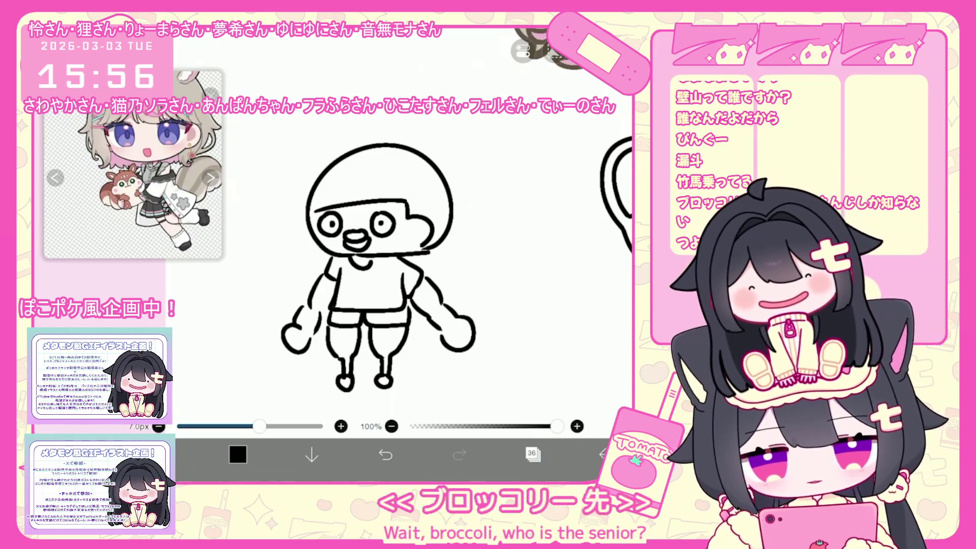
{"action": "scroll", "coordinate": [401, 239], "scroll_direction": "down", "scroll_amount": 3}
{"action": "scroll", "coordinate": [402, 239], "scroll_direction": "up", "scroll_amount": 2}
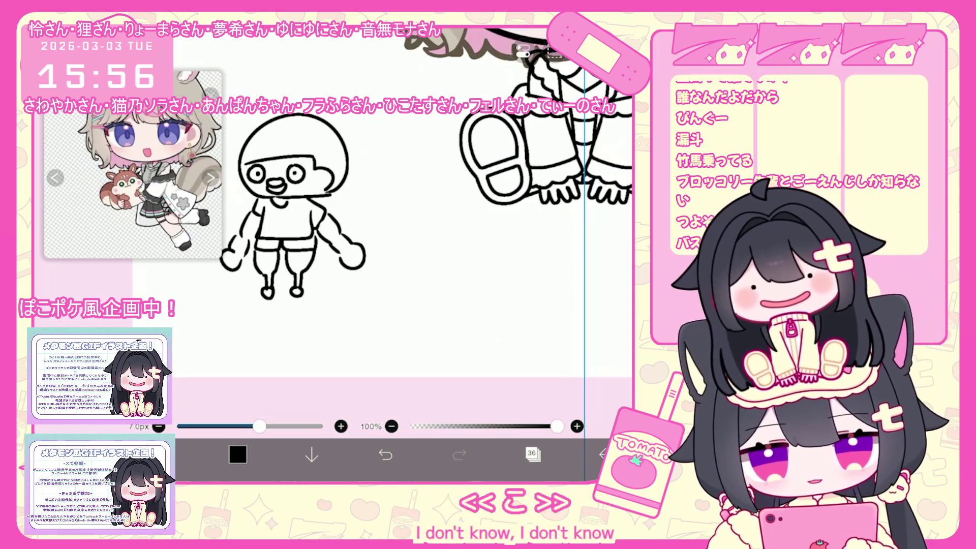
Step: Draw a rectangular selection around the practice doodle figure
{"action": "scroll", "coordinate": [377, 203], "scroll_direction": "up", "scroll_amount": 2}
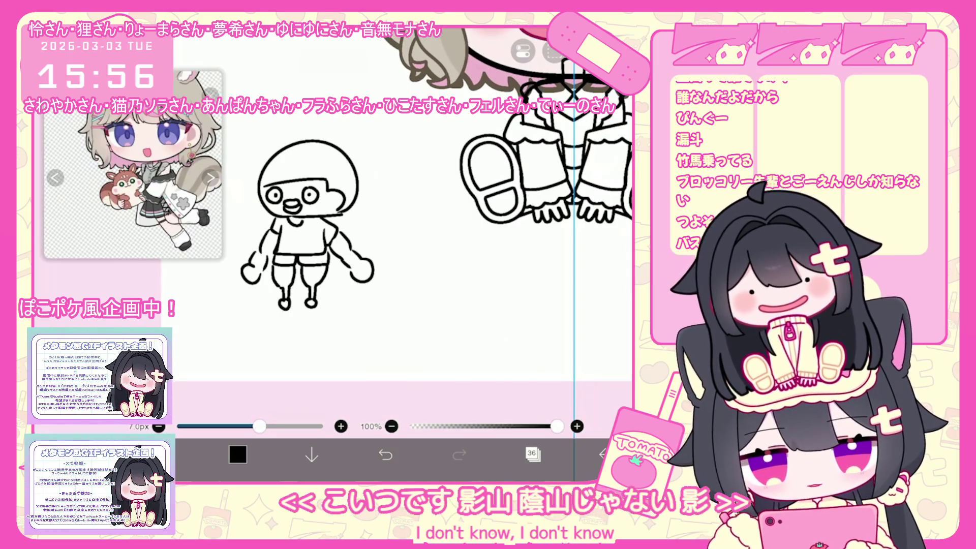
{"action": "left_click", "coordinate": [533, 453]}
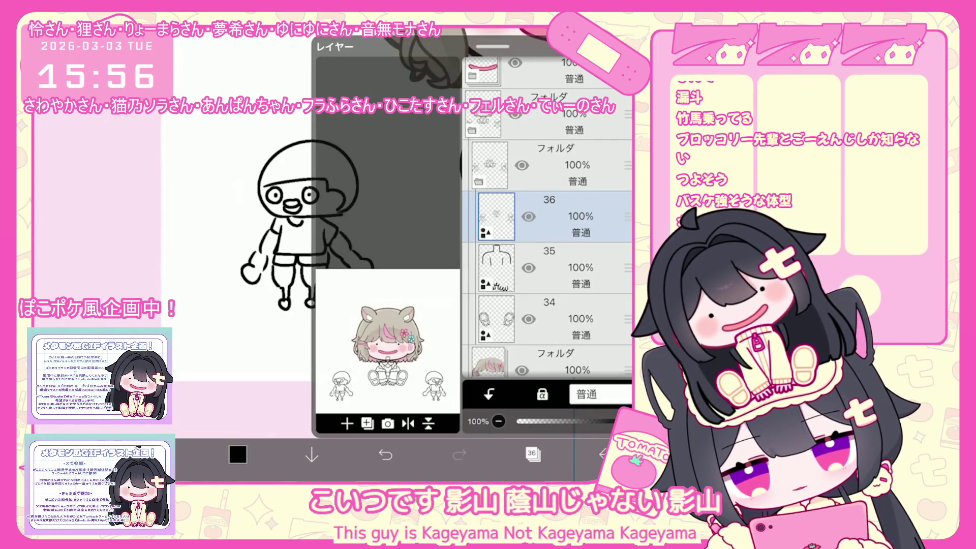
{"action": "left_click", "coordinate": [532, 453]}
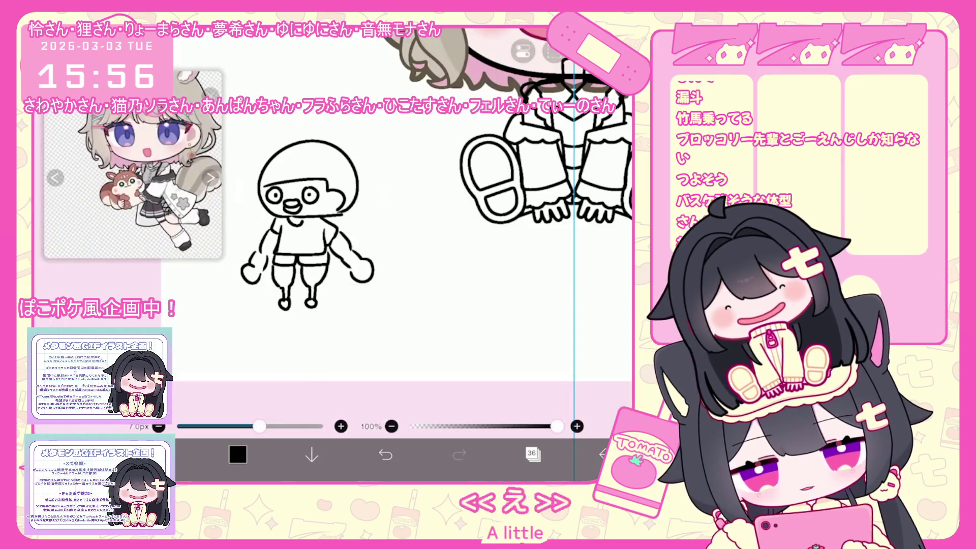
{"action": "scroll", "coordinate": [422, 224], "scroll_direction": "up", "scroll_amount": 1}
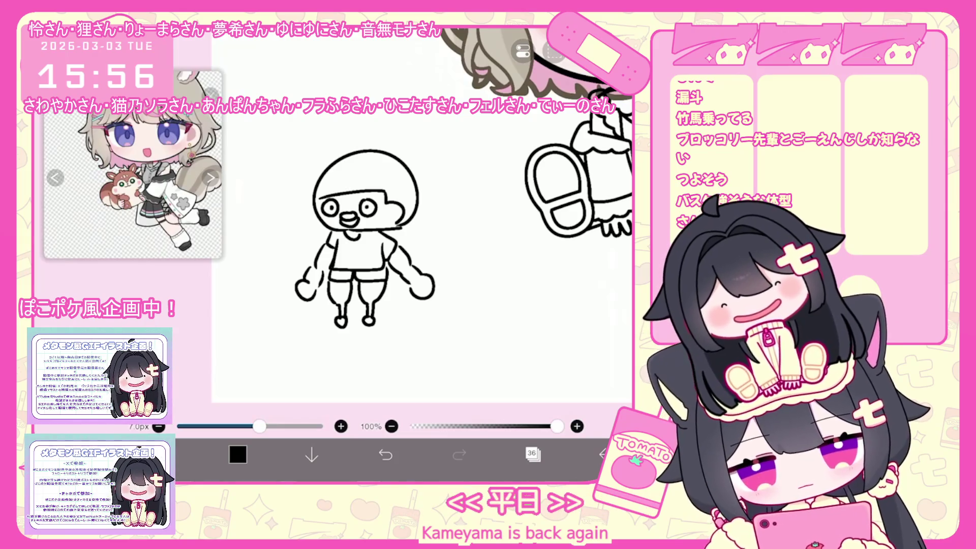
{"action": "left_click", "coordinate": [90, 454]}
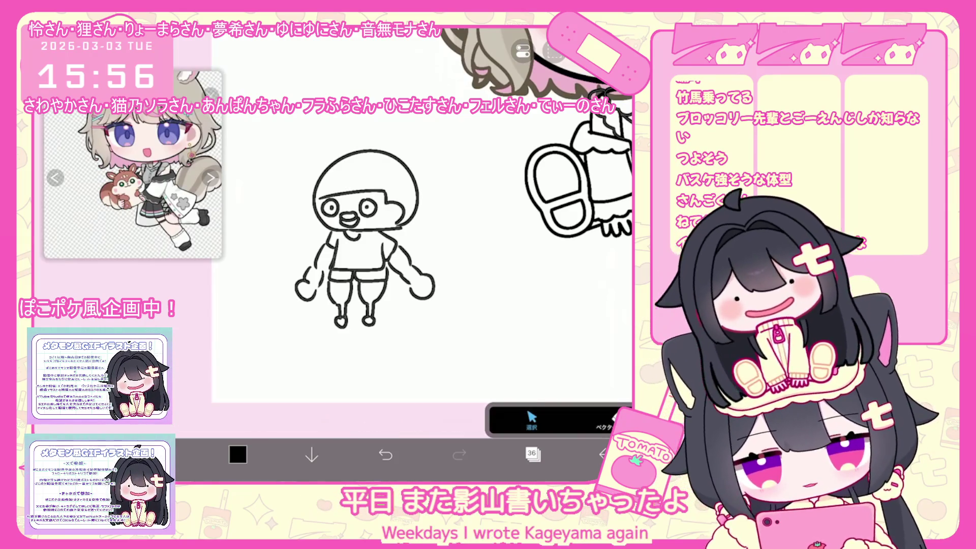
{"action": "left_click_drag", "start_coordinate": [285, 148], "coordinate": [524, 328]}
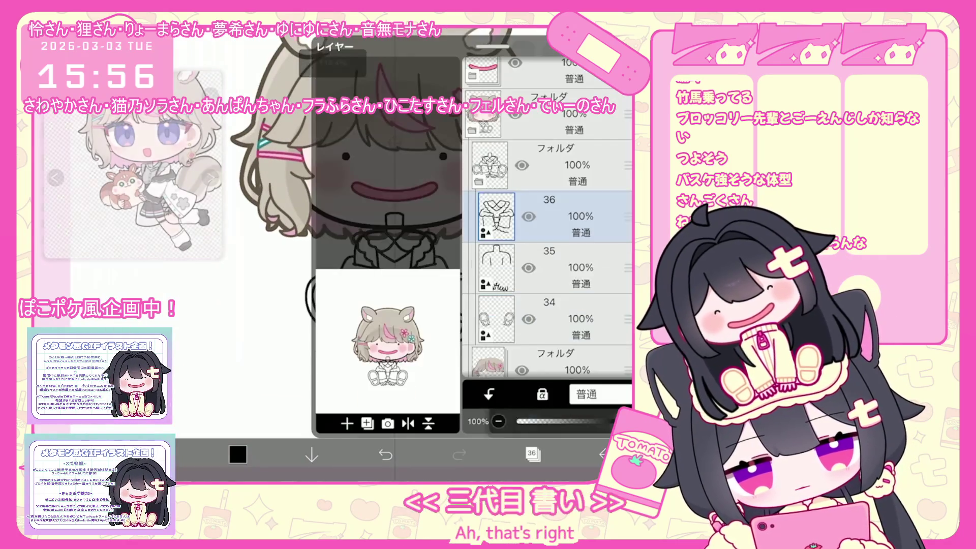
Step: Thin the brush to 5px and undo a stray stroke on the shirt front
{"action": "left_click_drag", "start_coordinate": [259, 426], "coordinate": [220, 426]}
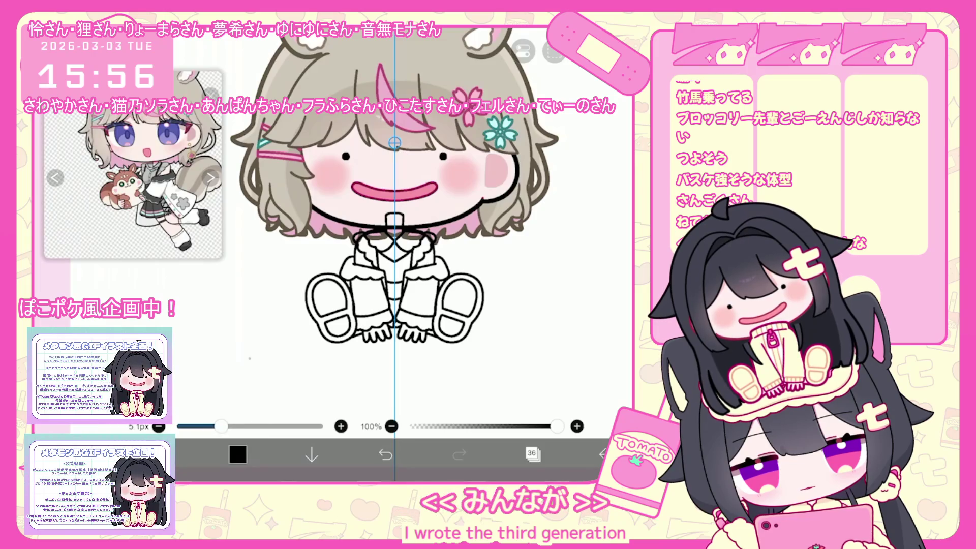
{"action": "scroll", "coordinate": [382, 292], "scroll_direction": "up", "scroll_amount": 5}
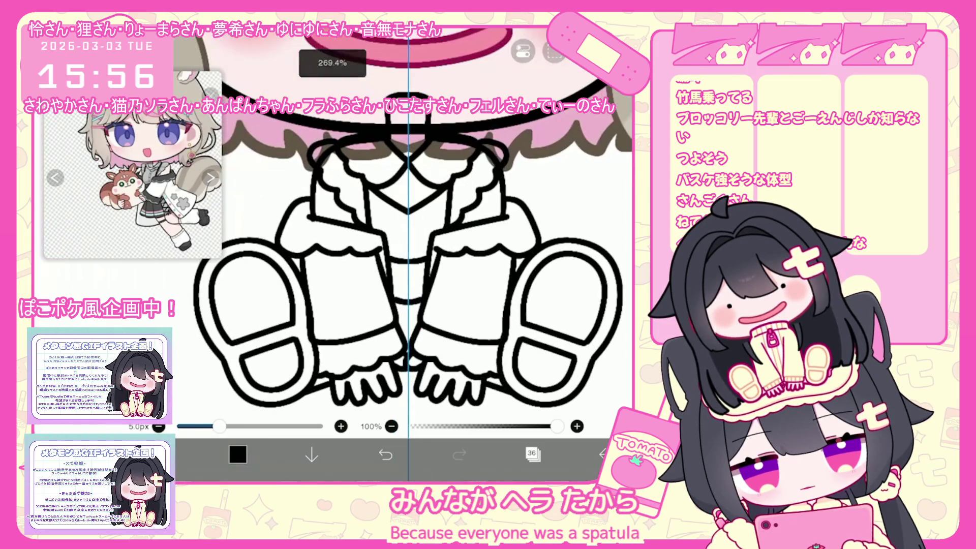
{"action": "key", "text": "ctrl+z"}
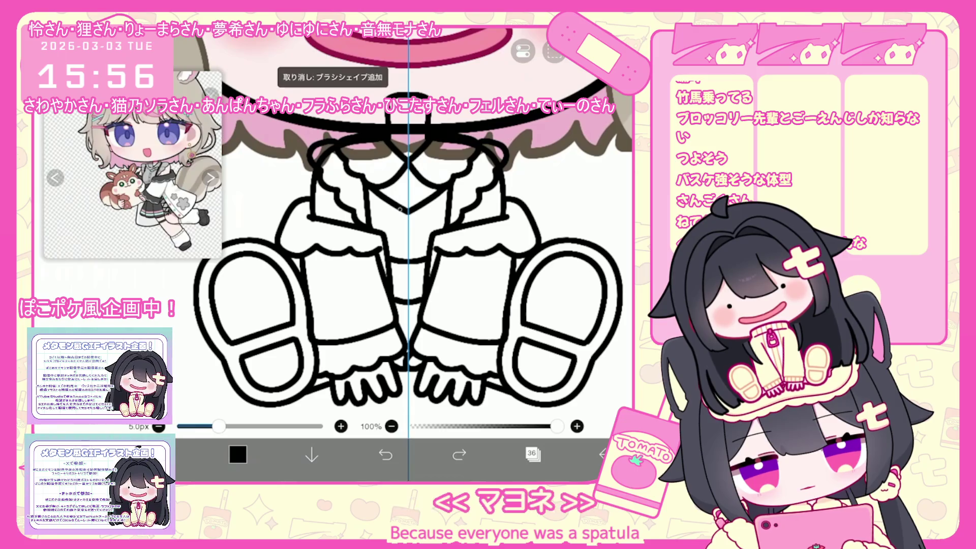
{"action": "mouse_move", "coordinate": [399, 262]}
{"action": "left_mouse_down"}
{"action": "mouse_move", "coordinate": [400, 209]}
{"action": "mouse_move", "coordinate": [407, 224]}
{"action": "left_mouse_up"}
{"action": "key", "text": "ctrl+z"}
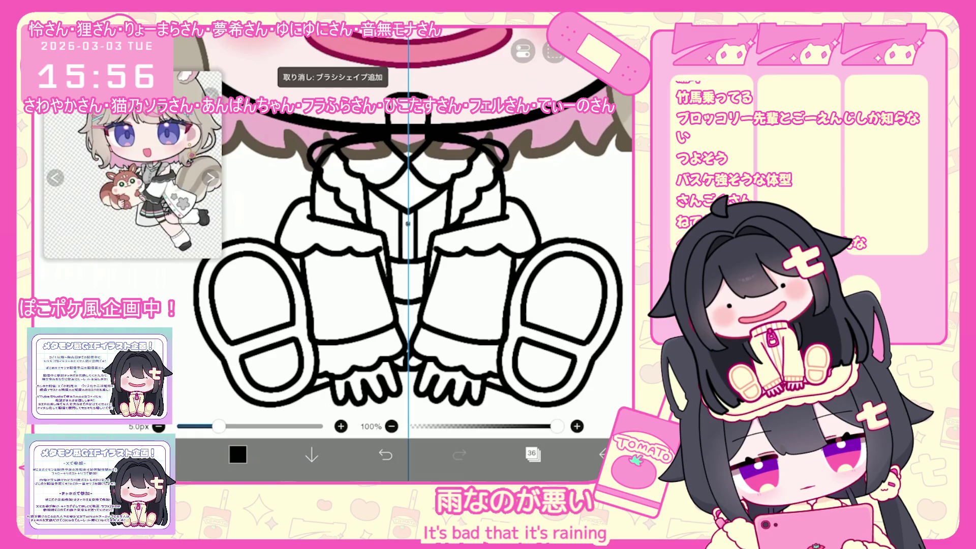
Step: Dot buttons down the shirt's centre line, undo misplaced ones, and set the brush to 6.6px
{"action": "left_click", "coordinate": [408, 240]}
{"action": "left_click", "coordinate": [385, 454]}
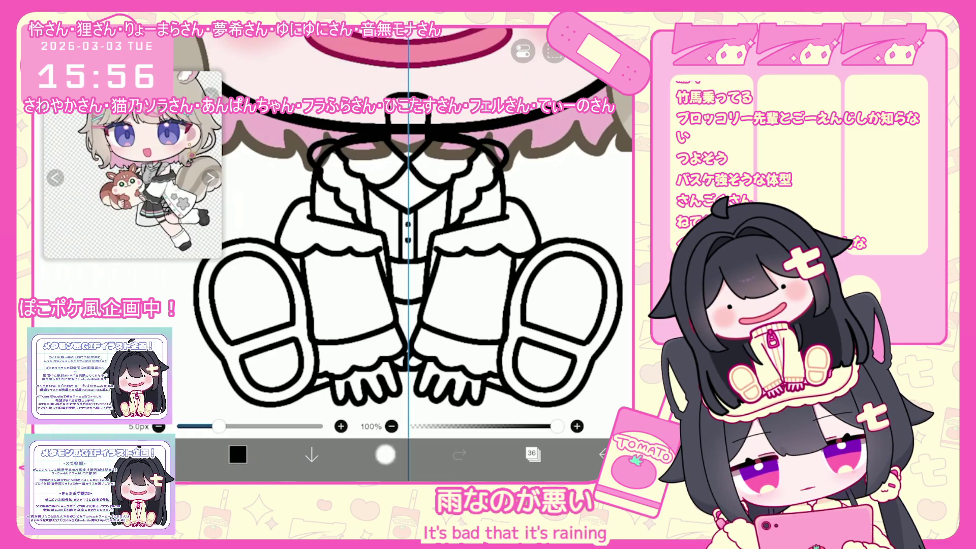
{"action": "left_click", "coordinate": [408, 235]}
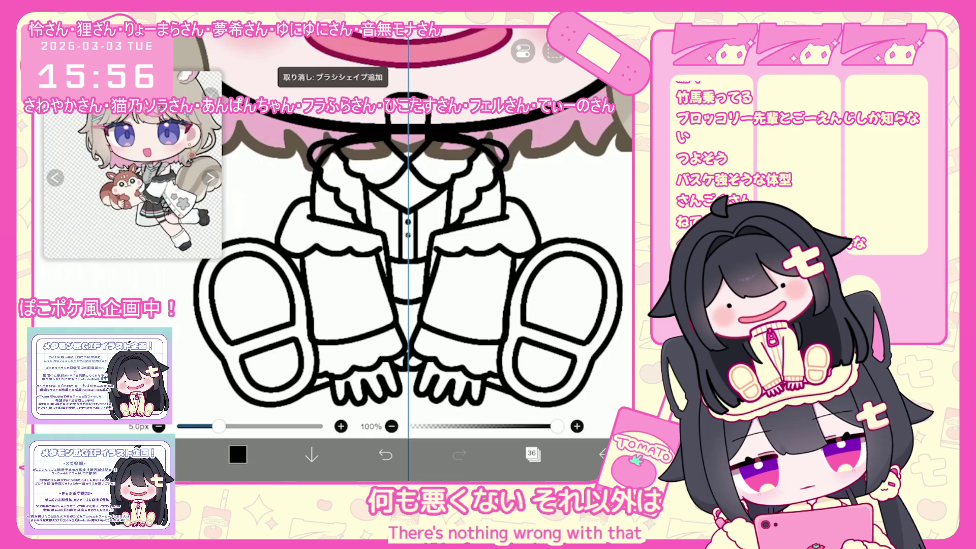
{"action": "left_click", "coordinate": [408, 250]}
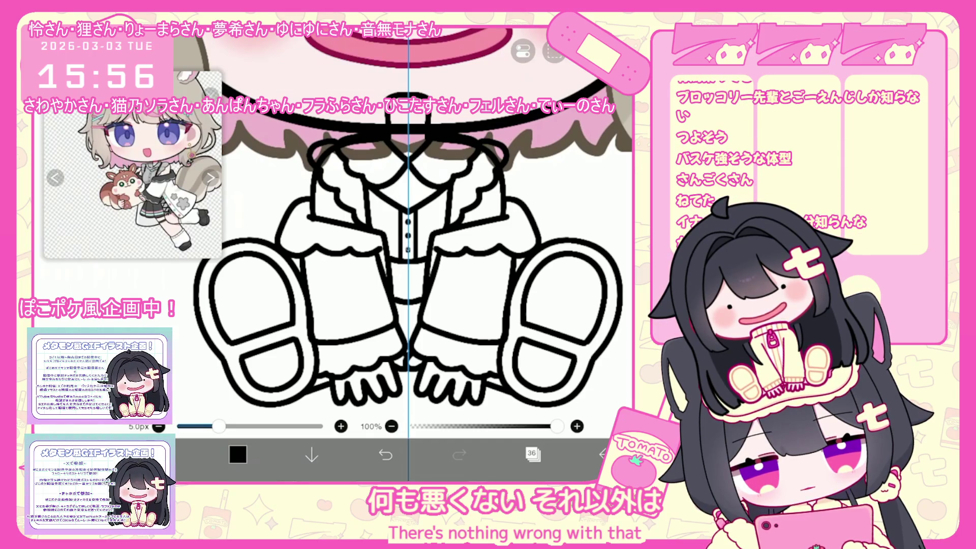
{"action": "scroll", "coordinate": [401, 254], "scroll_direction": "down", "scroll_amount": 3}
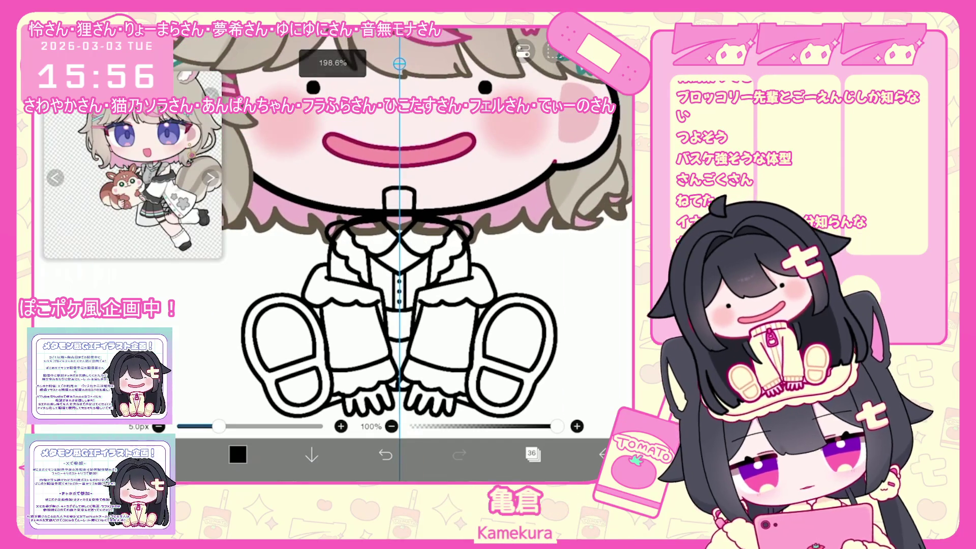
{"action": "scroll", "coordinate": [402, 254], "scroll_direction": "up", "scroll_amount": 2}
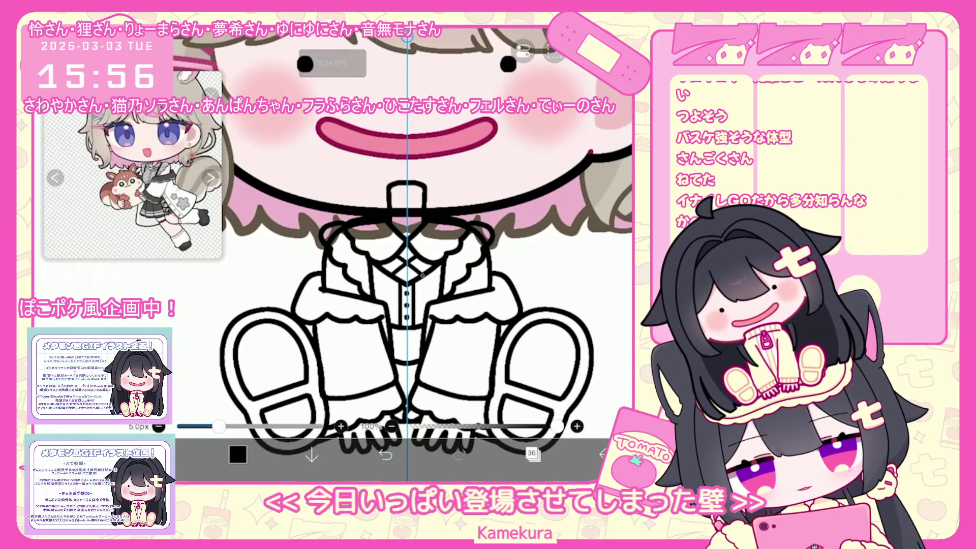
{"action": "key", "text": "ctrl+z"}
{"action": "scroll", "coordinate": [406, 254], "scroll_direction": "up", "scroll_amount": 1}
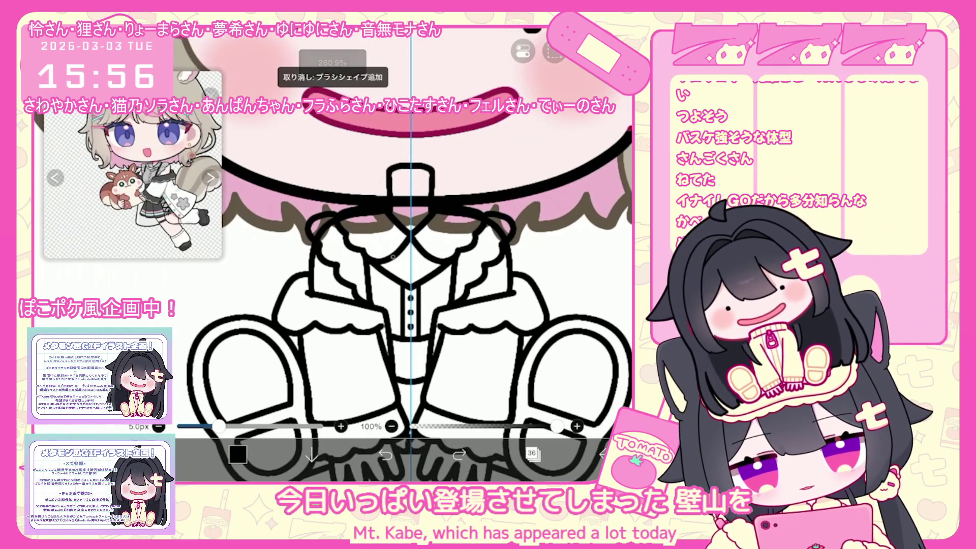
{"action": "key", "text": "ctrl+z"}
{"action": "left_click_drag", "start_coordinate": [218, 426], "coordinate": [258, 426]}
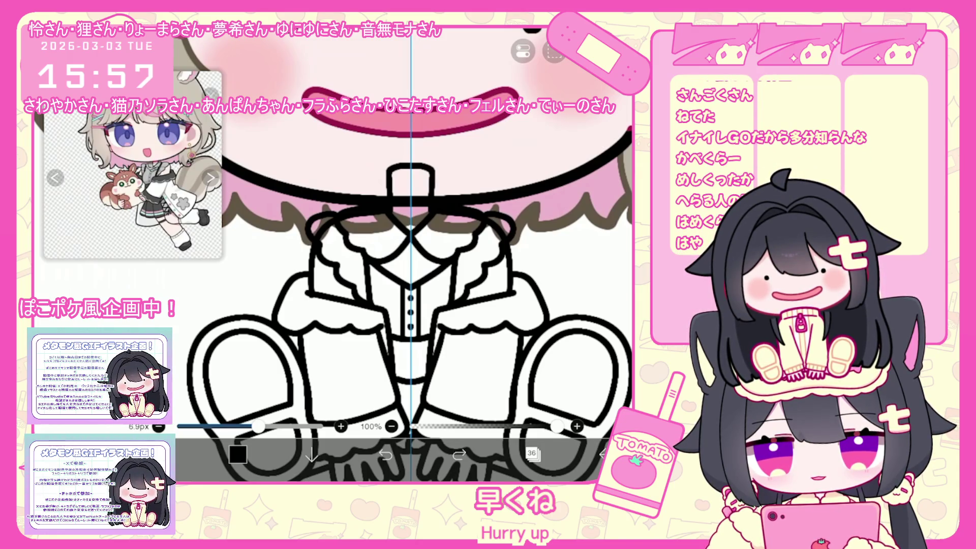
Step: Handwrite 'ピンポンきた' in blank space beside the chibi
{"action": "scroll", "coordinate": [402, 254], "scroll_direction": "up", "scroll_amount": 3}
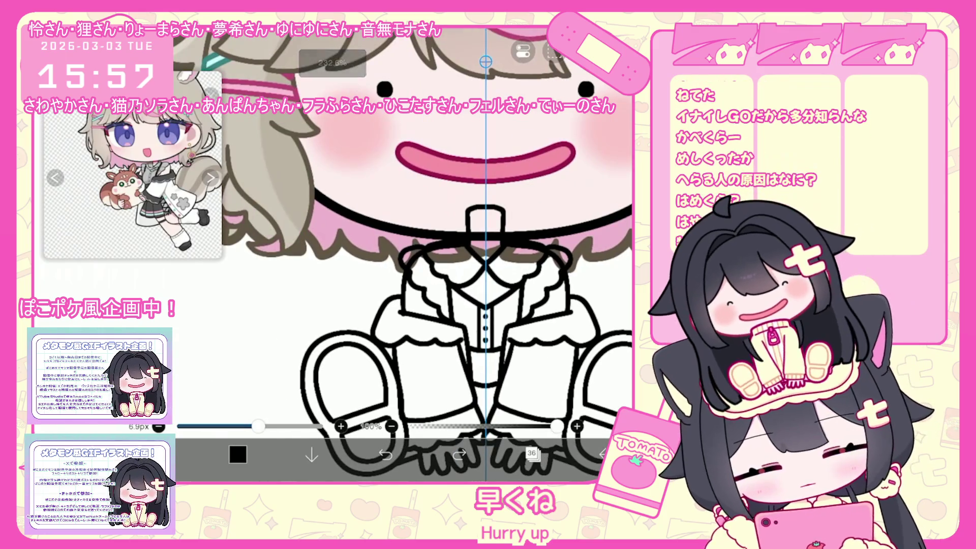
{"action": "scroll", "coordinate": [403, 254], "scroll_direction": "left", "scroll_amount": 2}
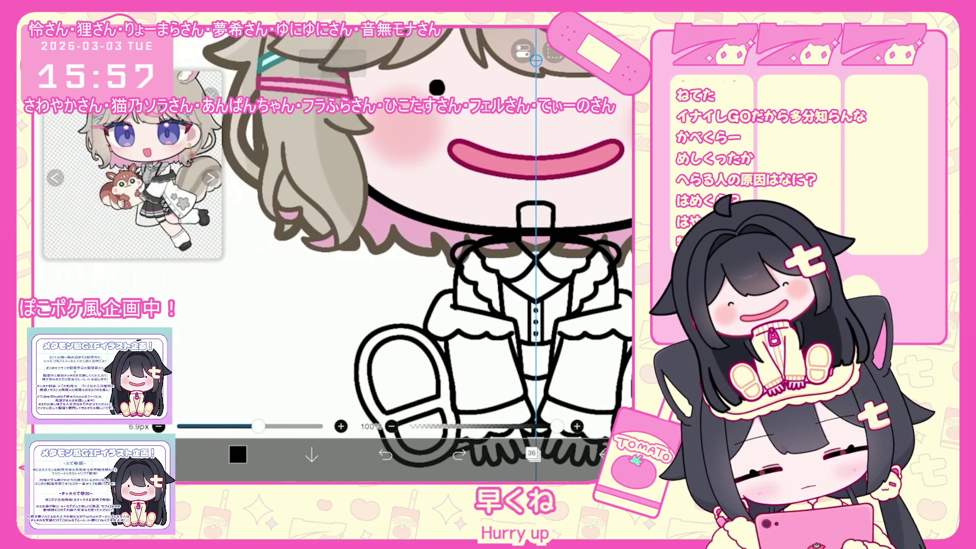
{"action": "mouse_move", "coordinate": [190, 316]}
{"action": "left_mouse_down"}
{"action": "mouse_move", "coordinate": [207, 335]}
{"action": "mouse_move", "coordinate": [212, 321]}
{"action": "left_mouse_up"}
{"action": "left_click_drag", "start_coordinate": [215, 325], "coordinate": [249, 341]}
{"action": "left_click_drag", "start_coordinate": [250, 325], "coordinate": [351, 331]}
{"action": "scroll", "coordinate": [417, 254], "scroll_direction": "up", "scroll_amount": 3}
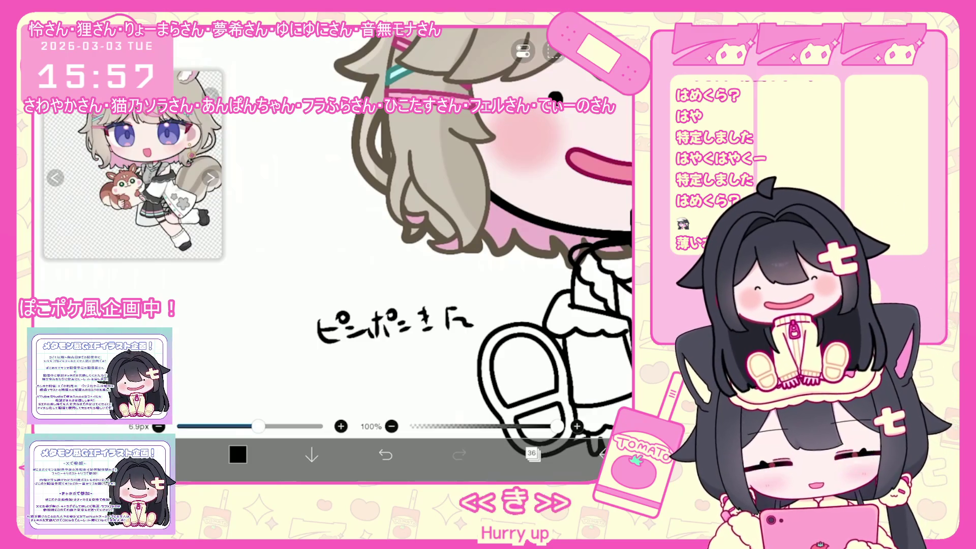
Step: Select the 'ピンポンきた' note with a rectangle and clear it from the canvas
{"action": "left_click", "coordinate": [531, 453]}
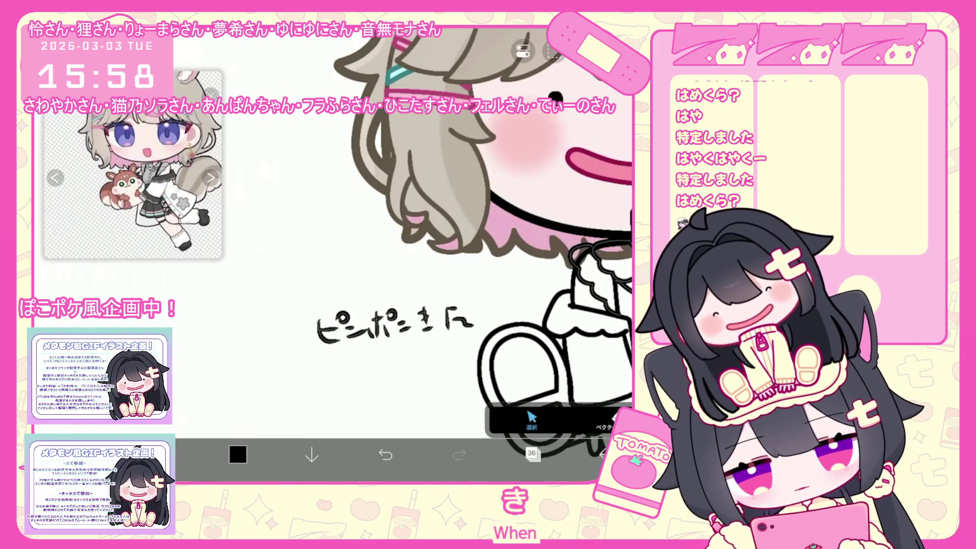
{"action": "left_click_drag", "start_coordinate": [273, 287], "coordinate": [482, 371]}
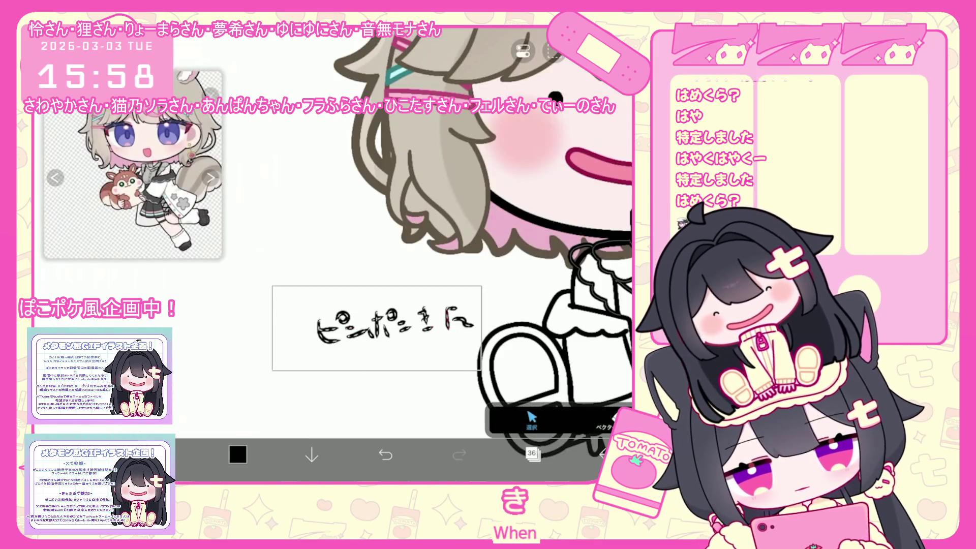
{"action": "left_click", "coordinate": [555, 51]}
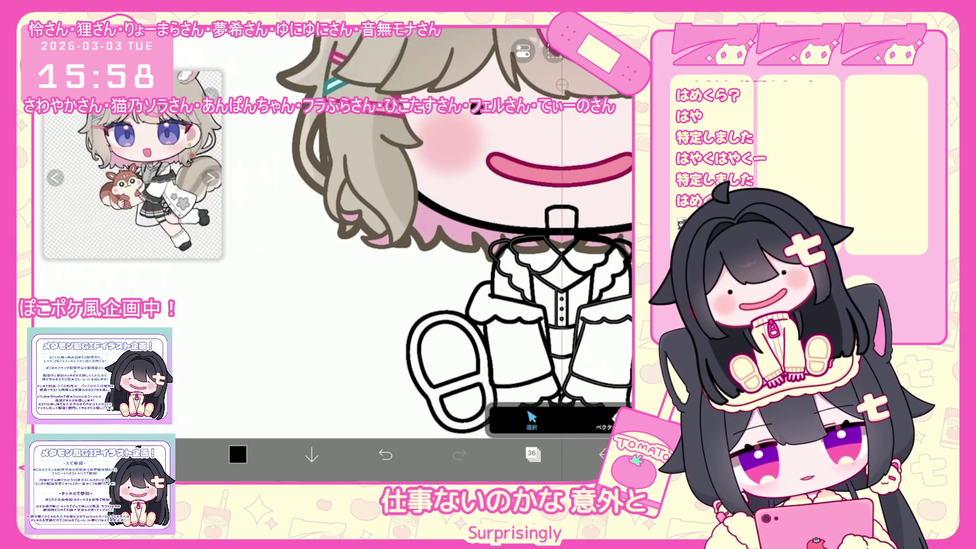
{"action": "scroll", "coordinate": [407, 228], "scroll_direction": "down", "scroll_amount": 3}
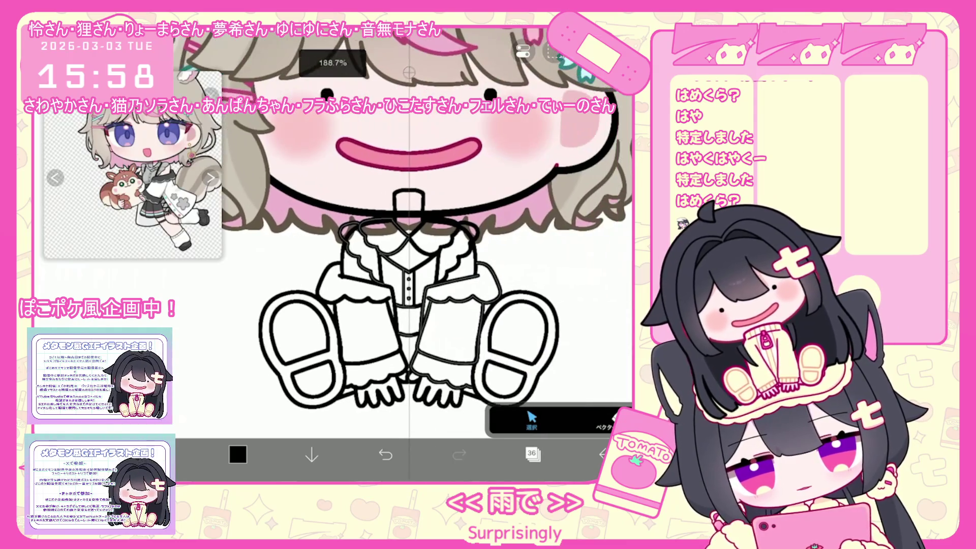
{"action": "scroll", "coordinate": [396, 254], "scroll_direction": "up", "scroll_amount": 3}
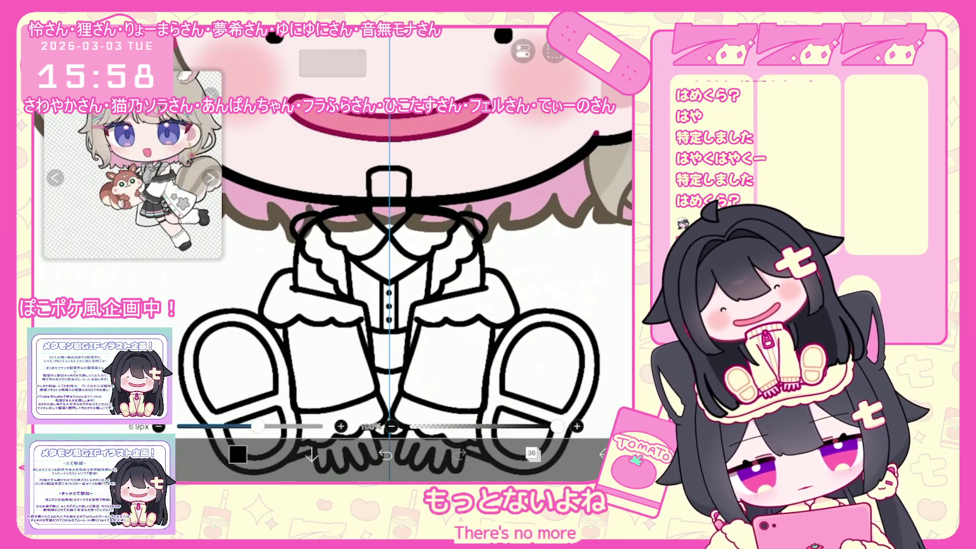
Step: Undo a misdrawn collar stroke, merge layer 36 down into layer 35, and select layer 34
{"action": "mouse_move", "coordinate": [394, 263]}
{"action": "left_mouse_down"}
{"action": "mouse_move", "coordinate": [407, 272]}
{"action": "mouse_move", "coordinate": [402, 258]}
{"action": "mouse_move", "coordinate": [410, 273]}
{"action": "left_mouse_up"}
{"action": "key", "text": "ctrl+z"}
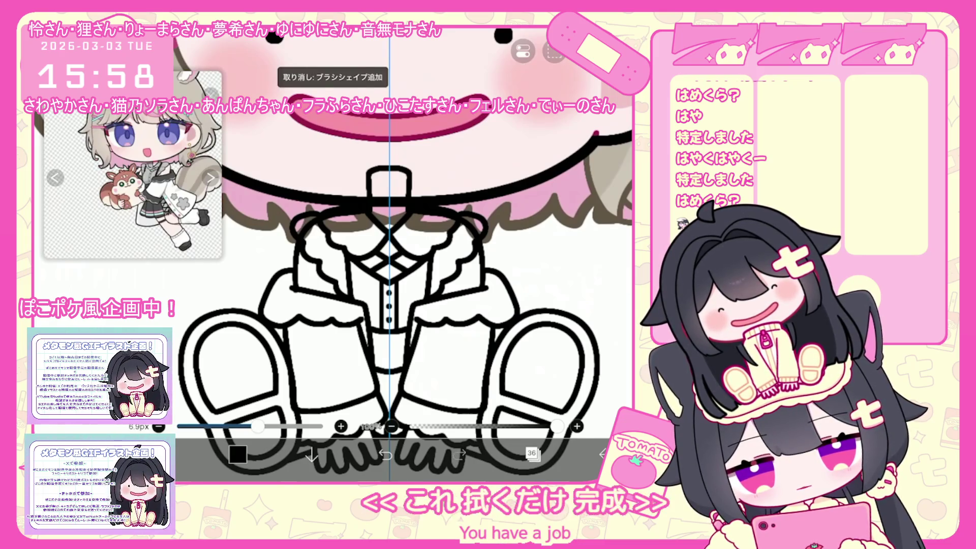
{"action": "scroll", "coordinate": [401, 254], "scroll_direction": "down", "scroll_amount": 2}
{"action": "left_click", "coordinate": [531, 453]}
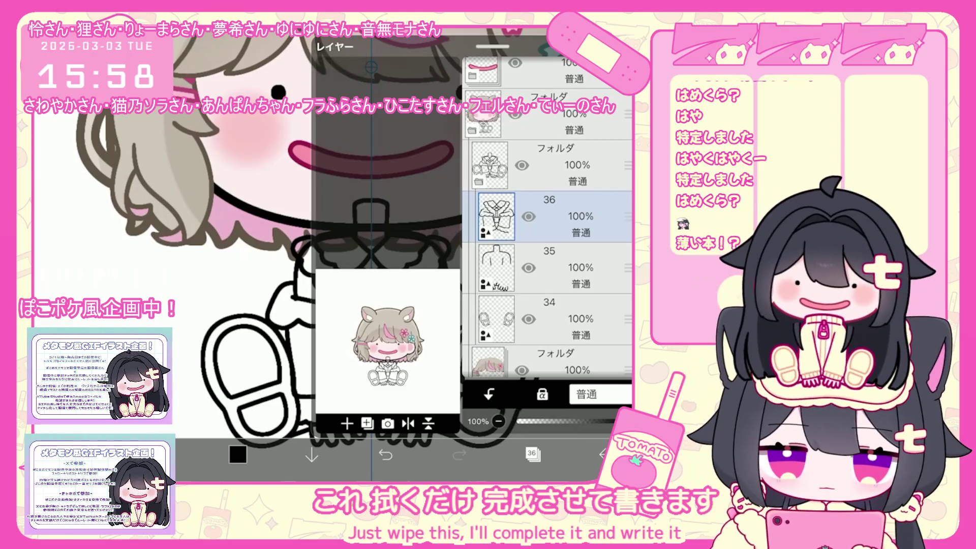
{"action": "key", "text": "ctrl+e"}
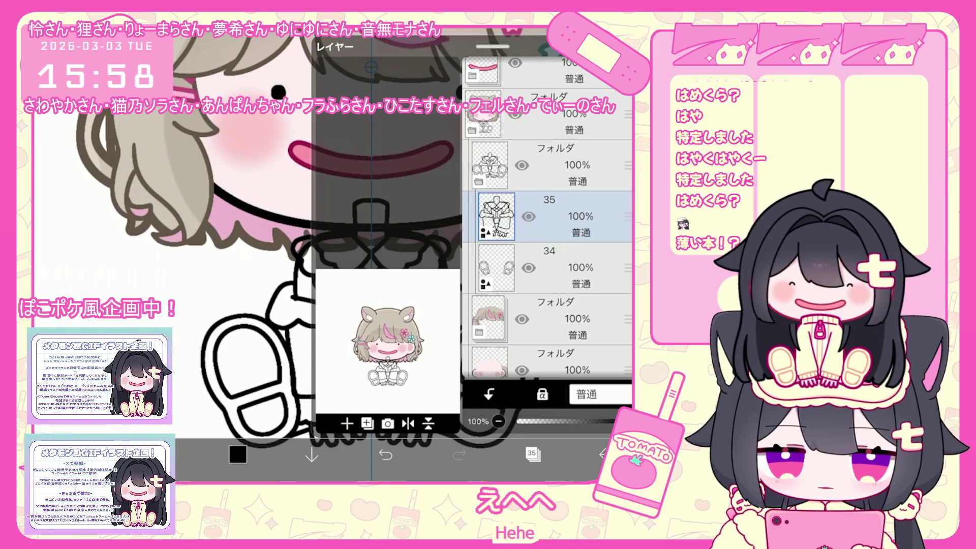
{"action": "left_click", "coordinate": [549, 267]}
{"action": "left_click", "coordinate": [532, 454]}
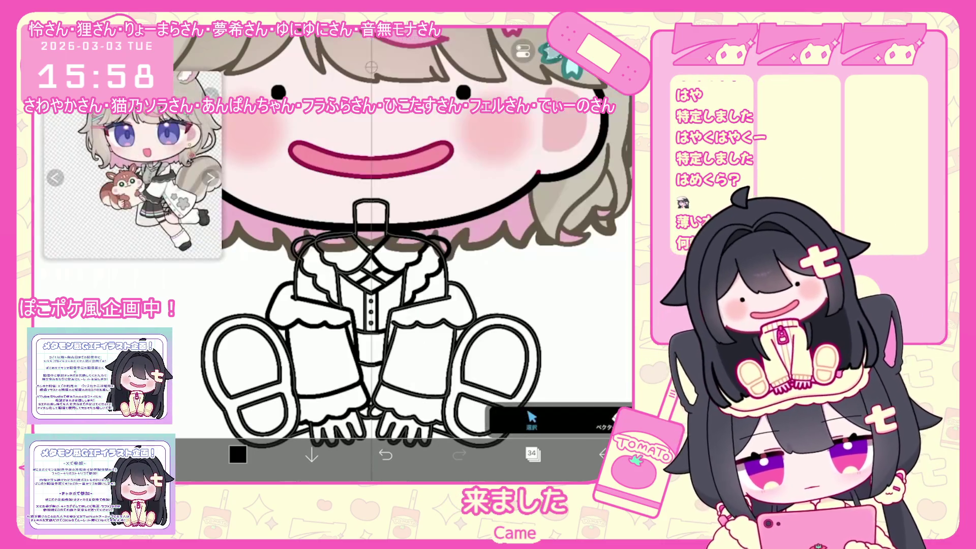
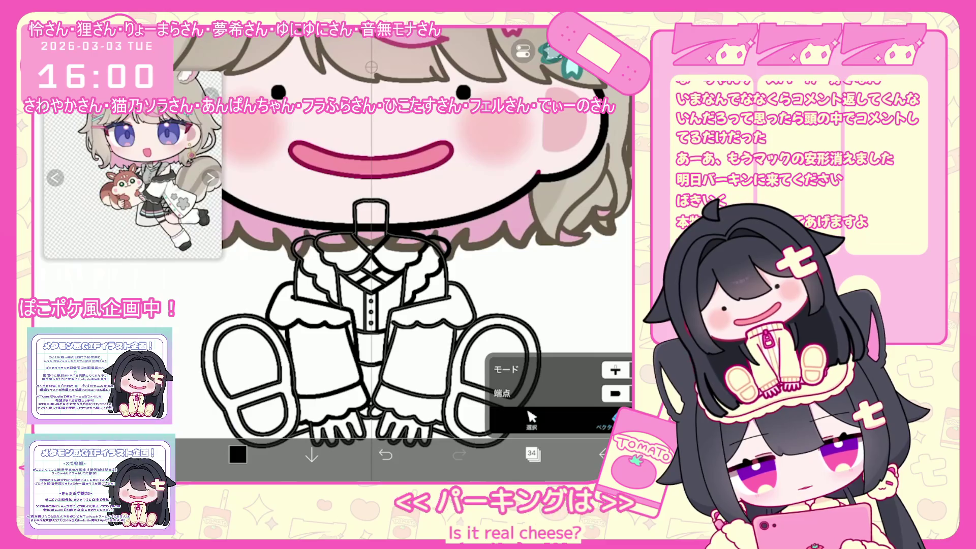
Step: Undo the last lasso change and leave the lasso transform
{"action": "scroll", "coordinate": [386, 229], "scroll_direction": "down", "scroll_amount": 3}
{"action": "scroll", "coordinate": [386, 229], "scroll_direction": "up", "scroll_amount": 3}
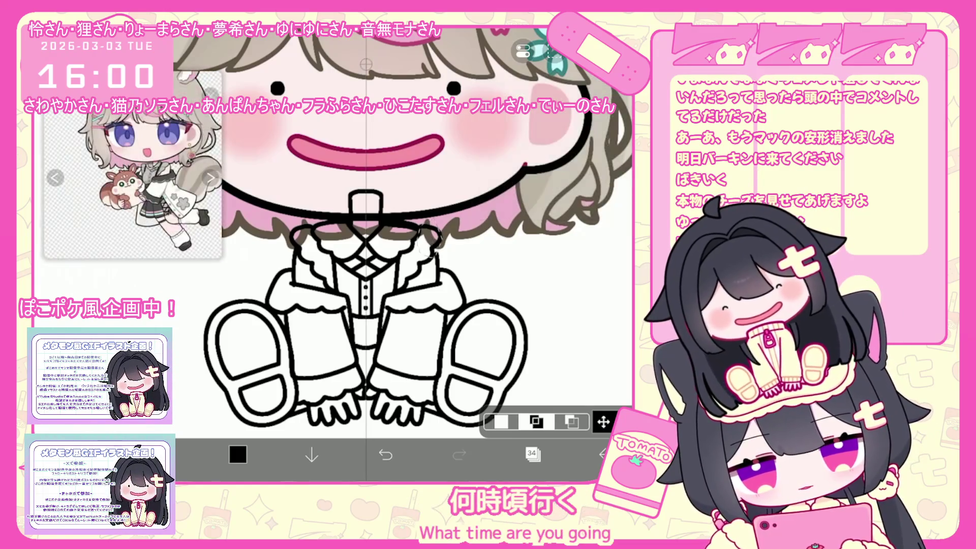
{"action": "key", "text": "ctrl+z"}
{"action": "scroll", "coordinate": [401, 254], "scroll_direction": "up", "scroll_amount": 2}
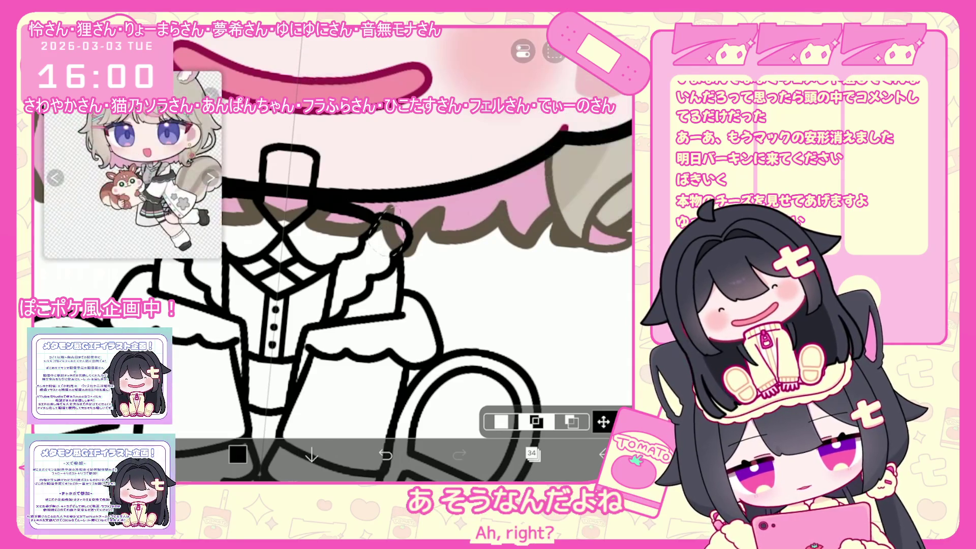
{"action": "scroll", "coordinate": [356, 254], "scroll_direction": "down", "scroll_amount": 2}
{"action": "key", "text": "v"}
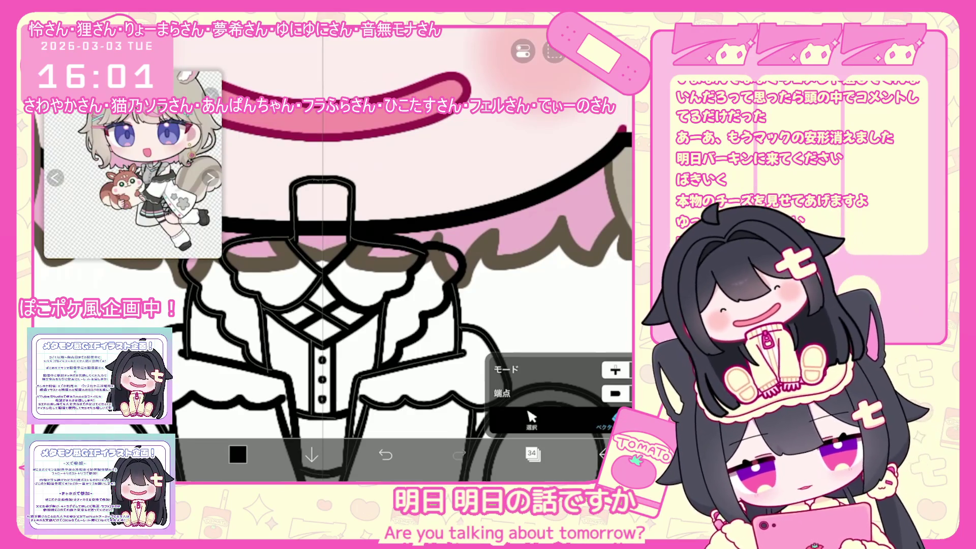
{"action": "scroll", "coordinate": [356, 254], "scroll_direction": "down", "scroll_amount": 2}
Step: Add a new blank layer from the Layer window
{"action": "left_click", "coordinate": [531, 454]}
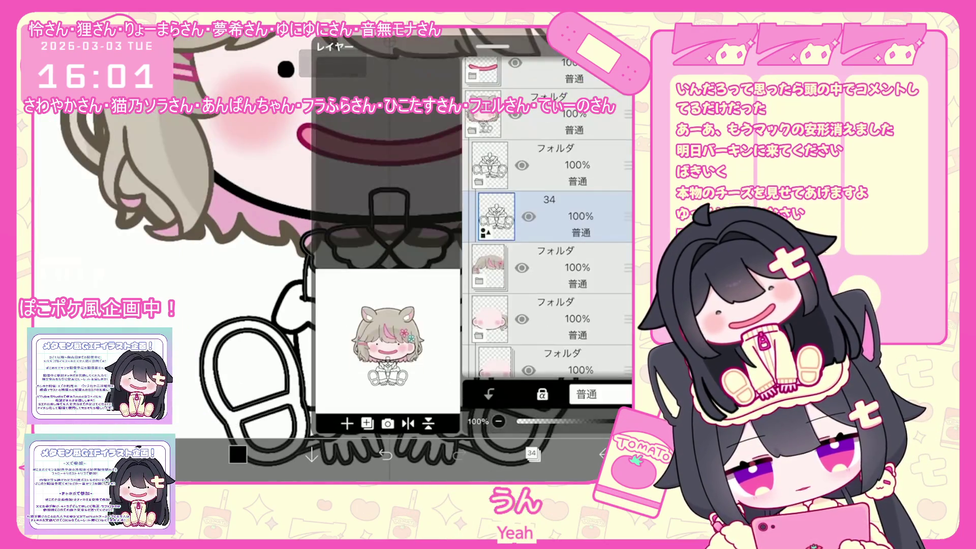
{"action": "left_click", "coordinate": [531, 454]}
{"action": "scroll", "coordinate": [412, 255], "scroll_direction": "up", "scroll_amount": 3}
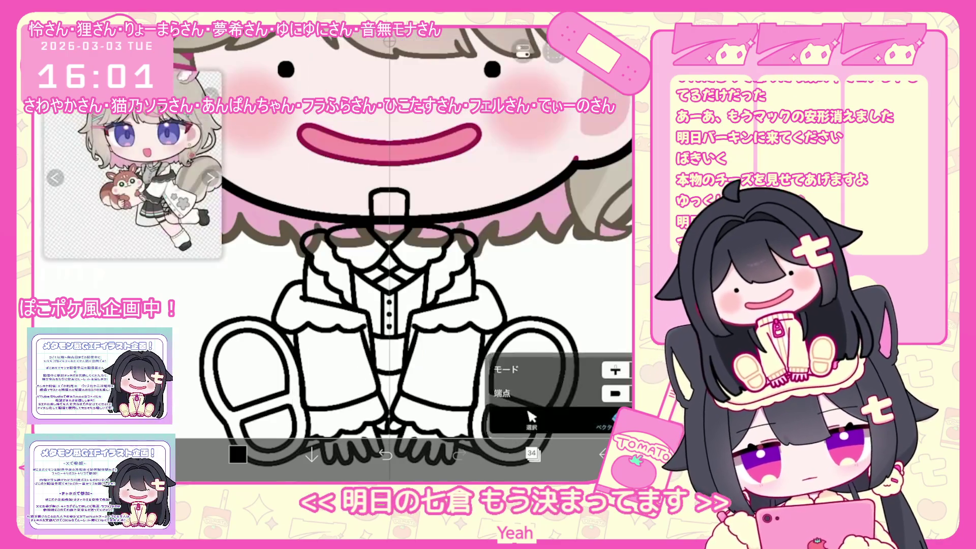
{"action": "left_click", "coordinate": [532, 453]}
{"action": "left_click", "coordinate": [344, 421]}
{"action": "left_click", "coordinate": [532, 453]}
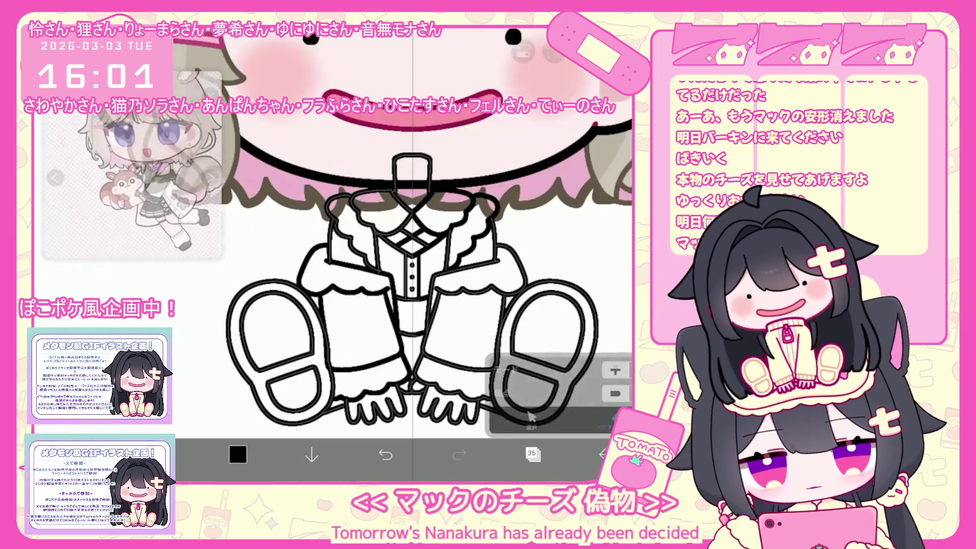
{"action": "scroll", "coordinate": [442, 254], "scroll_direction": "up", "scroll_amount": 3}
Step: Glance at the selection options, then make empty layer 34 beneath the line art active
{"action": "left_click", "coordinate": [532, 419]}
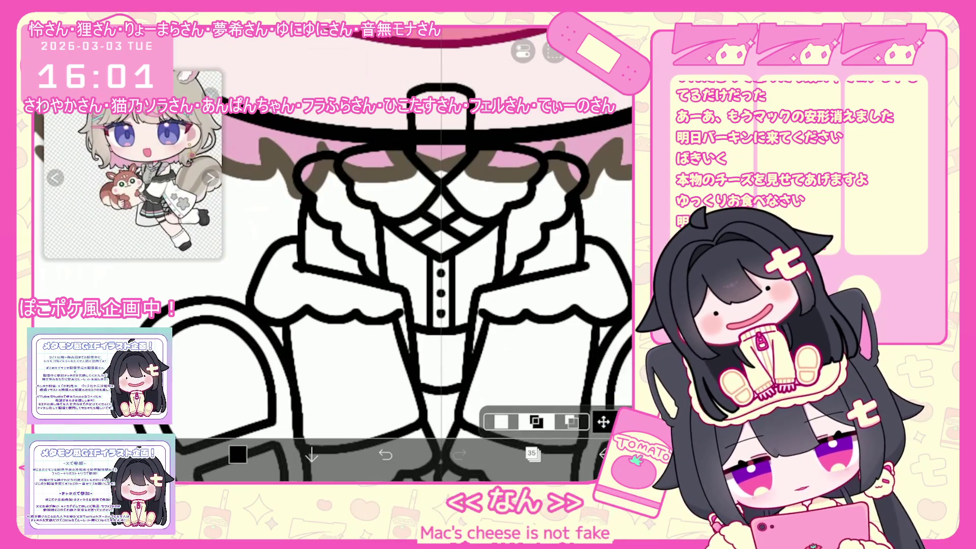
{"action": "left_click", "coordinate": [554, 51]}
{"action": "key", "text": "Escape"}
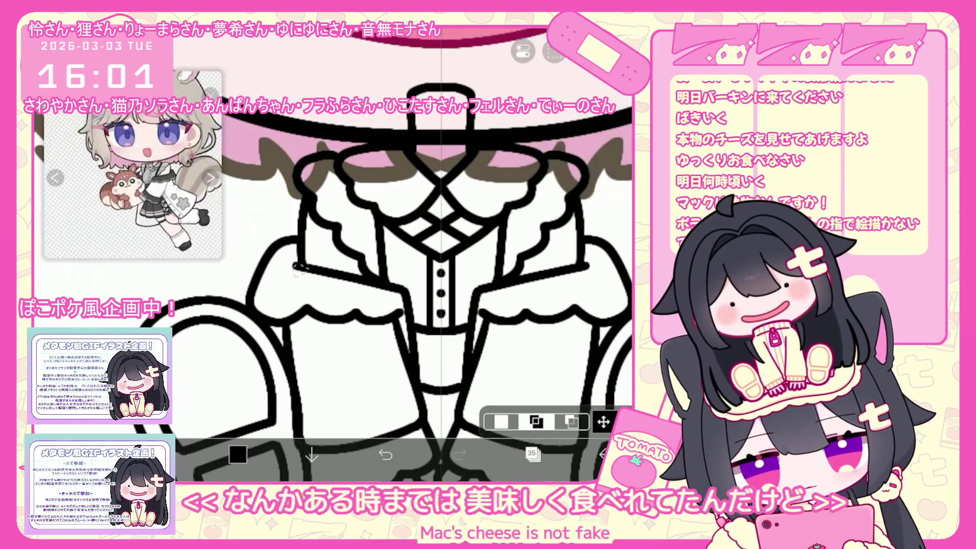
{"action": "scroll", "coordinate": [397, 254], "scroll_direction": "down", "scroll_amount": 3}
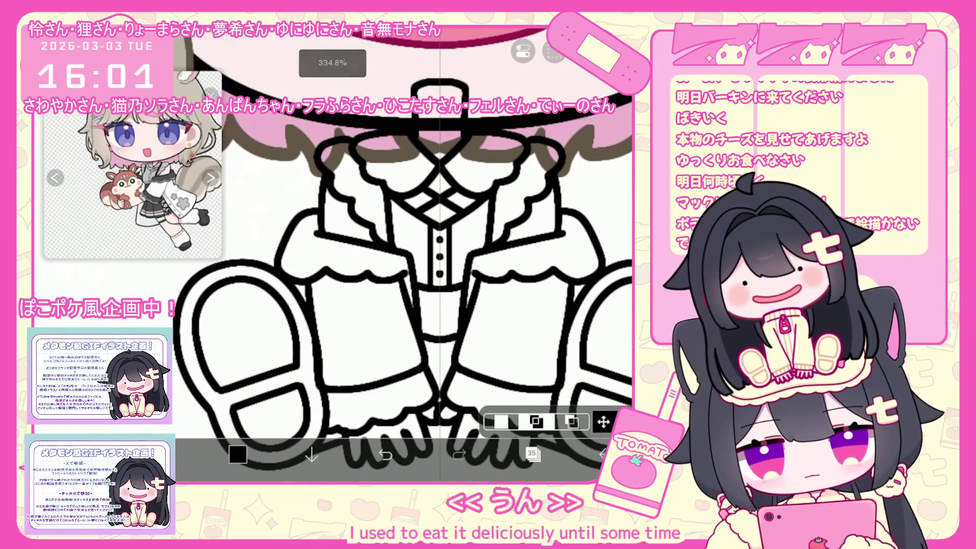
{"action": "left_click", "coordinate": [531, 453]}
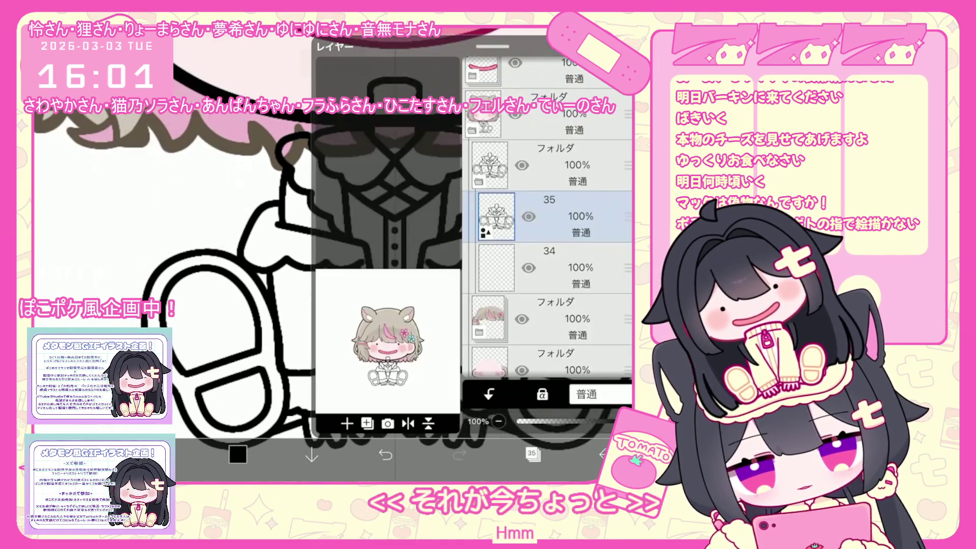
{"action": "left_click", "coordinate": [534, 249]}
{"action": "left_click", "coordinate": [531, 453]}
{"action": "scroll", "coordinate": [396, 254], "scroll_direction": "down", "scroll_amount": 2}
{"action": "scroll", "coordinate": [132, 166], "scroll_direction": "up", "scroll_amount": 3}
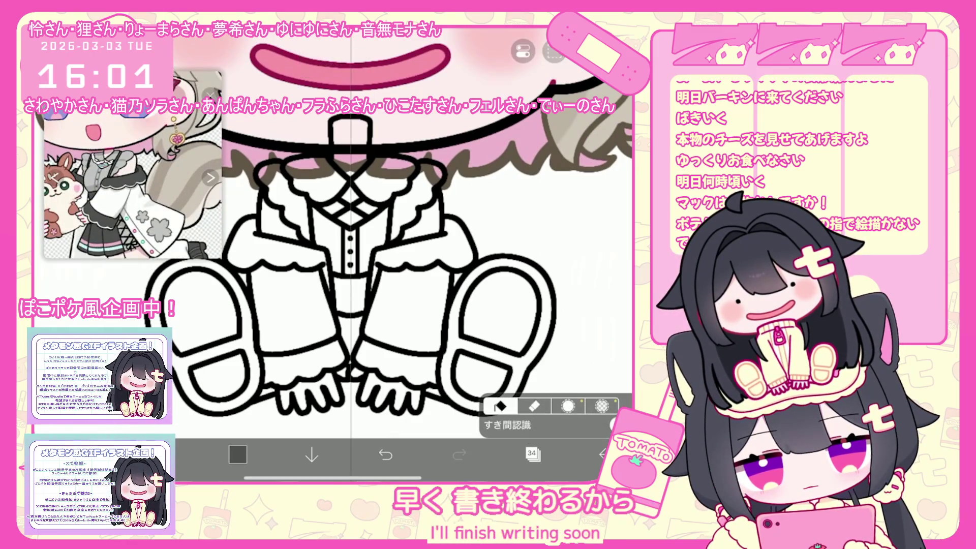
Step: Fill both shoulder frills and the sleeve cuffs dark grey
{"action": "left_click", "coordinate": [531, 453]}
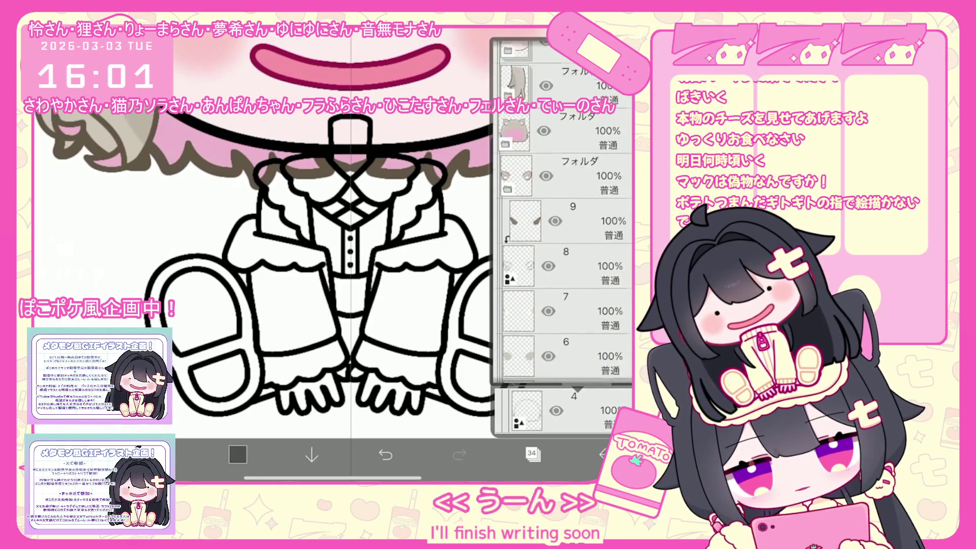
{"action": "scroll", "coordinate": [562, 229], "scroll_direction": "up", "scroll_amount": 5}
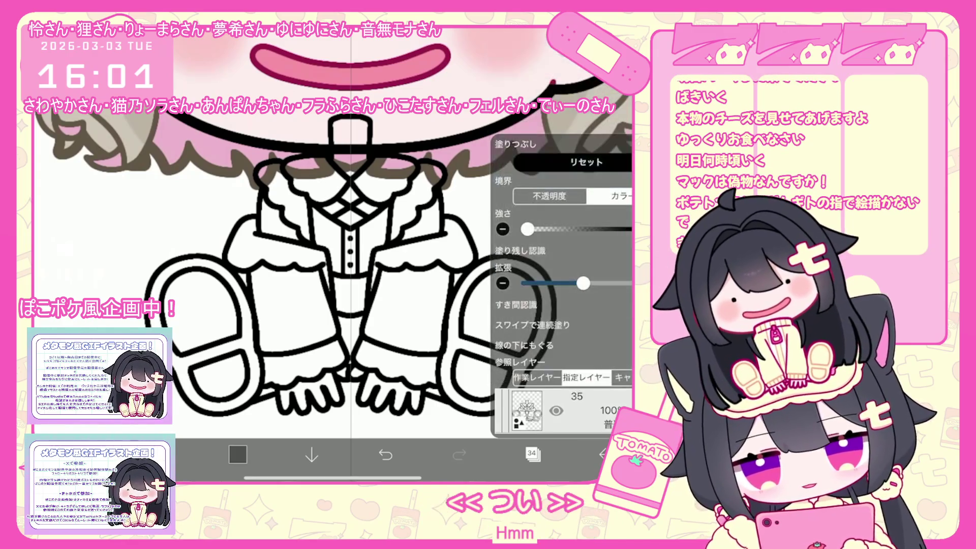
{"action": "left_click", "coordinate": [432, 238]}
{"action": "left_click", "coordinate": [264, 239]}
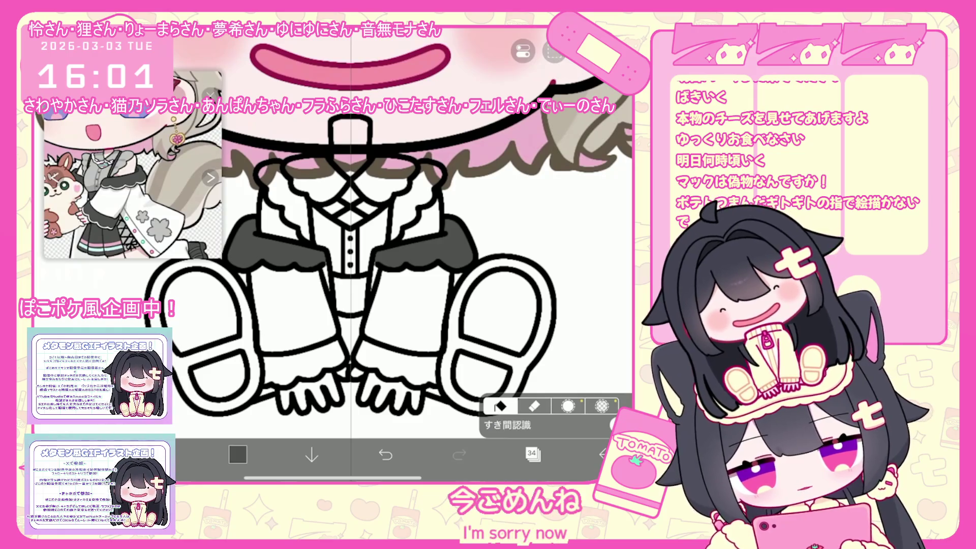
{"action": "left_click", "coordinate": [533, 454]}
Step: Add a new blank layer and choose pale pink #FFB0B0 as the colour
{"action": "left_click", "coordinate": [533, 454]}
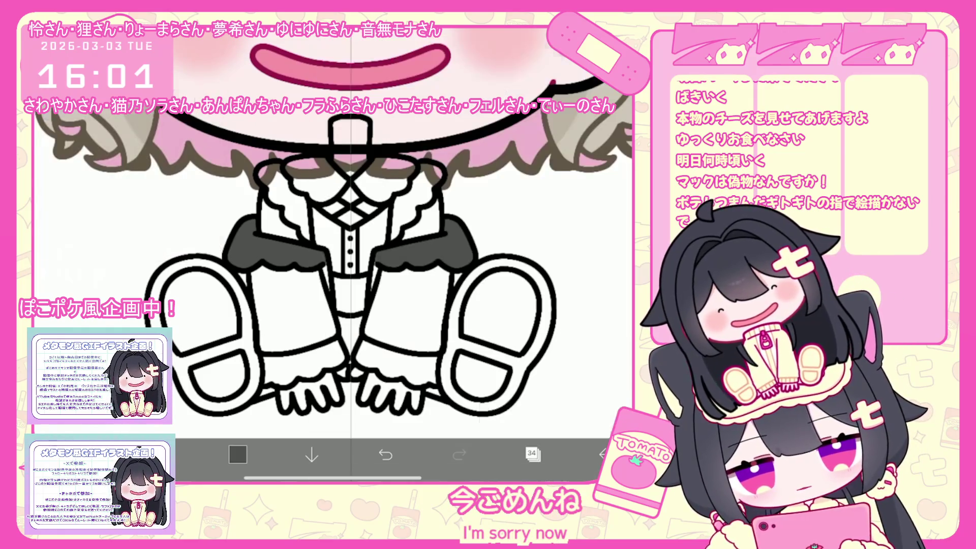
{"action": "left_click", "coordinate": [305, 364]}
{"action": "left_click", "coordinate": [533, 454]}
{"action": "left_click", "coordinate": [344, 421]}
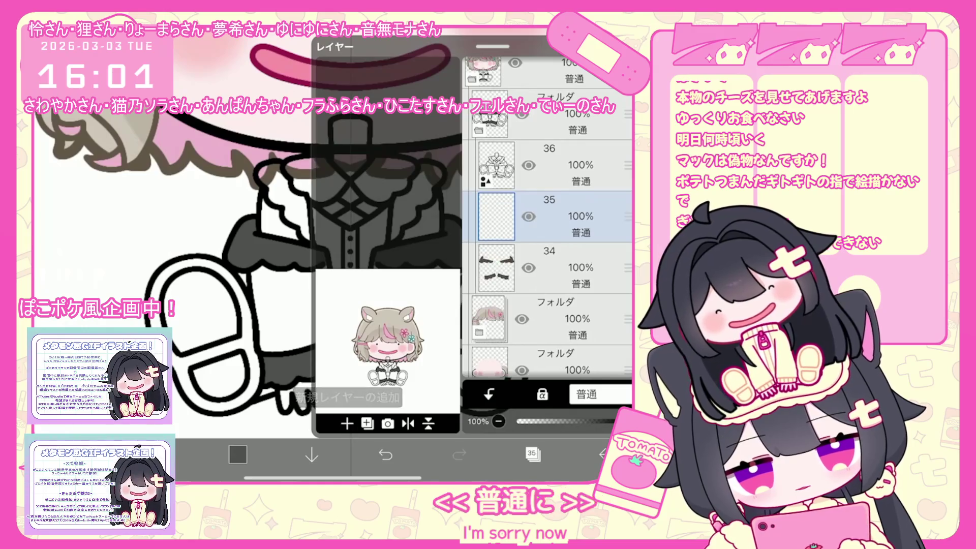
{"action": "left_click", "coordinate": [238, 454]}
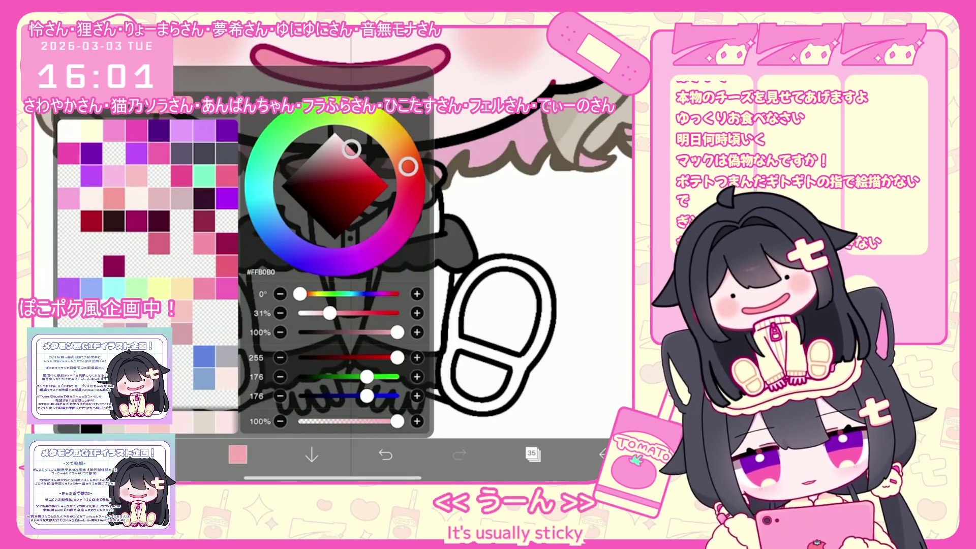
{"action": "left_click", "coordinate": [238, 454]}
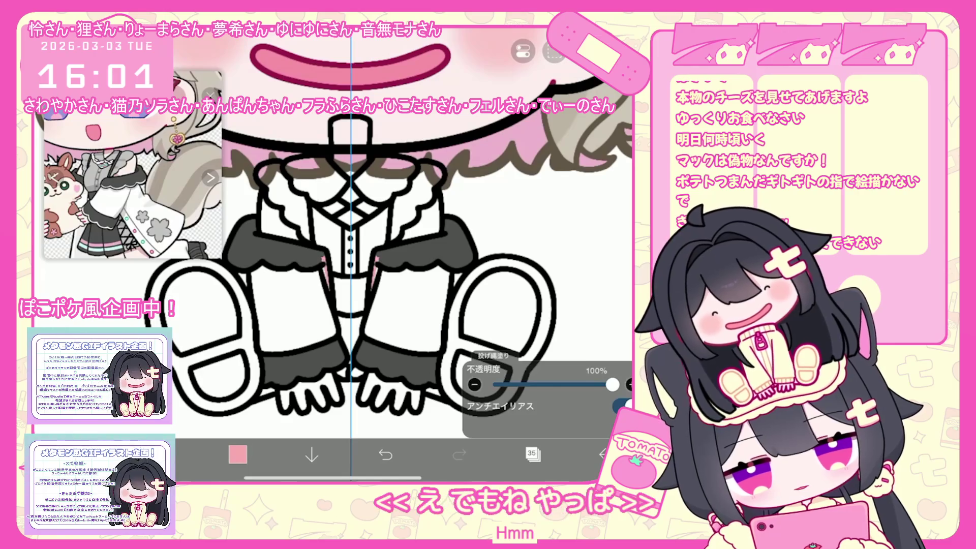
Step: Lasso-fill both sleeves pink between the frills and cuffs
{"action": "left_click_drag", "start_coordinate": [265, 338], "coordinate": [328, 338]}
{"action": "left_click_drag", "start_coordinate": [252, 274], "coordinate": [310, 331]}
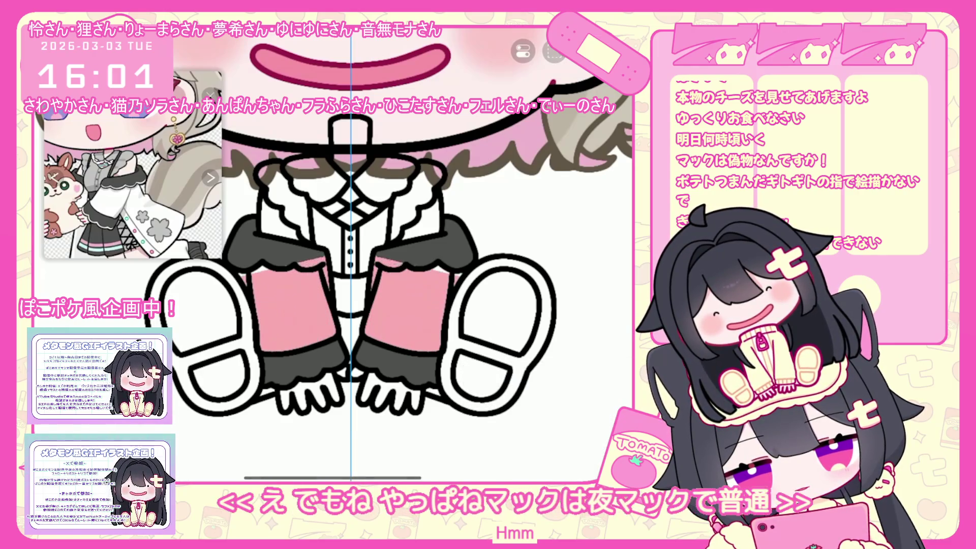
{"action": "left_click", "coordinate": [532, 454]}
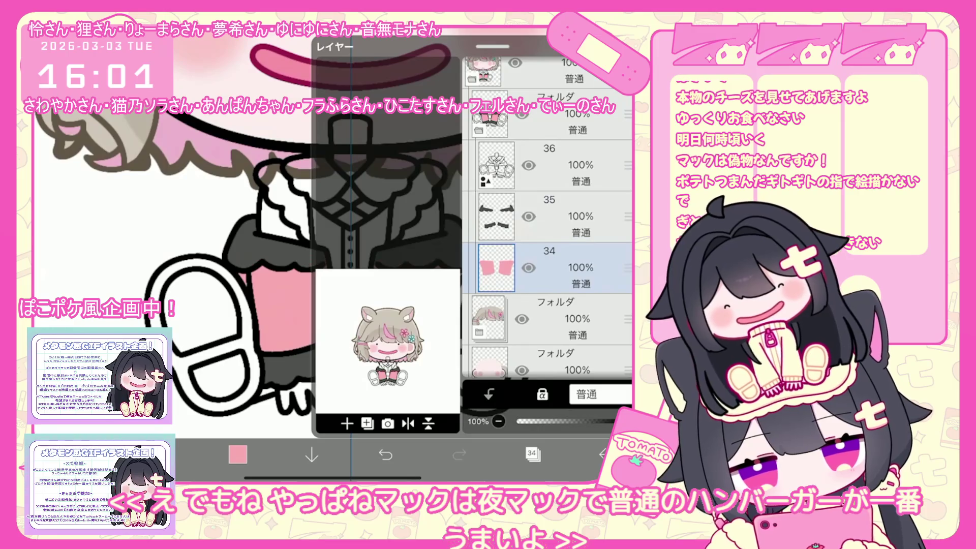
{"action": "left_click", "coordinate": [533, 454]}
{"action": "scroll", "coordinate": [331, 254], "scroll_direction": "down", "scroll_amount": 2}
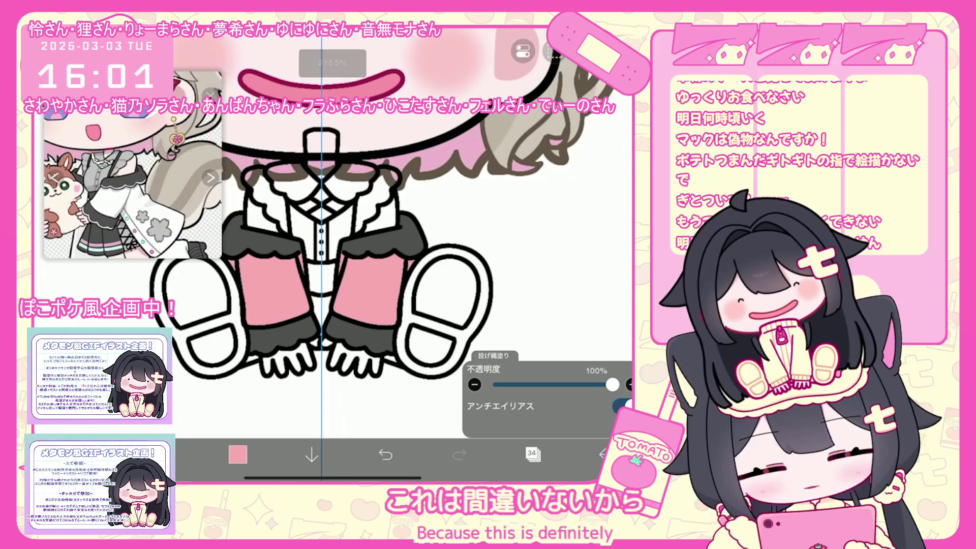
Step: Make layer 35 the working layer
{"action": "left_click", "coordinate": [532, 454]}
{"action": "left_click", "coordinate": [496, 166]}
{"action": "left_click", "coordinate": [533, 454]}
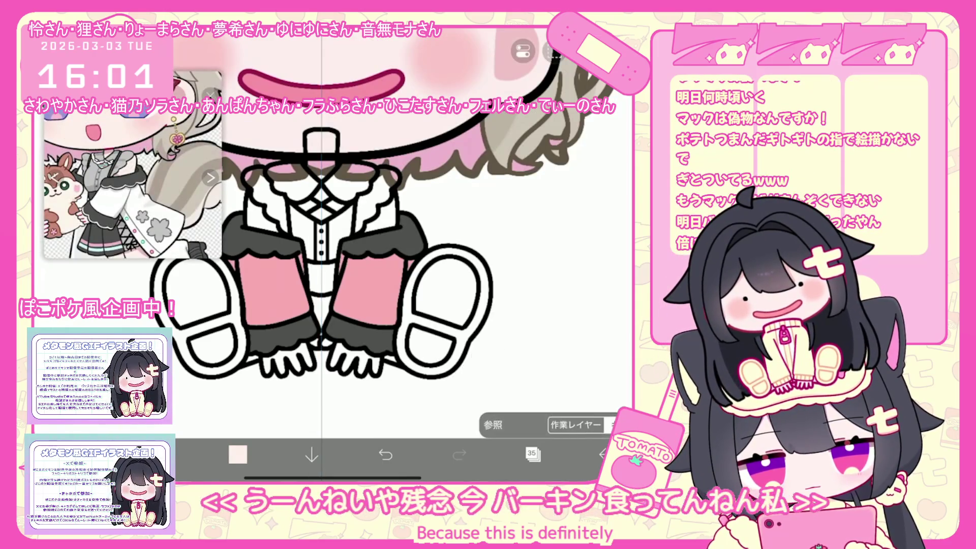
{"action": "scroll", "coordinate": [333, 254], "scroll_direction": "up", "scroll_amount": 3}
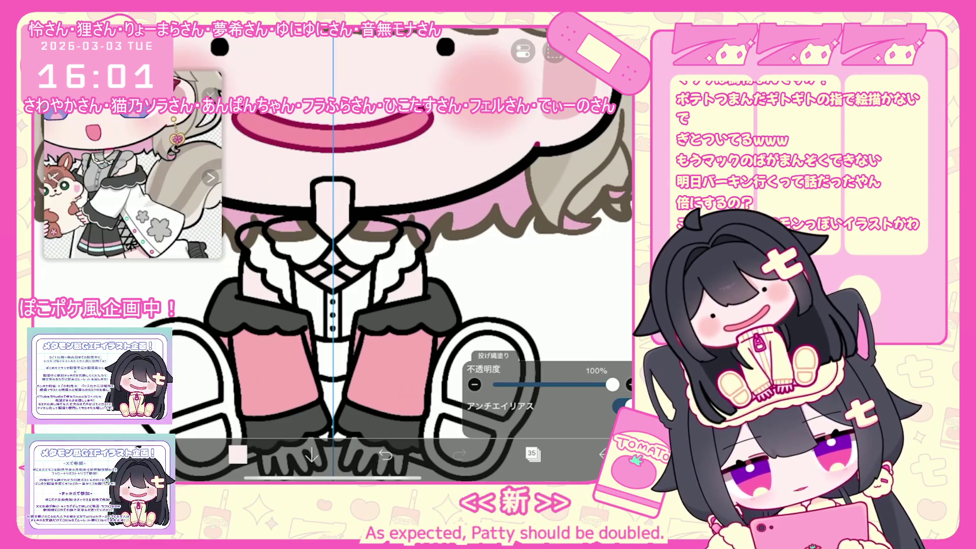
Step: On a new layer, fill the right shoe dark grey
{"action": "left_click", "coordinate": [532, 453]}
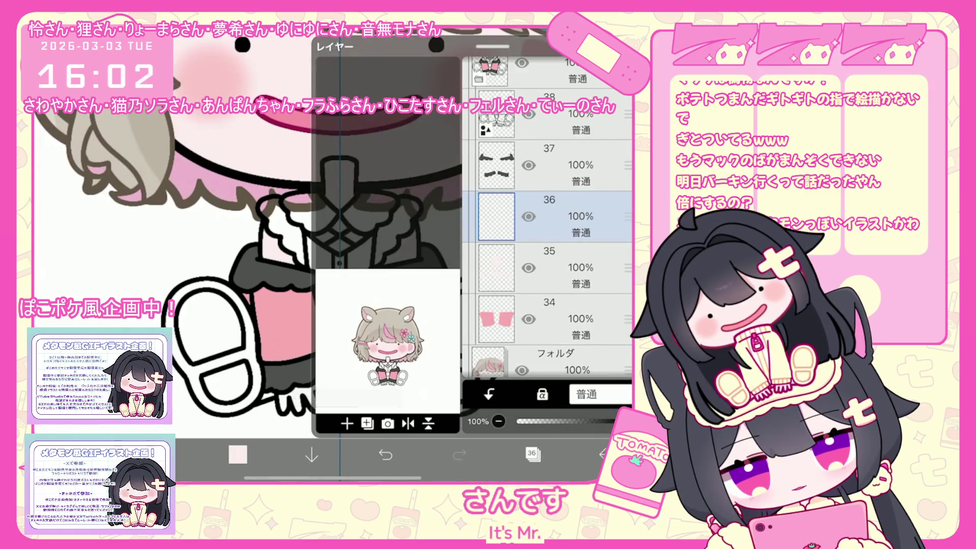
{"action": "left_click", "coordinate": [496, 165]}
{"action": "left_click", "coordinate": [531, 453]}
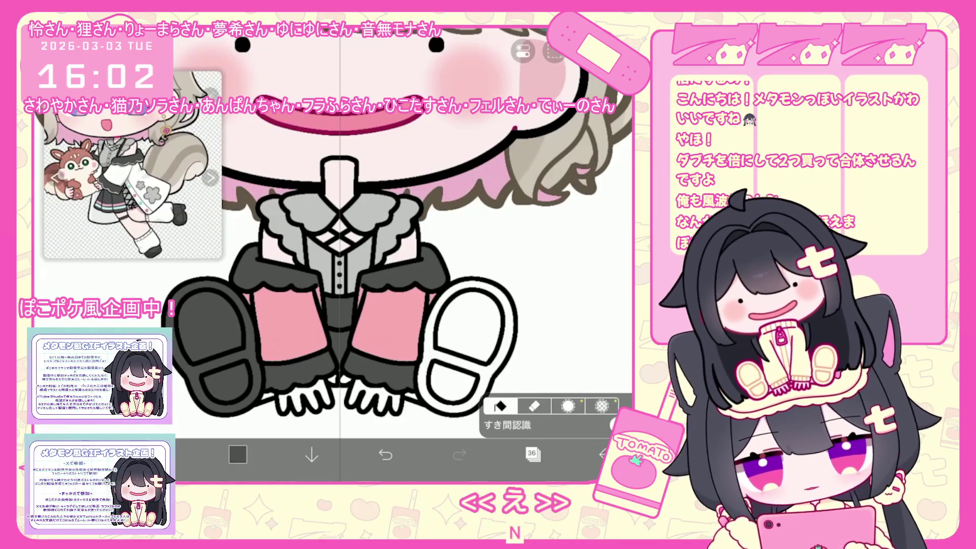
{"action": "left_click", "coordinate": [468, 326]}
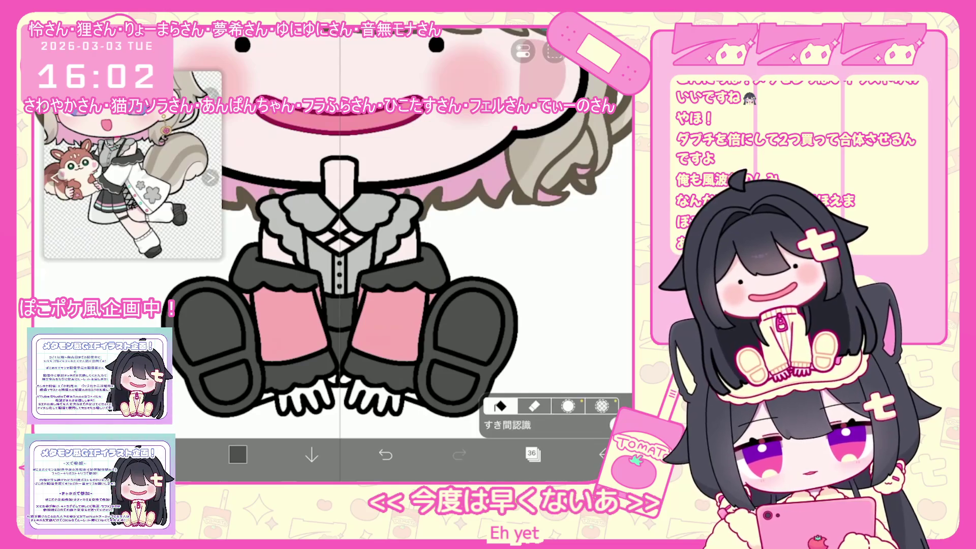
Step: Add another blank layer for the next colours
{"action": "left_click", "coordinate": [532, 454]}
{"action": "left_click", "coordinate": [534, 148]}
{"action": "left_click", "coordinate": [532, 454]}
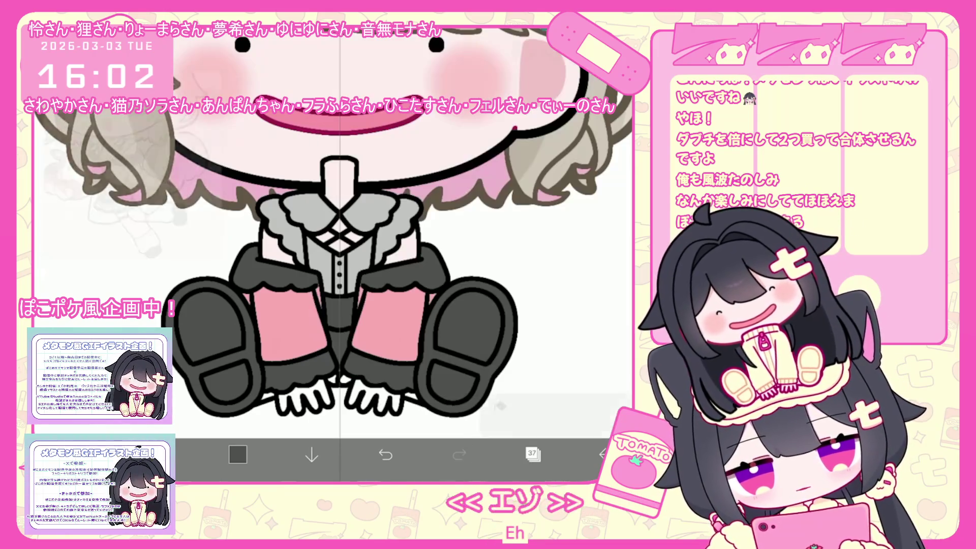
{"action": "scroll", "coordinate": [351, 255], "scroll_direction": "up", "scroll_amount": 5}
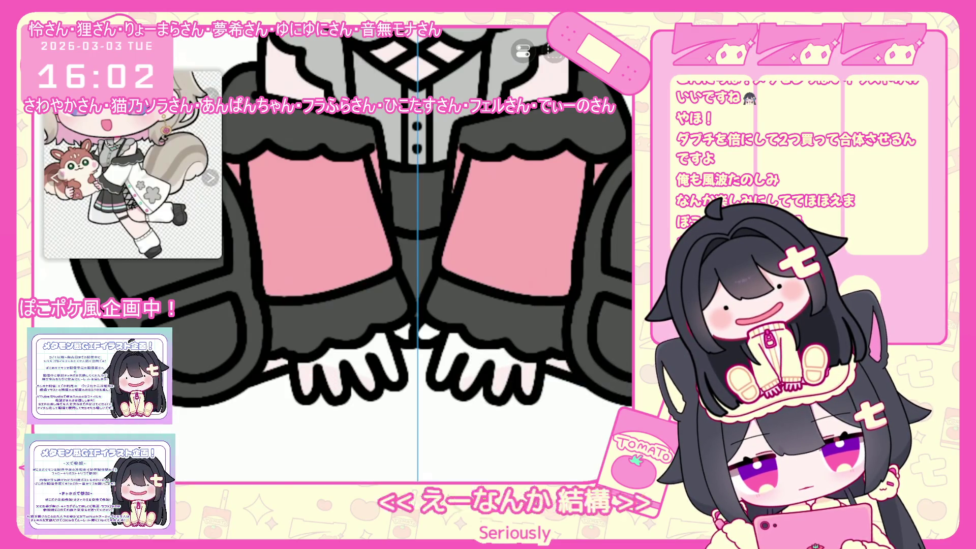
Step: Switch the working layer to 36, then to 35
{"action": "left_click", "coordinate": [532, 454]}
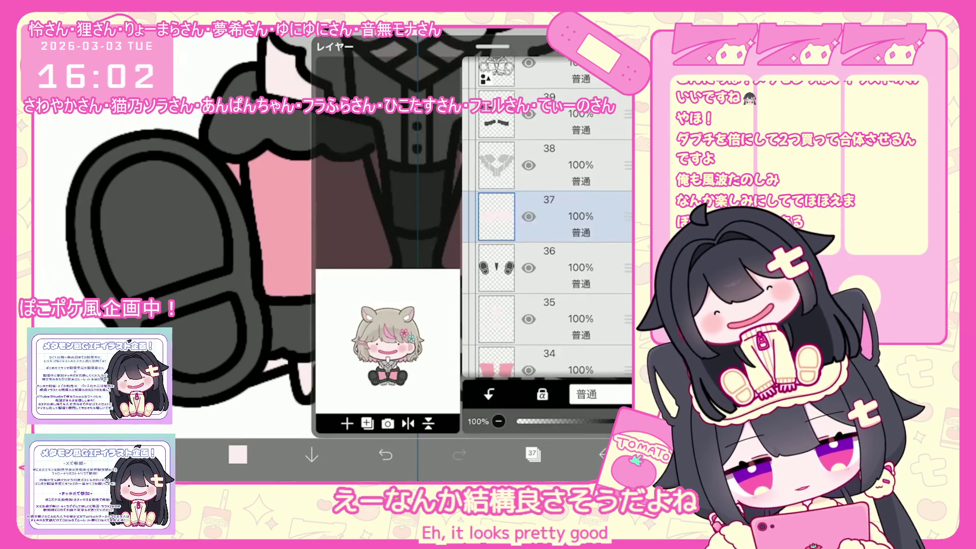
{"action": "left_click", "coordinate": [549, 319]}
{"action": "left_click", "coordinate": [532, 454]}
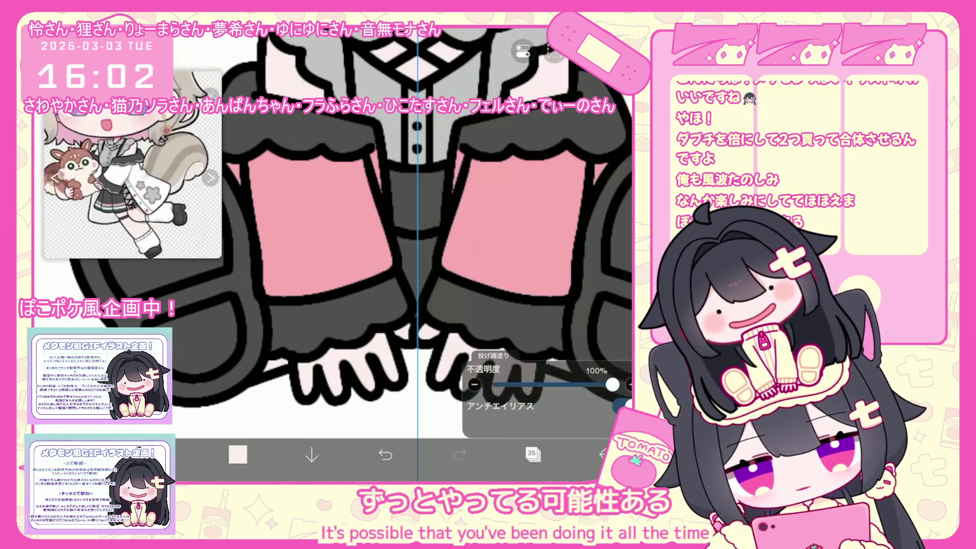
{"action": "left_click", "coordinate": [533, 454]}
{"action": "scroll", "coordinate": [547, 229], "scroll_direction": "down", "scroll_amount": 2}
{"action": "left_click", "coordinate": [549, 166]}
{"action": "left_click", "coordinate": [549, 216]}
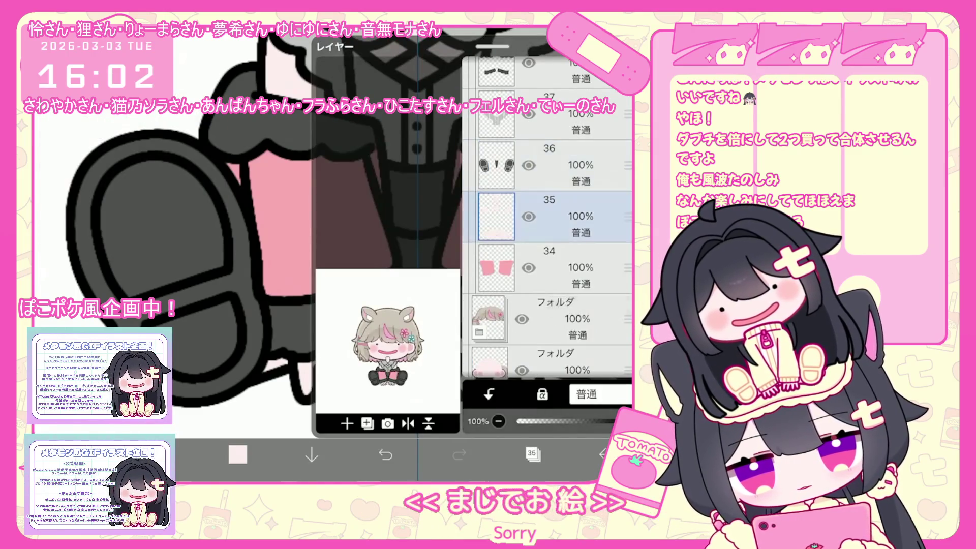
{"action": "left_click", "coordinate": [532, 454]}
{"action": "scroll", "coordinate": [356, 255], "scroll_direction": "down", "scroll_amount": 3}
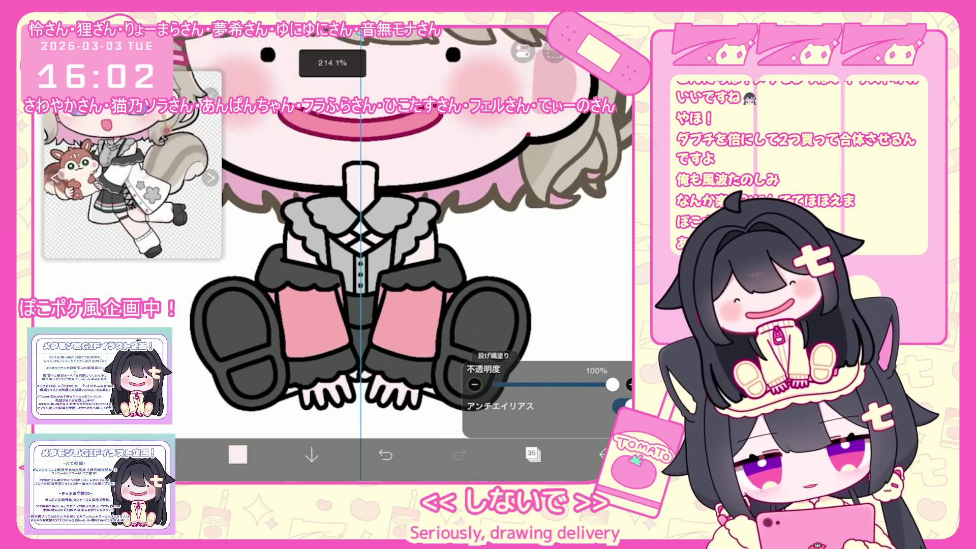
Step: Try layers 34 and 35, then settle on layer 39
{"action": "left_click", "coordinate": [532, 454]}
{"action": "left_click", "coordinate": [549, 268]}
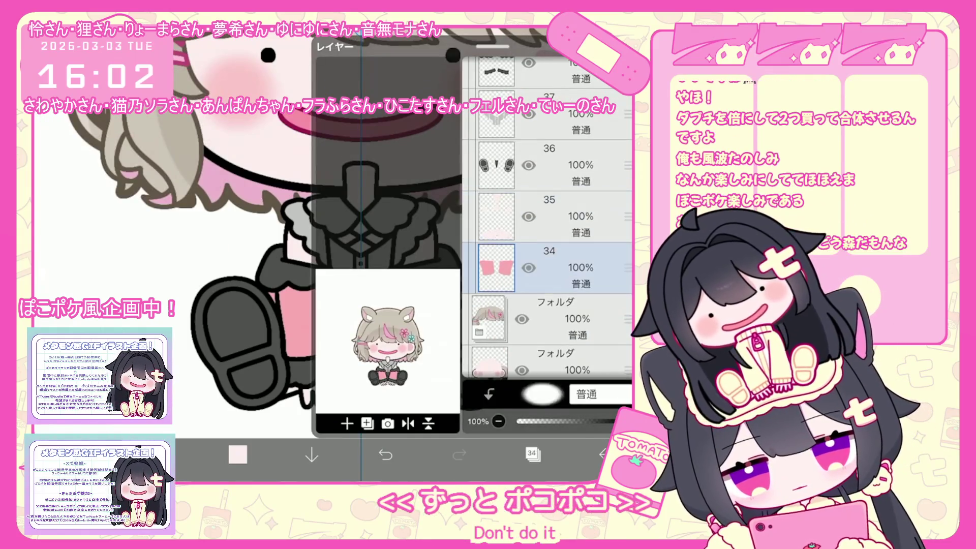
{"action": "left_click", "coordinate": [532, 454]}
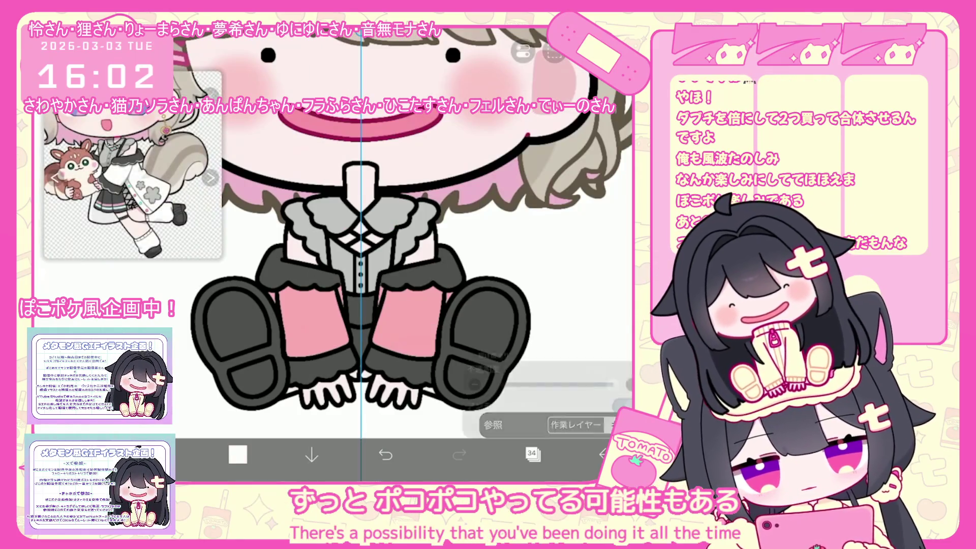
{"action": "left_click", "coordinate": [532, 454]}
{"action": "left_click", "coordinate": [550, 165]}
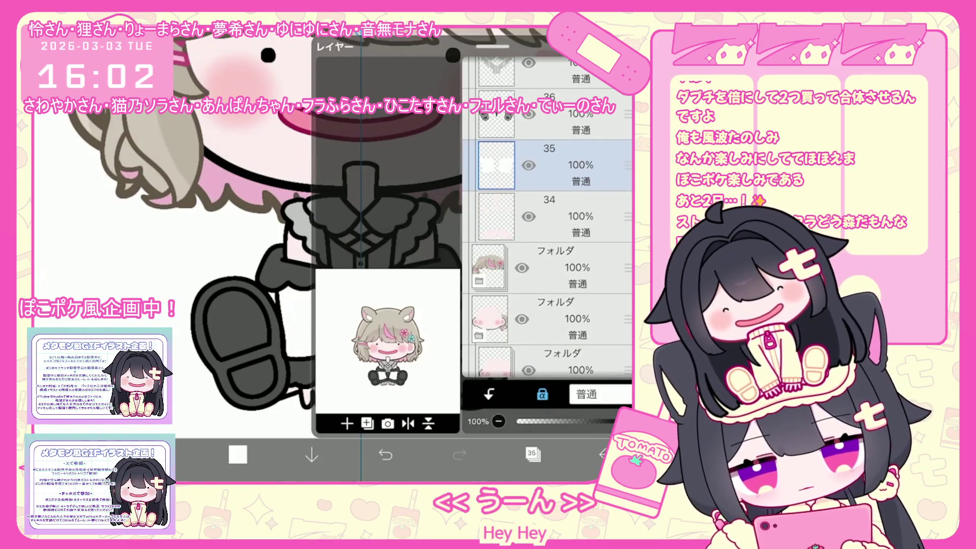
{"action": "scroll", "coordinate": [548, 219], "scroll_direction": "up", "scroll_amount": 10}
{"action": "left_click", "coordinate": [549, 338]}
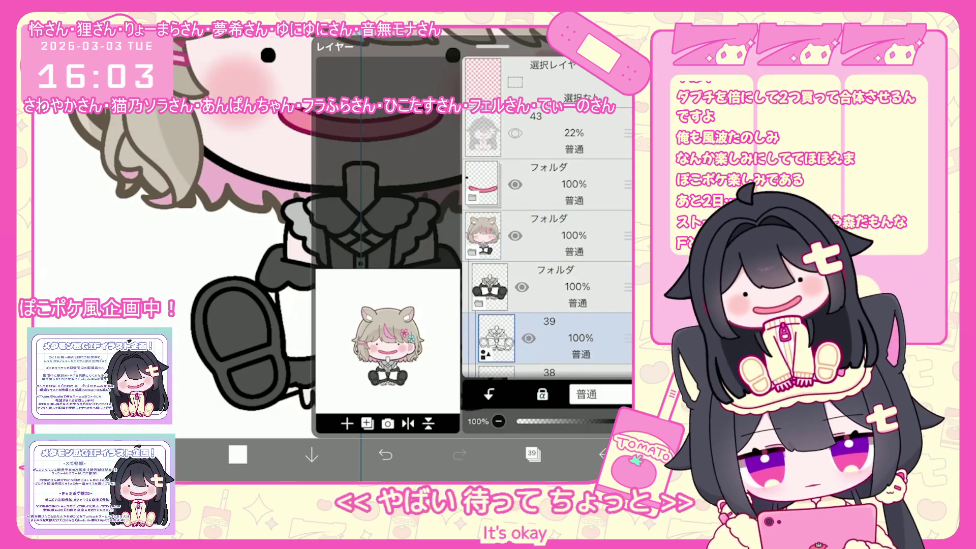
Step: Add new layer 40 and zoom into the collar
{"action": "left_click", "coordinate": [347, 423]}
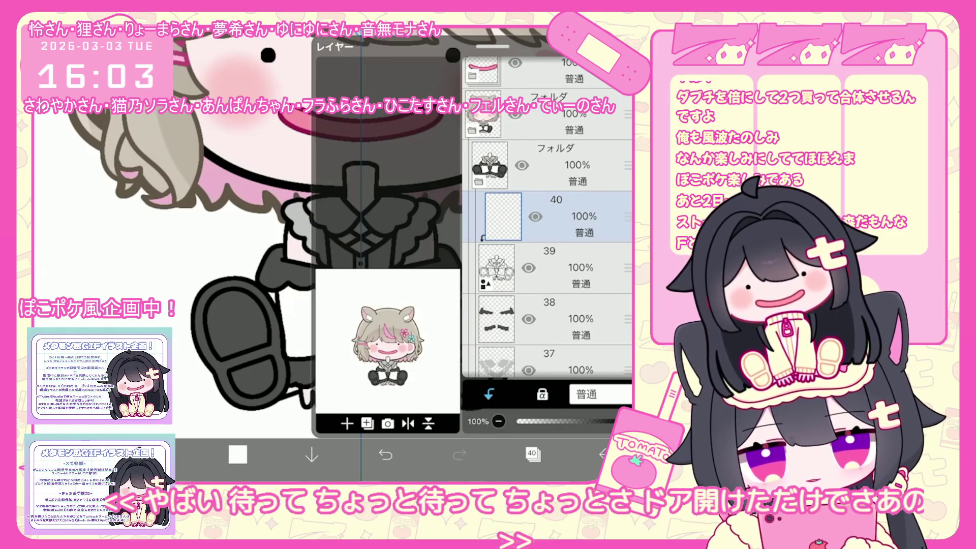
{"action": "left_click", "coordinate": [531, 454]}
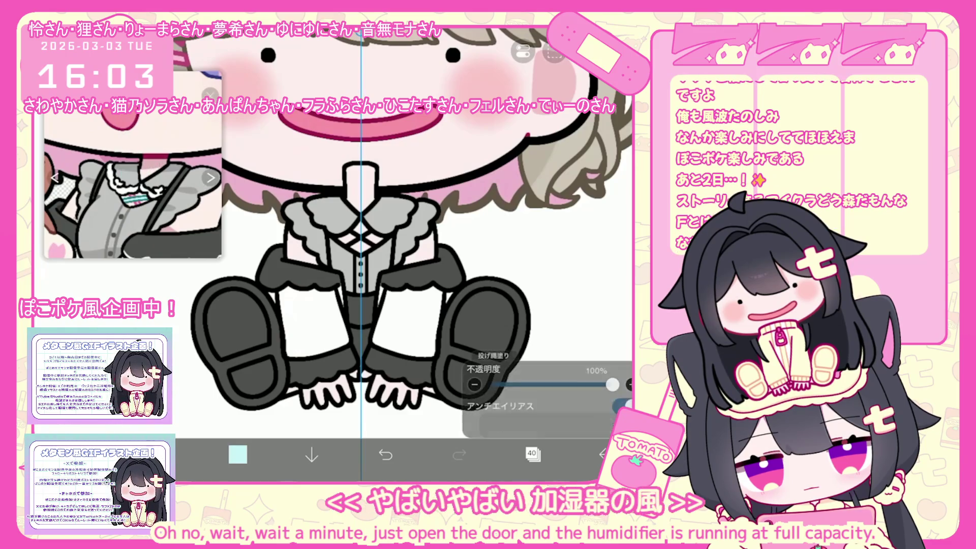
{"action": "scroll", "coordinate": [355, 219], "scroll_direction": "up", "scroll_amount": 5}
{"action": "scroll", "coordinate": [351, 254], "scroll_direction": "up", "scroll_amount": 2}
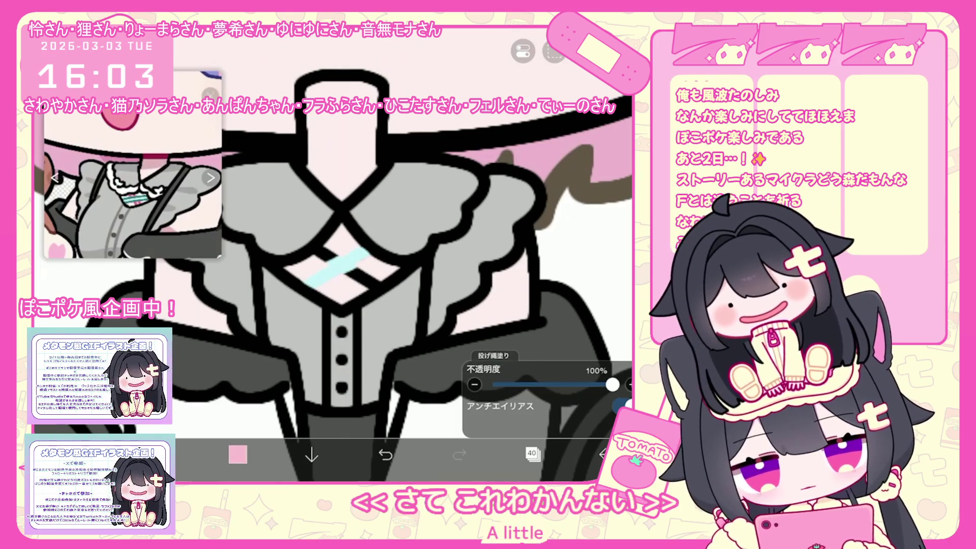
Step: Lasso-fill a pink diagonal stripe across the cyan one on the chest, undoing mistakes
{"action": "key", "text": "ctrl+z"}
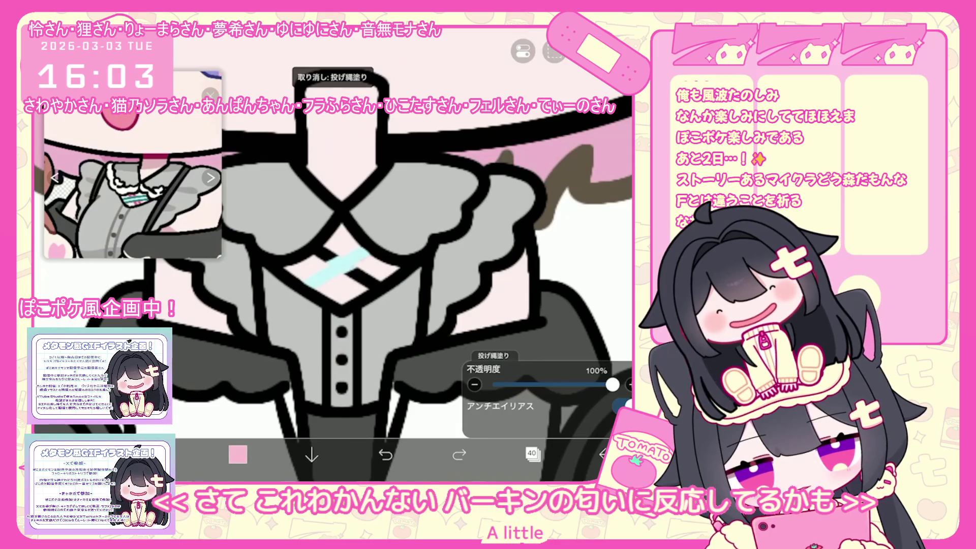
{"action": "left_click_drag", "start_coordinate": [345, 268], "coordinate": [387, 283]}
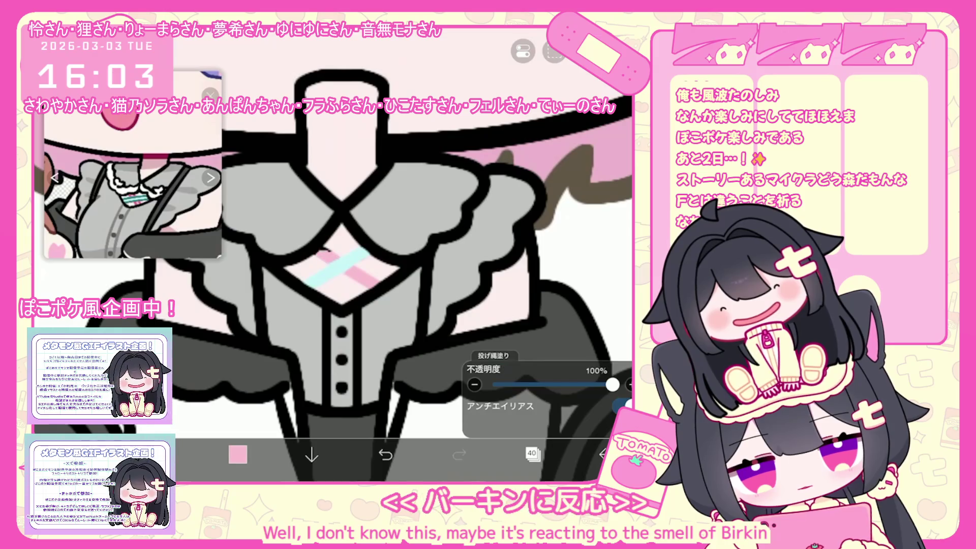
{"action": "left_click_drag", "start_coordinate": [316, 249], "coordinate": [339, 260]}
{"action": "key", "text": "ctrl+z"}
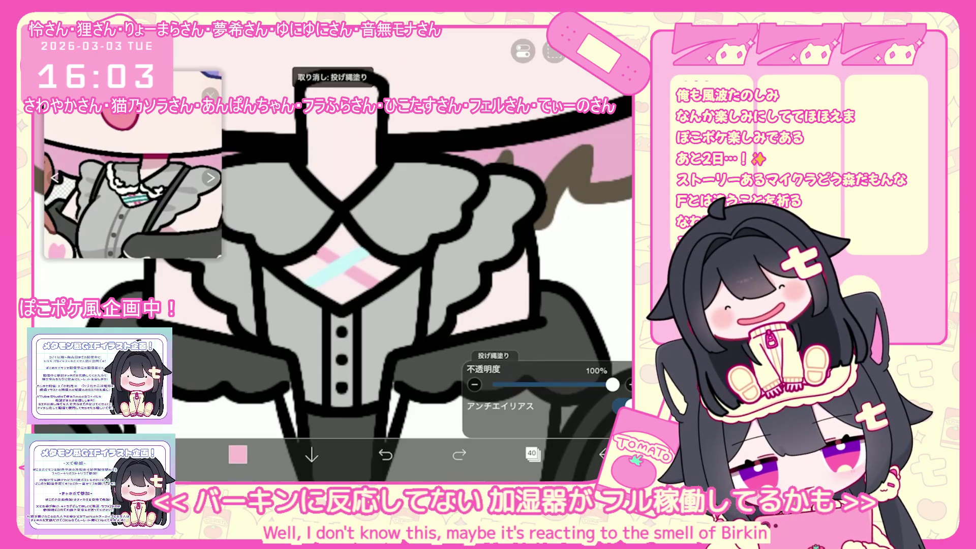
{"action": "scroll", "coordinate": [402, 228], "scroll_direction": "down", "scroll_amount": 5}
Step: Move the folder below the pink-face folder and add new empty layer 17
{"action": "left_click", "coordinate": [532, 454]}
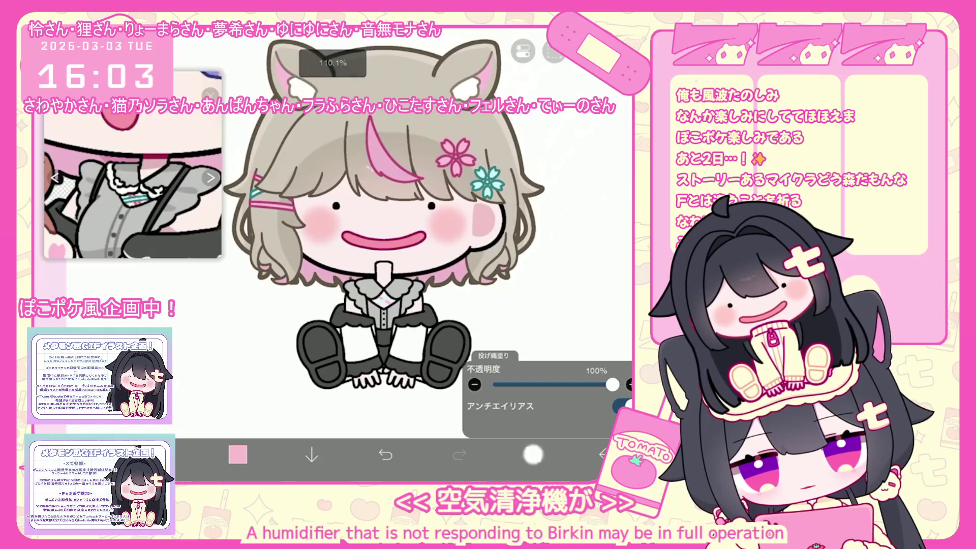
{"action": "left_click_drag", "start_coordinate": [629, 217], "coordinate": [629, 216]}
{"action": "left_click", "coordinate": [532, 454]}
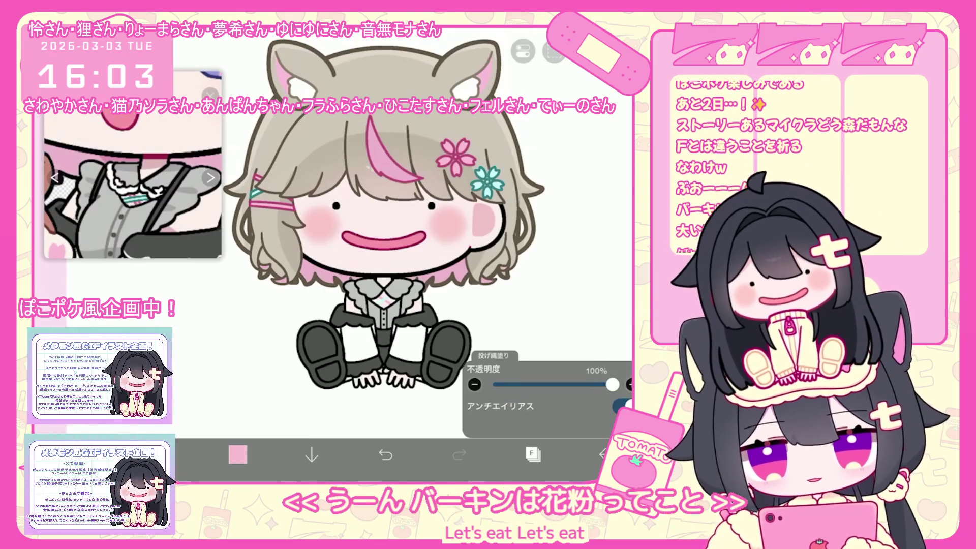
{"action": "left_click", "coordinate": [532, 454]}
{"action": "left_click", "coordinate": [347, 423]}
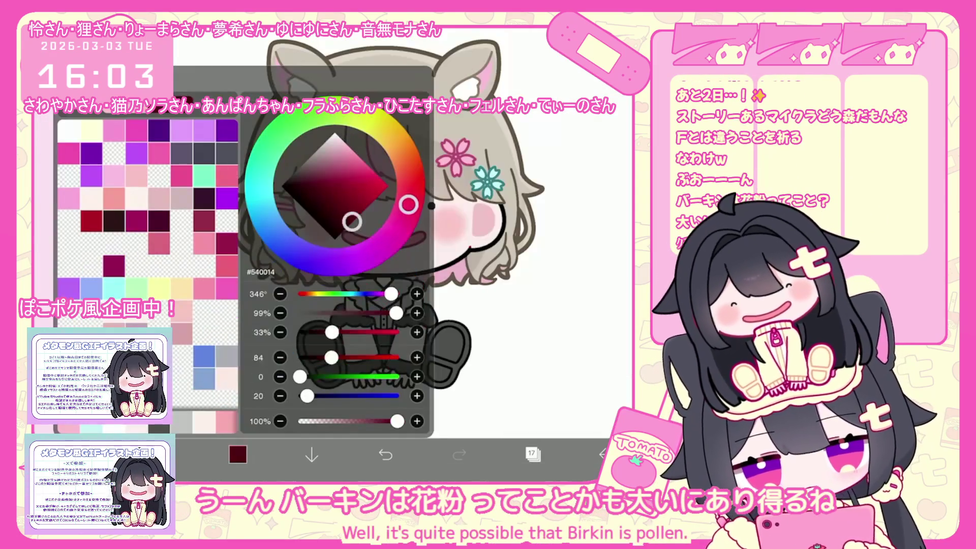
Step: Handwrite 'バーキン たべます!' in black beside the character
{"action": "mouse_move", "coordinate": [228, 351]}
{"action": "left_mouse_down"}
{"action": "mouse_move", "coordinate": [225, 369]}
{"action": "mouse_move", "coordinate": [272, 347]}
{"action": "left_mouse_up"}
{"action": "left_click_drag", "start_coordinate": [264, 343], "coordinate": [269, 362]}
{"action": "left_click_drag", "start_coordinate": [275, 356], "coordinate": [288, 353]}
{"action": "mouse_move", "coordinate": [260, 379]}
{"action": "left_mouse_down"}
{"action": "mouse_move", "coordinate": [273, 375]}
{"action": "mouse_move", "coordinate": [263, 392]}
{"action": "left_mouse_up"}
{"action": "left_click_drag", "start_coordinate": [268, 382], "coordinate": [282, 388]}
{"action": "left_click_drag", "start_coordinate": [281, 382], "coordinate": [307, 370]}
{"action": "mouse_move", "coordinate": [301, 361]}
{"action": "left_mouse_down"}
{"action": "mouse_move", "coordinate": [304, 379]}
{"action": "mouse_move", "coordinate": [323, 366]}
{"action": "left_mouse_up"}
{"action": "mouse_move", "coordinate": [316, 360]}
{"action": "left_mouse_down"}
{"action": "mouse_move", "coordinate": [315, 379]}
{"action": "mouse_move", "coordinate": [330, 373]}
{"action": "left_mouse_up"}
{"action": "left_click", "coordinate": [330, 378]}
Step: Handwrite 'お昼ごはん中' above the バーキン line
{"action": "left_click_drag", "start_coordinate": [198, 321], "coordinate": [211, 319]}
{"action": "left_click_drag", "start_coordinate": [205, 316], "coordinate": [214, 336]}
{"action": "mouse_move", "coordinate": [215, 323]}
{"action": "left_mouse_down"}
{"action": "mouse_move", "coordinate": [224, 332]}
{"action": "mouse_move", "coordinate": [250, 319]}
{"action": "left_mouse_up"}
{"action": "left_click_drag", "start_coordinate": [243, 325], "coordinate": [262, 325]}
{"action": "left_click_drag", "start_coordinate": [265, 315], "coordinate": [280, 322]}
{"action": "left_click_drag", "start_coordinate": [280, 316], "coordinate": [293, 315]}
{"action": "mouse_move", "coordinate": [290, 306]}
{"action": "left_mouse_down"}
{"action": "mouse_move", "coordinate": [304, 317]}
{"action": "mouse_move", "coordinate": [294, 328]}
{"action": "left_mouse_up"}
{"action": "left_click", "coordinate": [532, 453]}
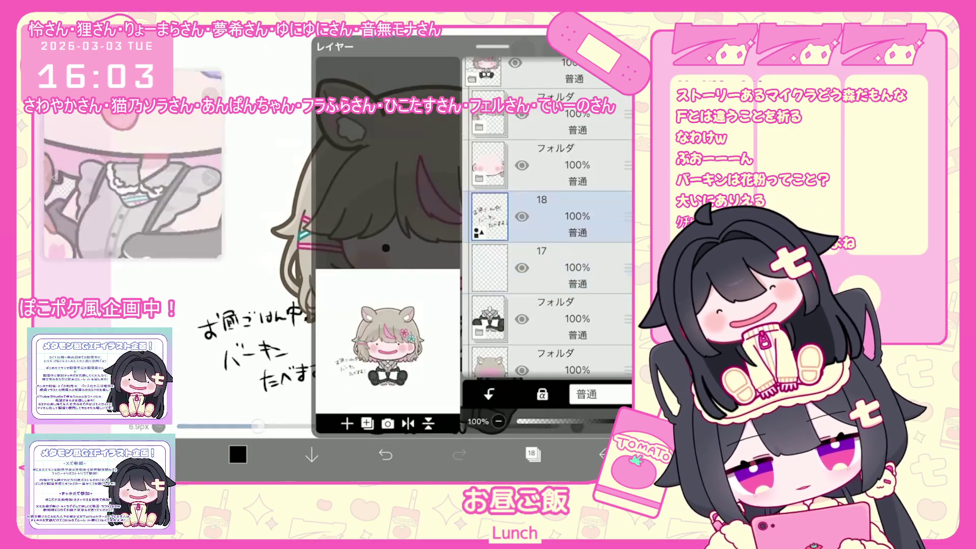
{"action": "left_click", "coordinate": [532, 453]}
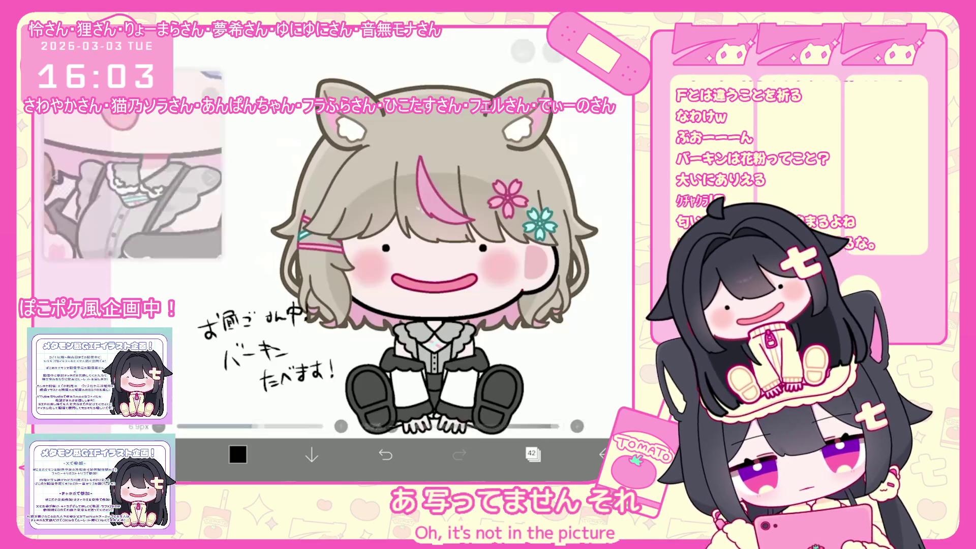
{"action": "scroll", "coordinate": [406, 239], "scroll_direction": "up", "scroll_amount": 5}
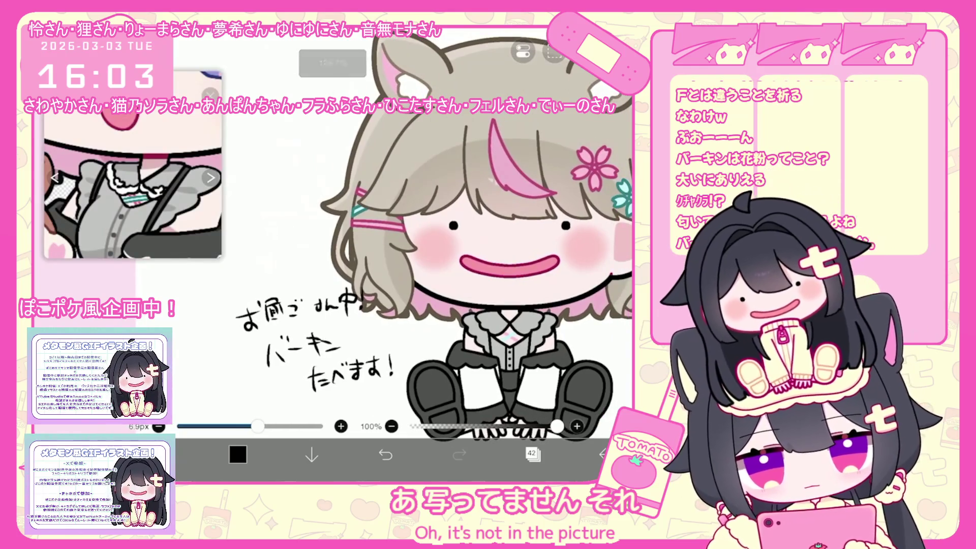
{"action": "scroll", "coordinate": [406, 239], "scroll_direction": "up", "scroll_amount": 1}
{"action": "scroll", "coordinate": [407, 239], "scroll_direction": "down", "scroll_amount": 1}
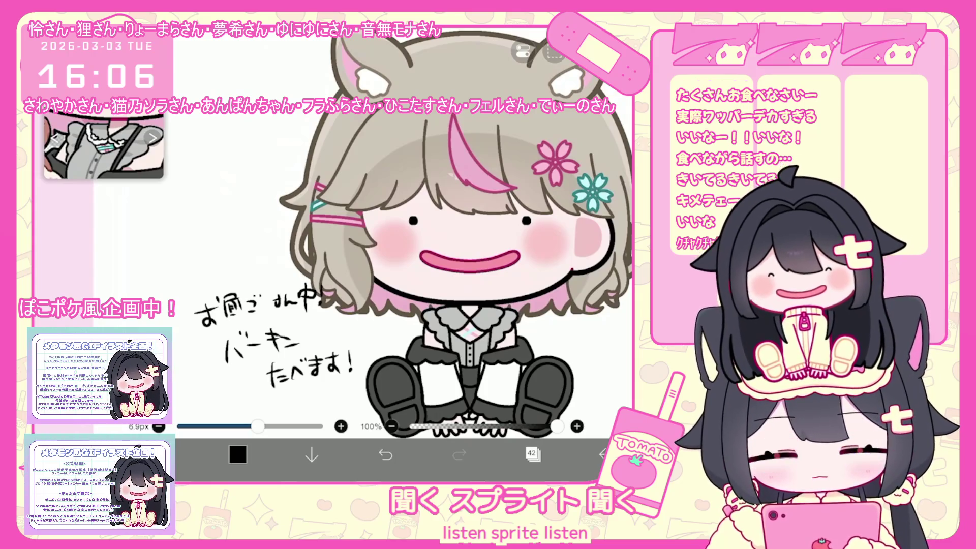
Step: Handwrite two lines of chewing sounds starting with 'くちゃ' left of the character
{"action": "mouse_move", "coordinate": [190, 190]}
{"action": "left_mouse_down"}
{"action": "mouse_move", "coordinate": [177, 201]}
{"action": "mouse_move", "coordinate": [192, 224]}
{"action": "left_mouse_up"}
{"action": "mouse_move", "coordinate": [195, 194]}
{"action": "left_mouse_down"}
{"action": "mouse_move", "coordinate": [211, 192]}
{"action": "mouse_move", "coordinate": [214, 211]}
{"action": "mouse_move", "coordinate": [249, 199]}
{"action": "left_mouse_up"}
{"action": "left_click_drag", "start_coordinate": [240, 195], "coordinate": [235, 207]}
{"action": "mouse_move", "coordinate": [238, 227]}
{"action": "left_mouse_down"}
{"action": "mouse_move", "coordinate": [235, 244]}
{"action": "mouse_move", "coordinate": [254, 222]}
{"action": "left_mouse_up"}
{"action": "left_click_drag", "start_coordinate": [249, 220], "coordinate": [263, 238]}
{"action": "mouse_move", "coordinate": [273, 226]}
{"action": "left_mouse_down"}
{"action": "mouse_move", "coordinate": [286, 221]}
{"action": "mouse_move", "coordinate": [275, 235]}
{"action": "left_mouse_up"}
{"action": "left_click_drag", "start_coordinate": [263, 222], "coordinate": [268, 243]}
{"action": "scroll", "coordinate": [435, 271], "scroll_direction": "up", "scroll_amount": 2}
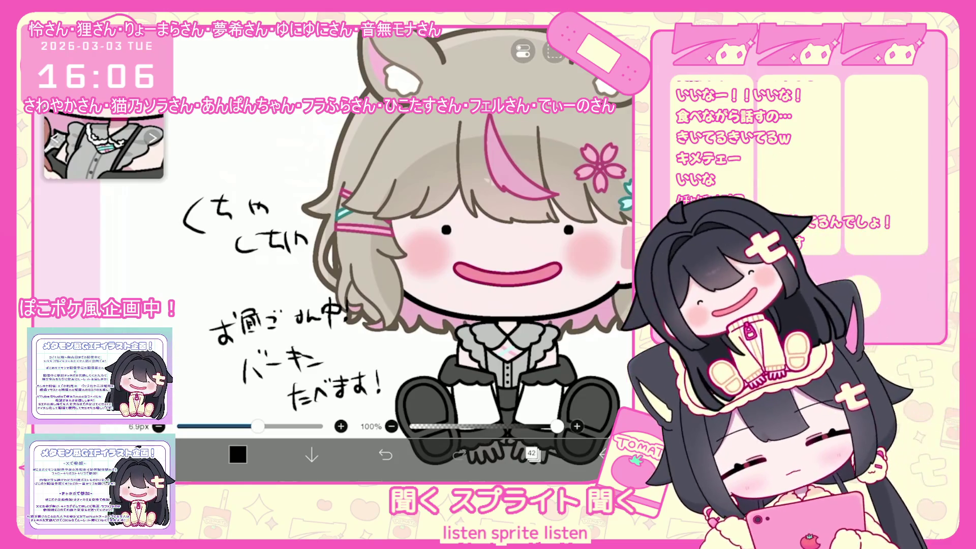
Step: Undo all the chewing-sound strokes
{"action": "left_click", "coordinate": [385, 454]}
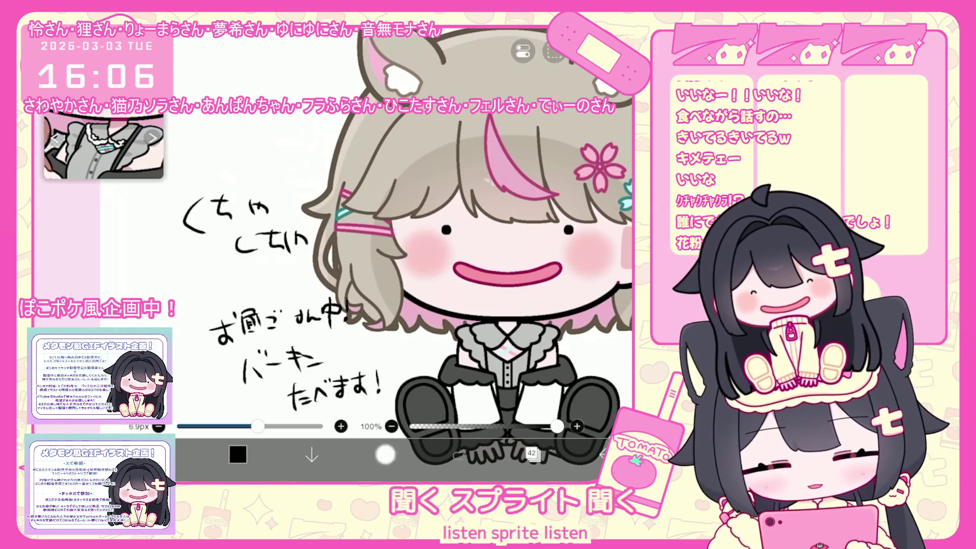
{"action": "left_click", "coordinate": [385, 454]}
{"action": "left_click", "coordinate": [386, 454]}
{"action": "left_click", "coordinate": [386, 454]}
{"action": "left_click", "coordinate": [386, 454]}
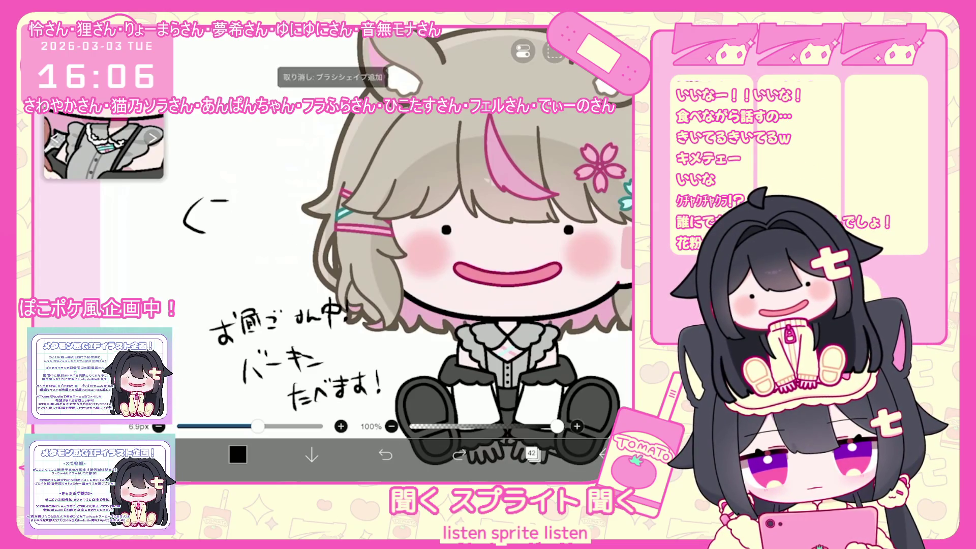
{"action": "left_click", "coordinate": [386, 454]}
{"action": "scroll", "coordinate": [331, 254], "scroll_direction": "up", "scroll_amount": 3}
{"action": "left_click", "coordinate": [386, 454]}
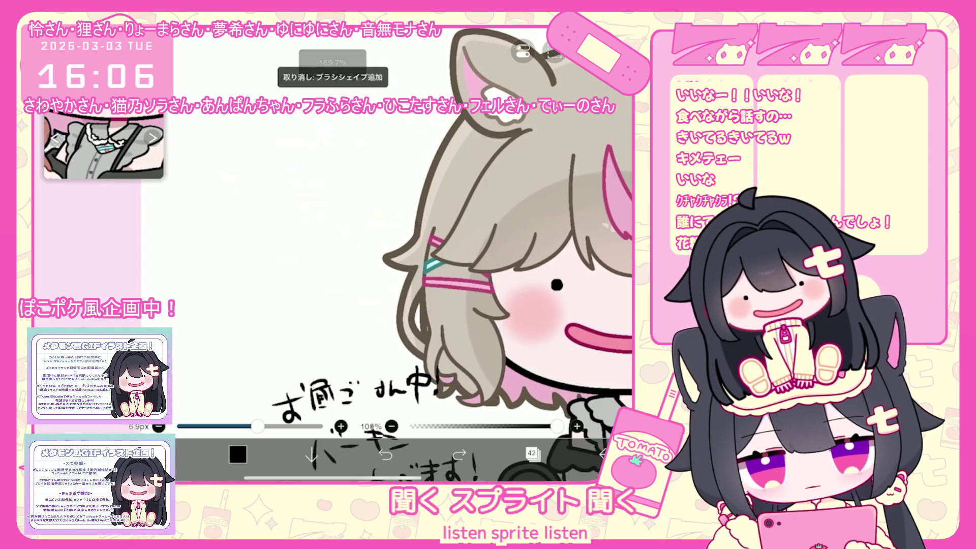
Step: Sketch a small doodle left of the girl with a large rounded shape
{"action": "mouse_move", "coordinate": [272, 238]}
{"action": "left_mouse_down"}
{"action": "mouse_move", "coordinate": [266, 262]}
{"action": "mouse_move", "coordinate": [287, 291]}
{"action": "left_mouse_up"}
{"action": "mouse_move", "coordinate": [265, 218]}
{"action": "left_mouse_down"}
{"action": "mouse_move", "coordinate": [280, 243]}
{"action": "mouse_move", "coordinate": [308, 247]}
{"action": "mouse_move", "coordinate": [333, 192]}
{"action": "mouse_move", "coordinate": [350, 252]}
{"action": "left_mouse_up"}
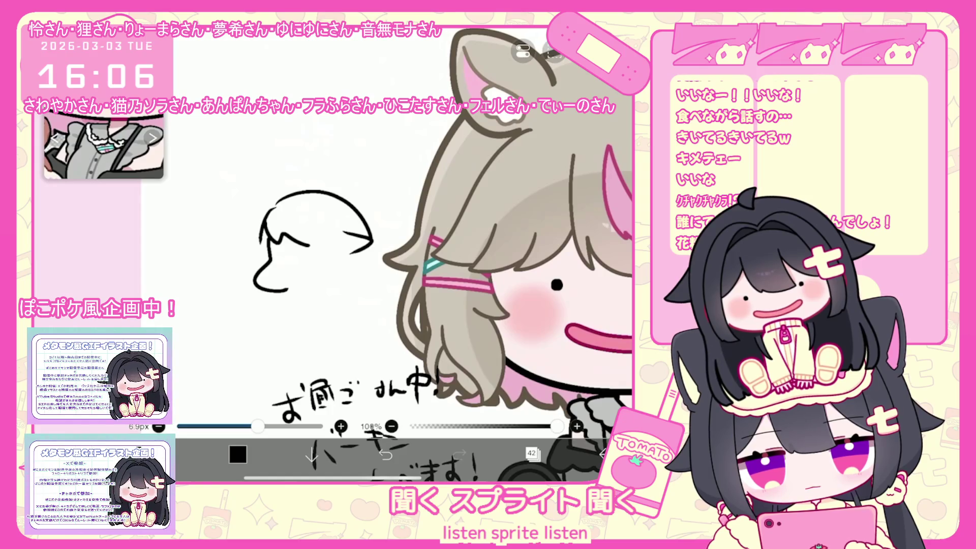
{"action": "mouse_move", "coordinate": [252, 271]}
{"action": "left_mouse_down"}
{"action": "mouse_move", "coordinate": [229, 353]}
{"action": "mouse_move", "coordinate": [269, 284]}
{"action": "mouse_move", "coordinate": [257, 276]}
{"action": "left_mouse_up"}
{"action": "mouse_move", "coordinate": [229, 269]}
{"action": "left_mouse_down"}
{"action": "mouse_move", "coordinate": [209, 268]}
{"action": "mouse_move", "coordinate": [190, 317]}
{"action": "mouse_move", "coordinate": [291, 350]}
{"action": "mouse_move", "coordinate": [291, 331]}
{"action": "left_mouse_up"}
{"action": "left_click_drag", "start_coordinate": [221, 358], "coordinate": [251, 351]}
{"action": "scroll", "coordinate": [356, 254], "scroll_direction": "up", "scroll_amount": 5}
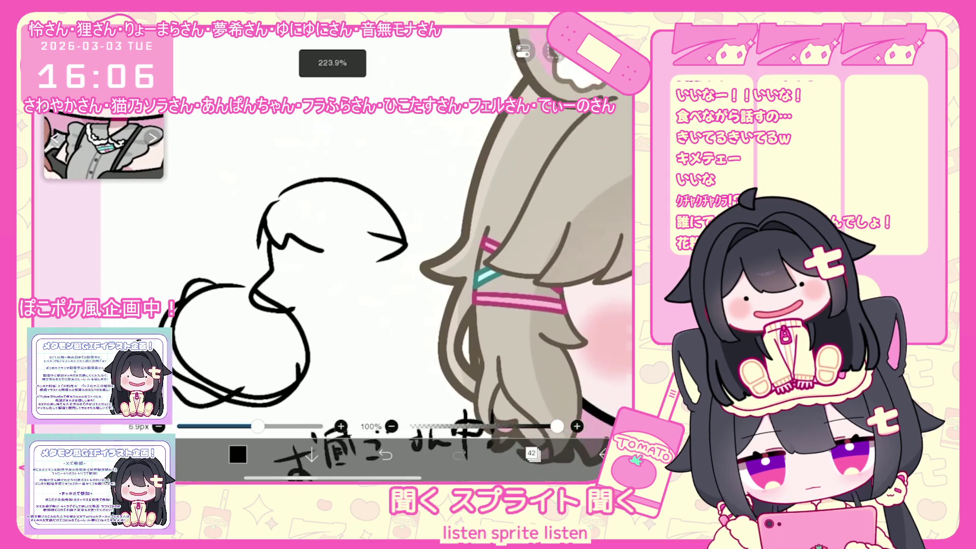
Step: Add face strokes, diagonal strokes, a small triangle and an eye to the doodle
{"action": "left_click_drag", "start_coordinate": [269, 288], "coordinate": [286, 305]}
{"action": "left_click", "coordinate": [314, 298]}
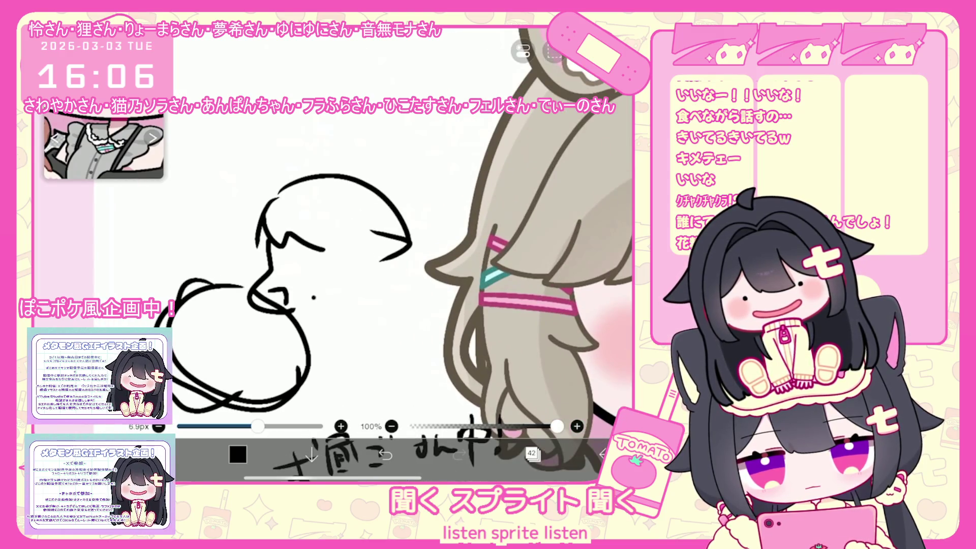
{"action": "left_click", "coordinate": [385, 454]}
{"action": "left_click_drag", "start_coordinate": [210, 273], "coordinate": [318, 353]}
{"action": "mouse_move", "coordinate": [328, 335]}
{"action": "left_mouse_down"}
{"action": "mouse_move", "coordinate": [336, 362]}
{"action": "mouse_move", "coordinate": [318, 368]}
{"action": "left_mouse_up"}
{"action": "left_click_drag", "start_coordinate": [318, 369], "coordinate": [325, 336]}
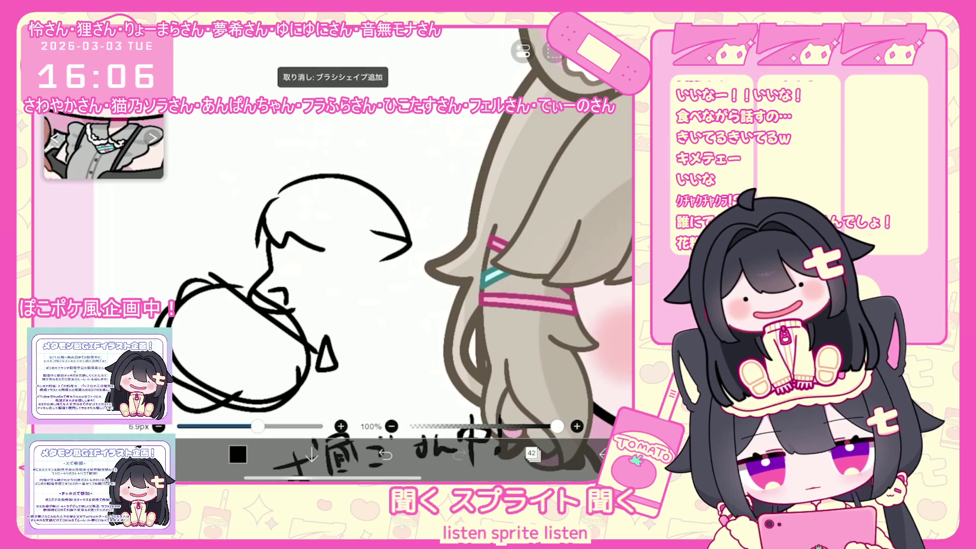
{"action": "left_click_drag", "start_coordinate": [206, 249], "coordinate": [229, 268]}
{"action": "left_click_drag", "start_coordinate": [298, 304], "coordinate": [370, 296]}
{"action": "mouse_move", "coordinate": [290, 254]}
{"action": "left_mouse_down"}
{"action": "mouse_move", "coordinate": [320, 260]}
{"action": "mouse_move", "coordinate": [308, 281]}
{"action": "mouse_move", "coordinate": [319, 261]}
{"action": "mouse_move", "coordinate": [351, 326]}
{"action": "left_mouse_up"}
{"action": "scroll", "coordinate": [305, 280], "scroll_direction": "up", "scroll_amount": 1}
Step: Draw the doodle's long hair strands extending downward
{"action": "left_click_drag", "start_coordinate": [373, 233], "coordinate": [367, 305]}
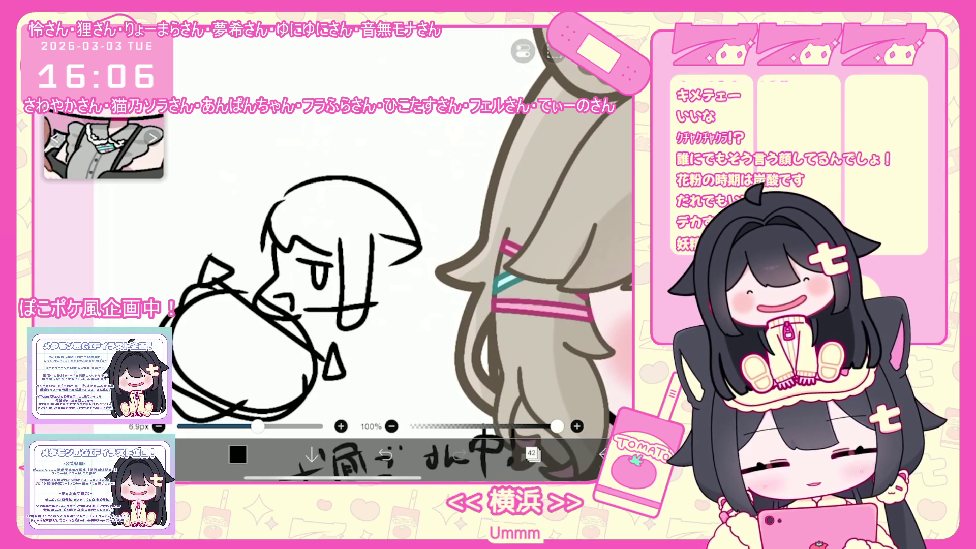
{"action": "left_click_drag", "start_coordinate": [409, 309], "coordinate": [410, 358]}
{"action": "scroll", "coordinate": [356, 229], "scroll_direction": "down", "scroll_amount": 3}
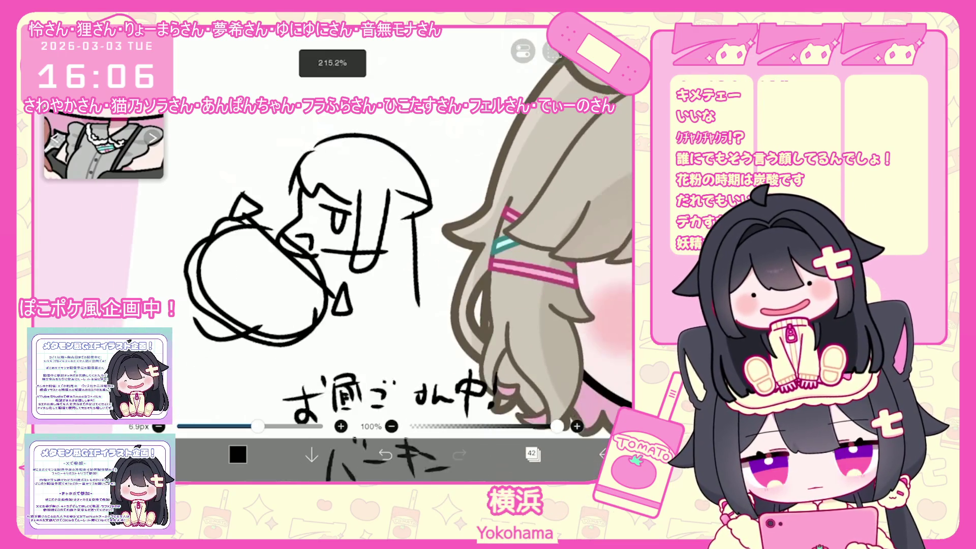
{"action": "scroll", "coordinate": [356, 228], "scroll_direction": "up", "scroll_amount": 3}
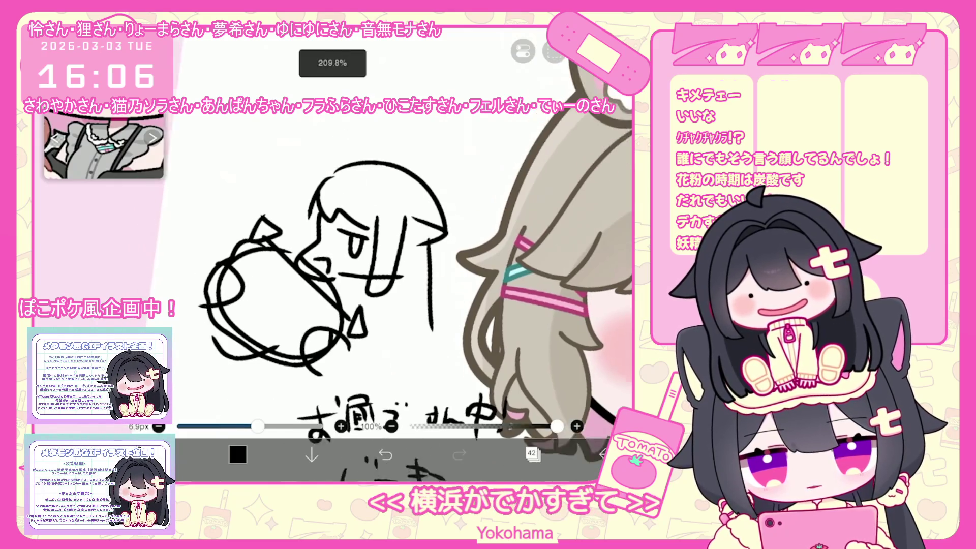
Step: Draw a curved stroke, an enclosing oval, and a small cap with a dot and tick
{"action": "mouse_move", "coordinate": [302, 145]}
{"action": "left_mouse_down"}
{"action": "mouse_move", "coordinate": [300, 173]}
{"action": "mouse_move", "coordinate": [333, 211]}
{"action": "left_mouse_up"}
{"action": "mouse_move", "coordinate": [409, 189]}
{"action": "left_mouse_down"}
{"action": "mouse_move", "coordinate": [351, 190]}
{"action": "mouse_move", "coordinate": [326, 237]}
{"action": "mouse_move", "coordinate": [346, 189]}
{"action": "mouse_move", "coordinate": [275, 238]}
{"action": "mouse_move", "coordinate": [429, 216]}
{"action": "mouse_move", "coordinate": [399, 203]}
{"action": "left_mouse_up"}
{"action": "left_click_drag", "start_coordinate": [328, 187], "coordinate": [397, 186]}
{"action": "left_click_drag", "start_coordinate": [294, 188], "coordinate": [305, 179]}
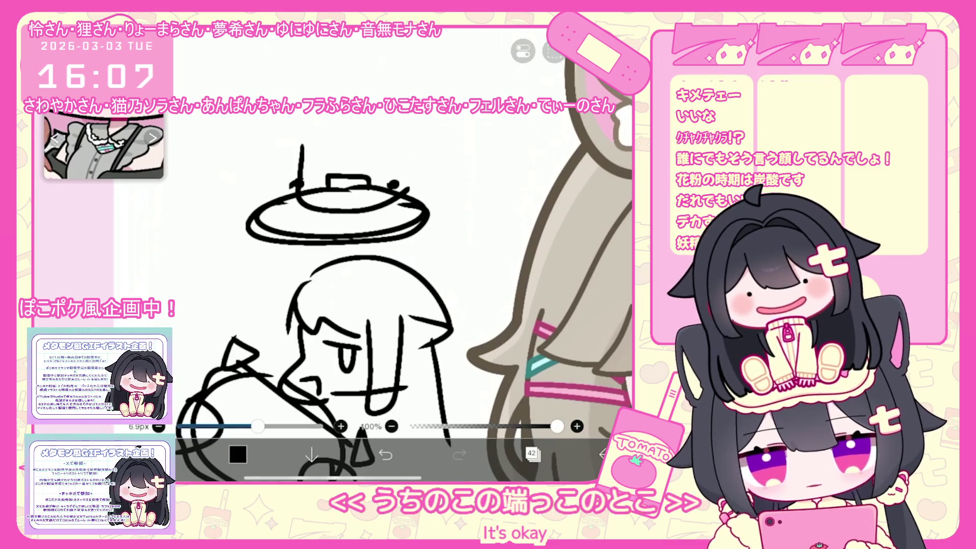
Step: Undo the stray dot, tick and ear strokes on the capped oval
{"action": "scroll", "coordinate": [356, 255], "scroll_direction": "up", "scroll_amount": 1}
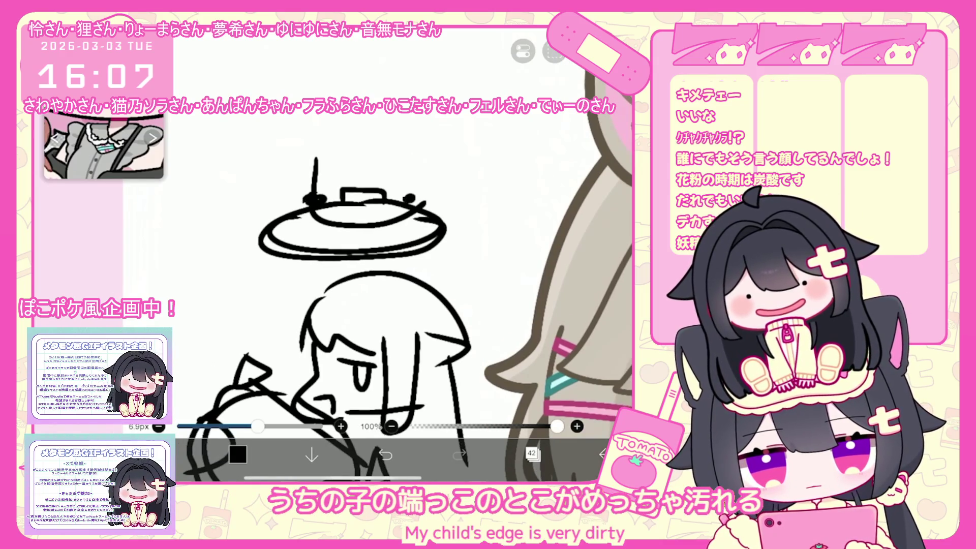
{"action": "left_click", "coordinate": [386, 455]}
{"action": "left_click", "coordinate": [386, 455]}
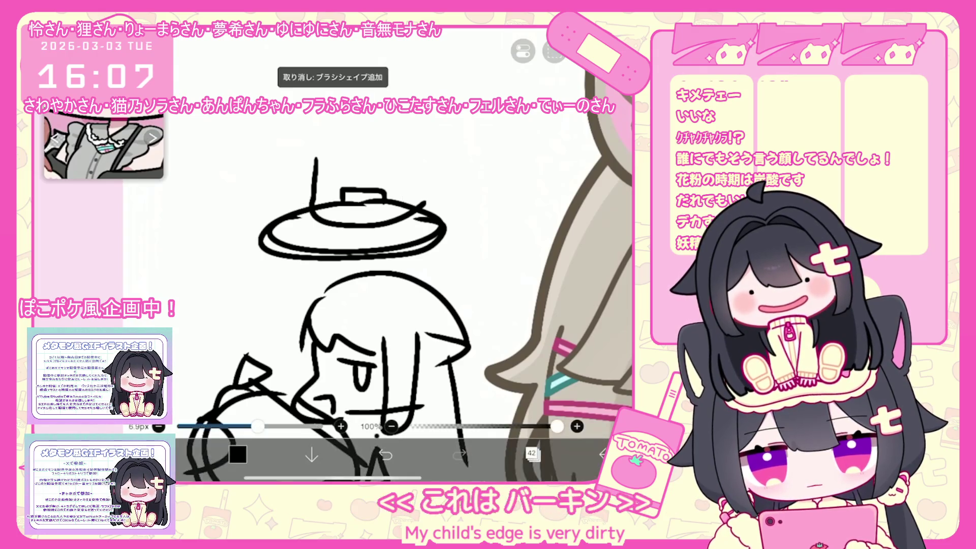
{"action": "scroll", "coordinate": [412, 255], "scroll_direction": "down", "scroll_amount": 1}
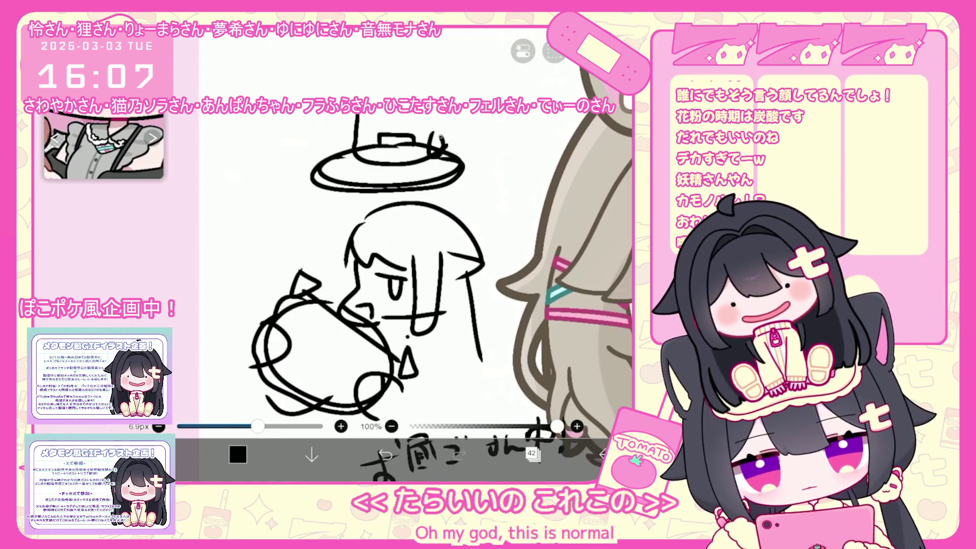
{"action": "left_click_drag", "start_coordinate": [372, 150], "coordinate": [345, 159]}
{"action": "left_click", "coordinate": [386, 454]}
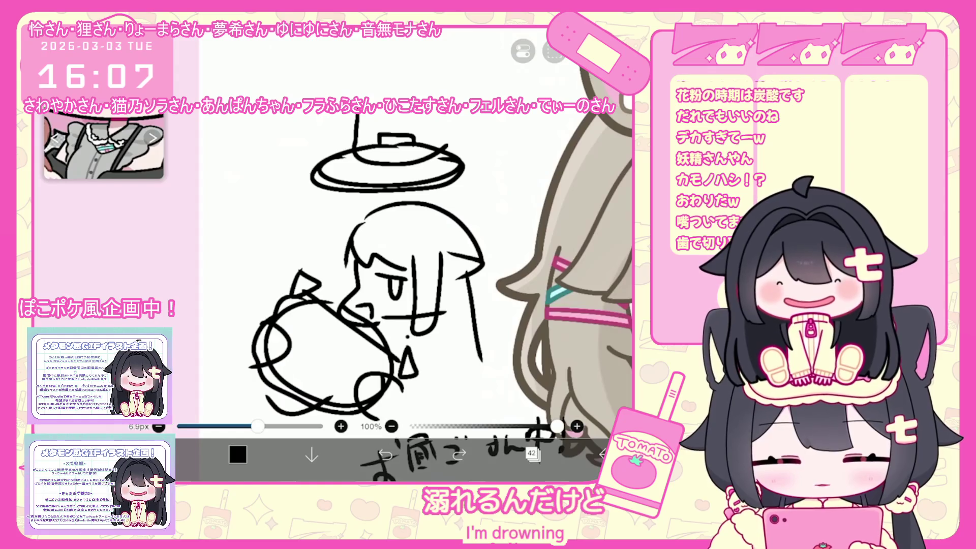
Step: Draw a round outline above the oval with a horizontal line across it
{"action": "scroll", "coordinate": [377, 255], "scroll_direction": "up", "scroll_amount": 5}
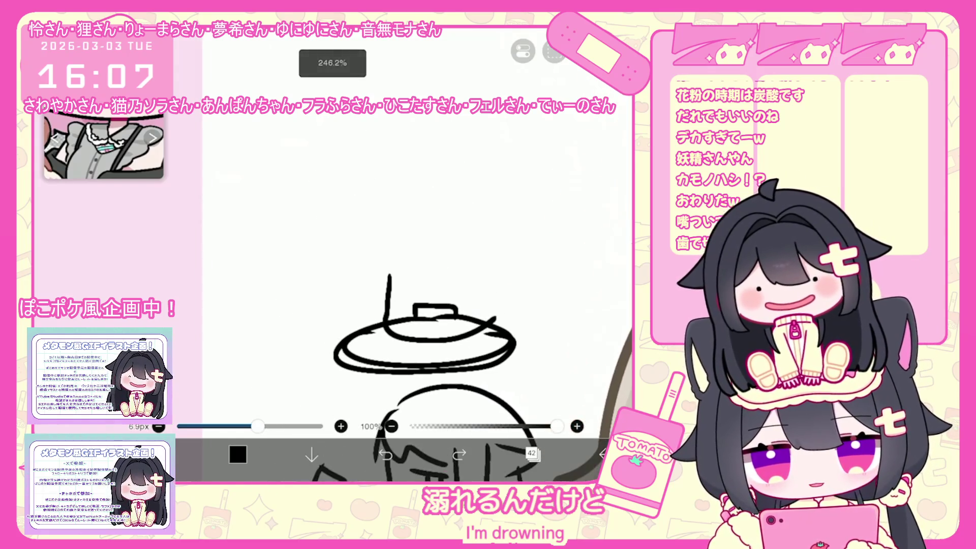
{"action": "mouse_move", "coordinate": [332, 241]}
{"action": "left_mouse_down"}
{"action": "mouse_move", "coordinate": [283, 186]}
{"action": "mouse_move", "coordinate": [439, 188]}
{"action": "mouse_move", "coordinate": [327, 243]}
{"action": "left_mouse_up"}
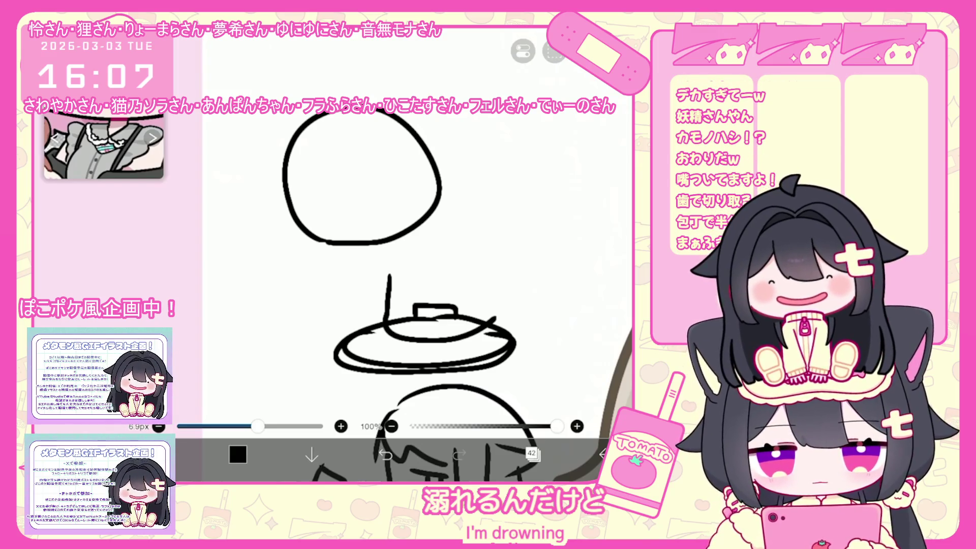
{"action": "scroll", "coordinate": [386, 254], "scroll_direction": "up", "scroll_amount": 2}
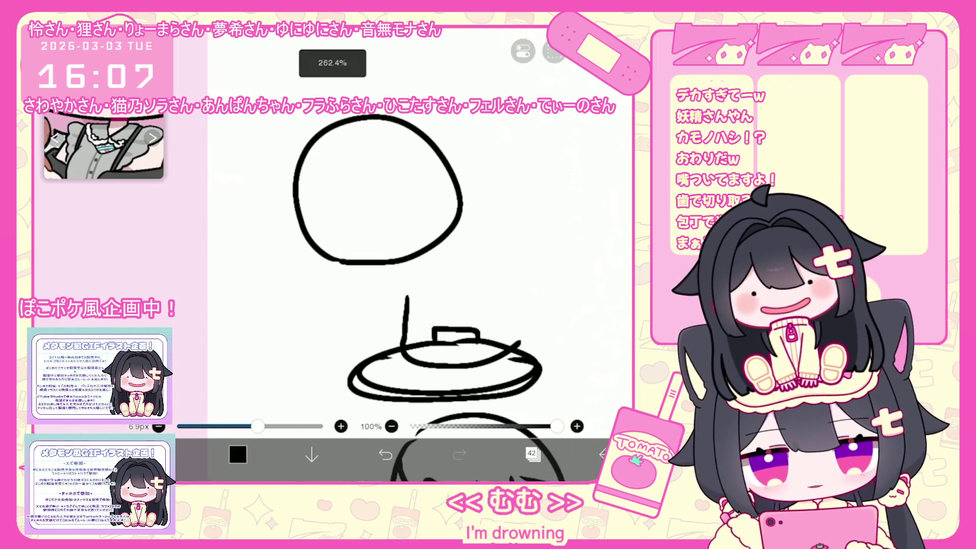
{"action": "left_click_drag", "start_coordinate": [283, 186], "coordinate": [497, 200]}
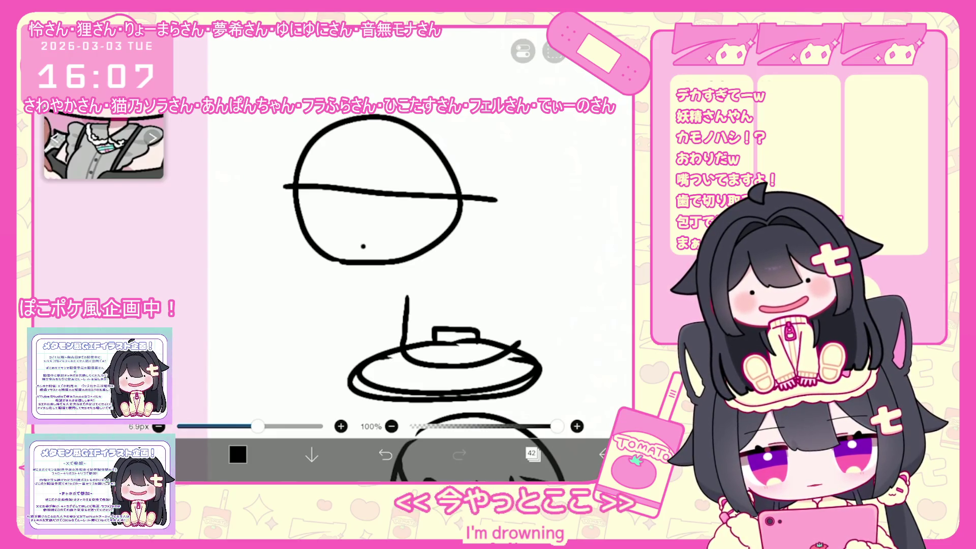
{"action": "left_click_drag", "start_coordinate": [363, 201], "coordinate": [365, 224]}
{"action": "key", "text": "ctrl+z"}
Step: Hatch the circle's lower half with diagonal lines
{"action": "left_click_drag", "start_coordinate": [320, 189], "coordinate": [287, 237]}
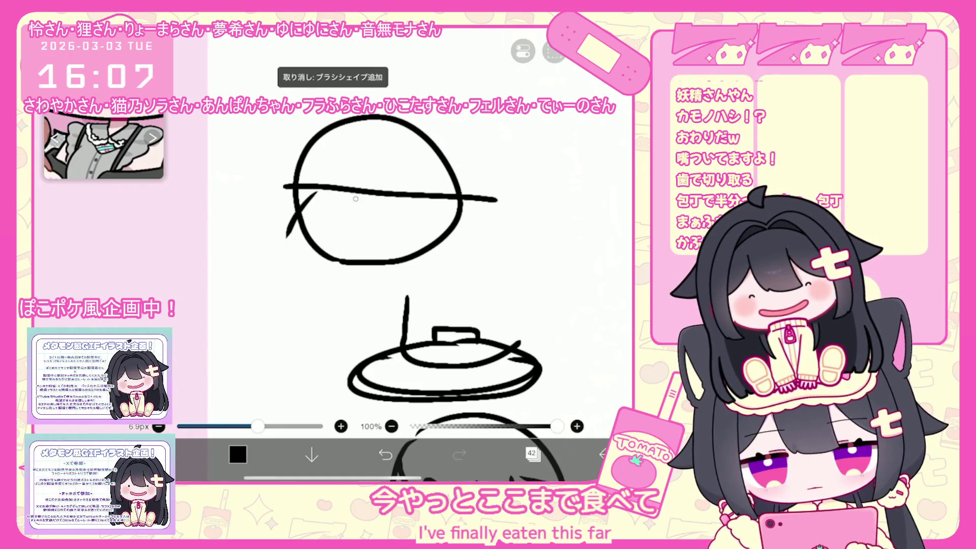
{"action": "left_click_drag", "start_coordinate": [356, 197], "coordinate": [311, 262]}
{"action": "left_click_drag", "start_coordinate": [391, 201], "coordinate": [339, 277]}
{"action": "left_click_drag", "start_coordinate": [421, 209], "coordinate": [381, 276]}
{"action": "left_click_drag", "start_coordinate": [480, 146], "coordinate": [536, 145]}
{"action": "mouse_move", "coordinate": [460, 138]}
{"action": "left_mouse_down"}
{"action": "mouse_move", "coordinate": [489, 127]}
{"action": "mouse_move", "coordinate": [489, 162]}
{"action": "left_mouse_up"}
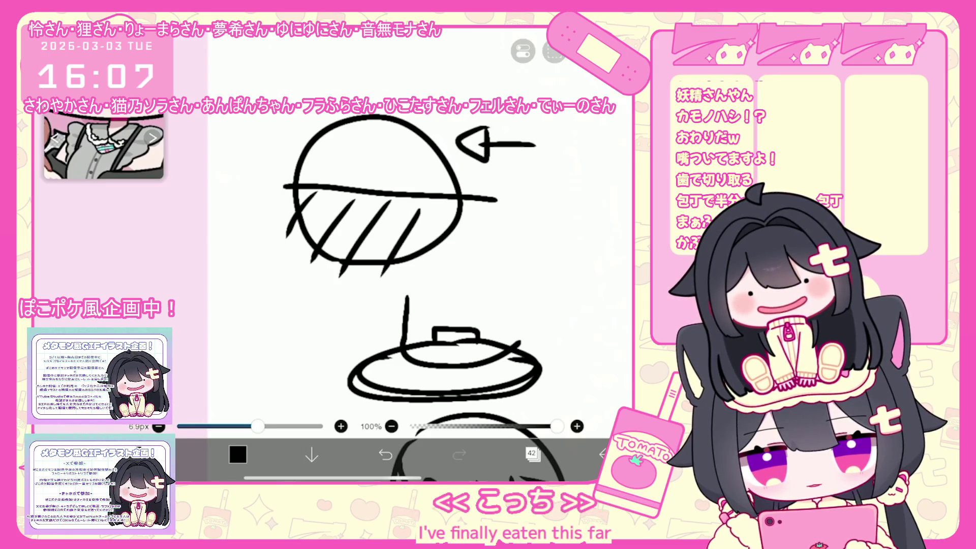
Step: Draw an arrow pointing at the circle plus a few extra strokes around it
{"action": "left_click_drag", "start_coordinate": [383, 108], "coordinate": [380, 189]}
{"action": "left_click_drag", "start_coordinate": [454, 163], "coordinate": [431, 182]}
{"action": "left_click_drag", "start_coordinate": [441, 136], "coordinate": [409, 167]}
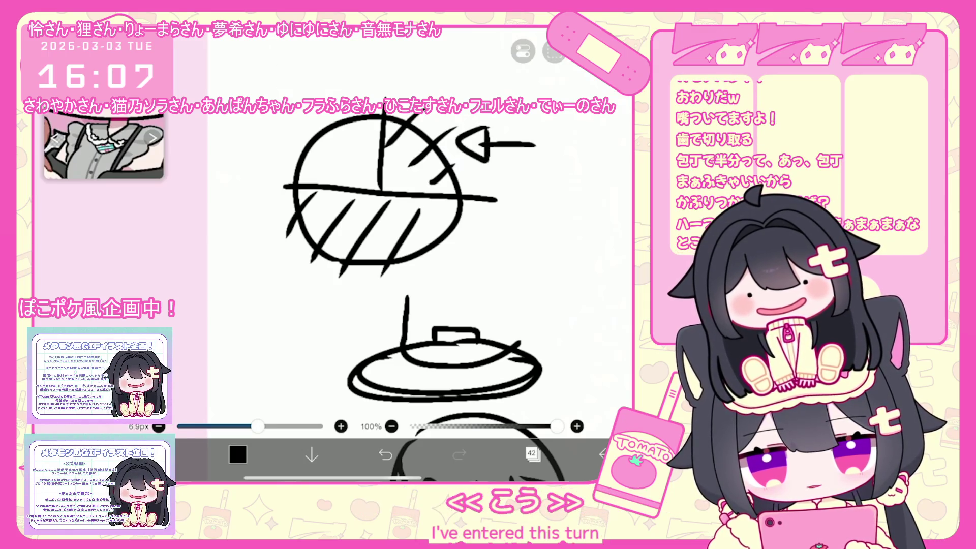
{"action": "mouse_move", "coordinate": [453, 262]}
{"action": "left_mouse_down"}
{"action": "mouse_move", "coordinate": [450, 305]}
{"action": "mouse_move", "coordinate": [448, 239]}
{"action": "left_mouse_up"}
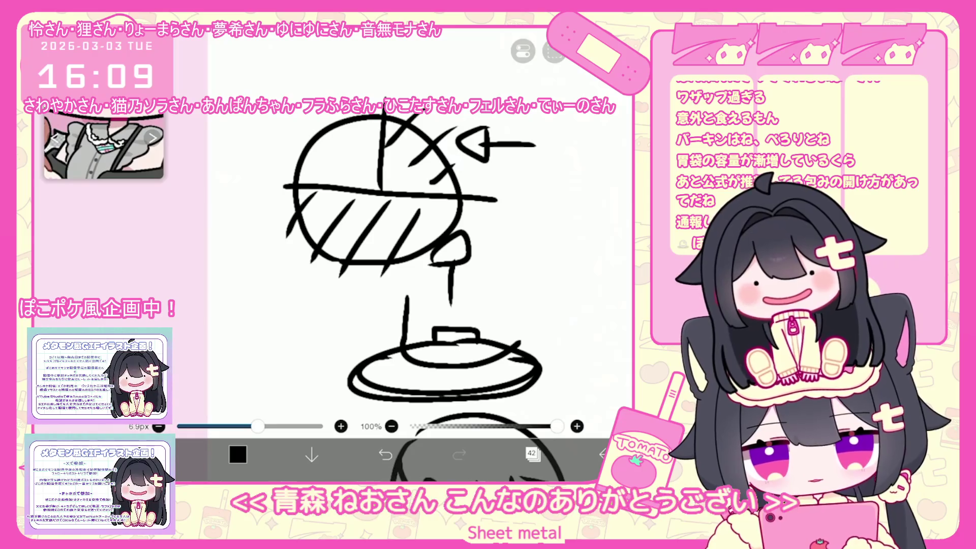
{"action": "scroll", "coordinate": [419, 254], "scroll_direction": "down", "scroll_amount": 3}
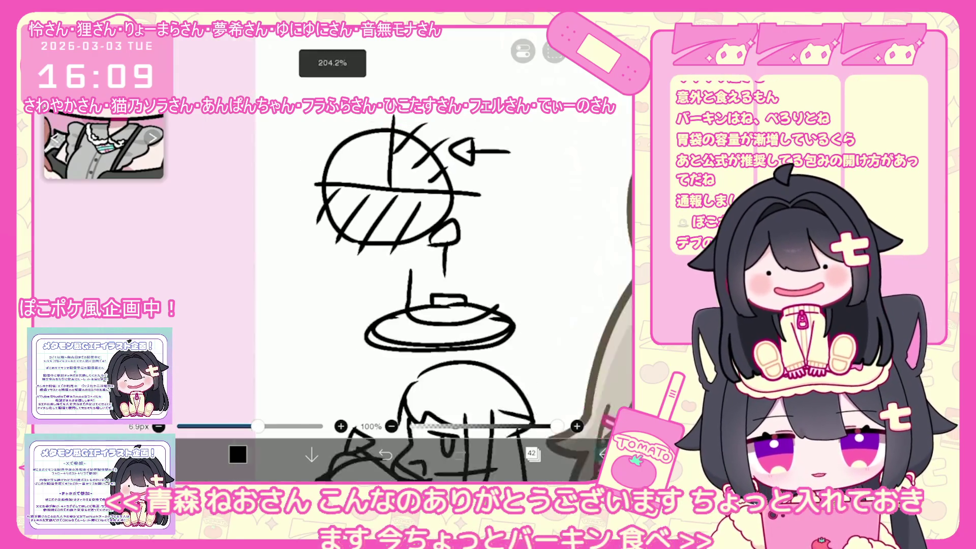
{"action": "scroll", "coordinate": [465, 225], "scroll_direction": "down", "scroll_amount": 5}
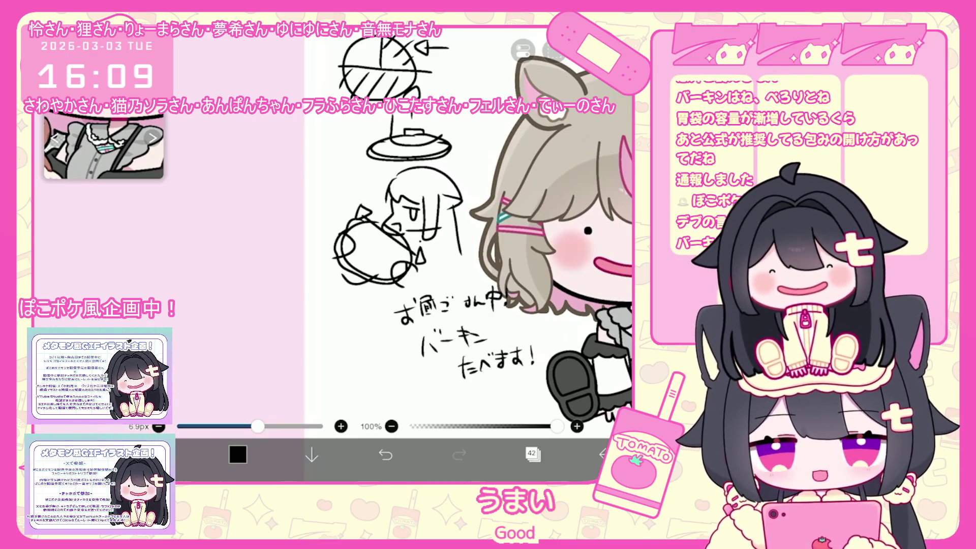
Step: Handwrite 'イエス!!!!' below the existing note
{"action": "scroll", "coordinate": [432, 229], "scroll_direction": "down", "scroll_amount": 3}
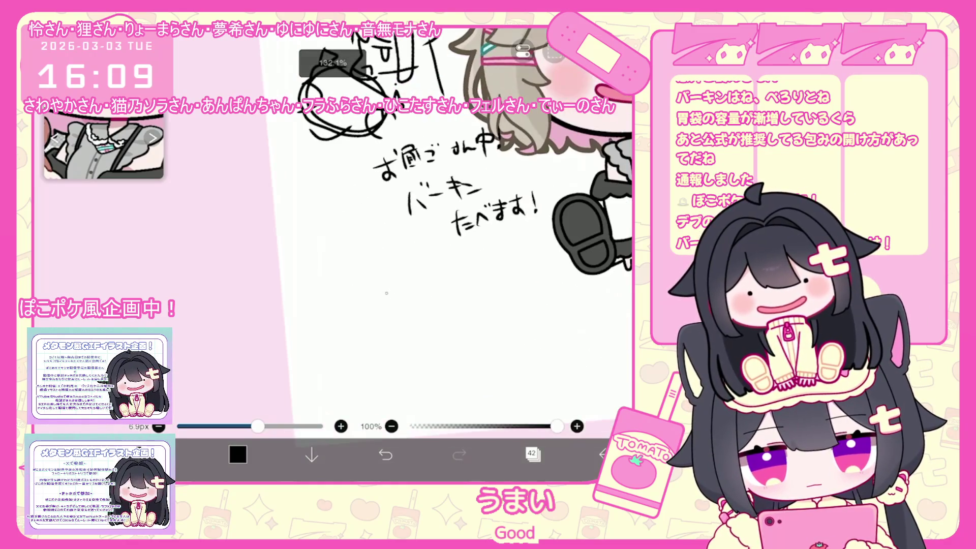
{"action": "left_click_drag", "start_coordinate": [391, 292], "coordinate": [351, 316]}
{"action": "mouse_move", "coordinate": [375, 305]}
{"action": "left_mouse_down"}
{"action": "mouse_move", "coordinate": [375, 326]}
{"action": "mouse_move", "coordinate": [427, 307]}
{"action": "left_mouse_up"}
{"action": "left_click_drag", "start_coordinate": [401, 307], "coordinate": [400, 321]}
{"action": "left_click_drag", "start_coordinate": [388, 322], "coordinate": [464, 329]}
{"action": "mouse_move", "coordinate": [494, 286]}
{"action": "left_mouse_down"}
{"action": "mouse_move", "coordinate": [493, 300]}
{"action": "mouse_move", "coordinate": [507, 311]}
{"action": "mouse_move", "coordinate": [543, 322]}
{"action": "left_mouse_up"}
{"action": "left_click", "coordinate": [476, 328]}
{"action": "left_click", "coordinate": [496, 329]}
{"action": "left_click", "coordinate": [516, 331]}
{"action": "left_click", "coordinate": [537, 337]}
Step: Handwrite a second line starting with で and ending in 'ばーした' beneath イエス
{"action": "scroll", "coordinate": [433, 229], "scroll_direction": "down", "scroll_amount": 2}
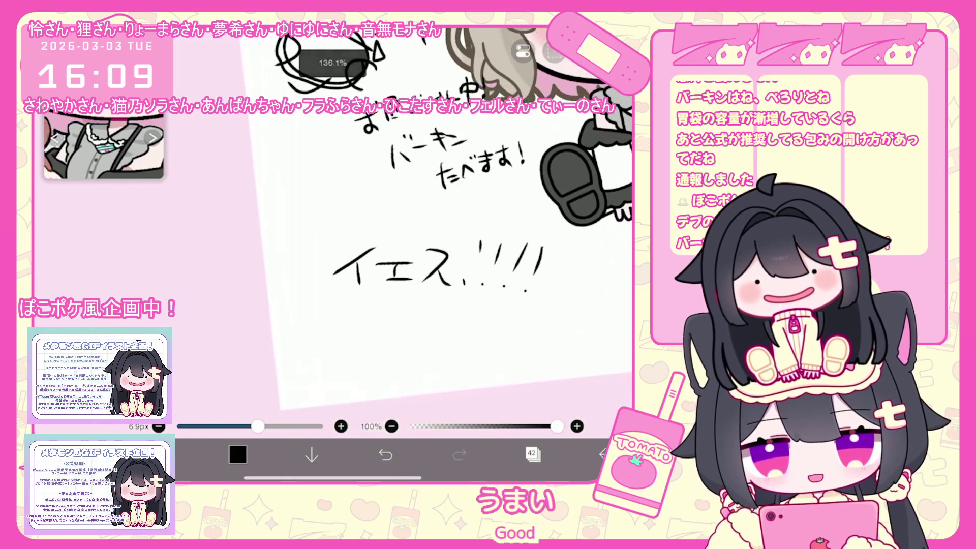
{"action": "mouse_move", "coordinate": [368, 326]}
{"action": "left_mouse_down"}
{"action": "mouse_move", "coordinate": [380, 324]}
{"action": "mouse_move", "coordinate": [381, 352]}
{"action": "left_mouse_up"}
{"action": "mouse_move", "coordinate": [398, 317]}
{"action": "left_mouse_down"}
{"action": "mouse_move", "coordinate": [435, 350]}
{"action": "mouse_move", "coordinate": [432, 329]}
{"action": "left_mouse_up"}
{"action": "mouse_move", "coordinate": [409, 337]}
{"action": "left_mouse_down"}
{"action": "mouse_move", "coordinate": [462, 343]}
{"action": "mouse_move", "coordinate": [504, 333]}
{"action": "mouse_move", "coordinate": [470, 324]}
{"action": "left_mouse_up"}
{"action": "mouse_move", "coordinate": [510, 330]}
{"action": "left_mouse_down"}
{"action": "mouse_move", "coordinate": [512, 346]}
{"action": "mouse_move", "coordinate": [531, 333]}
{"action": "left_mouse_up"}
{"action": "mouse_move", "coordinate": [525, 325]}
{"action": "left_mouse_down"}
{"action": "mouse_move", "coordinate": [526, 344]}
{"action": "mouse_move", "coordinate": [534, 344]}
{"action": "left_mouse_up"}
{"action": "left_click_drag", "start_coordinate": [531, 321], "coordinate": [540, 332]}
{"action": "left_click_drag", "start_coordinate": [522, 333], "coordinate": [594, 341]}
{"action": "left_click_drag", "start_coordinate": [590, 328], "coordinate": [610, 326]}
{"action": "mouse_move", "coordinate": [602, 319]}
{"action": "left_mouse_down"}
{"action": "mouse_move", "coordinate": [598, 345]}
{"action": "mouse_move", "coordinate": [624, 331]}
{"action": "left_mouse_up"}
{"action": "mouse_move", "coordinate": [605, 345]}
{"action": "left_mouse_down"}
{"action": "mouse_move", "coordinate": [619, 345]}
{"action": "mouse_move", "coordinate": [596, 336]}
{"action": "mouse_move", "coordinate": [611, 323]}
{"action": "mouse_move", "coordinate": [595, 345]}
{"action": "left_mouse_up"}
Step: Handwrite 'かすくな' with a trailing stroke to the right of イエス
{"action": "scroll", "coordinate": [432, 229], "scroll_direction": "right", "scroll_amount": 2}
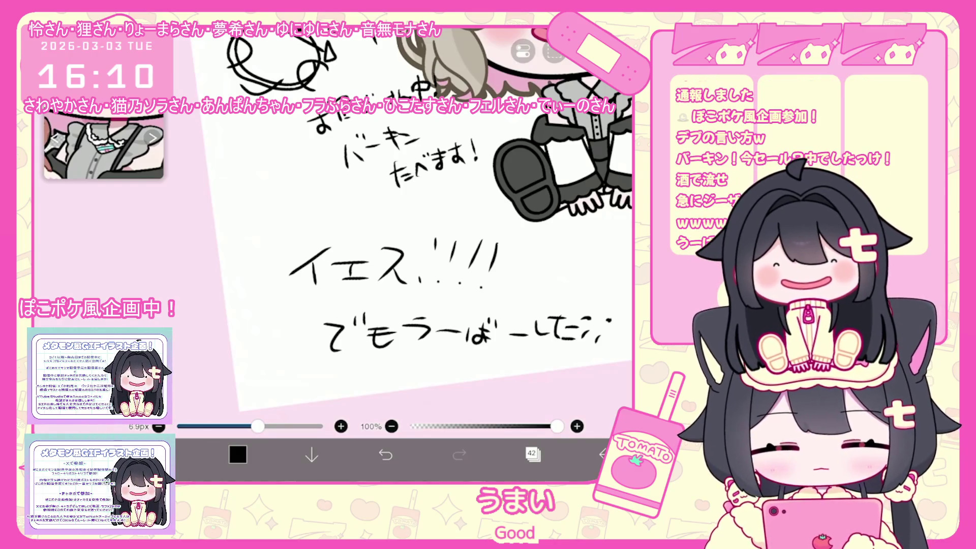
{"action": "left_click_drag", "start_coordinate": [407, 264], "coordinate": [353, 247]}
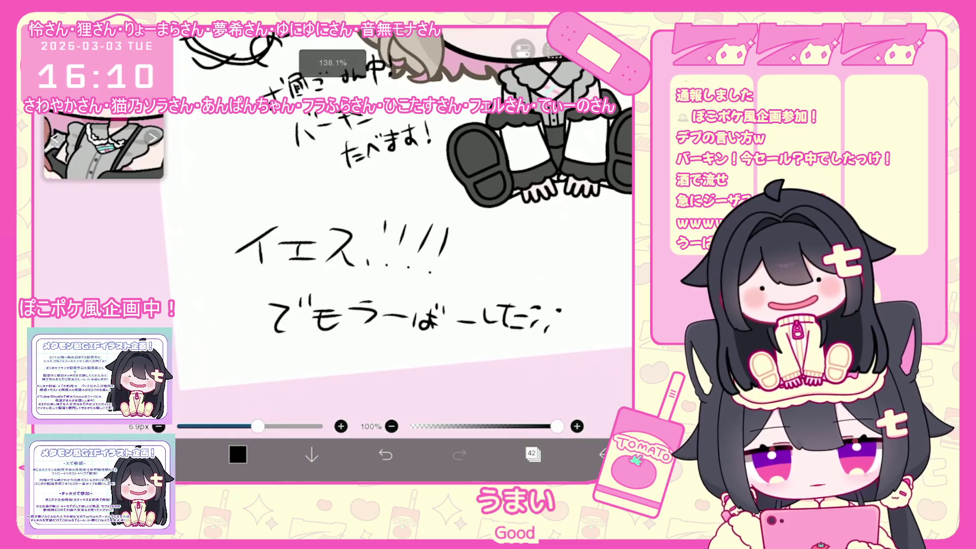
{"action": "left_click_drag", "start_coordinate": [506, 248], "coordinate": [542, 257]}
{"action": "mouse_move", "coordinate": [531, 239]}
{"action": "left_mouse_down"}
{"action": "mouse_move", "coordinate": [531, 258]}
{"action": "mouse_move", "coordinate": [585, 262]}
{"action": "mouse_move", "coordinate": [613, 259]}
{"action": "mouse_move", "coordinate": [630, 239]}
{"action": "mouse_move", "coordinate": [631, 270]}
{"action": "left_mouse_up"}
{"action": "left_click_drag", "start_coordinate": [406, 254], "coordinate": [336, 257]}
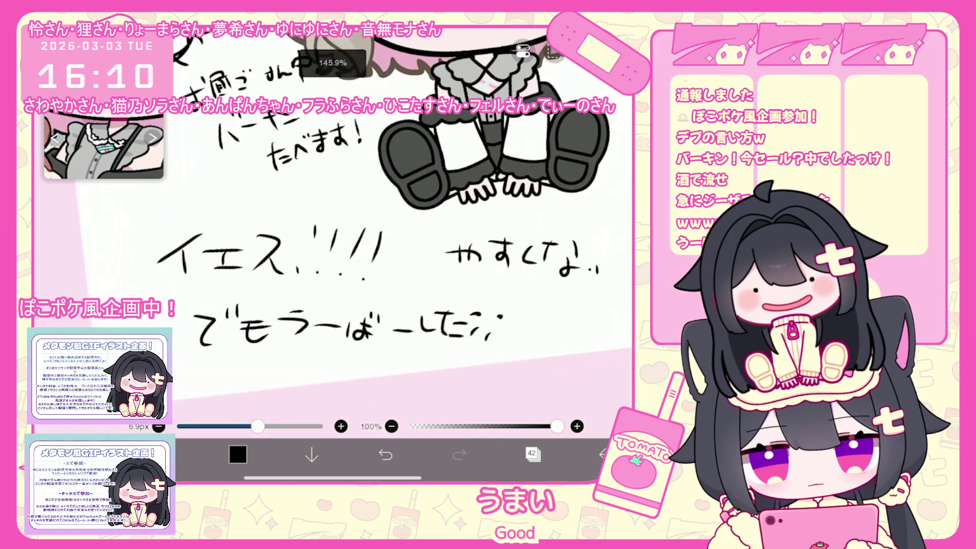
{"action": "left_click_drag", "start_coordinate": [613, 285], "coordinate": [608, 296]}
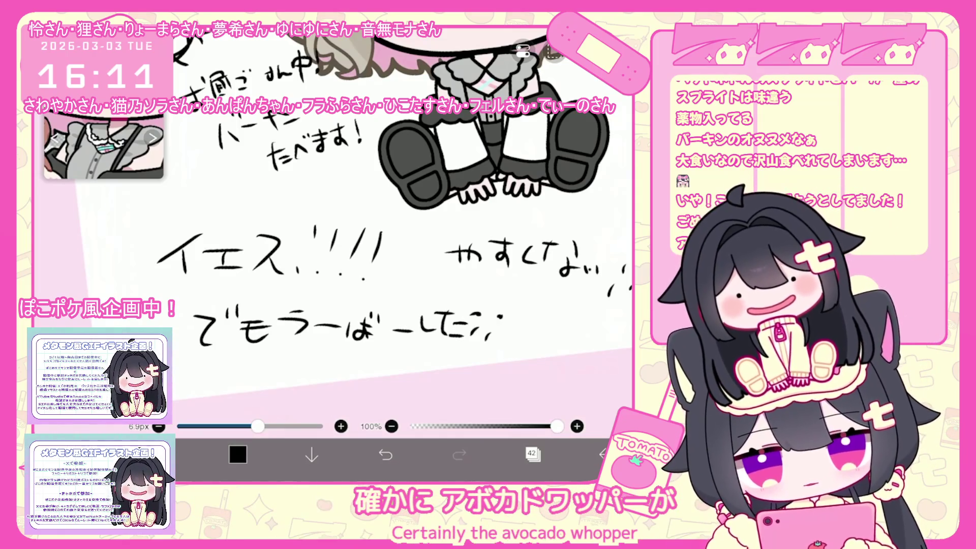
Step: Add curls to both ends of the oval and a small T-mark above it
{"action": "left_click", "coordinate": [533, 454]}
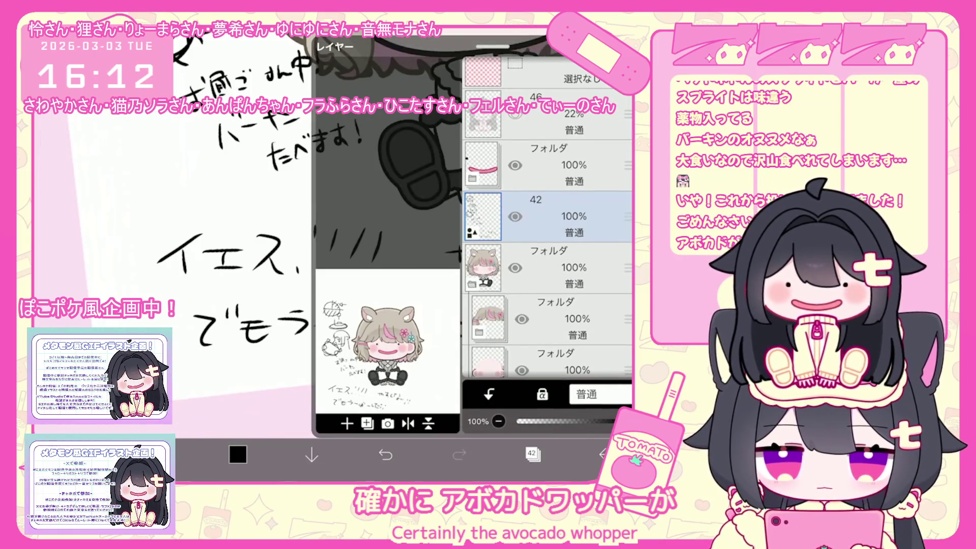
{"action": "left_click", "coordinate": [533, 454]}
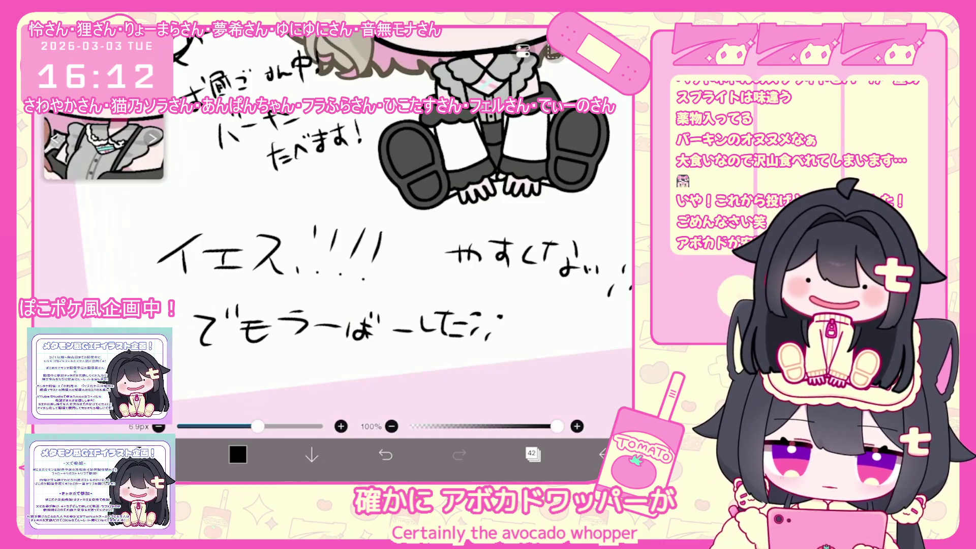
{"action": "scroll", "coordinate": [412, 229], "scroll_direction": "up", "scroll_amount": 2}
{"action": "scroll", "coordinate": [412, 229], "scroll_direction": "up", "scroll_amount": 3}
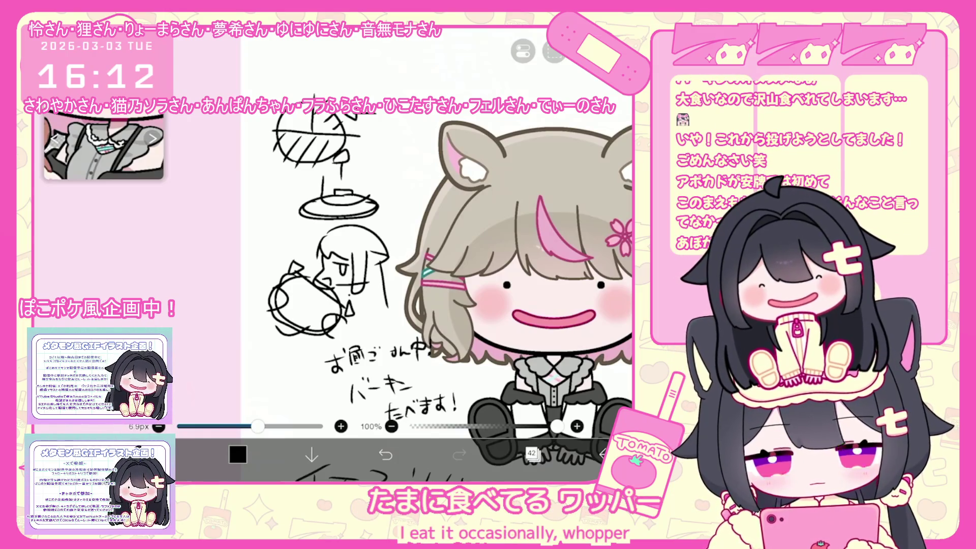
{"action": "scroll", "coordinate": [437, 254], "scroll_direction": "up", "scroll_amount": 5}
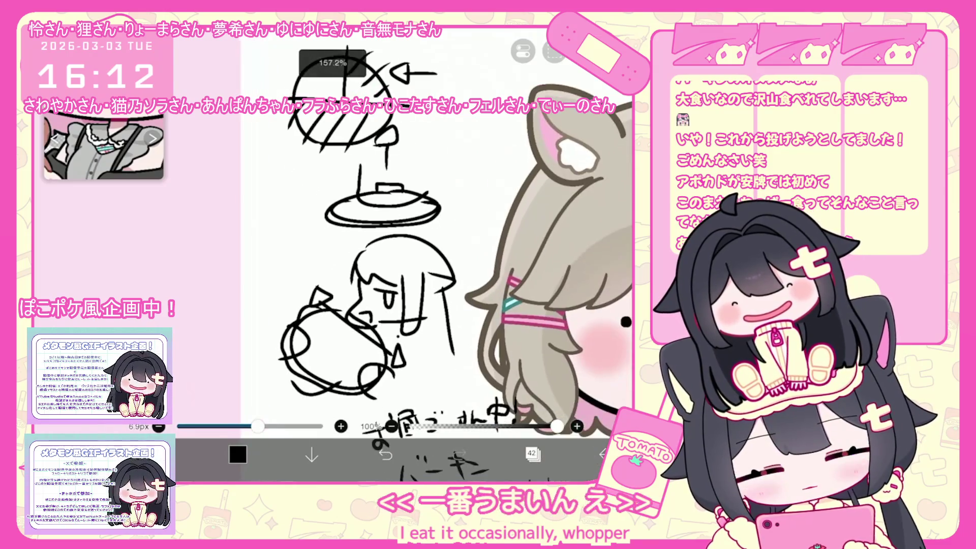
{"action": "left_click_drag", "start_coordinate": [330, 220], "coordinate": [337, 238]}
{"action": "left_click_drag", "start_coordinate": [432, 219], "coordinate": [447, 248]}
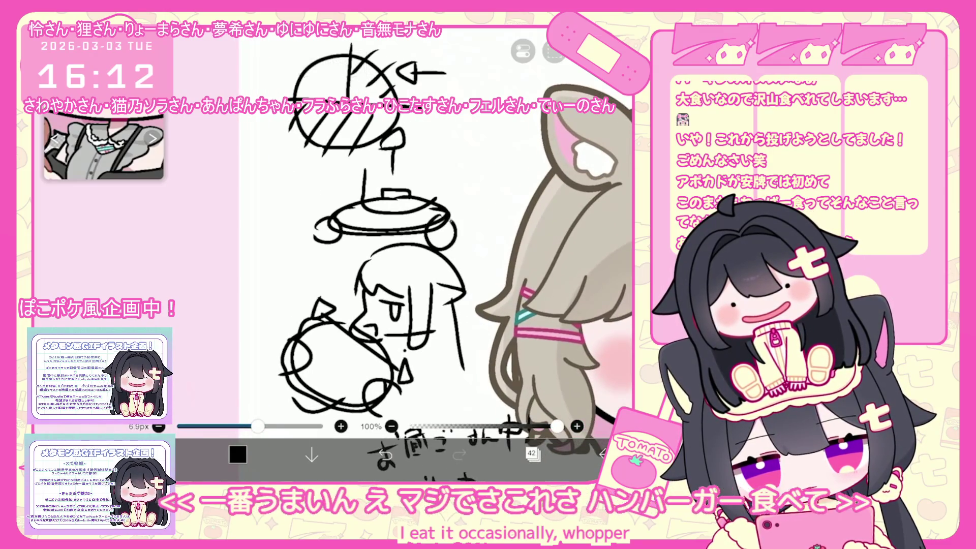
{"action": "left_click_drag", "start_coordinate": [407, 168], "coordinate": [414, 179]}
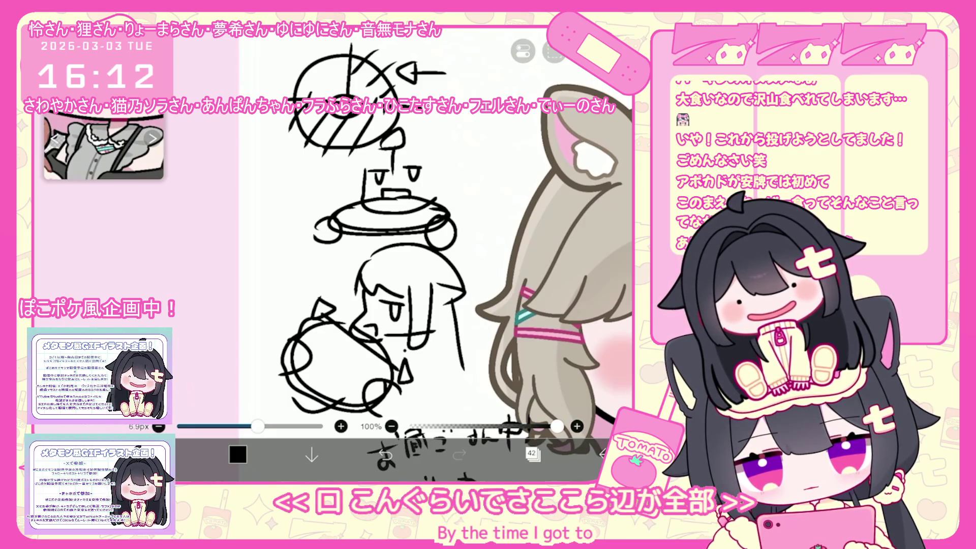
Step: Draw a line and a small oval across the top circle
{"action": "left_click_drag", "start_coordinate": [356, 153], "coordinate": [358, 233]}
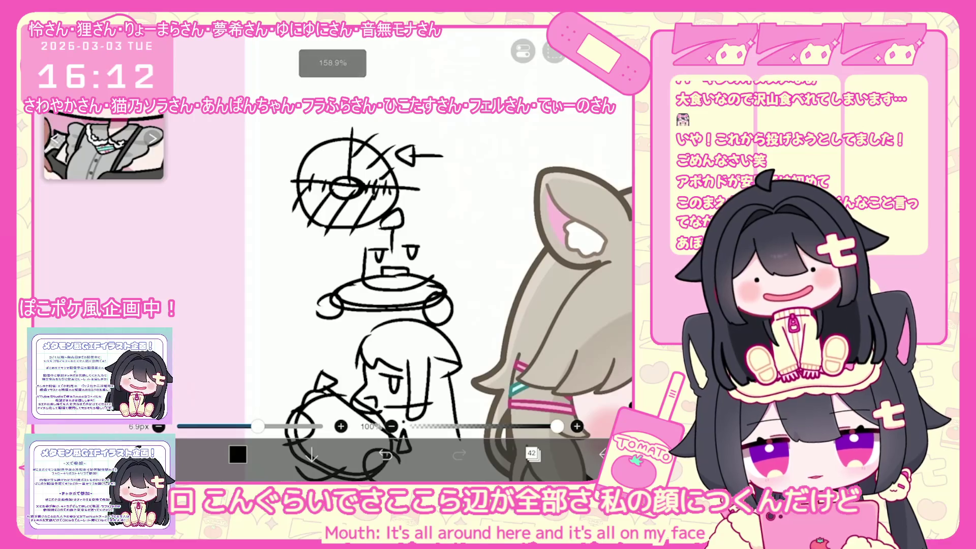
{"action": "left_click_drag", "start_coordinate": [299, 184], "coordinate": [320, 186]}
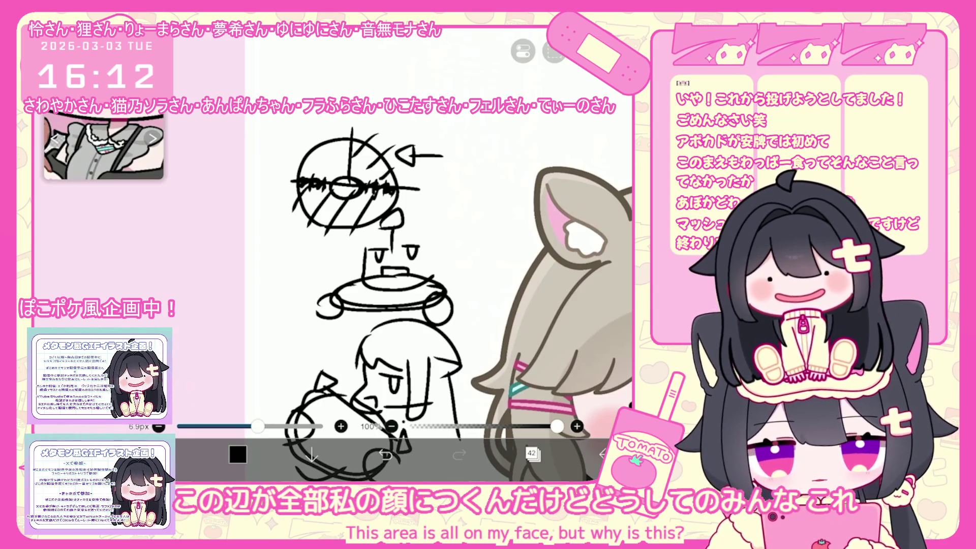
{"action": "scroll", "coordinate": [437, 284], "scroll_direction": "down", "scroll_amount": 3}
Step: Hide the rough sketch layer 42
{"action": "left_click", "coordinate": [532, 453]}
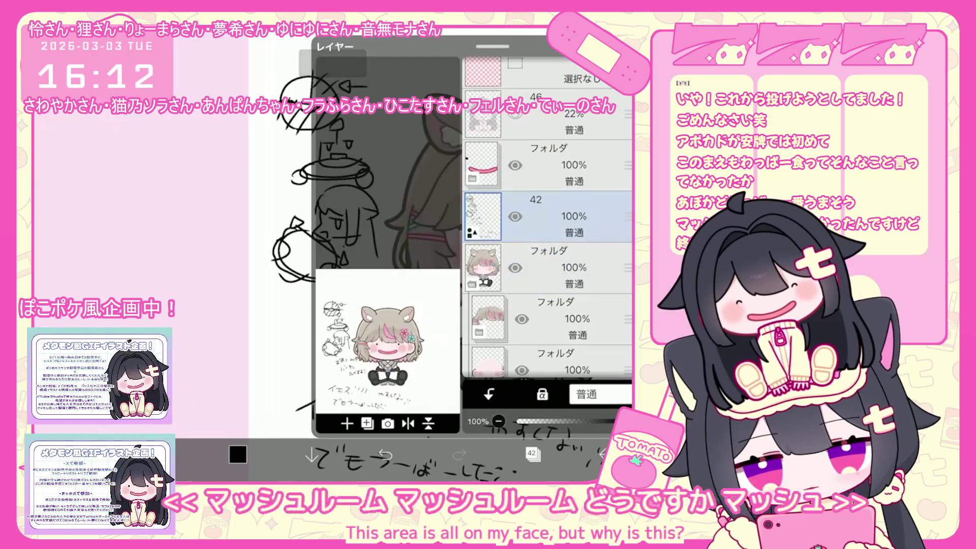
{"action": "left_click", "coordinate": [532, 453]}
{"action": "scroll", "coordinate": [470, 234], "scroll_direction": "up", "scroll_amount": 3}
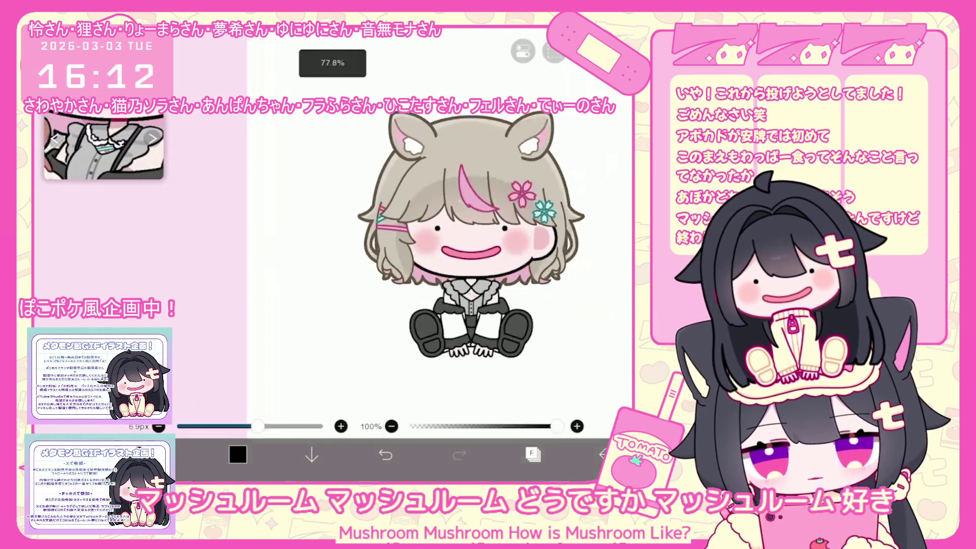
{"action": "scroll", "coordinate": [470, 234], "scroll_direction": "up", "scroll_amount": 3}
Step: Select the pink-face folder, then layers 14 and 13, and return to the canvas
{"action": "left_click", "coordinate": [532, 453]}
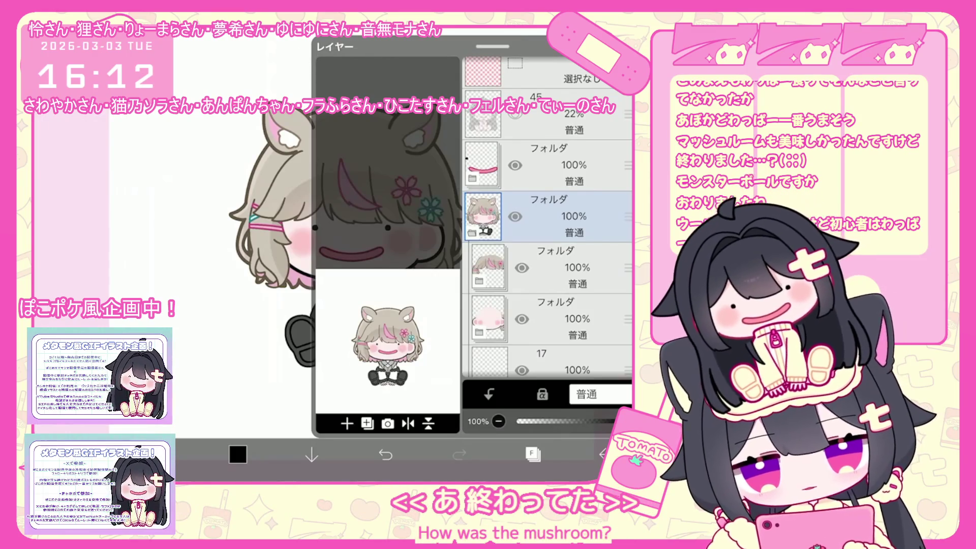
{"action": "scroll", "coordinate": [547, 216], "scroll_direction": "down", "scroll_amount": 2}
{"action": "left_click", "coordinate": [559, 253]}
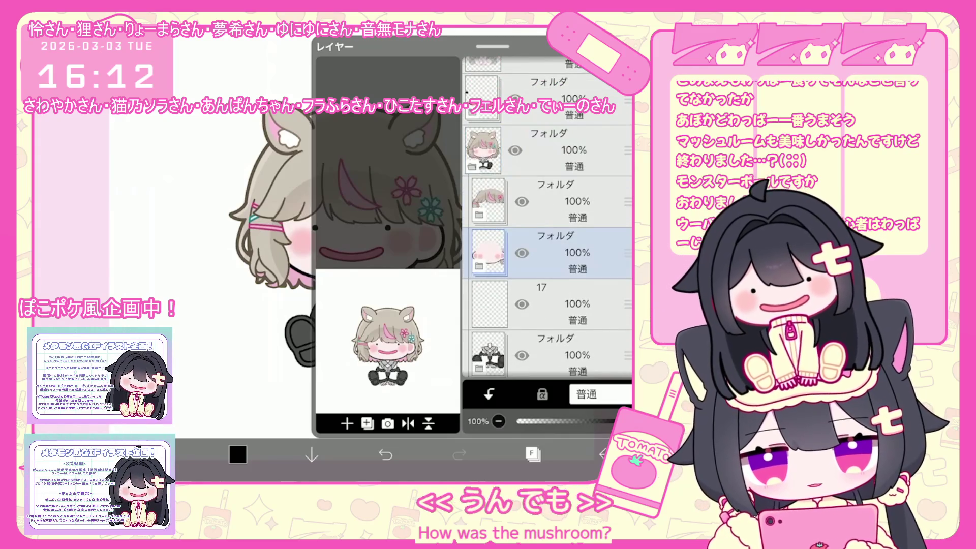
{"action": "scroll", "coordinate": [547, 229], "scroll_direction": "down", "scroll_amount": 3}
{"action": "left_click", "coordinate": [559, 258]}
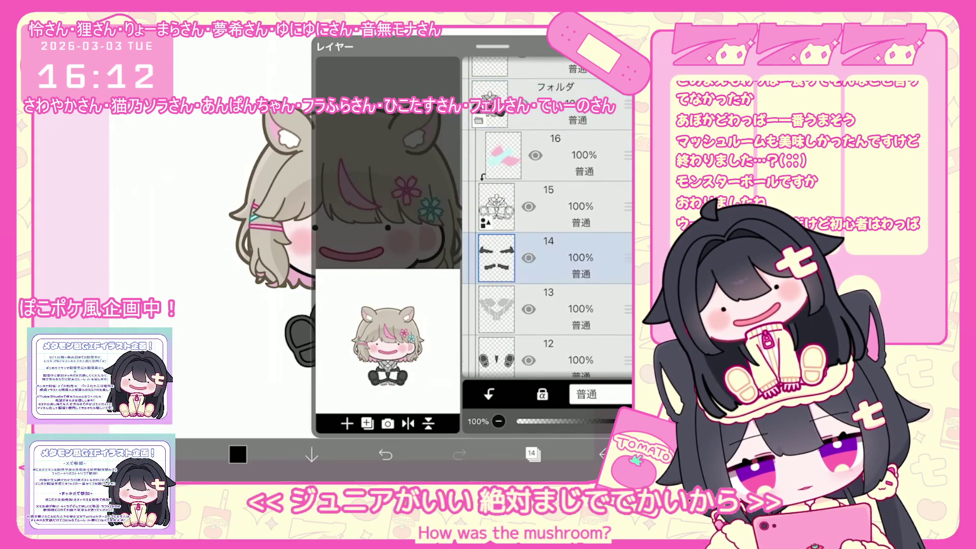
{"action": "left_click", "coordinate": [559, 309]}
{"action": "left_click", "coordinate": [532, 453]}
Step: Enlarge the brush to 9.5px
{"action": "scroll", "coordinate": [366, 213], "scroll_direction": "up", "scroll_amount": 3}
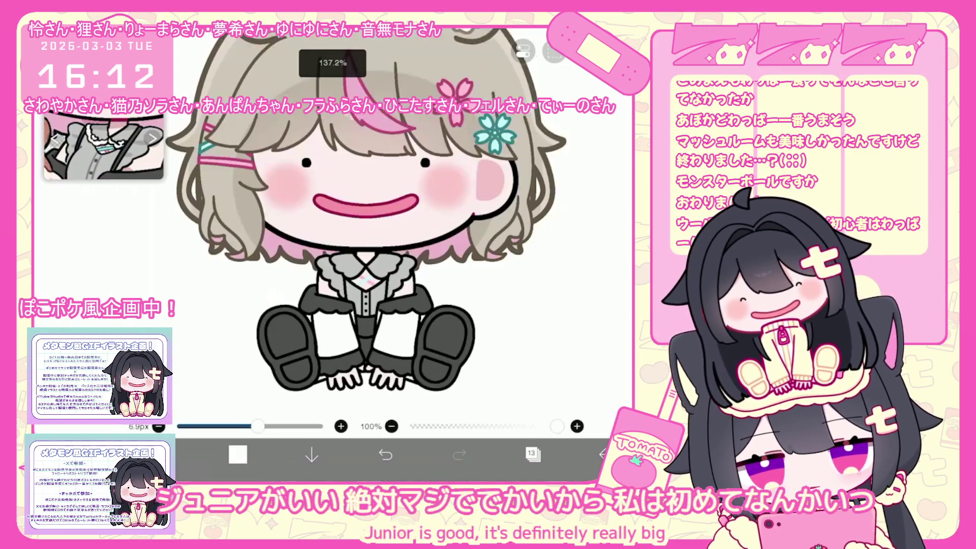
{"action": "scroll", "coordinate": [367, 254], "scroll_direction": "up", "scroll_amount": 5}
{"action": "left_click", "coordinate": [532, 453]}
{"action": "left_click", "coordinate": [532, 453]}
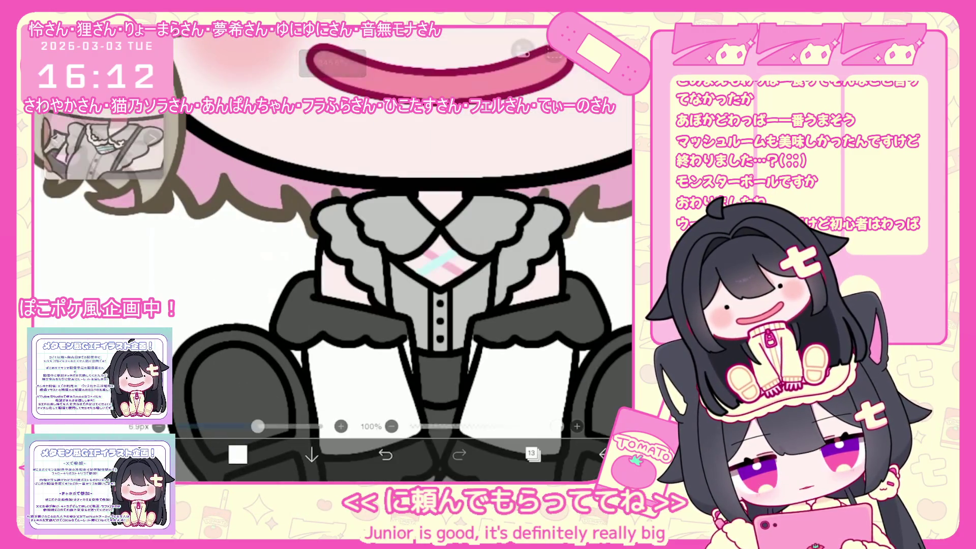
{"action": "left_click", "coordinate": [164, 453]}
{"action": "left_click", "coordinate": [142, 152]}
{"action": "left_click", "coordinate": [508, 305]}
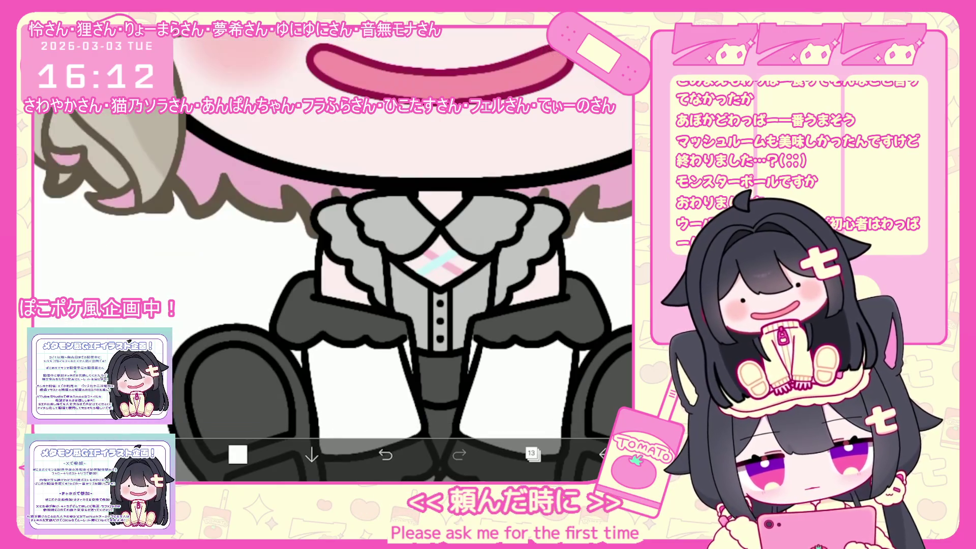
Step: Turn on the mirror symmetry ruler and paint white collar-ruffle highlights, undoing false starts
{"action": "left_click_drag", "start_coordinate": [355, 202], "coordinate": [394, 253]}
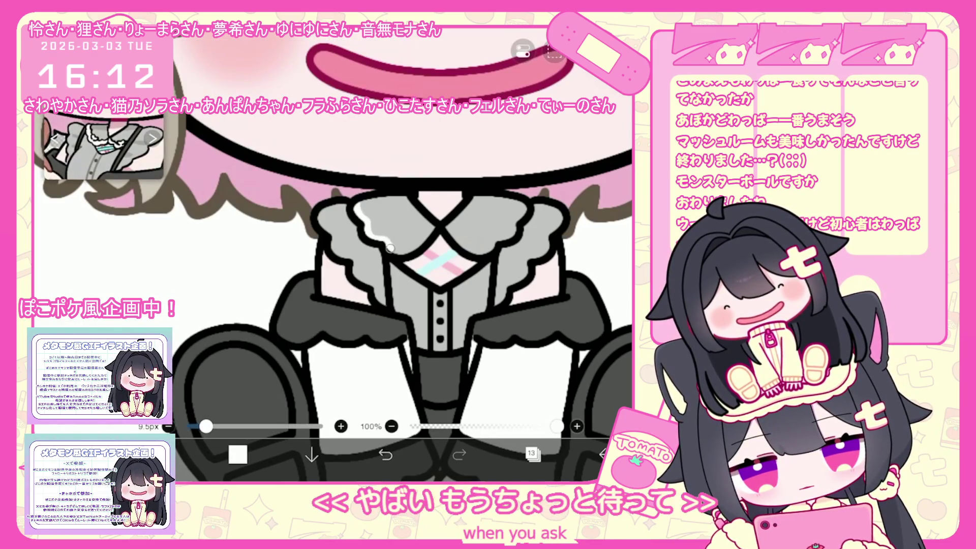
{"action": "key", "text": "ctrl+z"}
{"action": "left_click", "coordinate": [524, 50]}
{"action": "left_click", "coordinate": [539, 140]}
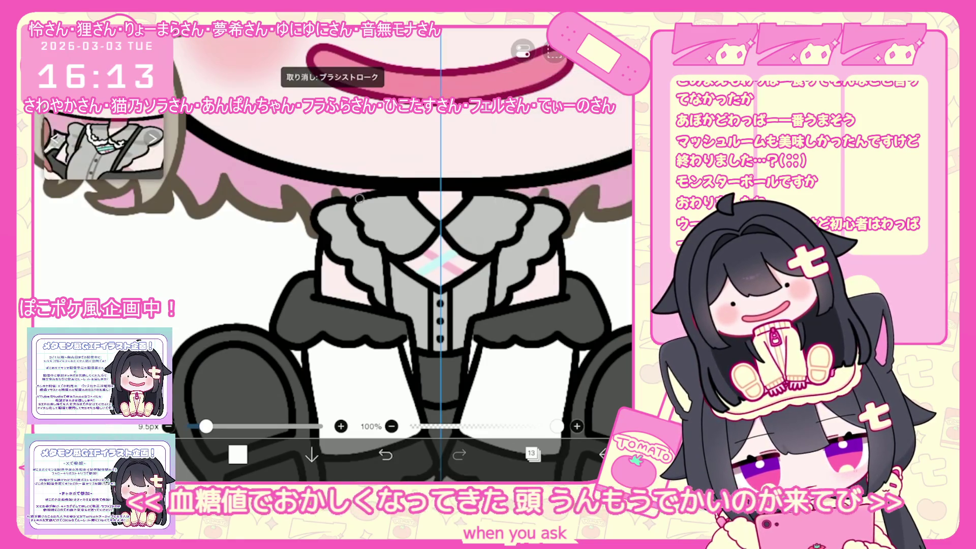
{"action": "mouse_move", "coordinate": [354, 196]}
{"action": "left_mouse_down"}
{"action": "mouse_move", "coordinate": [365, 219]}
{"action": "mouse_move", "coordinate": [422, 253]}
{"action": "left_mouse_up"}
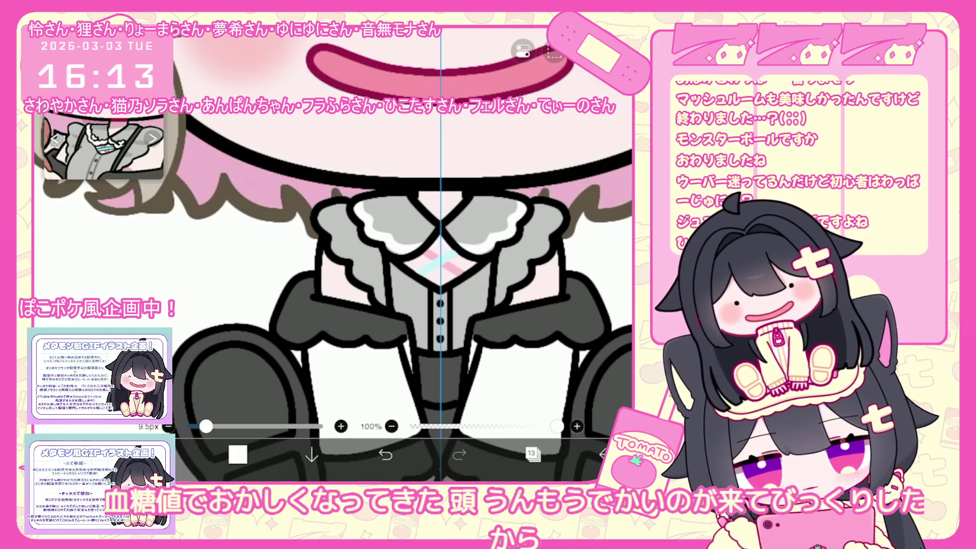
{"action": "scroll", "coordinate": [333, 254], "scroll_direction": "up", "scroll_amount": 1}
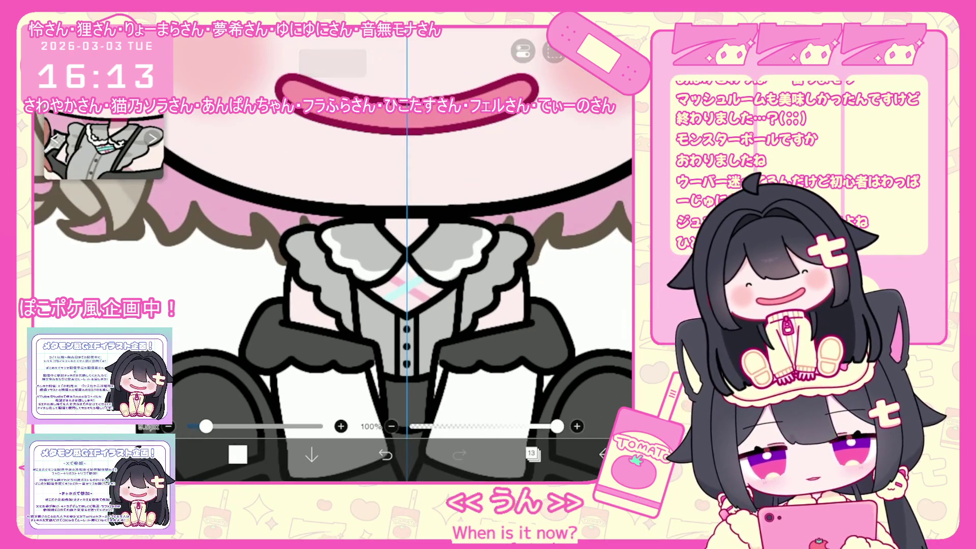
{"action": "key", "text": "ctrl+z"}
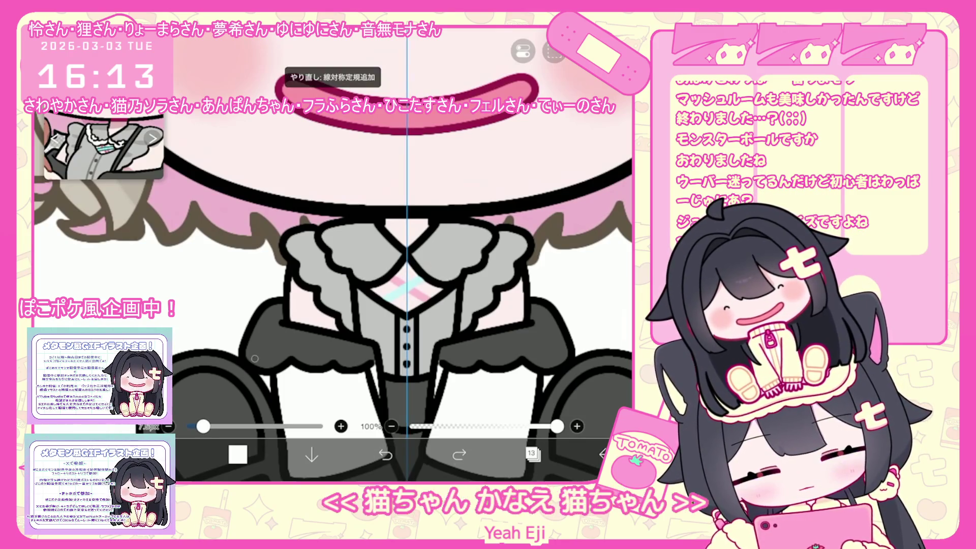
Step: Shrink the brush to about 6px and paint a mirrored white highlight along the collar edge
{"action": "left_click_drag", "start_coordinate": [203, 426], "coordinate": [200, 426]}
{"action": "mouse_move", "coordinate": [323, 231]}
{"action": "left_mouse_down"}
{"action": "mouse_move", "coordinate": [338, 263]}
{"action": "mouse_move", "coordinate": [362, 276]}
{"action": "mouse_move", "coordinate": [401, 251]}
{"action": "left_mouse_up"}
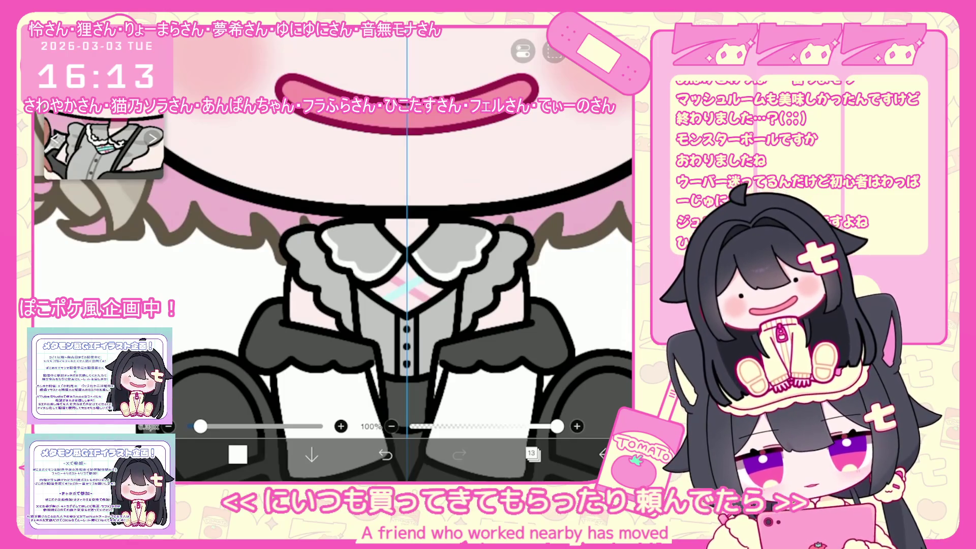
{"action": "scroll", "coordinate": [333, 254], "scroll_direction": "down", "scroll_amount": 3}
Step: Select layer 14 with transparency locked, undo the last stroke, and bring up the save-and-exit menu
{"action": "left_click", "coordinate": [531, 453]}
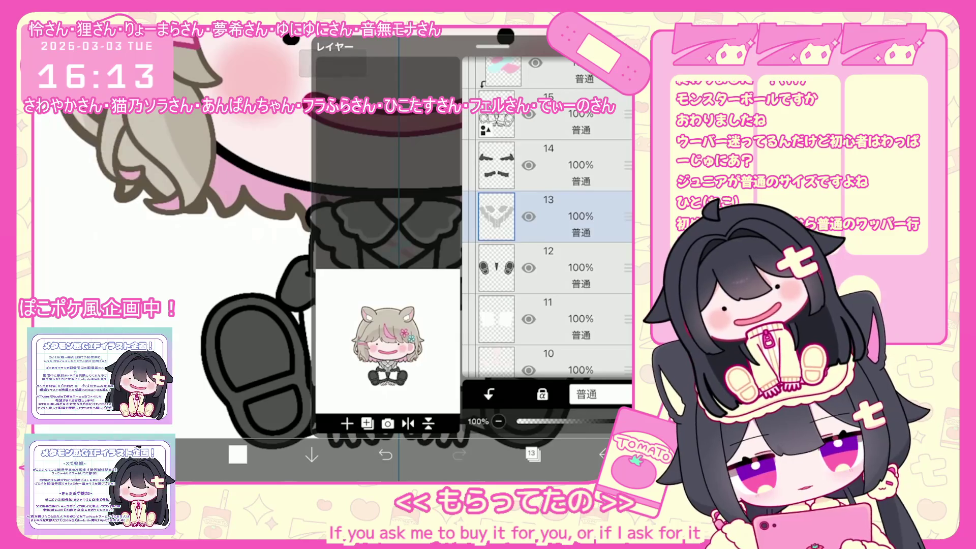
{"action": "left_click", "coordinate": [532, 453]}
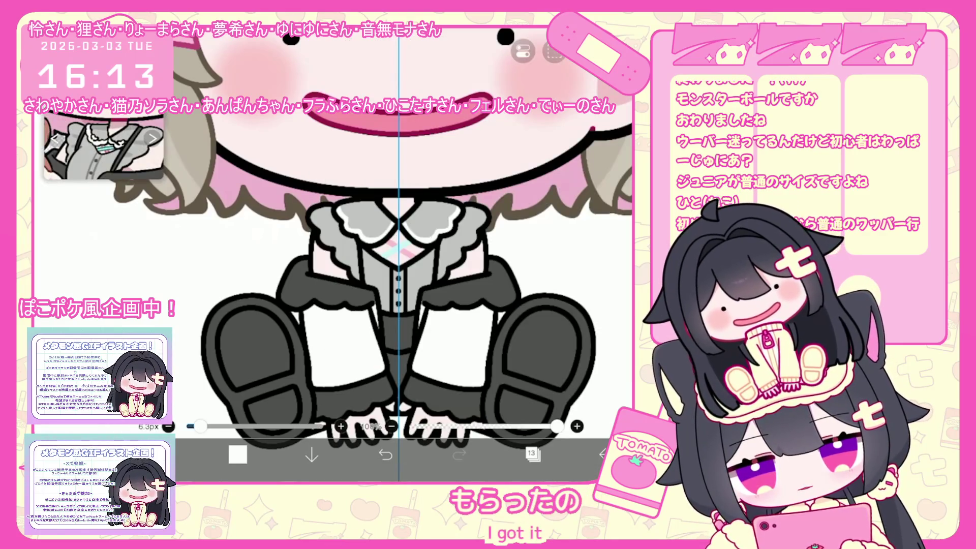
{"action": "left_click", "coordinate": [531, 452]}
{"action": "left_click", "coordinate": [560, 165]}
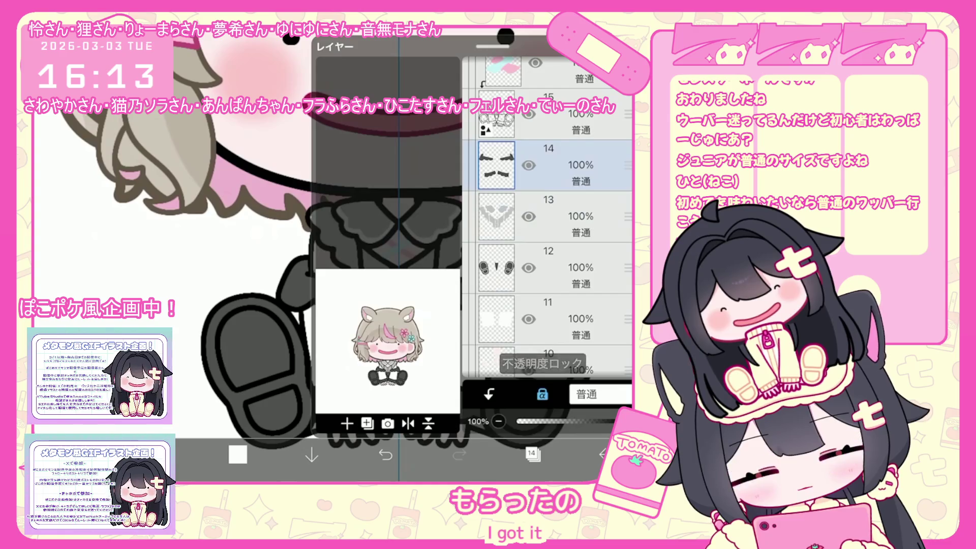
{"action": "left_click", "coordinate": [531, 452]}
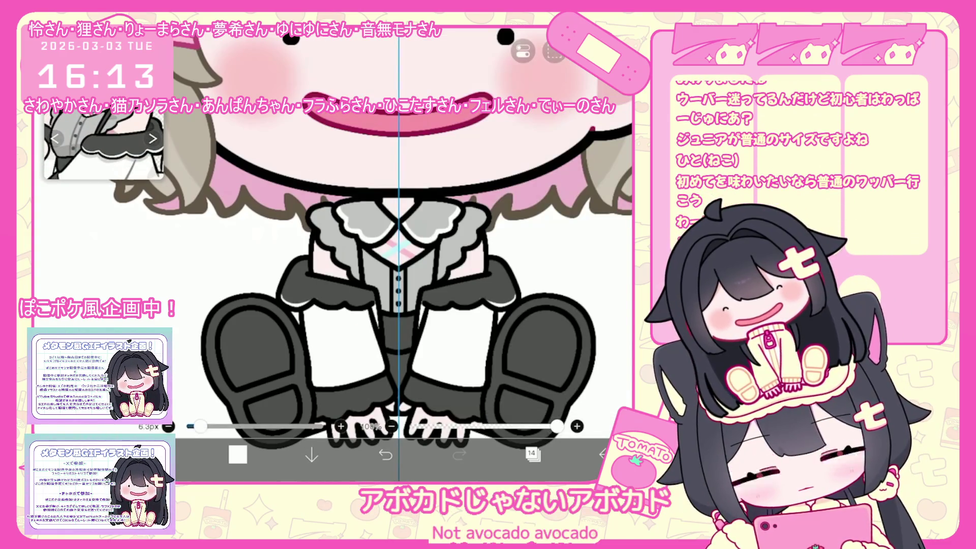
{"action": "key", "text": "ctrl+z"}
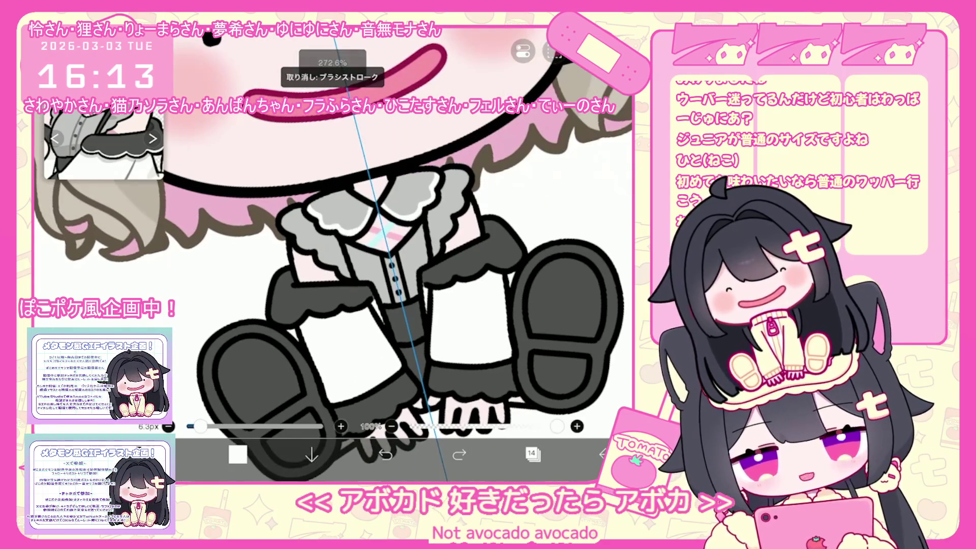
{"action": "scroll", "coordinate": [405, 255], "scroll_direction": "down", "scroll_amount": 3}
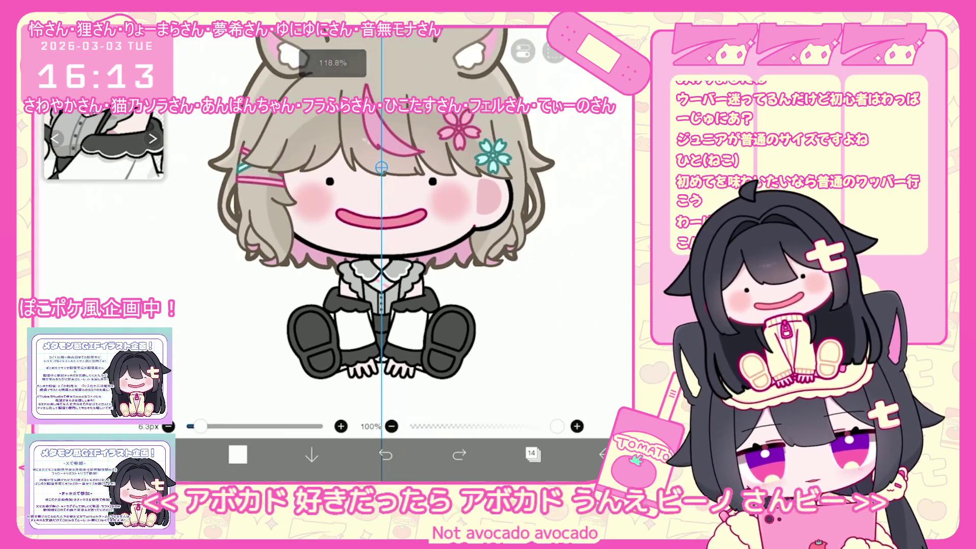
{"action": "left_click", "coordinate": [602, 454]}
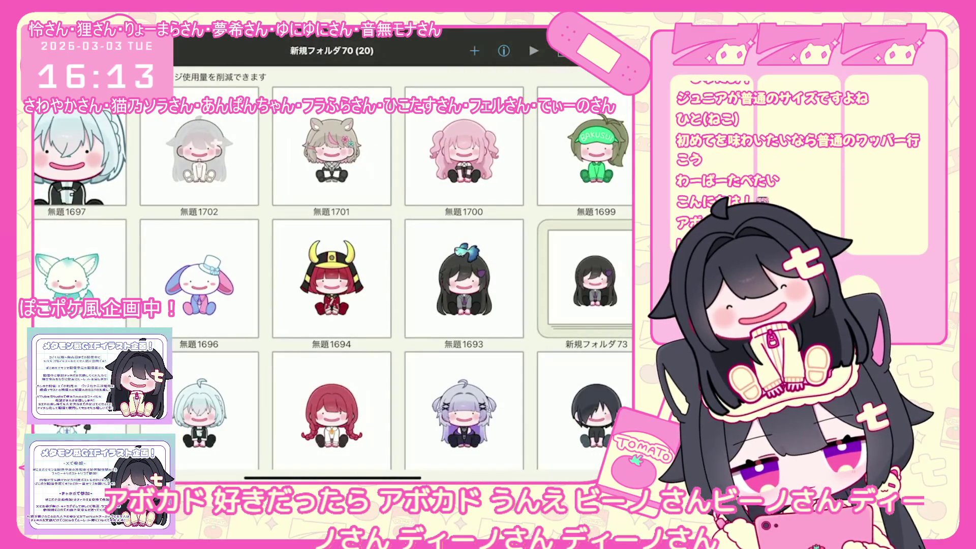
Step: Open the cat-eared girl artwork 無題1701 from My Gallery
{"action": "left_click", "coordinate": [464, 153]}
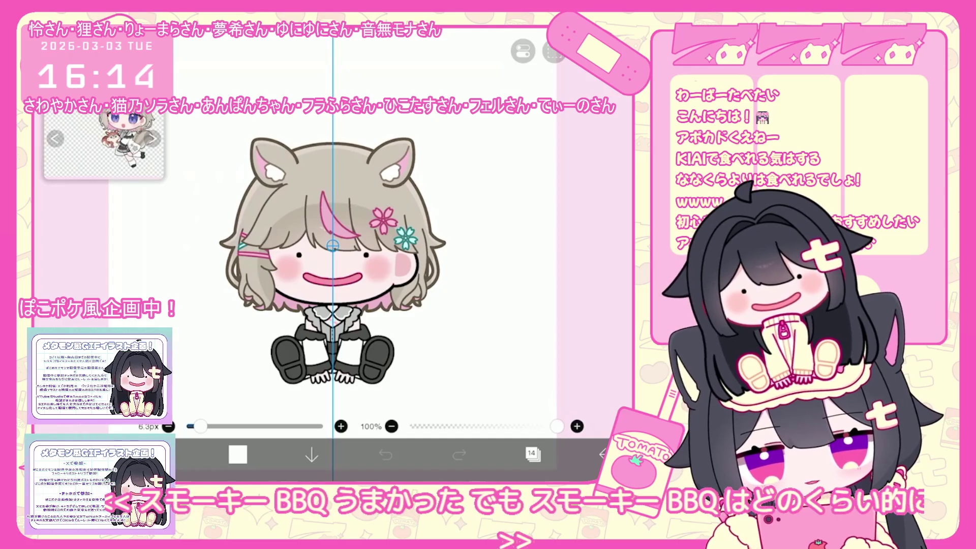
Step: Select layer 16 in the layer list
{"action": "left_click", "coordinate": [533, 454]}
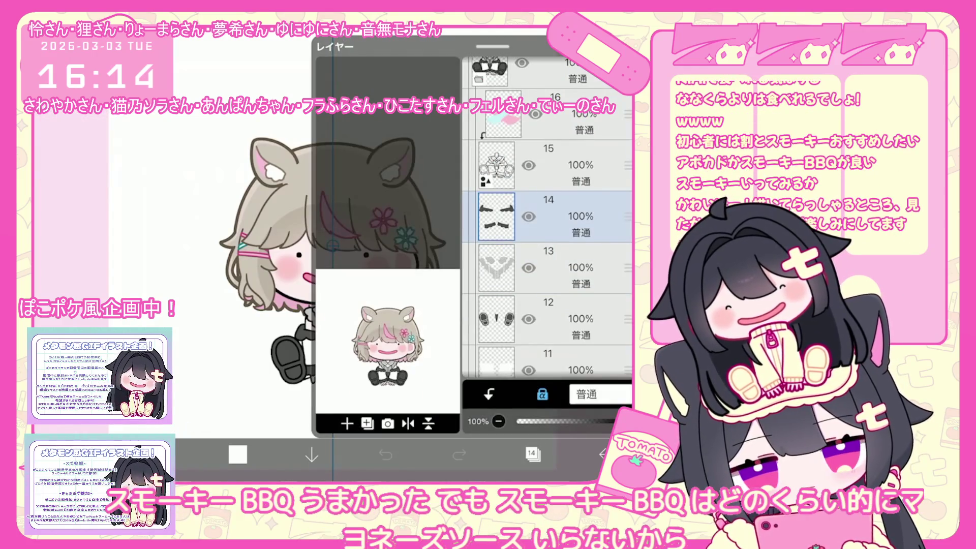
{"action": "left_click", "coordinate": [559, 166]}
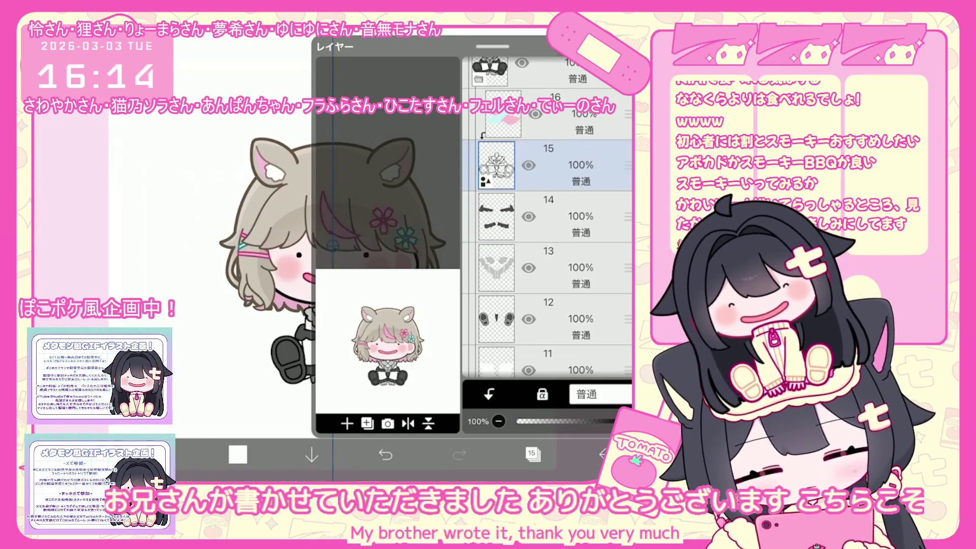
{"action": "left_click", "coordinate": [559, 115]}
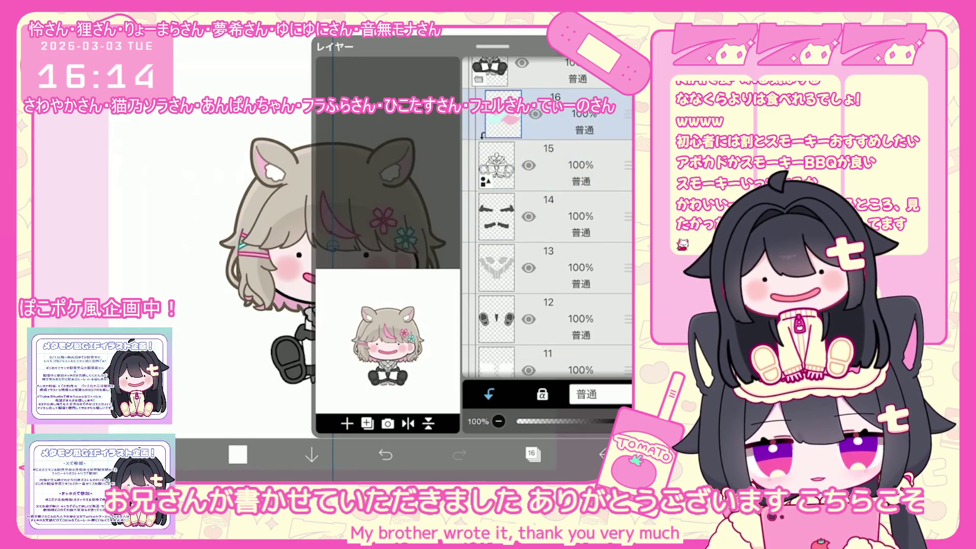
{"action": "left_click", "coordinate": [533, 454]}
Step: Fill dark red beneath both hands' fingertips and in the gap between the hands
{"action": "scroll", "coordinate": [379, 254], "scroll_direction": "up", "scroll_amount": 5}
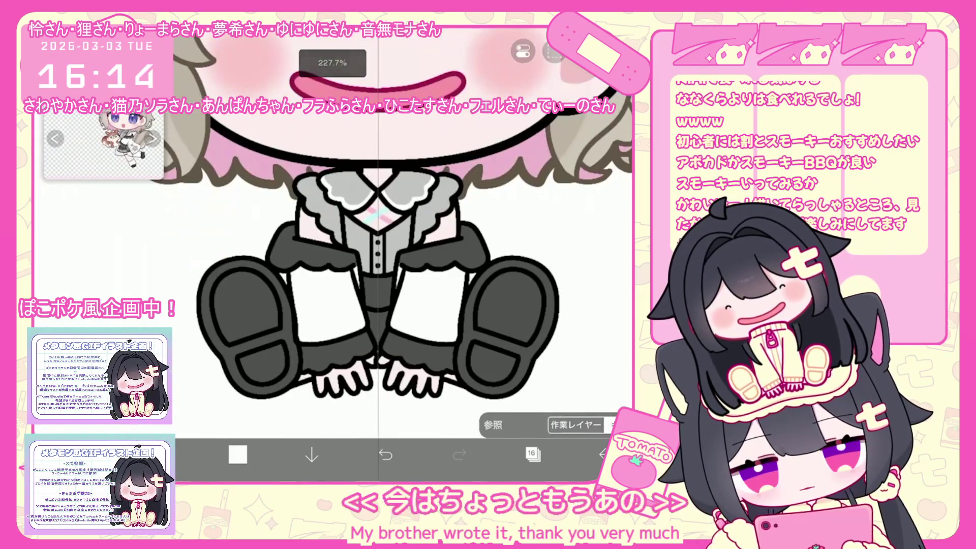
{"action": "scroll", "coordinate": [379, 254], "scroll_direction": "up", "scroll_amount": 5}
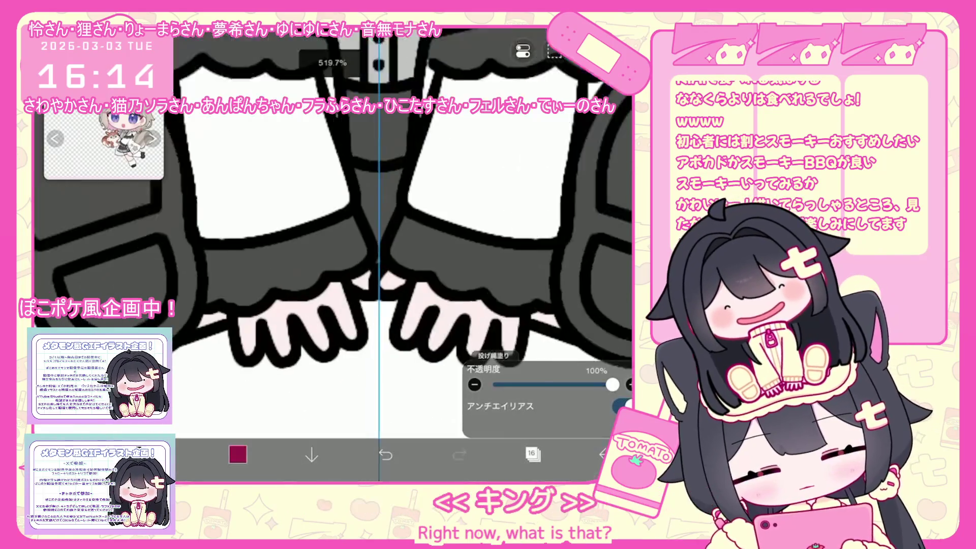
{"action": "left_click_drag", "start_coordinate": [214, 325], "coordinate": [363, 356]}
{"action": "left_click_drag", "start_coordinate": [402, 326], "coordinate": [559, 356]}
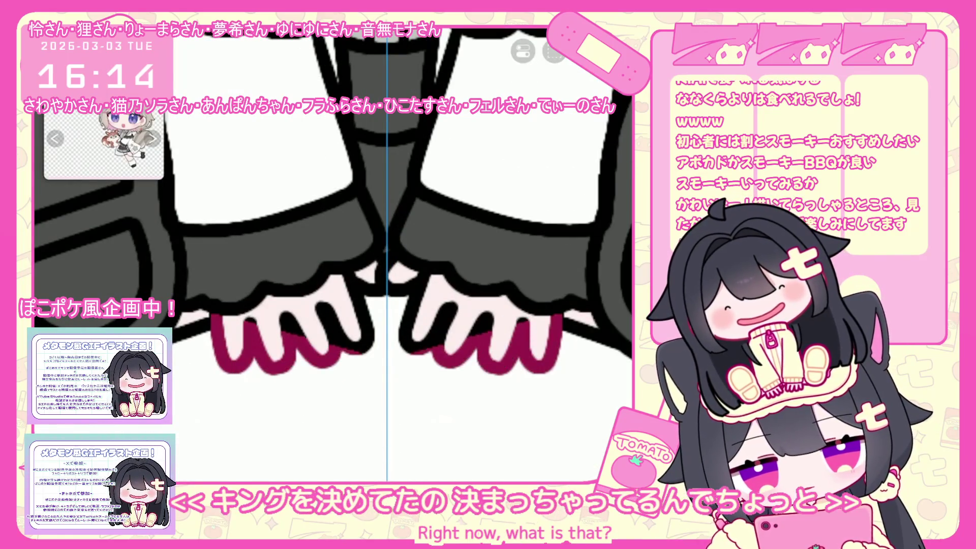
{"action": "mouse_move", "coordinate": [351, 297]}
{"action": "left_mouse_down"}
{"action": "mouse_move", "coordinate": [386, 254]}
{"action": "mouse_move", "coordinate": [422, 297]}
{"action": "left_mouse_up"}
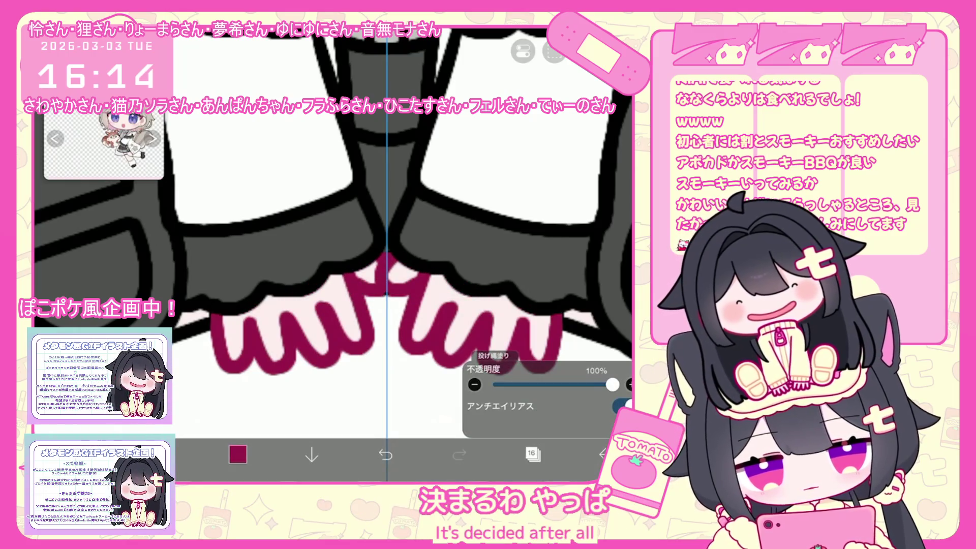
{"action": "scroll", "coordinate": [333, 254], "scroll_direction": "down", "scroll_amount": 3}
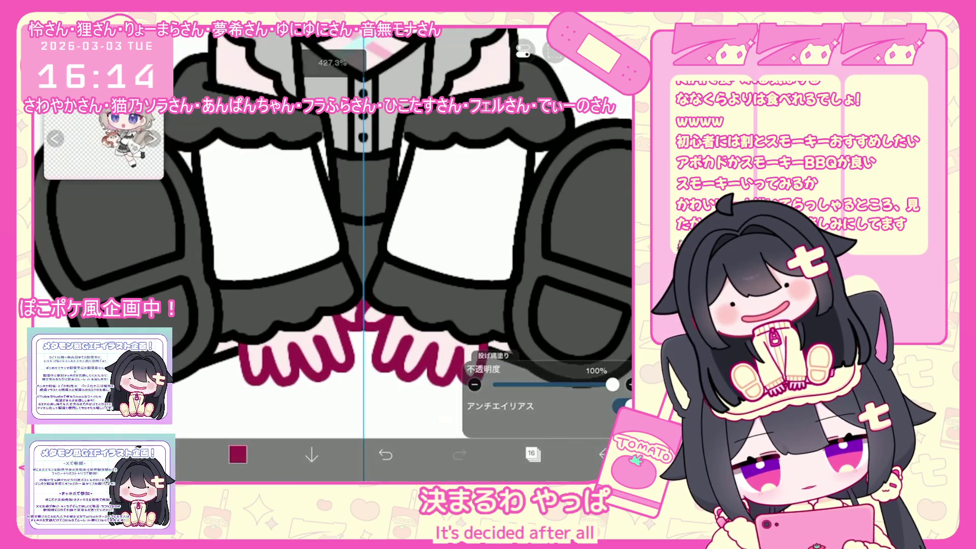
{"action": "scroll", "coordinate": [361, 244], "scroll_direction": "down", "scroll_amount": 2}
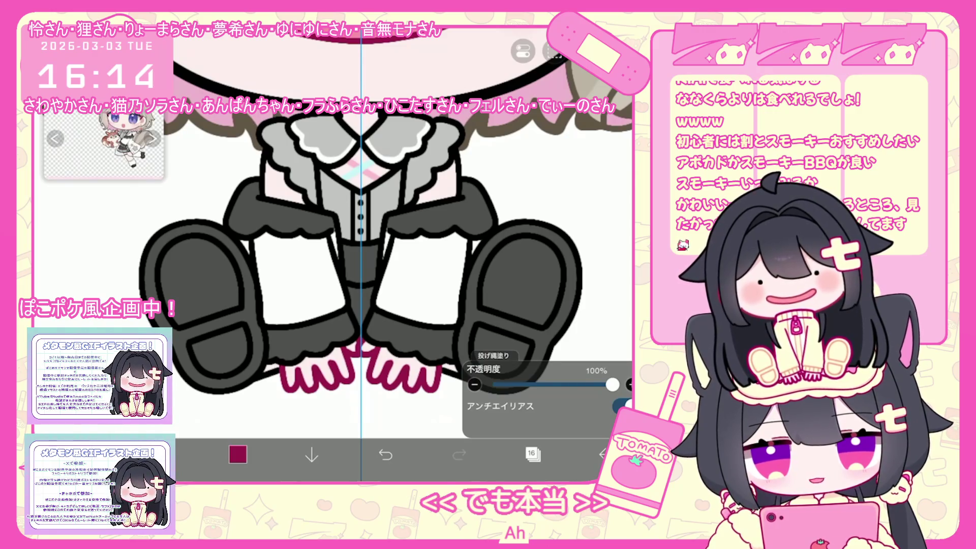
{"action": "scroll", "coordinate": [361, 244], "scroll_direction": "down", "scroll_amount": 5}
{"action": "left_click", "coordinate": [532, 454]}
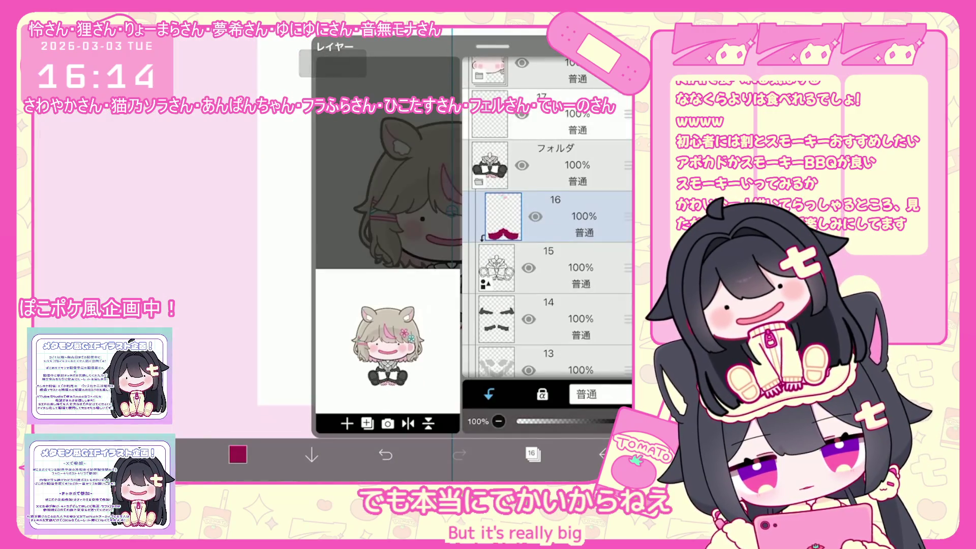
Step: Switch to the top layer and pick black
{"action": "left_click", "coordinate": [577, 115]}
{"action": "scroll", "coordinate": [546, 219], "scroll_direction": "up", "scroll_amount": 2}
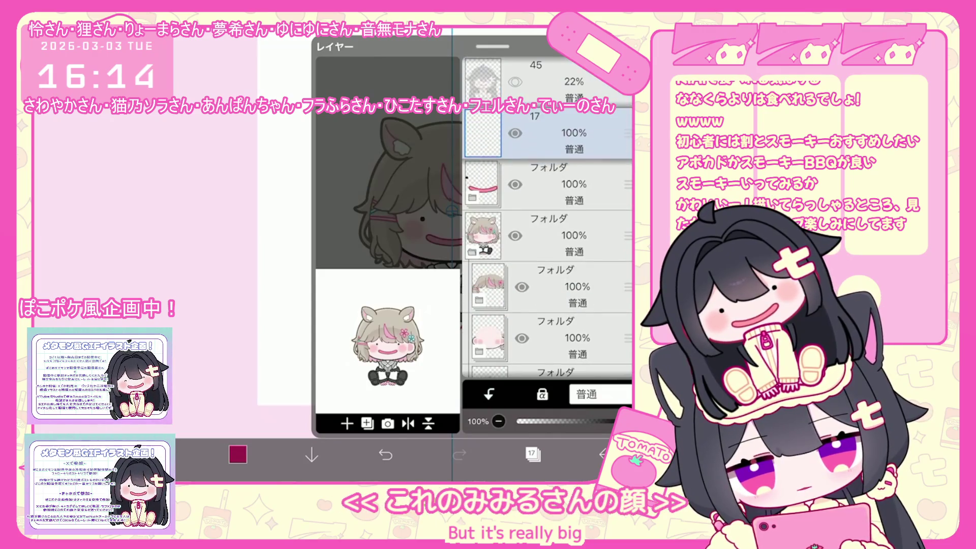
{"action": "left_click", "coordinate": [575, 82]}
{"action": "left_click", "coordinate": [533, 454]}
{"action": "left_click", "coordinate": [238, 454]}
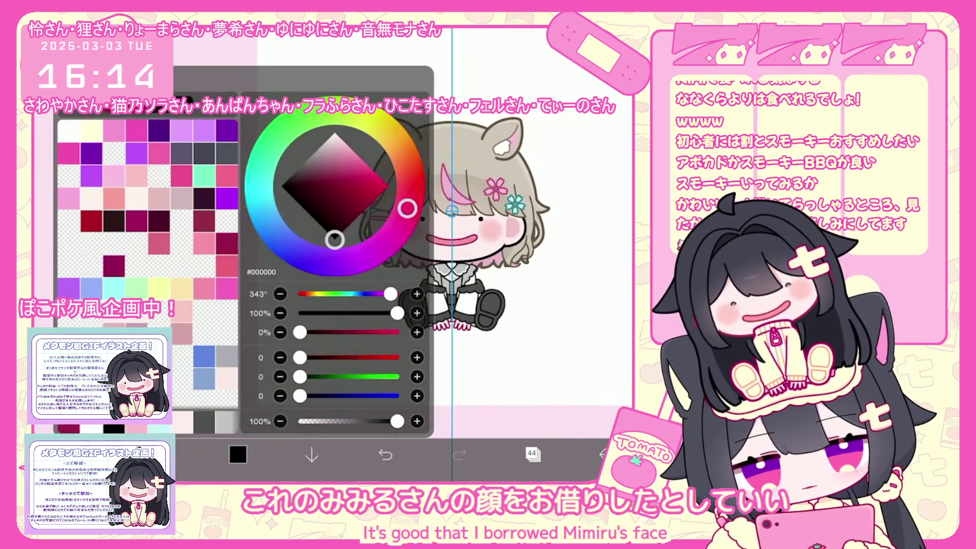
Step: Draw the black burger outline near the mouth, undoing and redoing oval strokes as needed
{"action": "key", "text": "ctrl+z"}
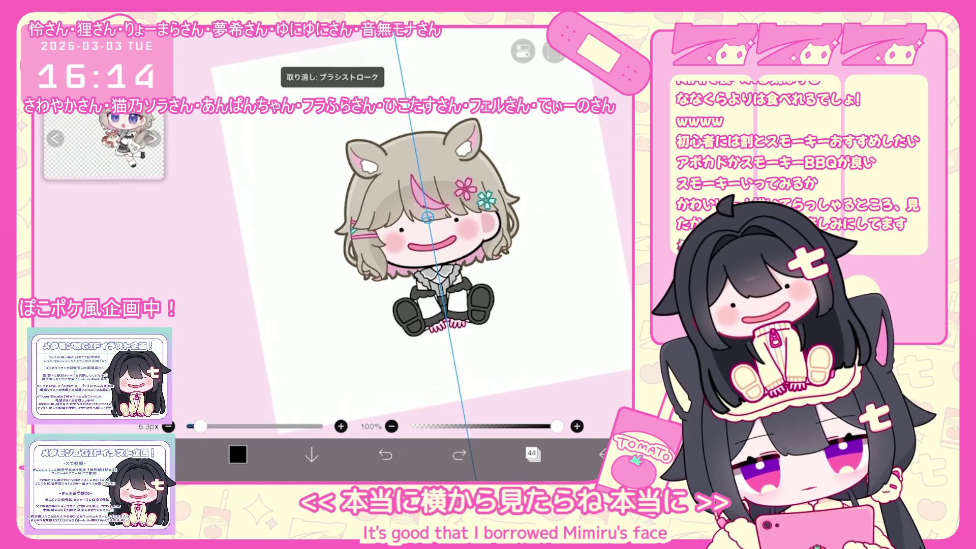
{"action": "left_click_drag", "start_coordinate": [409, 290], "coordinate": [468, 269]}
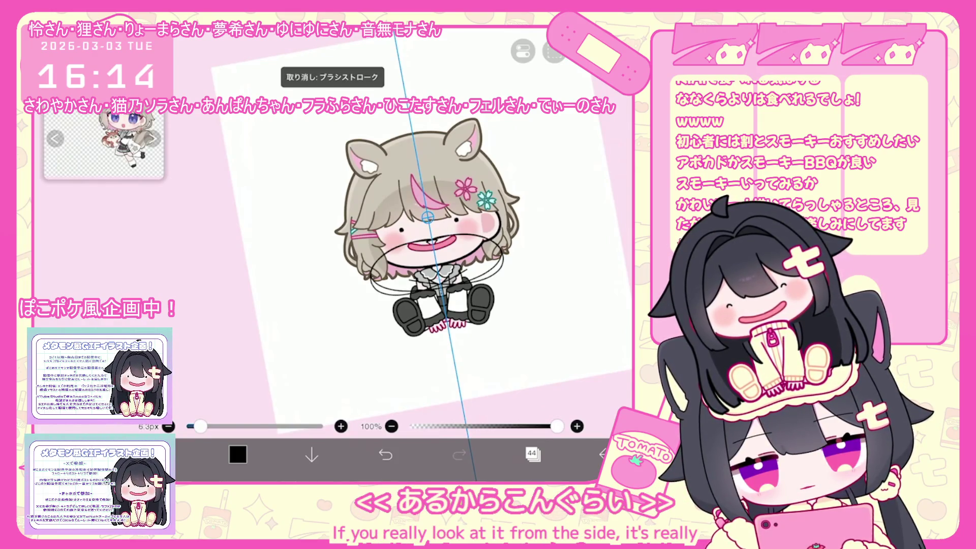
{"action": "scroll", "coordinate": [402, 244], "scroll_direction": "up", "scroll_amount": 3}
{"action": "scroll", "coordinate": [422, 244], "scroll_direction": "down", "scroll_amount": 2}
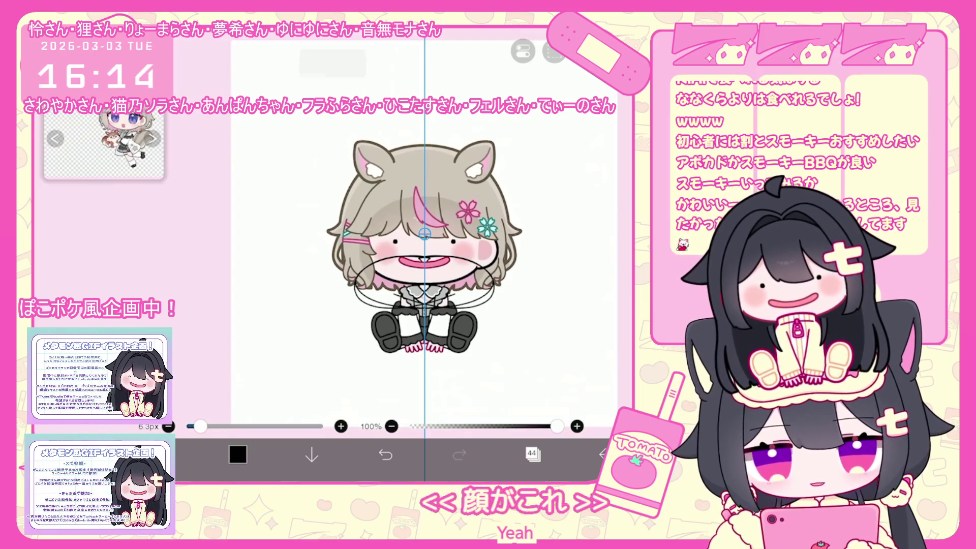
{"action": "scroll", "coordinate": [402, 244], "scroll_direction": "up", "scroll_amount": 3}
{"action": "key", "text": "ctrl+z"}
{"action": "key", "text": "ctrl+z"}
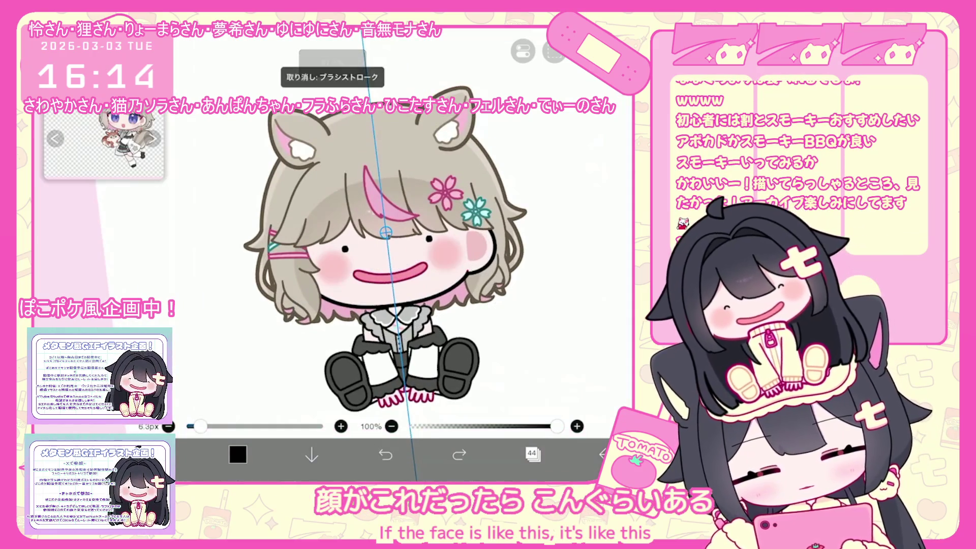
{"action": "key", "text": "ctrl+shift+z"}
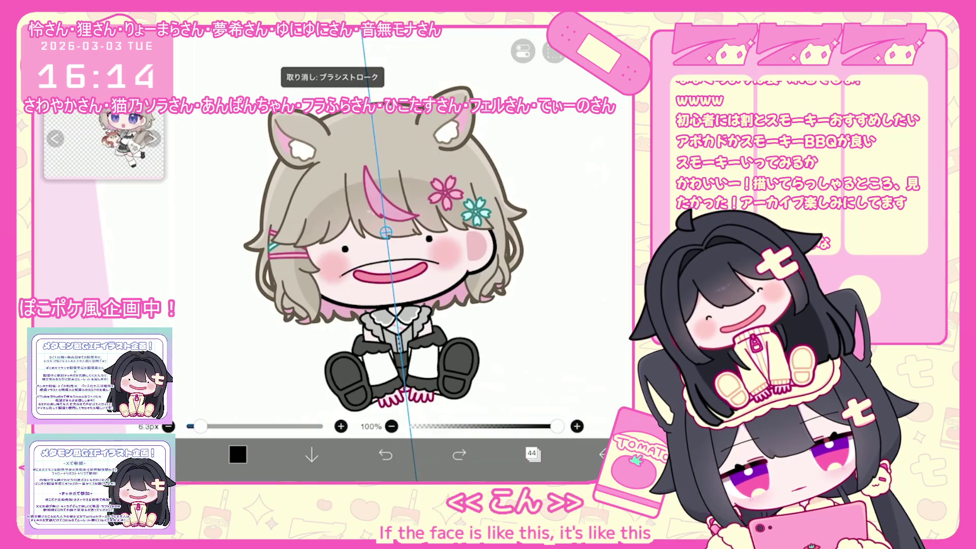
{"action": "key", "text": "ctrl+shift+z"}
{"action": "key", "text": "ctrl+shift+z"}
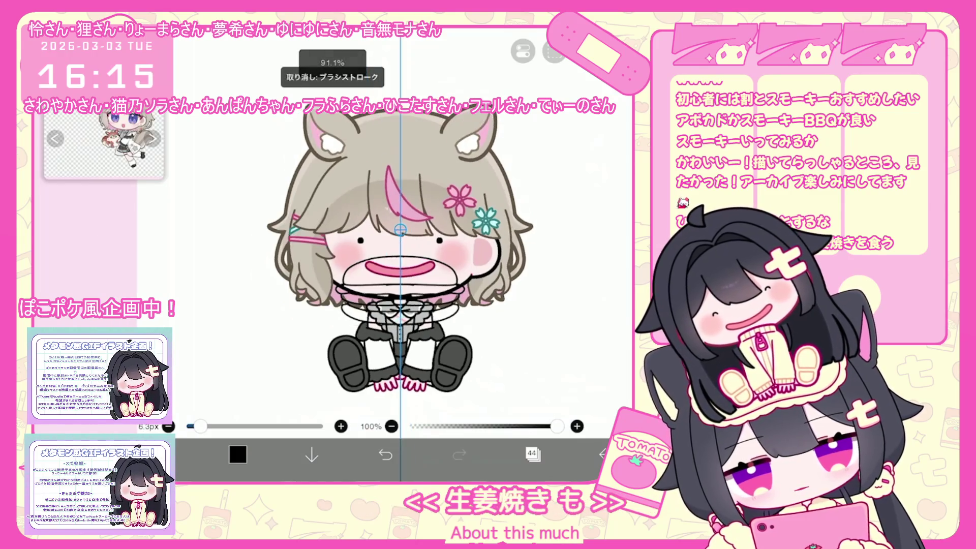
{"action": "left_click", "coordinate": [531, 454]}
{"action": "left_click", "coordinate": [237, 454]}
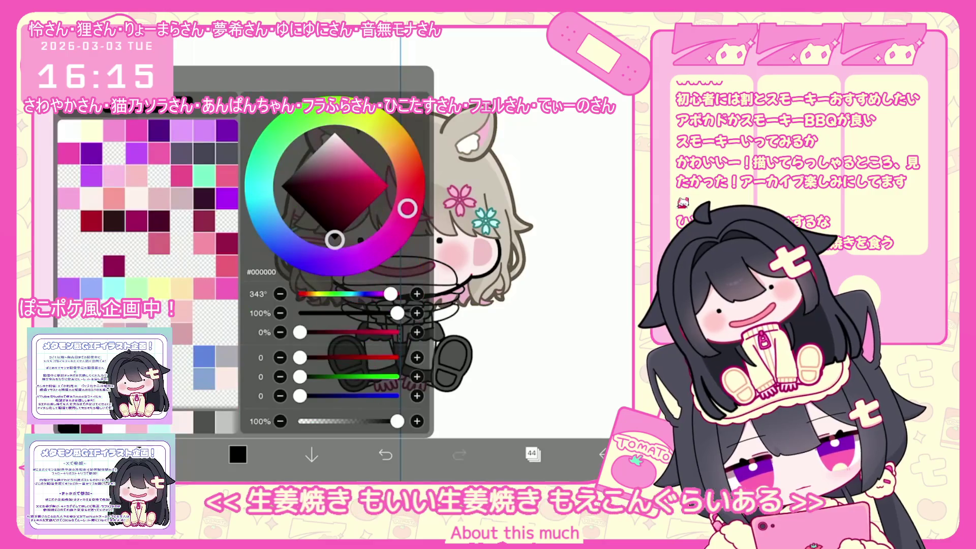
Step: Mix a warm tan brown for the buns and make layer 45 current
{"action": "left_click_drag", "start_coordinate": [407, 207], "coordinate": [395, 141]}
{"action": "left_click_drag", "start_coordinate": [336, 152], "coordinate": [331, 165]}
{"action": "left_click_drag", "start_coordinate": [395, 141], "coordinate": [402, 151]}
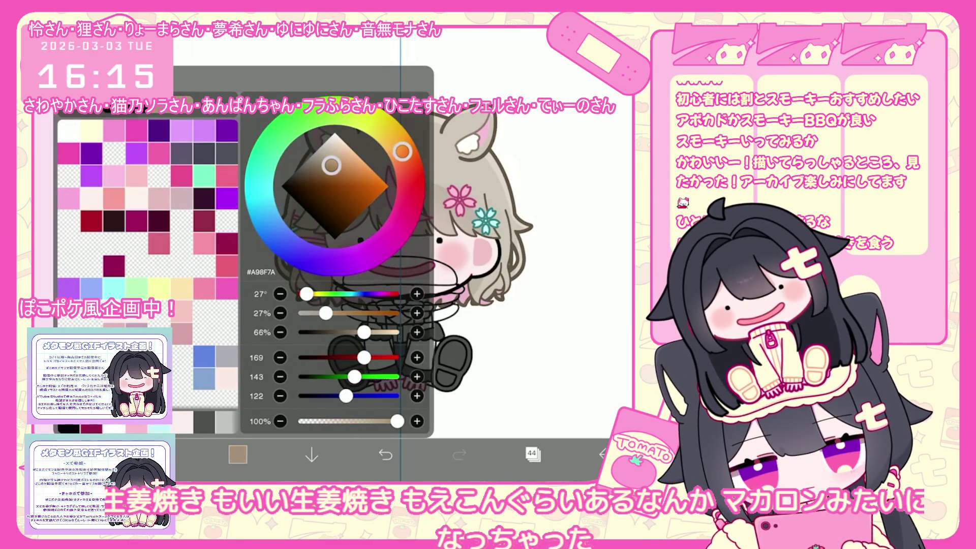
{"action": "left_click", "coordinate": [238, 454]}
{"action": "left_click", "coordinate": [531, 454]}
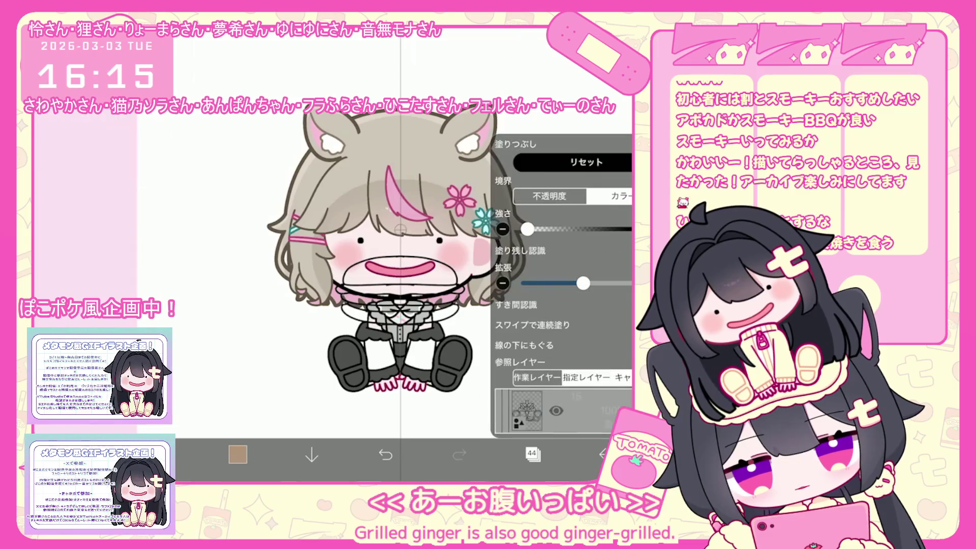
{"action": "scroll", "coordinate": [562, 213], "scroll_direction": "up", "scroll_amount": 10}
{"action": "left_click", "coordinate": [561, 122]}
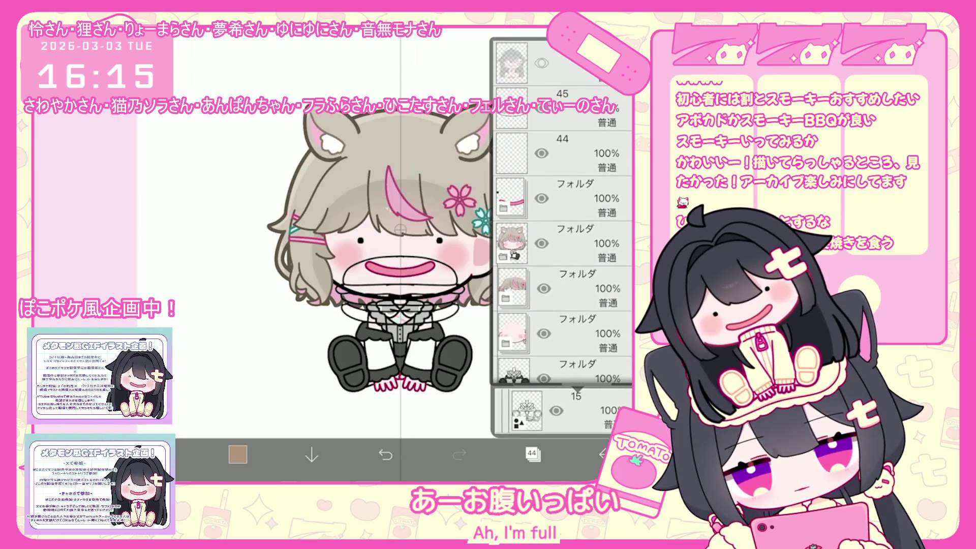
Step: Switch the colour to a light green and fill the burger's lettuce
{"action": "left_click", "coordinate": [238, 454]}
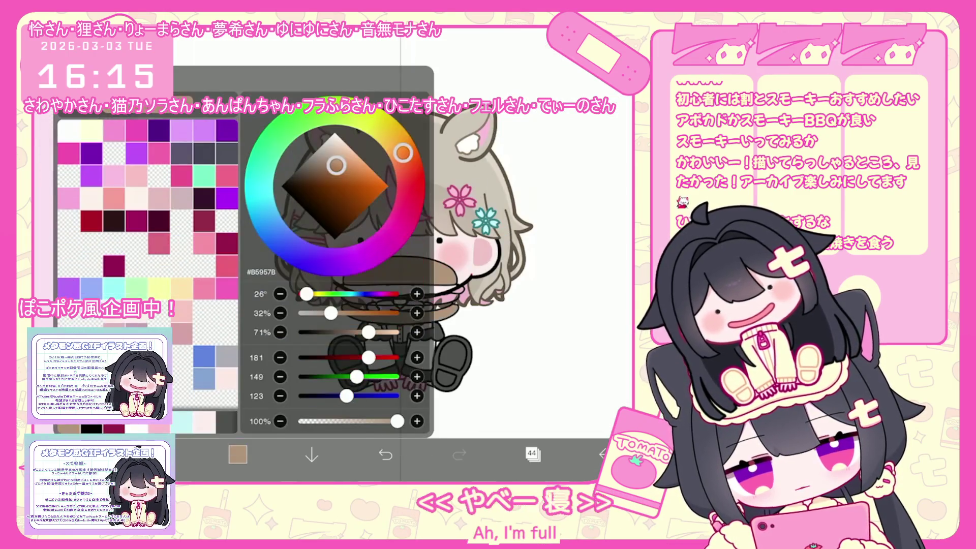
{"action": "left_click", "coordinate": [237, 454]}
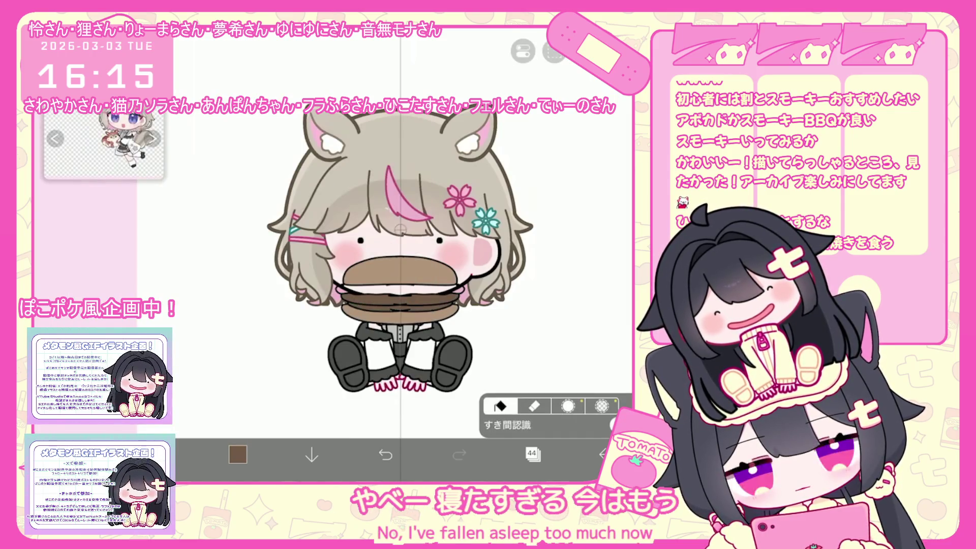
{"action": "left_click", "coordinate": [238, 454]}
{"action": "mouse_move", "coordinate": [404, 153]}
{"action": "left_mouse_down"}
{"action": "mouse_move", "coordinate": [360, 257]}
{"action": "mouse_move", "coordinate": [280, 133]}
{"action": "left_mouse_up"}
{"action": "left_click_drag", "start_coordinate": [327, 183], "coordinate": [349, 168]}
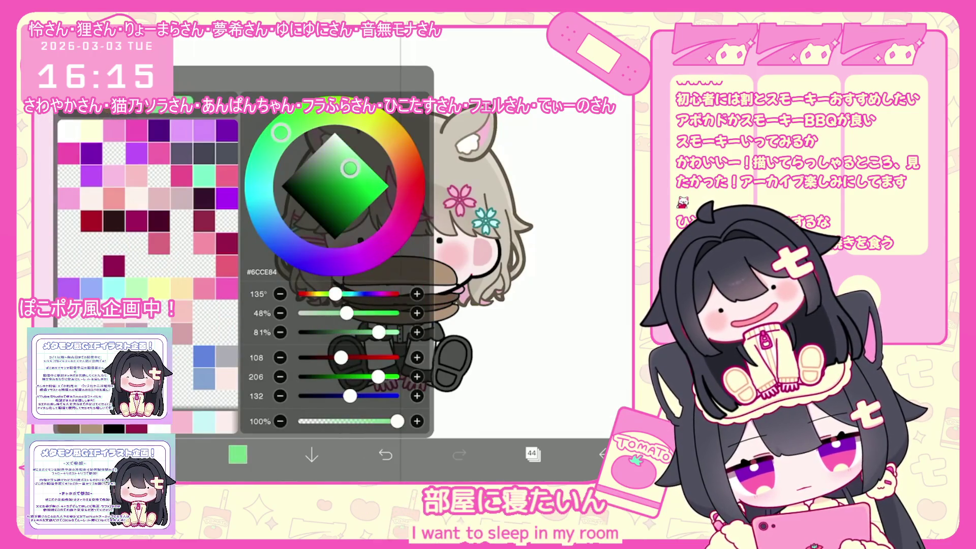
{"action": "left_click", "coordinate": [238, 454]}
{"action": "left_click", "coordinate": [400, 290]}
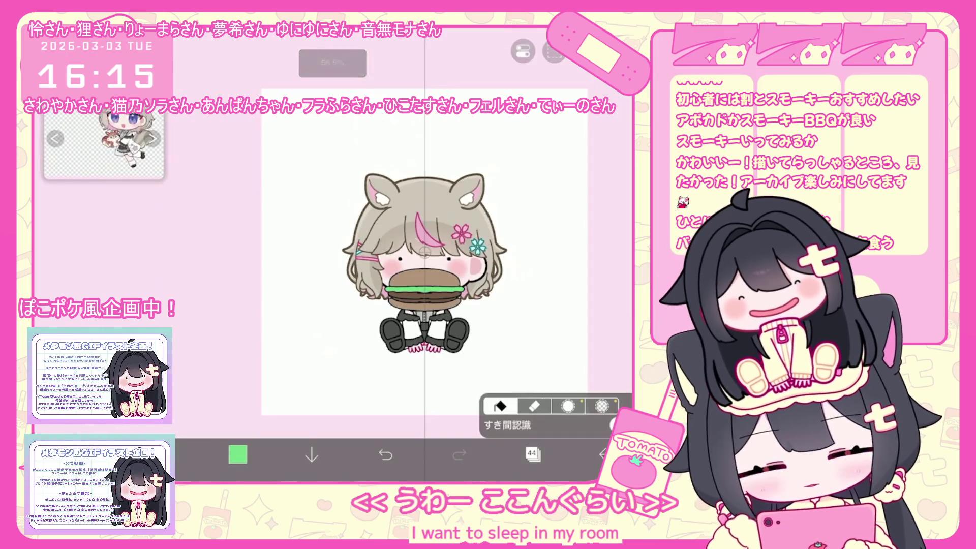
{"action": "scroll", "coordinate": [508, 315], "scroll_direction": "up", "scroll_amount": 3}
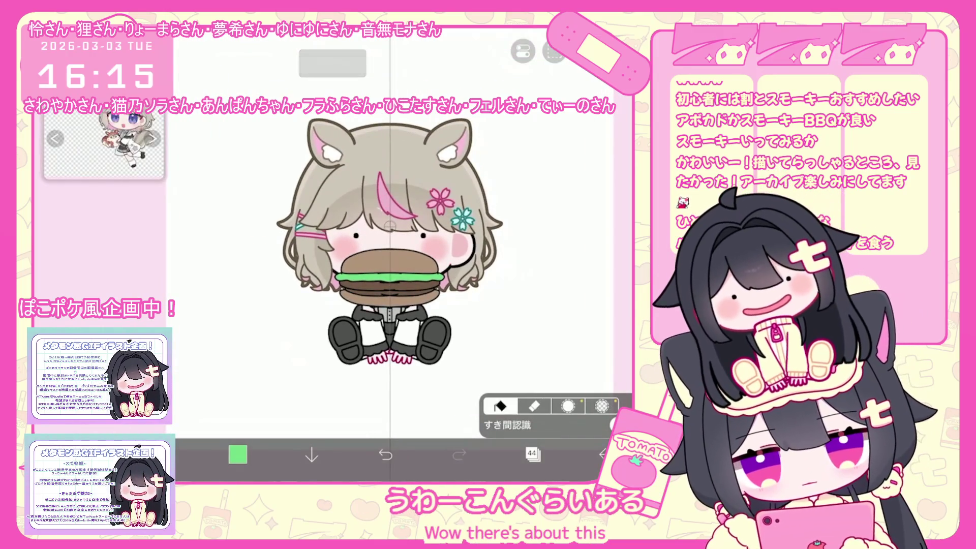
{"action": "scroll", "coordinate": [356, 229], "scroll_direction": "up", "scroll_amount": 2}
{"action": "left_click", "coordinate": [532, 454]}
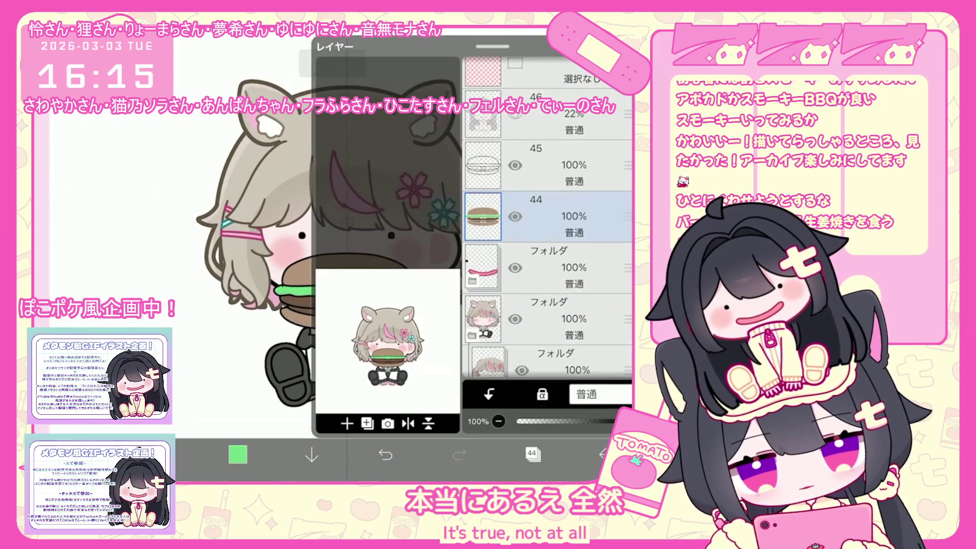
Step: Put burger layer 45 into a new folder and select that folder
{"action": "left_click", "coordinate": [549, 165]}
{"action": "left_click", "coordinate": [367, 423]}
{"action": "left_click", "coordinate": [371, 310]}
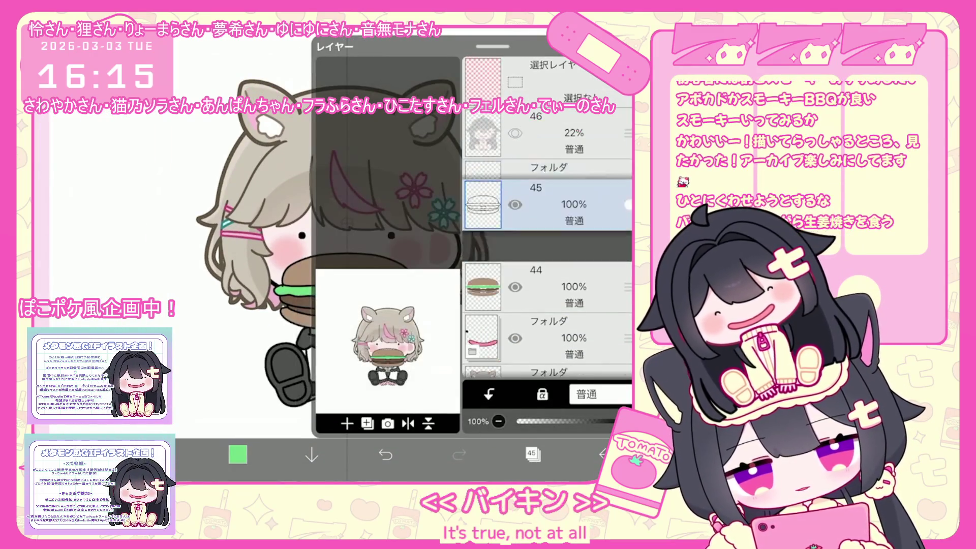
{"action": "left_click", "coordinate": [549, 262]}
{"action": "left_click", "coordinate": [549, 214]}
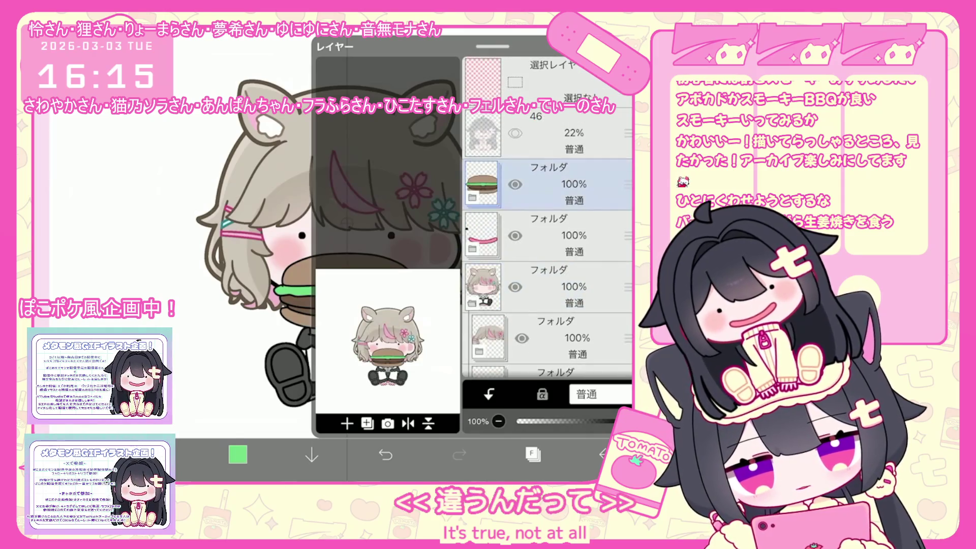
{"action": "left_click", "coordinate": [532, 454]}
Step: Set the drawing colour to black and add a new empty layer 46
{"action": "left_click", "coordinate": [238, 454]}
{"action": "left_click", "coordinate": [136, 429]}
{"action": "scroll", "coordinate": [254, 279], "scroll_direction": "up", "scroll_amount": 2}
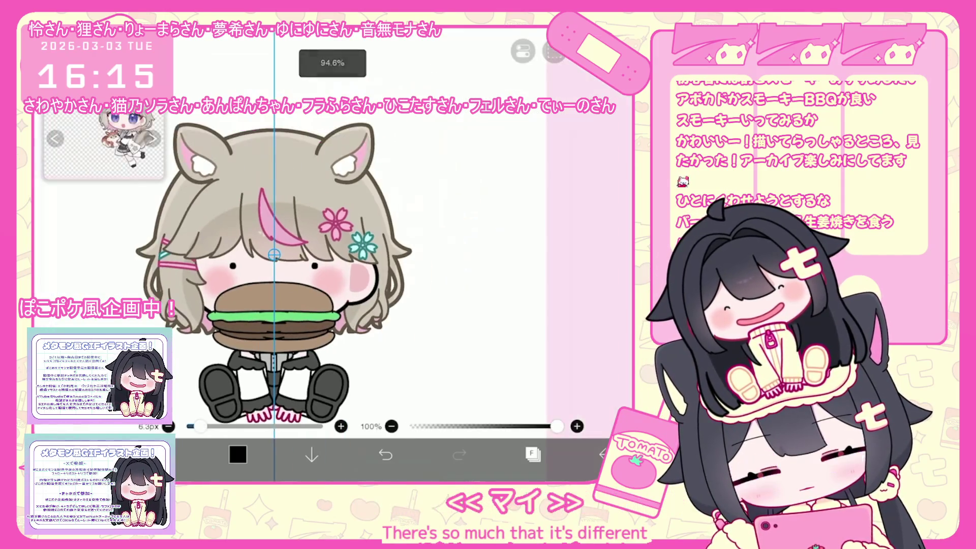
{"action": "left_click", "coordinate": [555, 51]}
{"action": "left_click", "coordinate": [407, 203]}
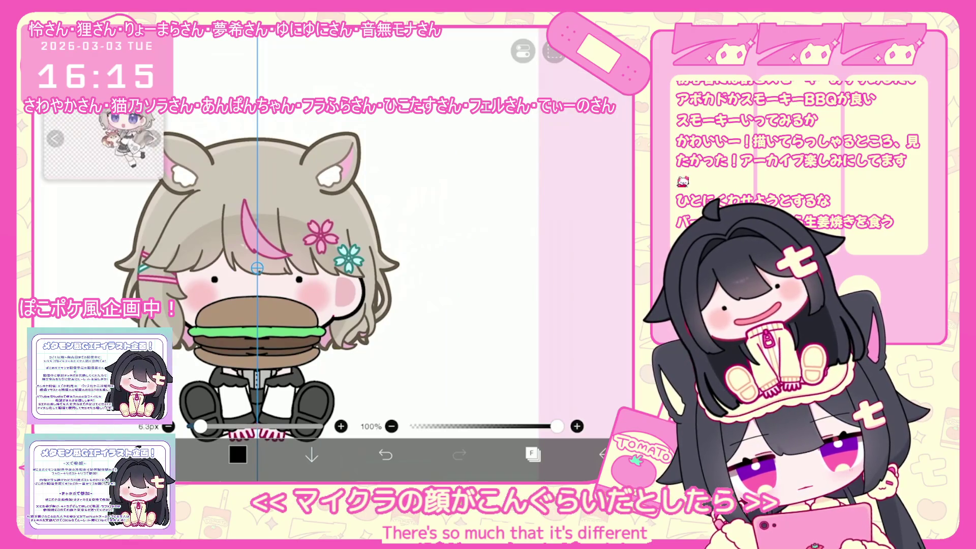
{"action": "left_click", "coordinate": [305, 228]}
{"action": "left_click", "coordinate": [532, 454]}
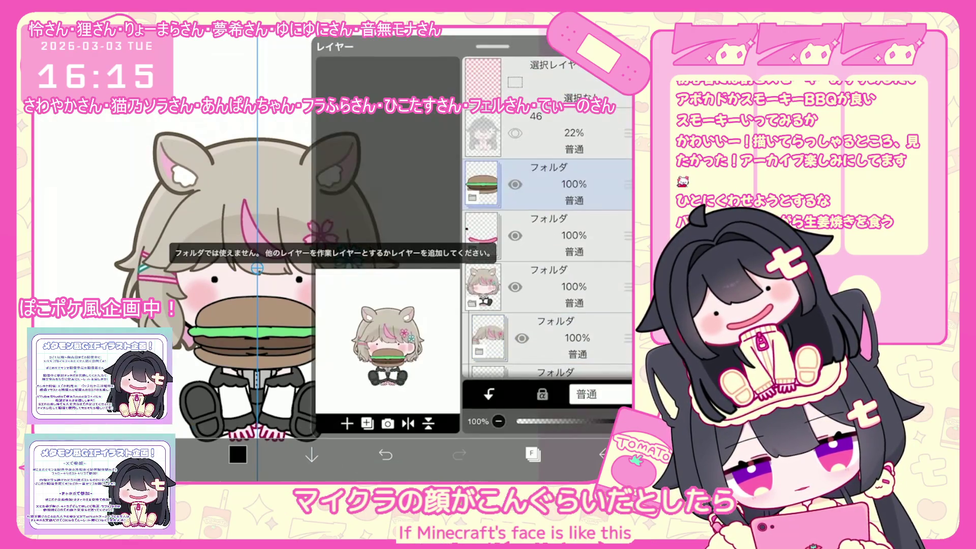
{"action": "left_click", "coordinate": [346, 423]}
{"action": "left_click", "coordinate": [351, 292]}
{"action": "scroll", "coordinate": [310, 275], "scroll_direction": "up", "scroll_amount": 2}
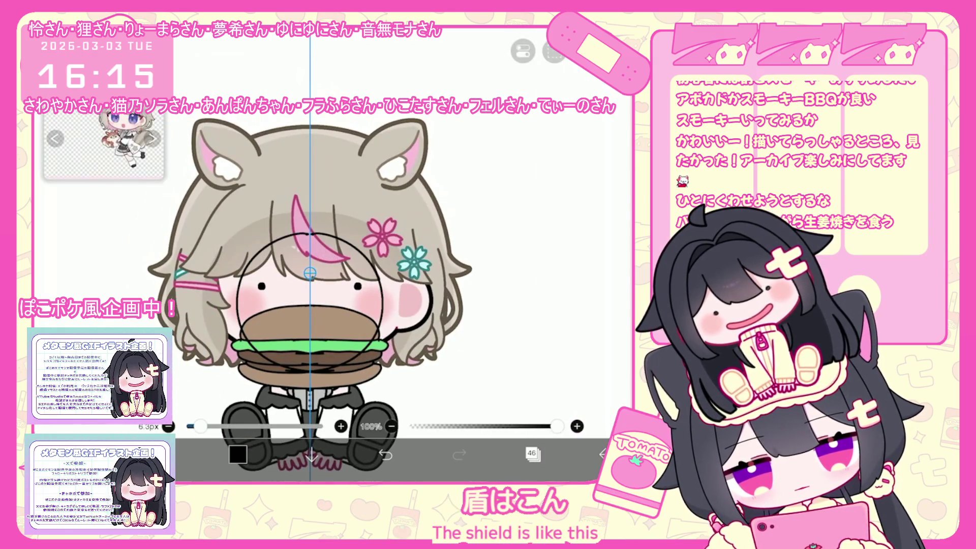
Step: Nudge the circle on layer 46 slightly up and to the left
{"action": "left_click", "coordinate": [523, 51]}
{"action": "left_click", "coordinate": [523, 51]}
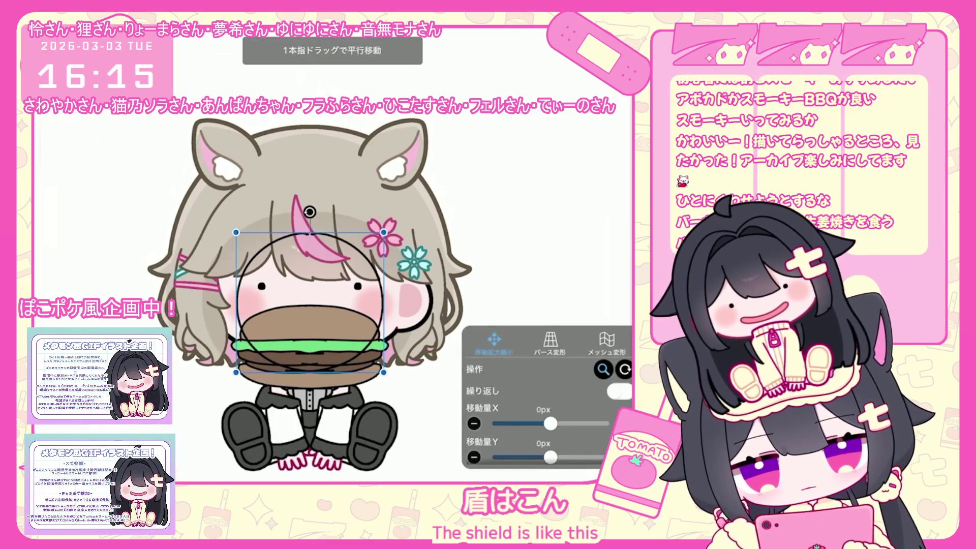
{"action": "left_click_drag", "start_coordinate": [310, 300], "coordinate": [307, 295]}
{"action": "left_click", "coordinate": [532, 454]}
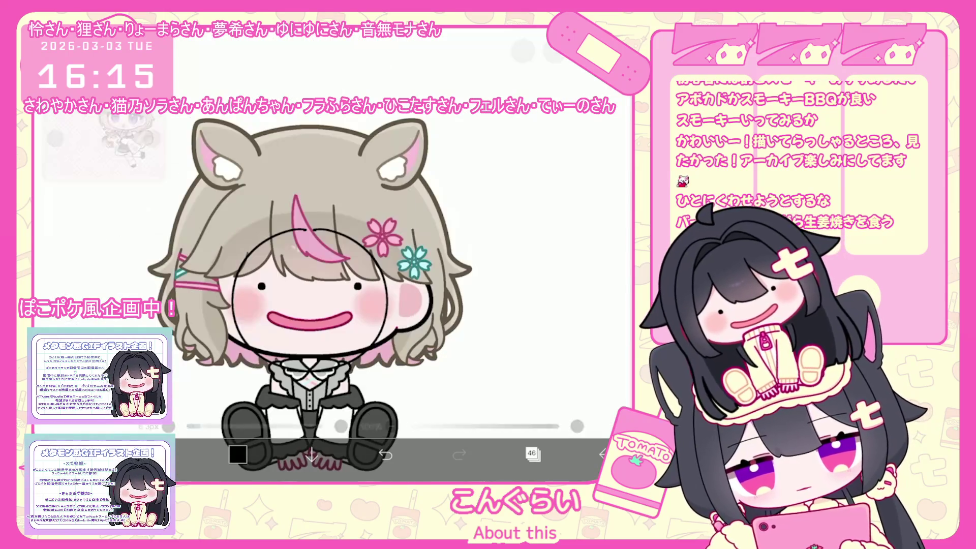
Step: Rasterize the circle layer so a perspective distortion can be applied
{"action": "left_click", "coordinate": [524, 51]}
{"action": "left_click", "coordinate": [550, 343]}
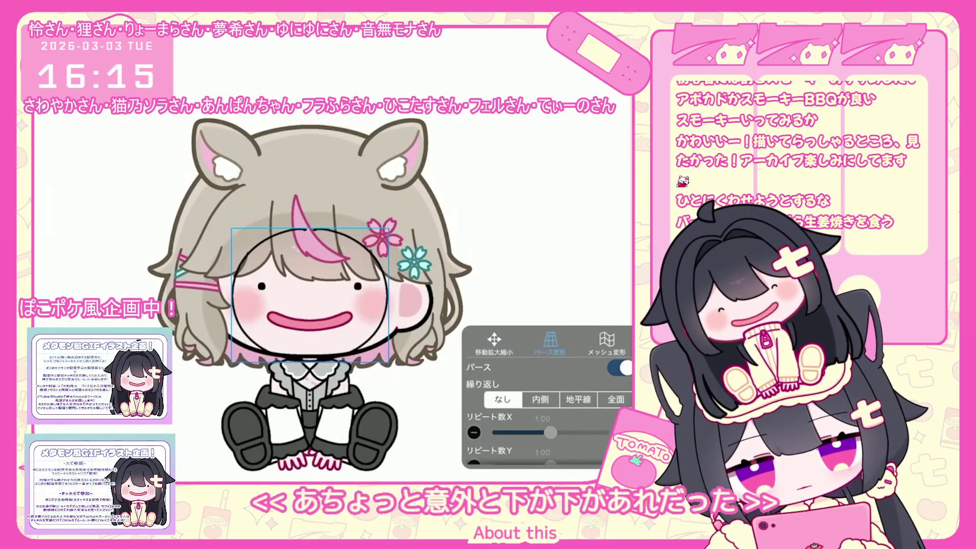
{"action": "left_click", "coordinate": [610, 475]}
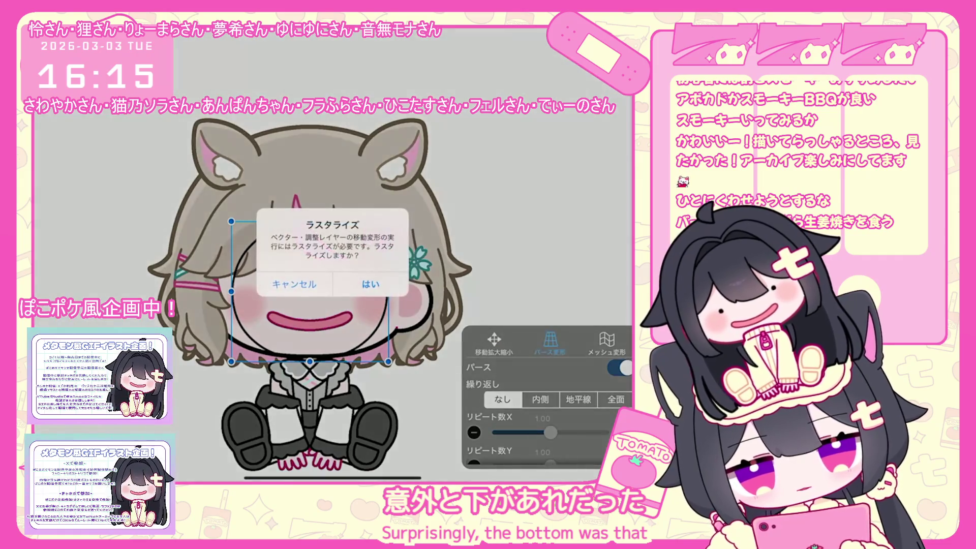
{"action": "left_click", "coordinate": [414, 222]}
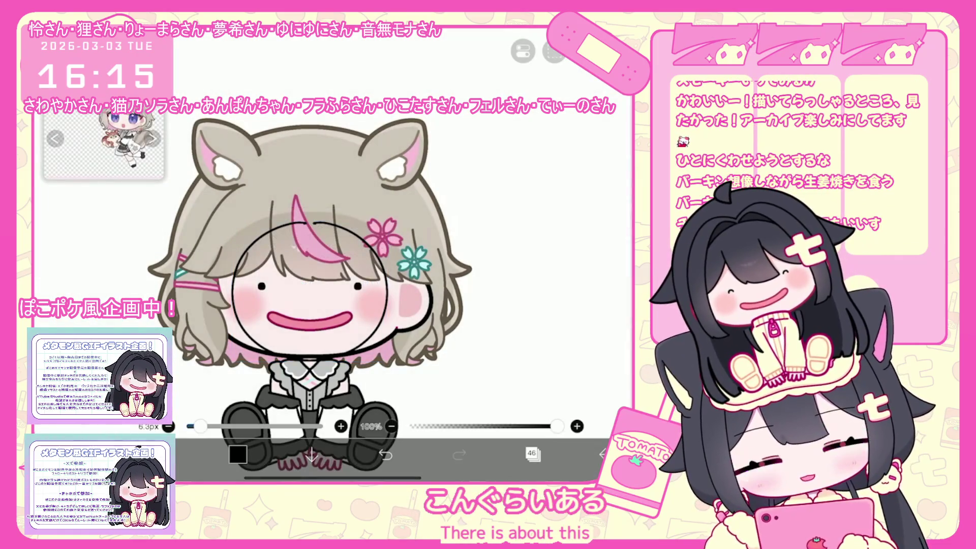
{"action": "left_click", "coordinate": [532, 453]}
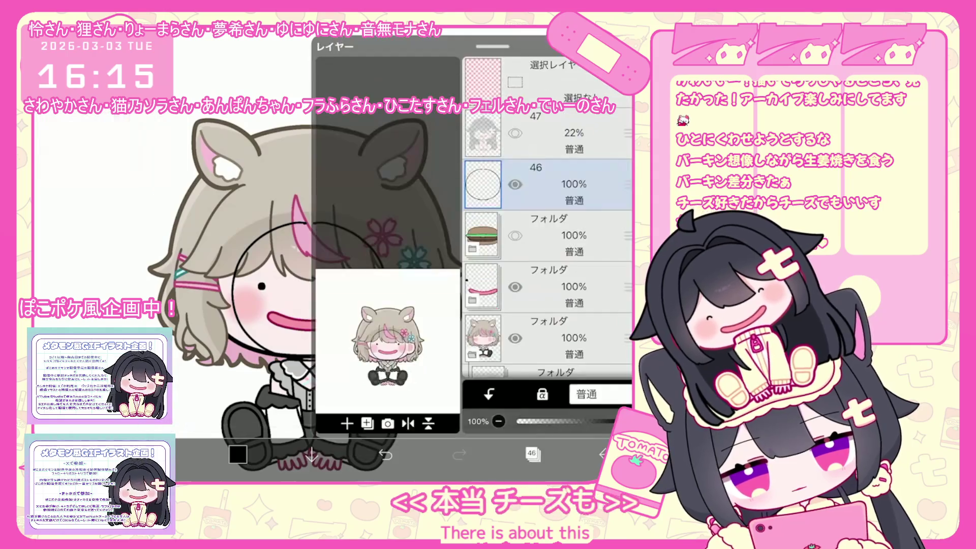
{"action": "left_click", "coordinate": [533, 453]}
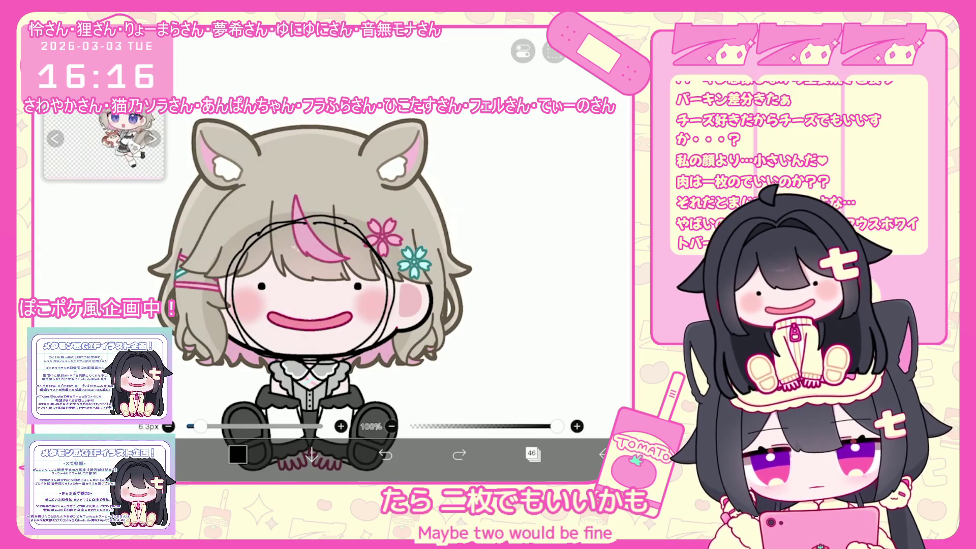
{"action": "left_click", "coordinate": [532, 454]}
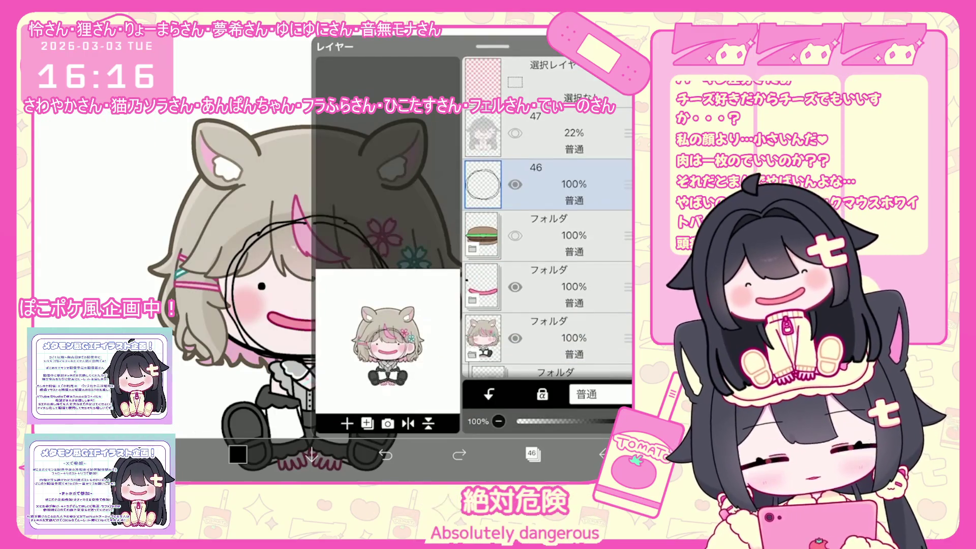
Step: Select layer 16 and eyedrop the dark crimson colour
{"action": "left_click", "coordinate": [559, 287]}
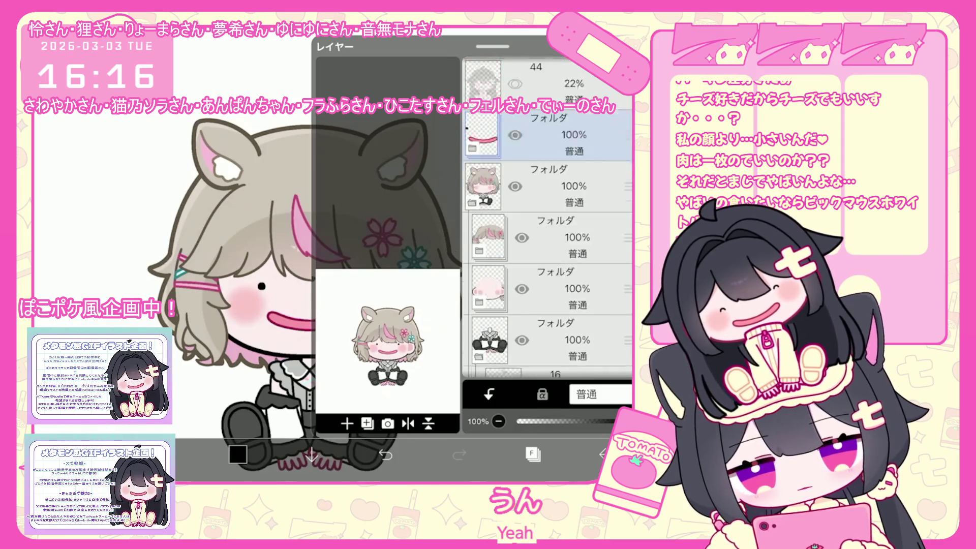
{"action": "scroll", "coordinate": [547, 219], "scroll_direction": "down", "scroll_amount": 3}
{"action": "left_click", "coordinate": [559, 288]}
{"action": "left_click", "coordinate": [532, 453]}
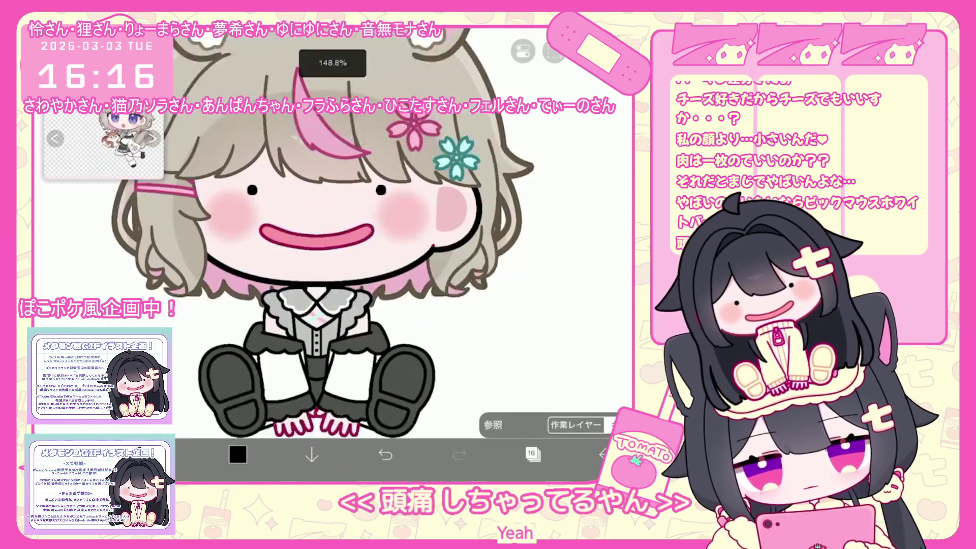
{"action": "left_click", "coordinate": [310, 389]}
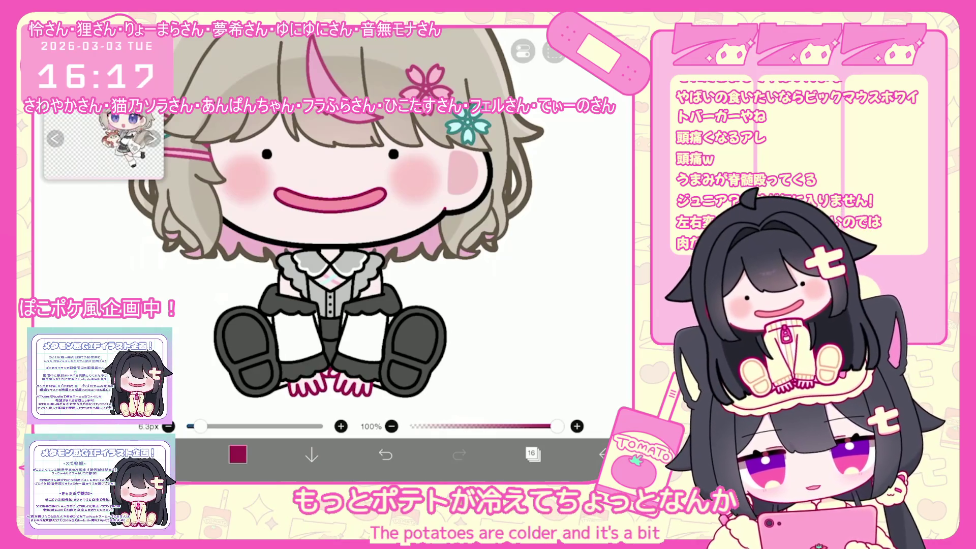
Step: Turn on mirrored lasso fill and fill the neck outline in crimson
{"action": "left_click", "coordinate": [532, 454]}
{"action": "left_click", "coordinate": [532, 454]}
{"action": "scroll", "coordinate": [273, 283], "scroll_direction": "up", "scroll_amount": 5}
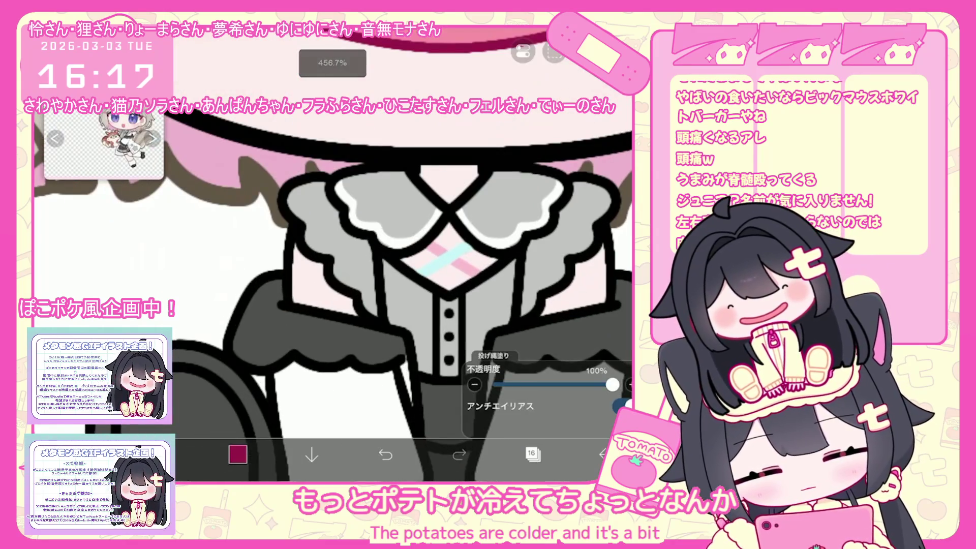
{"action": "left_click", "coordinate": [523, 51]}
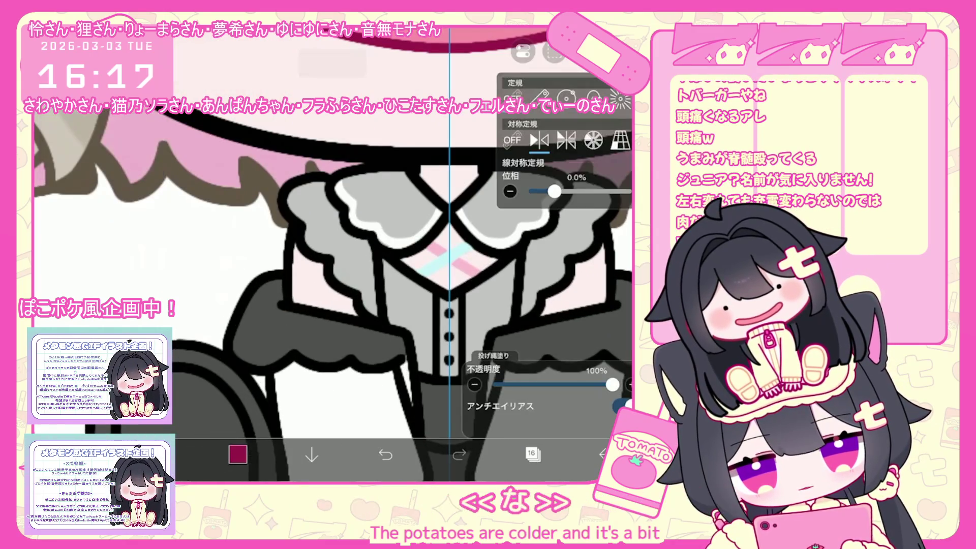
{"action": "left_click", "coordinate": [523, 51]}
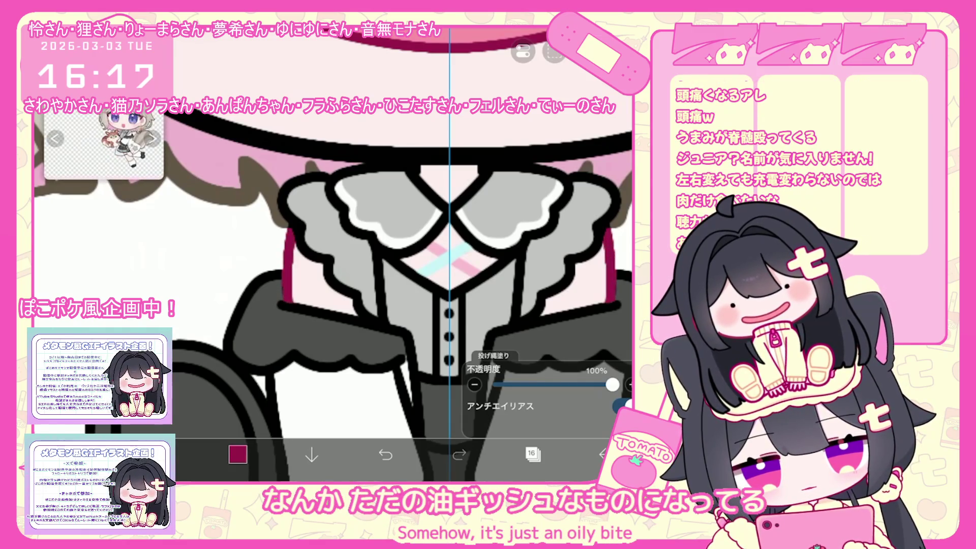
{"action": "scroll", "coordinate": [331, 255], "scroll_direction": "up", "scroll_amount": 3}
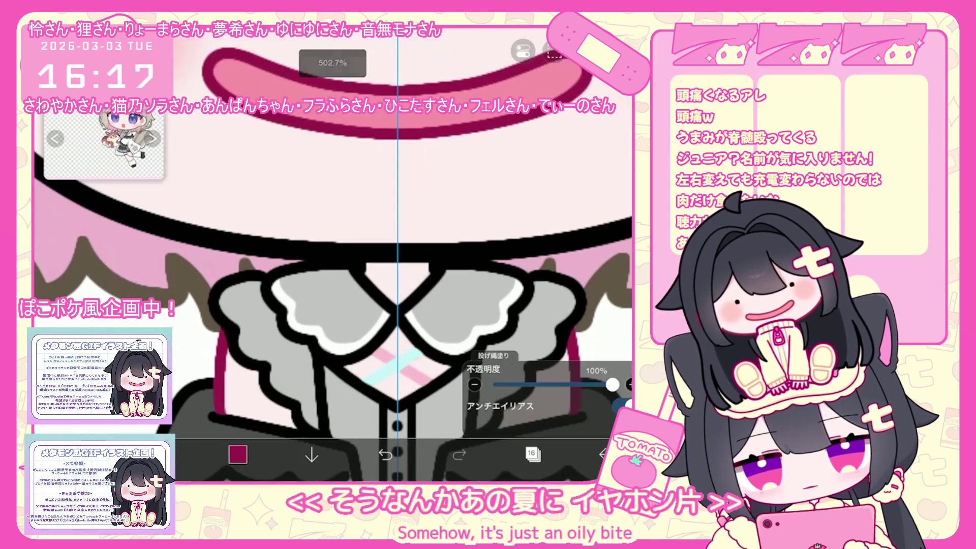
{"action": "left_click", "coordinate": [533, 454]}
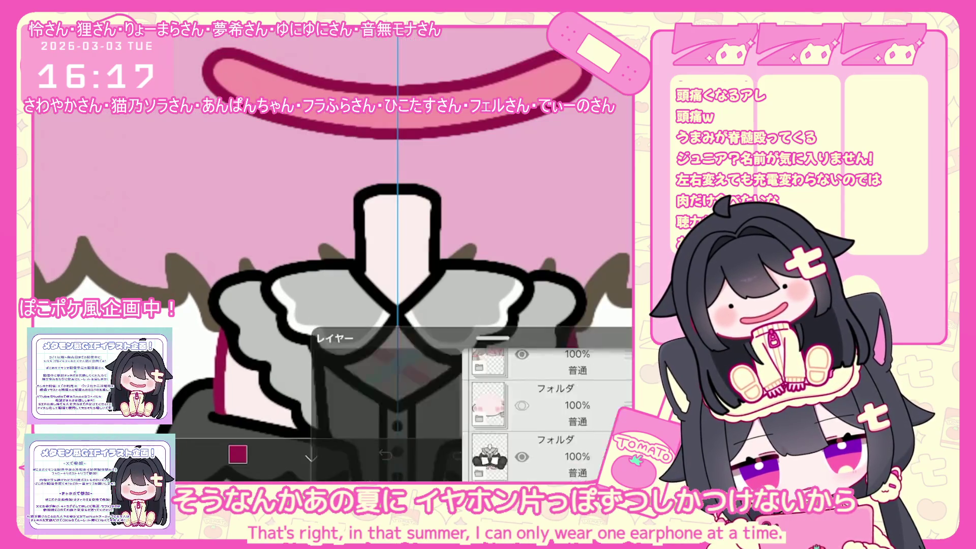
{"action": "left_click", "coordinate": [396, 199]}
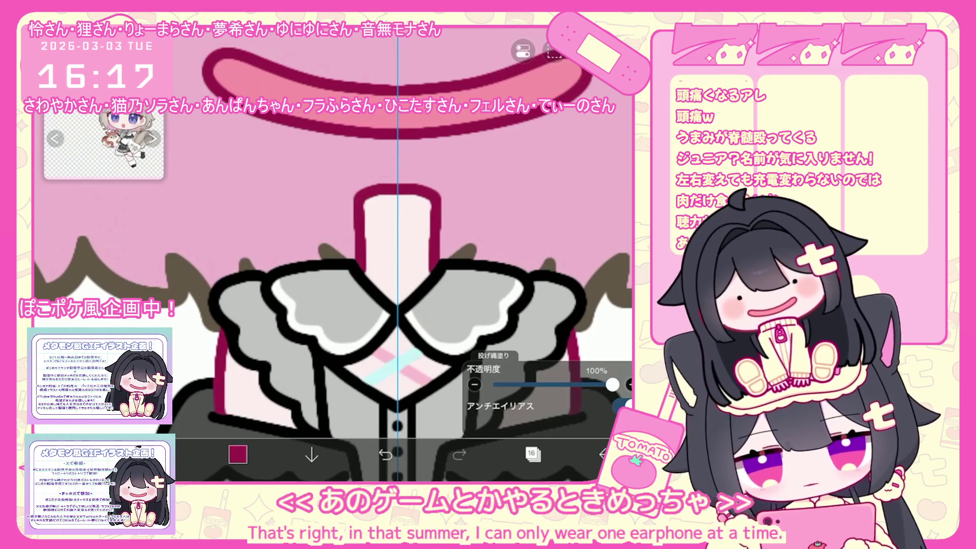
{"action": "scroll", "coordinate": [333, 255], "scroll_direction": "down", "scroll_amount": 2}
{"action": "scroll", "coordinate": [333, 254], "scroll_direction": "down", "scroll_amount": 3}
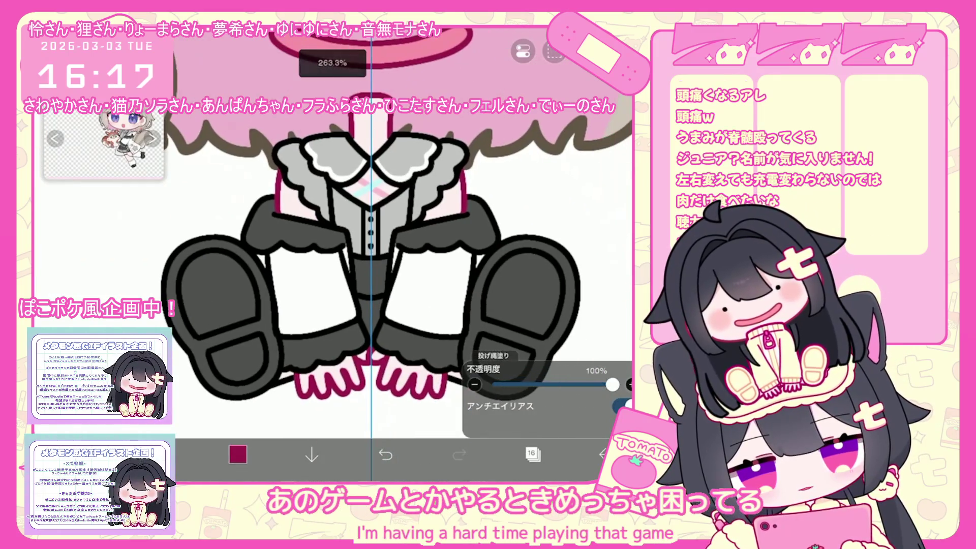
{"action": "left_click", "coordinate": [533, 454]}
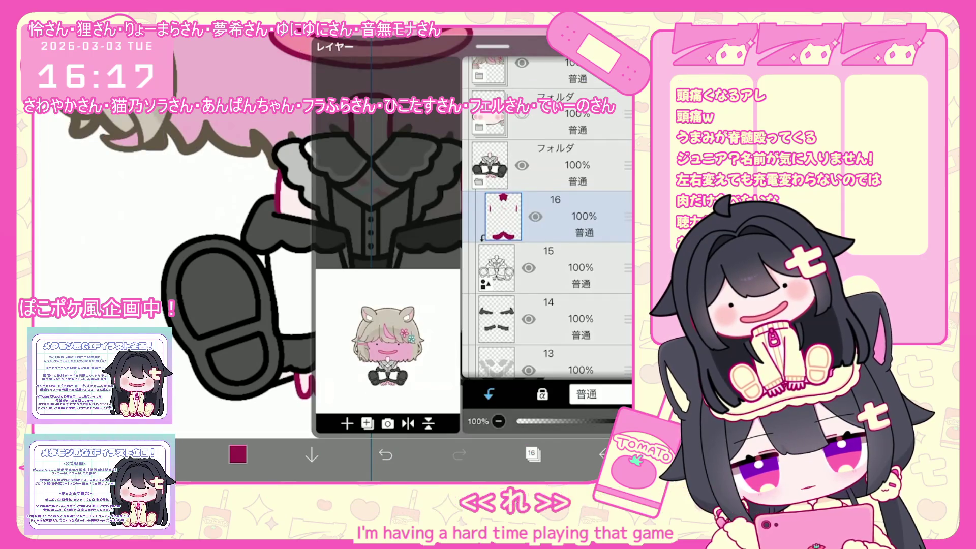
Step: Duplicate layer 15 and move the copy down below layer 11
{"action": "left_click", "coordinate": [559, 268]}
{"action": "left_click", "coordinate": [368, 424]}
{"action": "left_click", "coordinate": [354, 371]}
{"action": "mouse_move", "coordinate": [628, 234]}
{"action": "left_mouse_down"}
{"action": "mouse_move", "coordinate": [629, 351]}
{"action": "mouse_move", "coordinate": [628, 285]}
{"action": "left_mouse_up"}
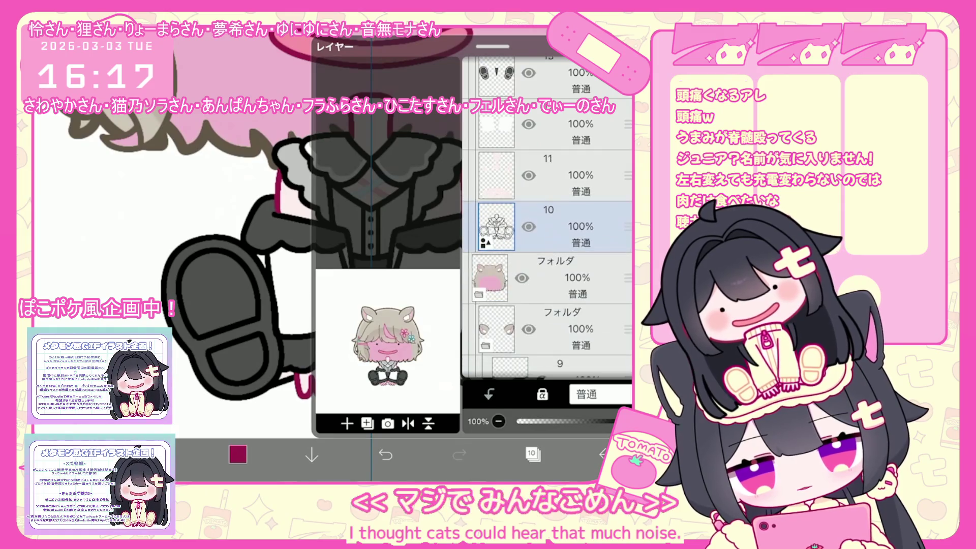
{"action": "left_click", "coordinate": [533, 454]}
{"action": "scroll", "coordinate": [333, 254], "scroll_direction": "down", "scroll_amount": 2}
Step: Thin the selected lower-body vector outlines to a 20px stroke
{"action": "left_click", "coordinate": [390, 254]}
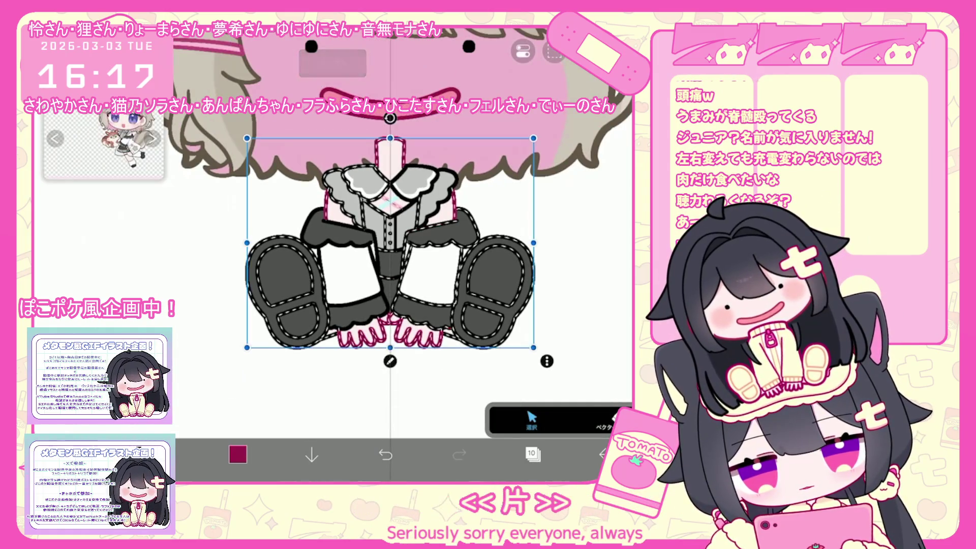
{"action": "left_click", "coordinate": [605, 422]}
{"action": "left_click_drag", "start_coordinate": [530, 398], "coordinate": [530, 398]}
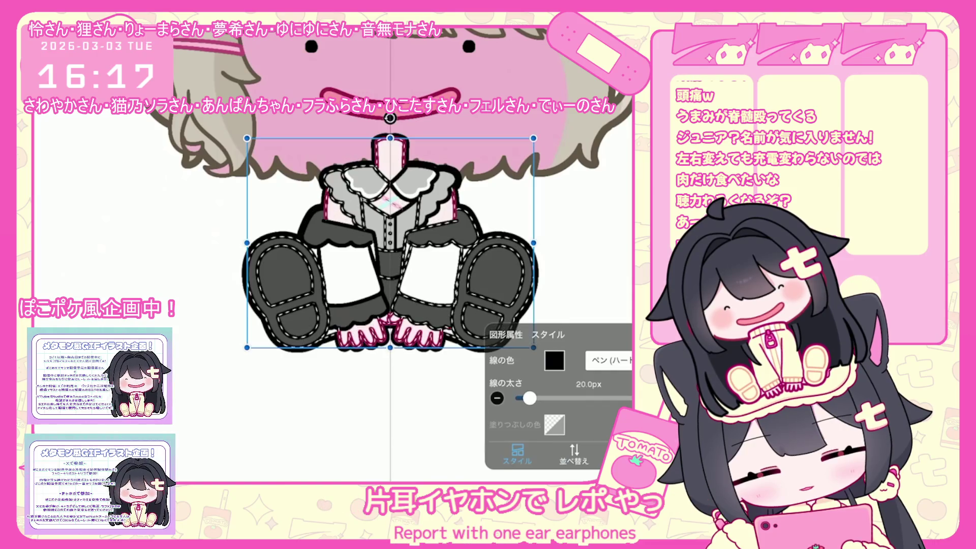
{"action": "left_click", "coordinate": [532, 454]}
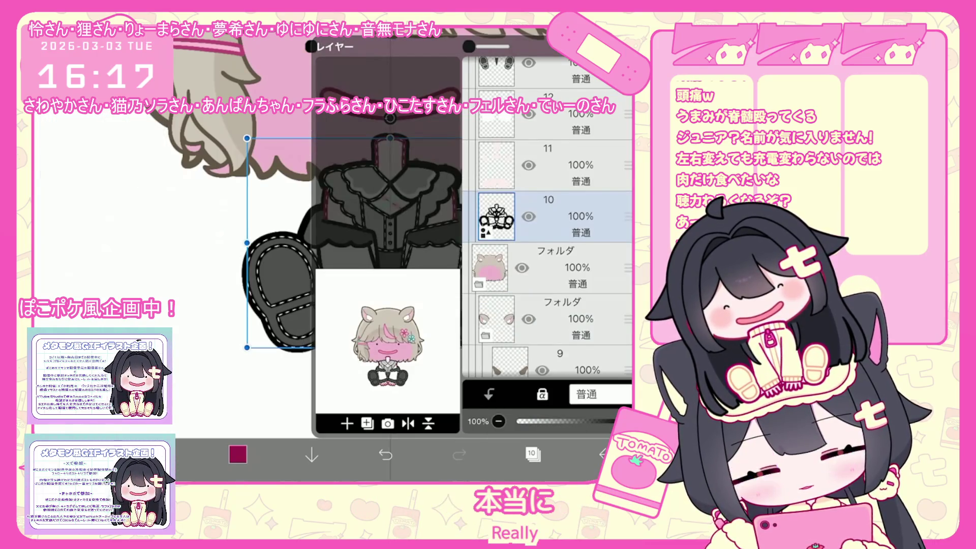
Step: Add a clipped layer above layer 10 and lasso-fill crimson along both hands' lower edges
{"action": "left_click", "coordinate": [347, 423]}
{"action": "left_click", "coordinate": [489, 394]}
{"action": "left_click", "coordinate": [532, 454]}
{"action": "scroll", "coordinate": [371, 229], "scroll_direction": "up", "scroll_amount": 5}
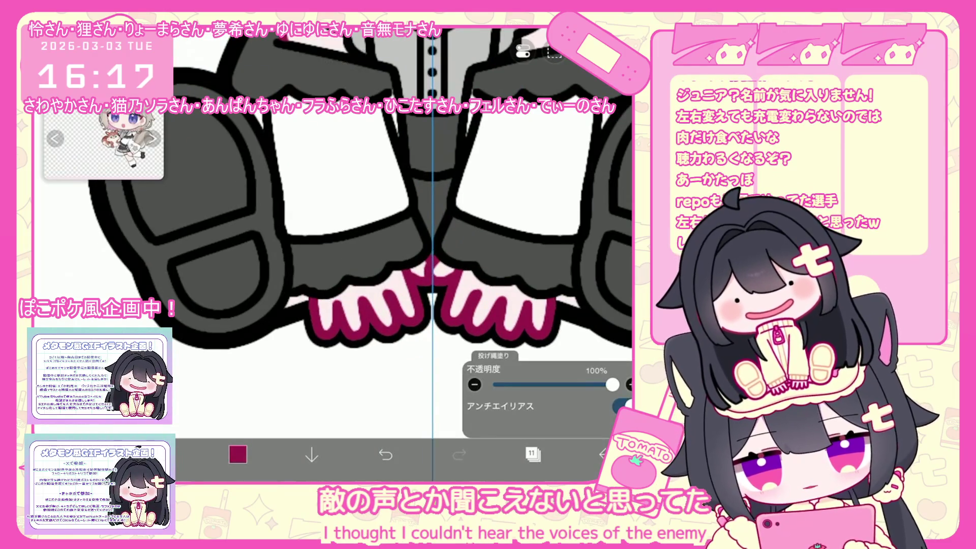
{"action": "left_click_drag", "start_coordinate": [305, 351], "coordinate": [559, 351]}
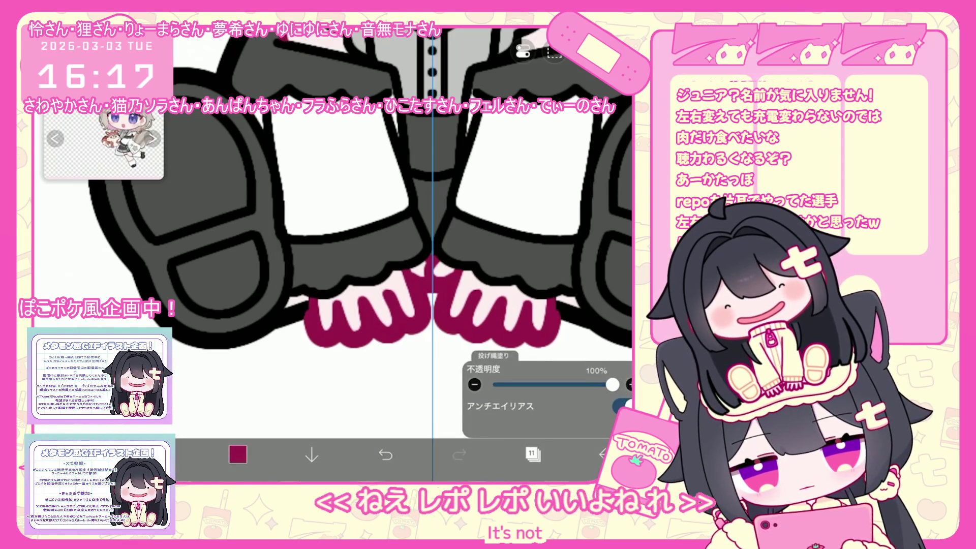
{"action": "left_click_drag", "start_coordinate": [278, 322], "coordinate": [582, 321]}
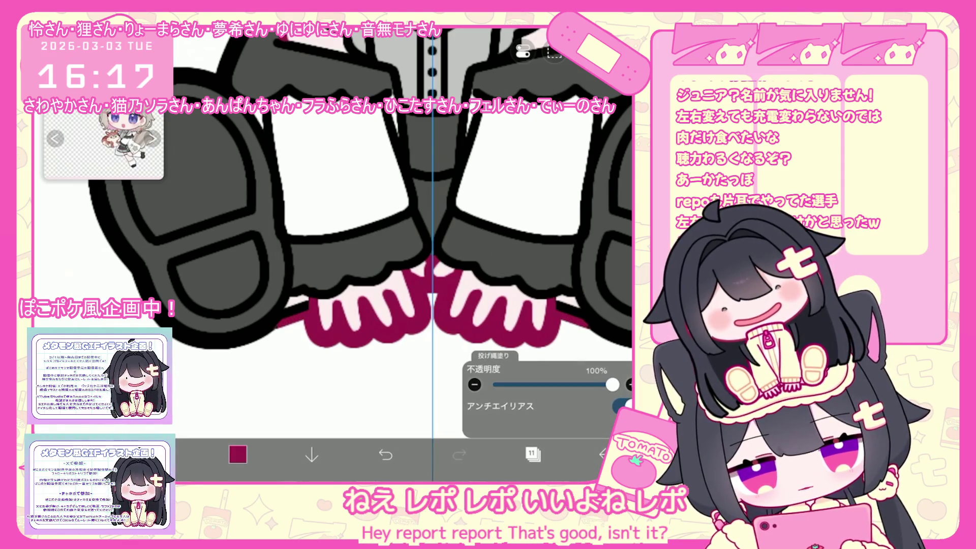
Step: Undo and restore the crimson hand fill, then check layer 11
{"action": "left_click", "coordinate": [533, 454]}
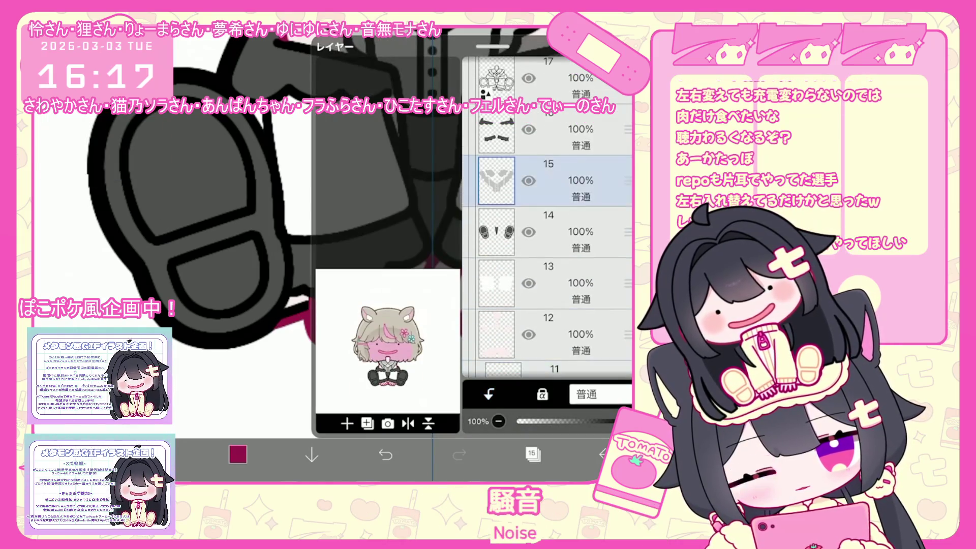
{"action": "left_click", "coordinate": [386, 454]}
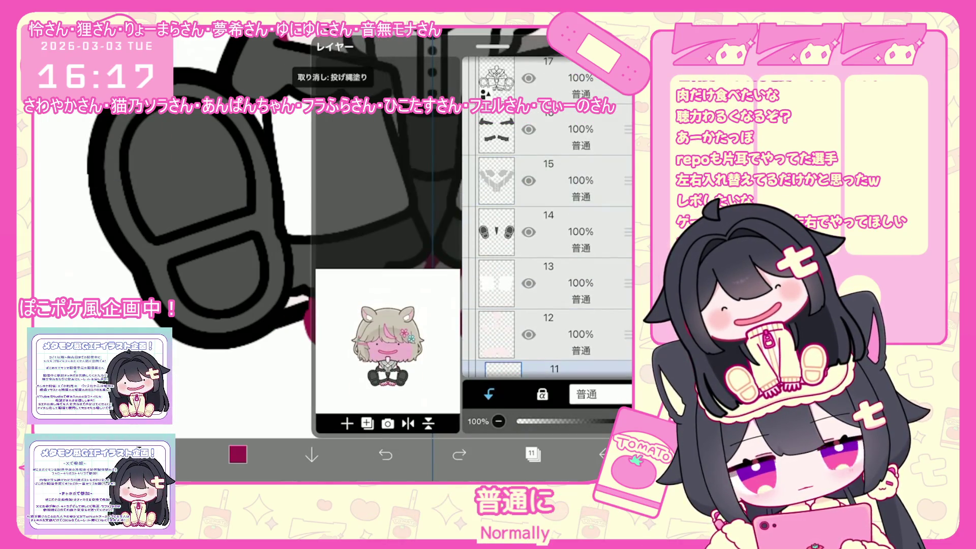
{"action": "left_click", "coordinate": [533, 454]}
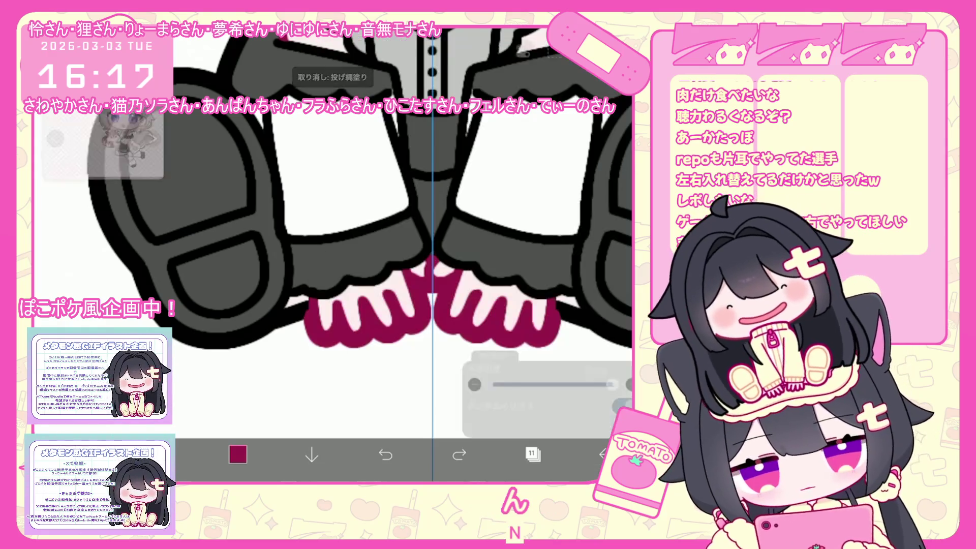
{"action": "left_click", "coordinate": [459, 454]}
{"action": "left_click", "coordinate": [533, 454]}
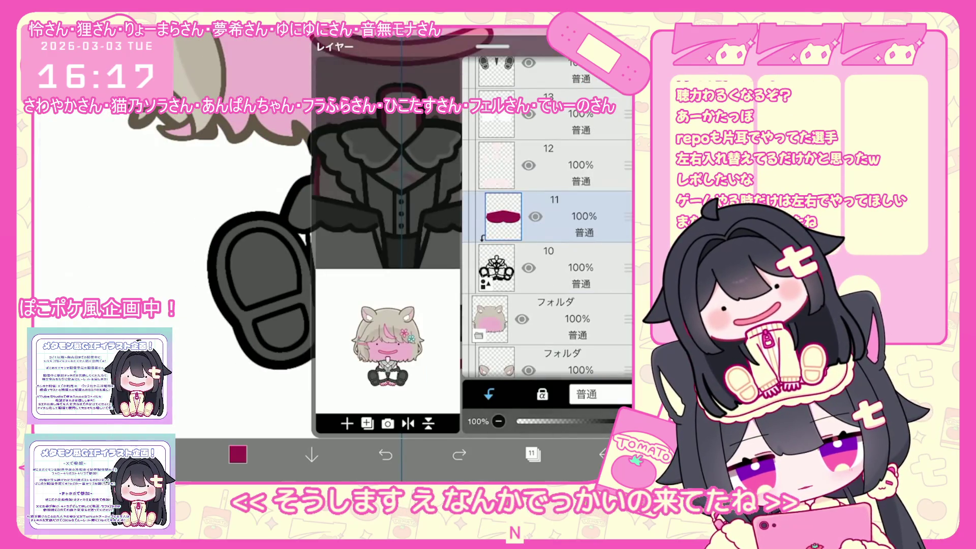
{"action": "left_click", "coordinate": [533, 454]}
{"action": "scroll", "coordinate": [331, 254], "scroll_direction": "up", "scroll_amount": 5}
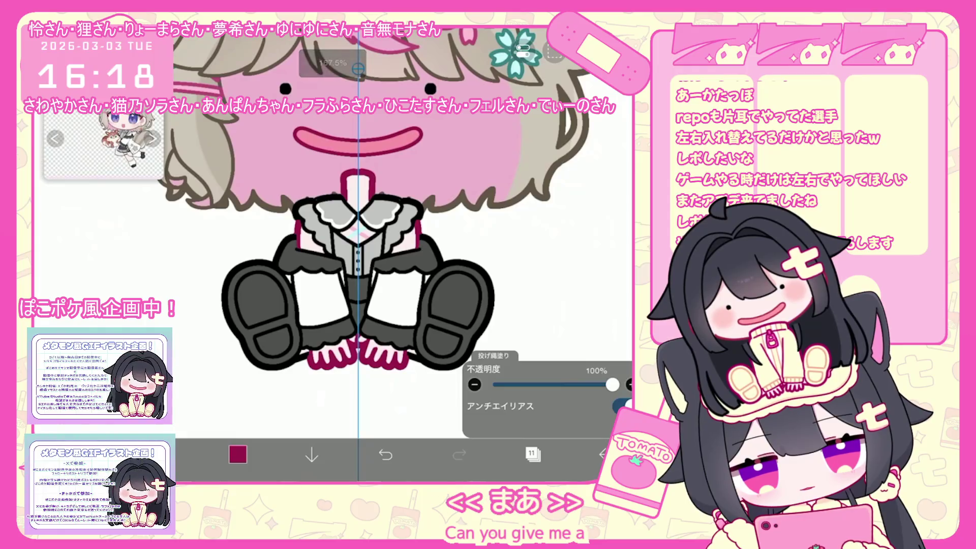
Step: Sample the outfit grey and refill the grey strips beside the collar
{"action": "scroll", "coordinate": [331, 255], "scroll_direction": "down", "scroll_amount": 5}
{"action": "left_click", "coordinate": [533, 454]}
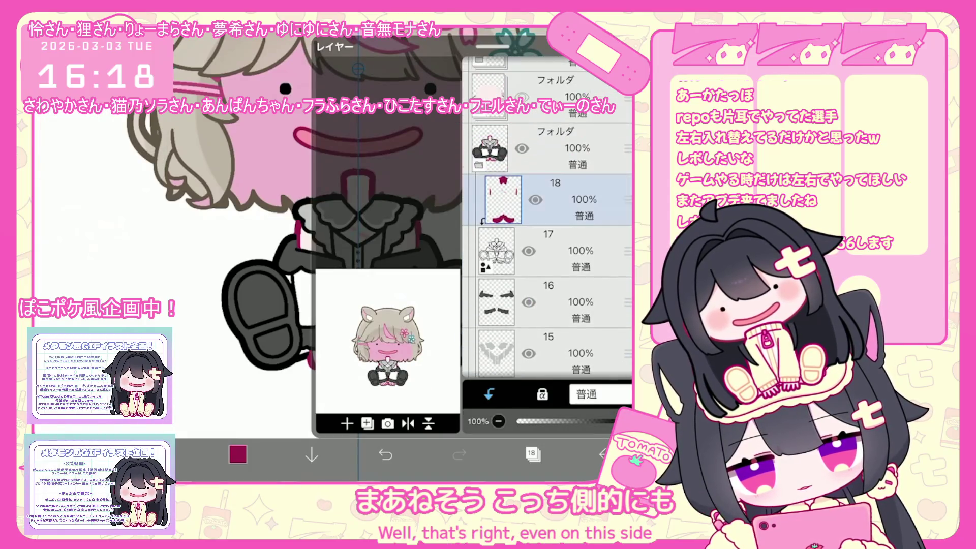
{"action": "left_click", "coordinate": [533, 454]}
{"action": "mouse_move", "coordinate": [321, 256]}
{"action": "left_mouse_down"}
{"action": "mouse_move", "coordinate": [332, 207]}
{"action": "mouse_move", "coordinate": [325, 219]}
{"action": "left_mouse_up"}
{"action": "left_click", "coordinate": [237, 454]}
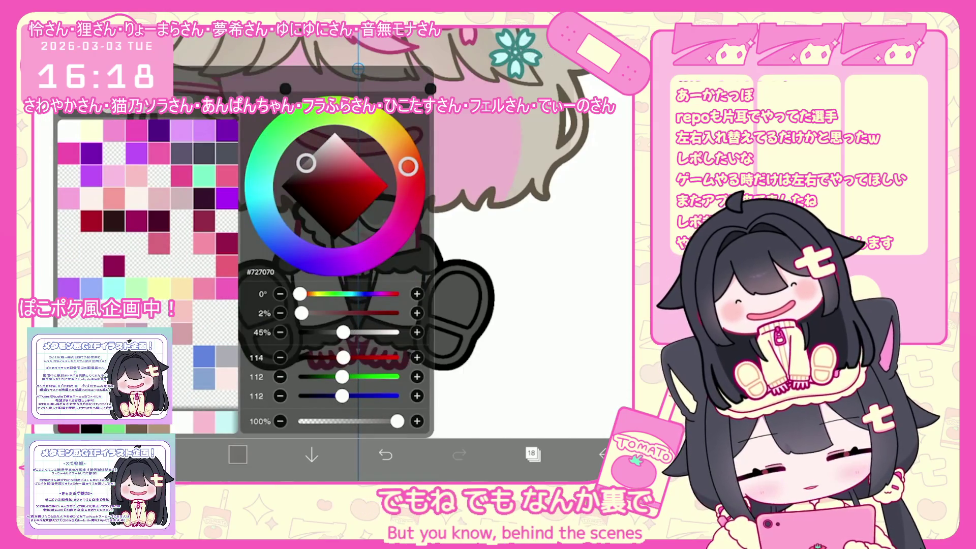
{"action": "scroll", "coordinate": [331, 254], "scroll_direction": "up", "scroll_amount": 3}
{"action": "scroll", "coordinate": [363, 228], "scroll_direction": "up", "scroll_amount": 3}
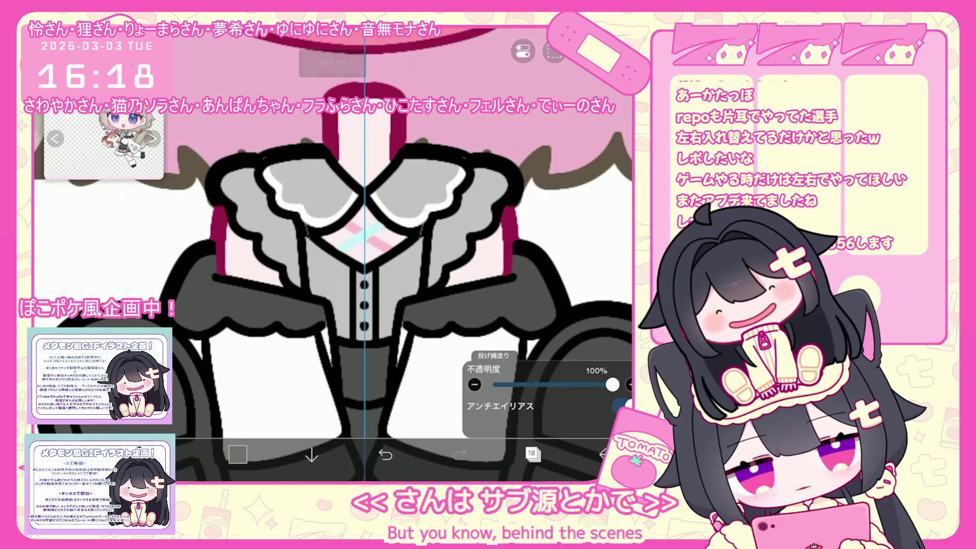
{"action": "left_click_drag", "start_coordinate": [308, 224], "coordinate": [308, 295]}
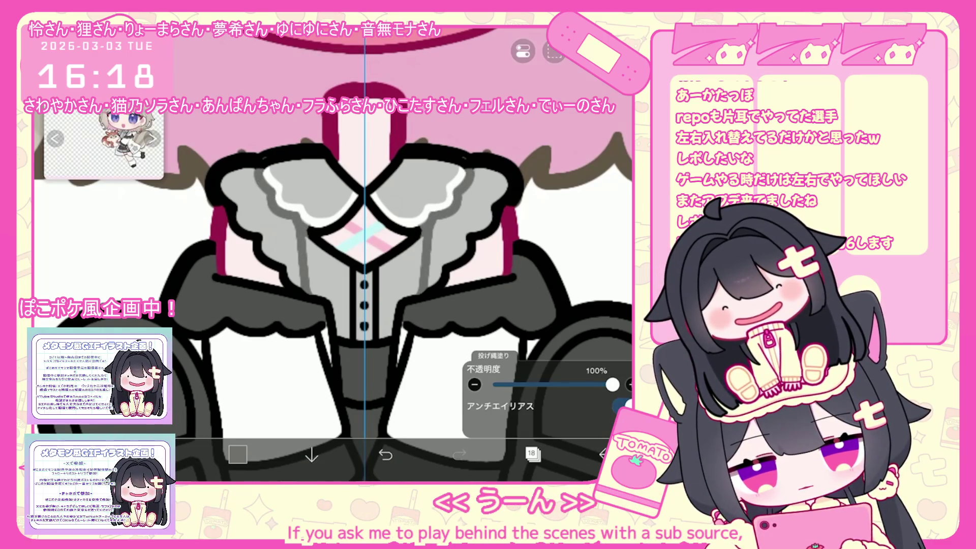
{"action": "scroll", "coordinate": [364, 254], "scroll_direction": "down", "scroll_amount": 5}
{"action": "scroll", "coordinate": [363, 254], "scroll_direction": "up", "scroll_amount": 4}
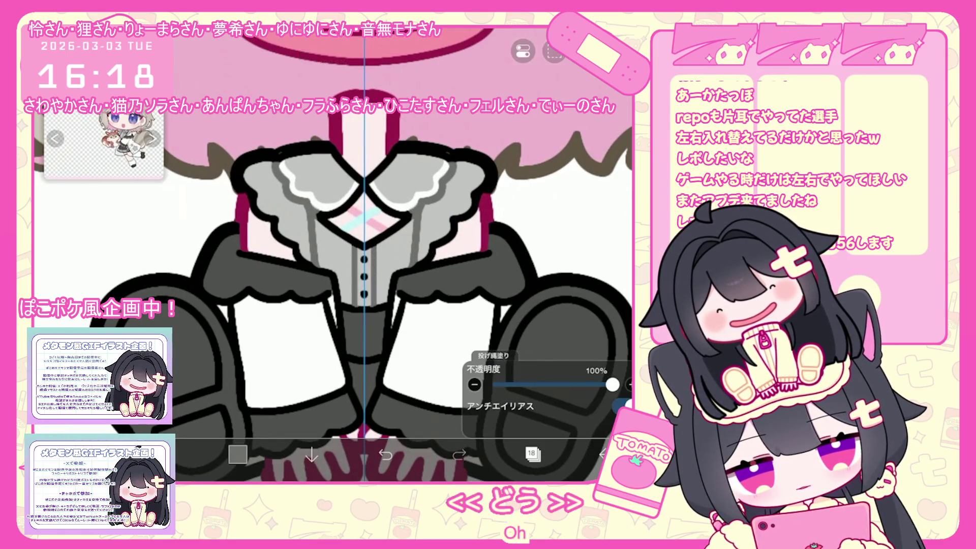
Step: Undo that lasso fill and confirm dark grey #353535 as the drawing colour
{"action": "key", "text": "ctrl+z"}
{"action": "scroll", "coordinate": [342, 254], "scroll_direction": "up", "scroll_amount": 3}
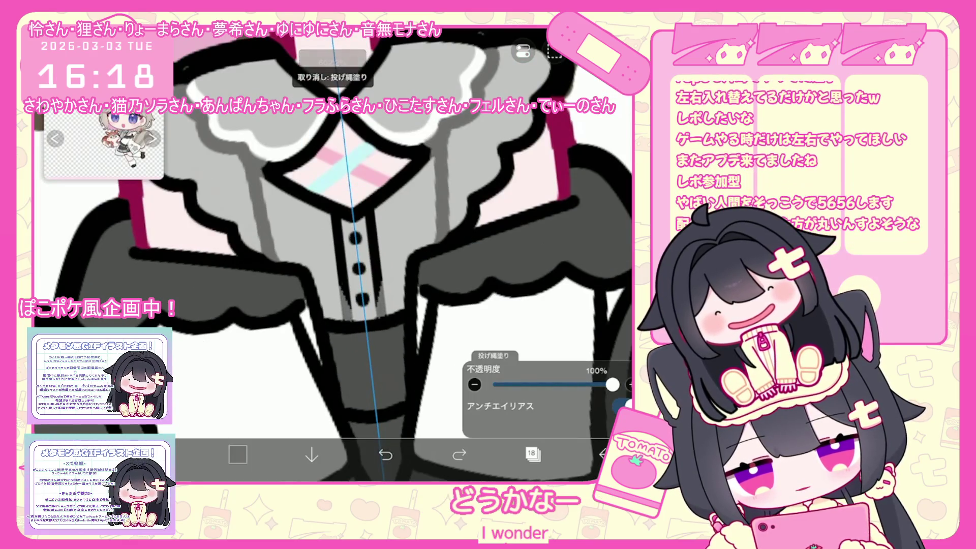
{"action": "scroll", "coordinate": [356, 254], "scroll_direction": "down", "scroll_amount": 4}
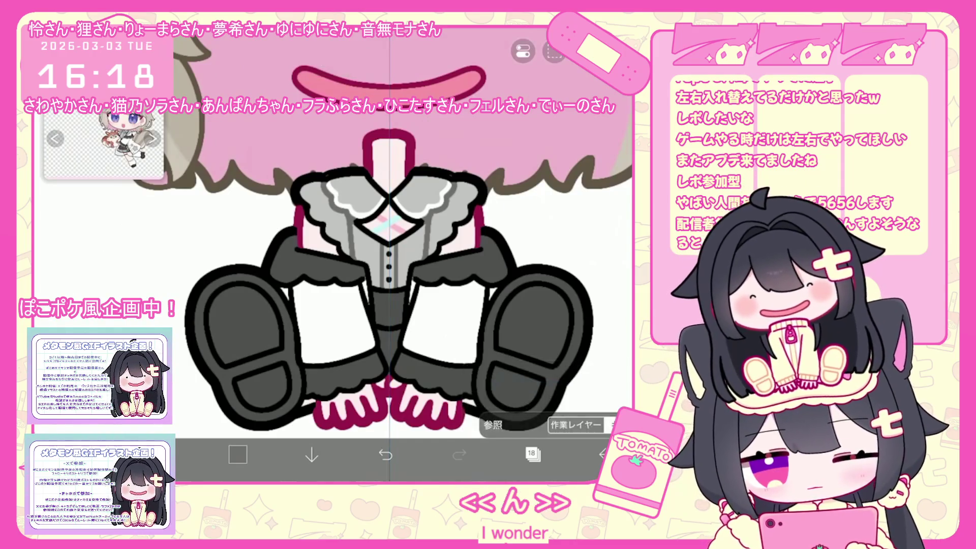
{"action": "left_click", "coordinate": [237, 454]}
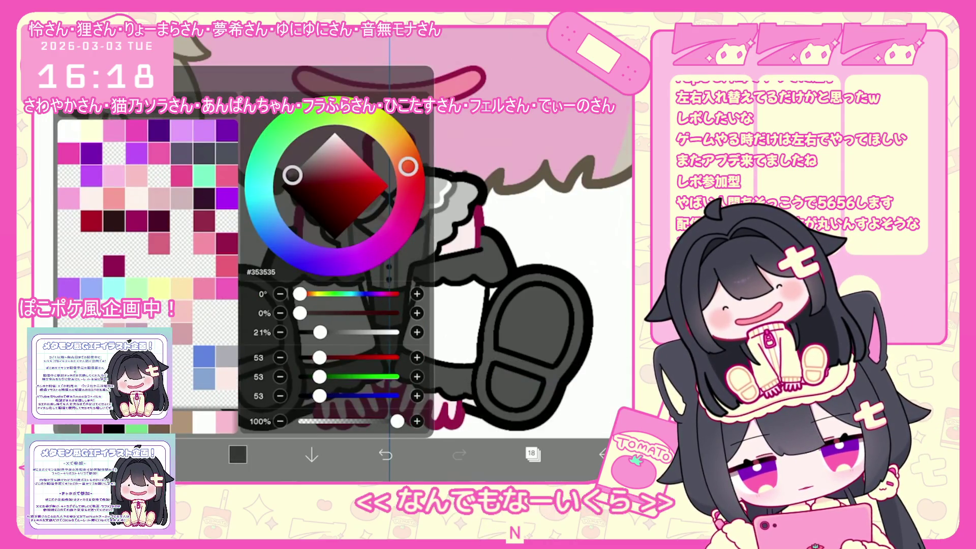
{"action": "left_click", "coordinate": [238, 454]}
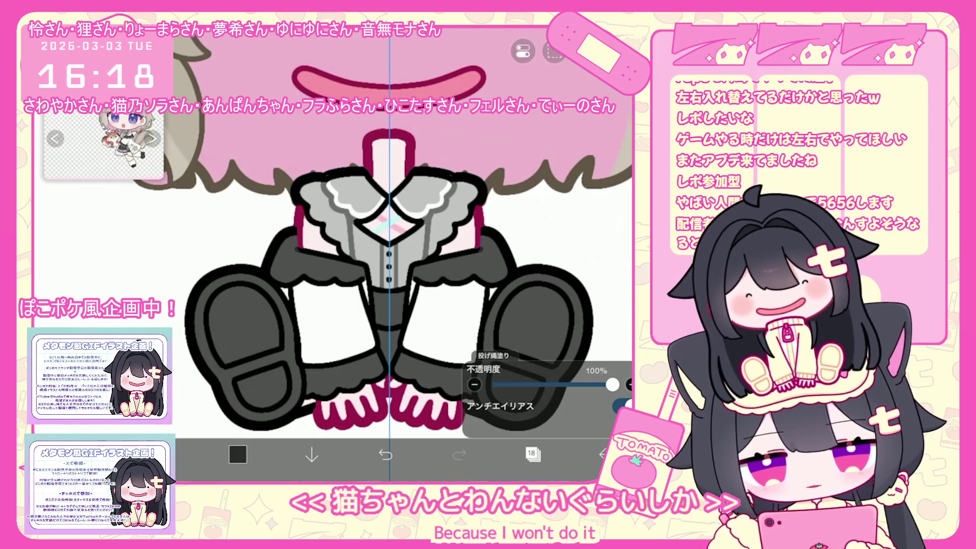
{"action": "left_click", "coordinate": [532, 454]}
{"action": "scroll", "coordinate": [546, 218], "scroll_direction": "down", "scroll_amount": 5}
Step: On layer 16, draw three short white mirrored highlight strokes along the skirt frill
{"action": "left_click", "coordinate": [559, 235]}
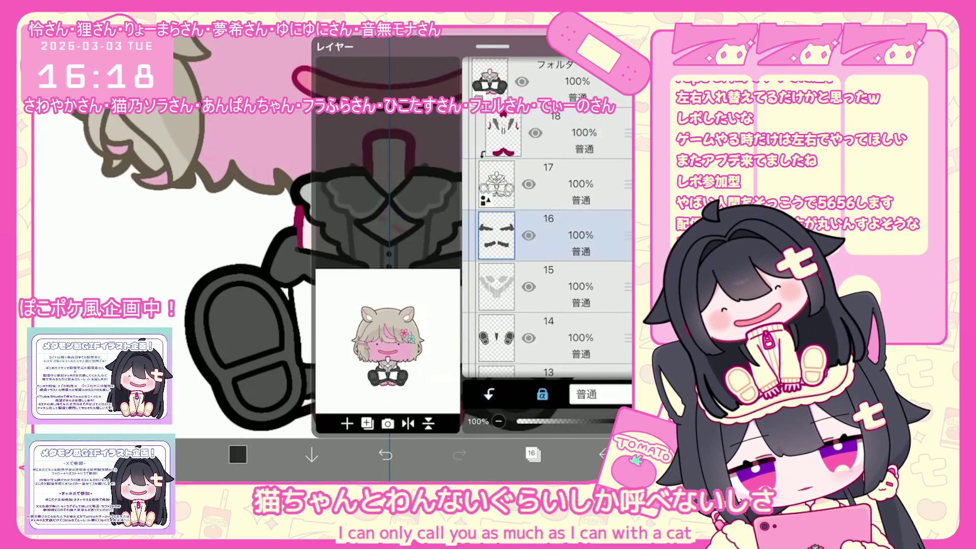
{"action": "left_click", "coordinate": [532, 454]}
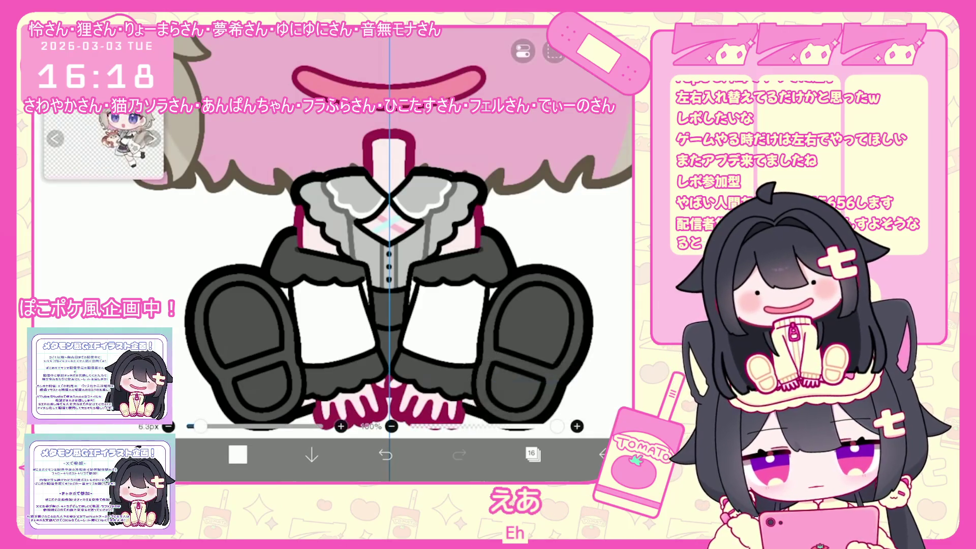
{"action": "left_click", "coordinate": [193, 454]}
{"action": "left_click", "coordinate": [193, 454]}
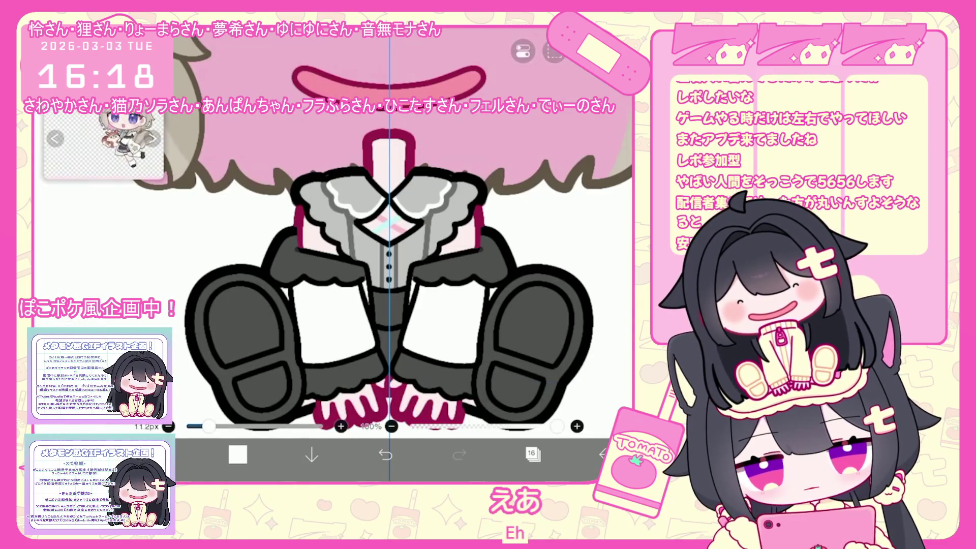
{"action": "left_click_drag", "start_coordinate": [273, 275], "coordinate": [312, 278]}
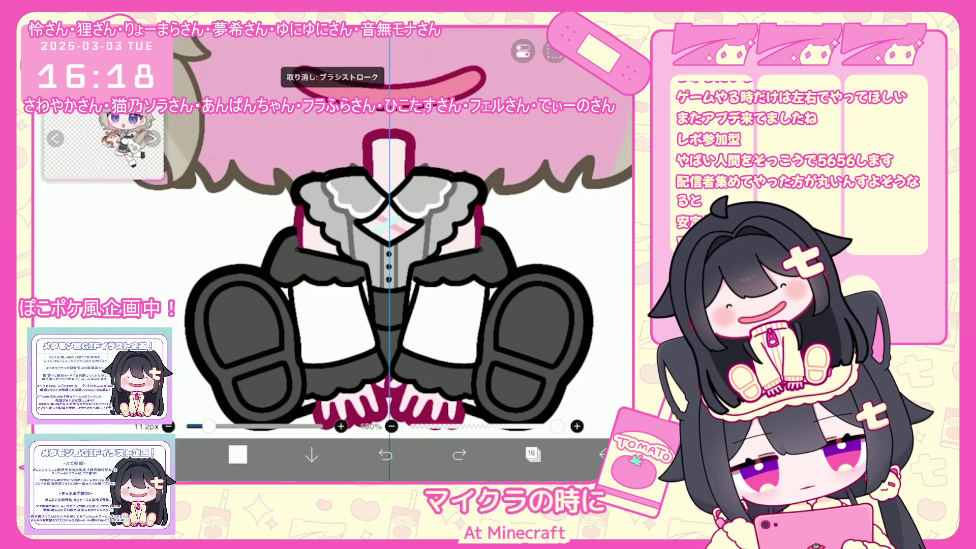
{"action": "scroll", "coordinate": [333, 255], "scroll_direction": "up", "scroll_amount": 2}
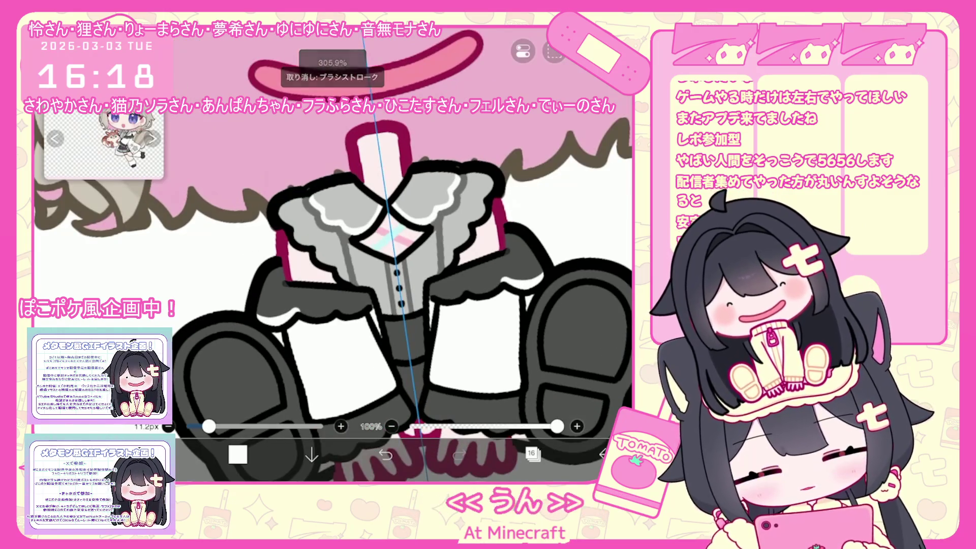
{"action": "left_click_drag", "start_coordinate": [257, 328], "coordinate": [272, 314]}
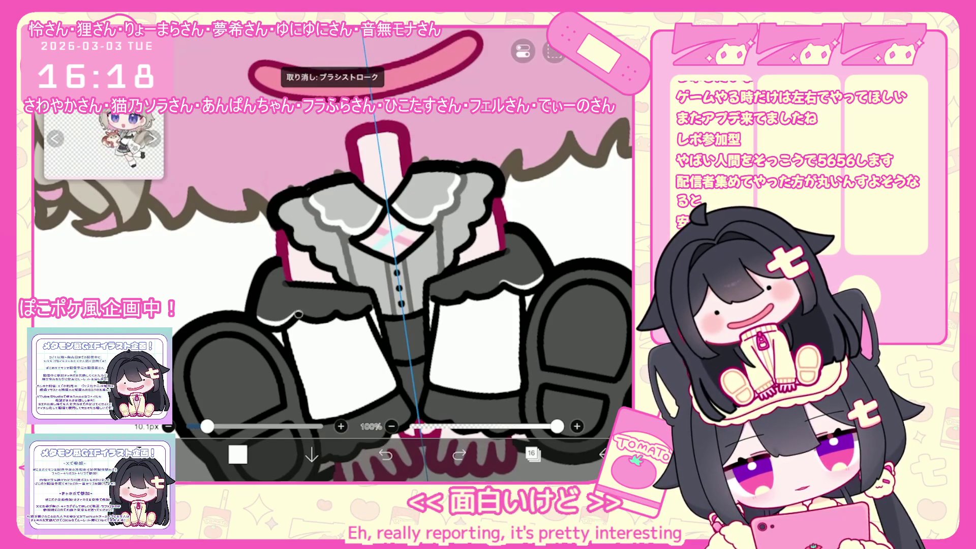
{"action": "left_click_drag", "start_coordinate": [326, 314], "coordinate": [336, 311]}
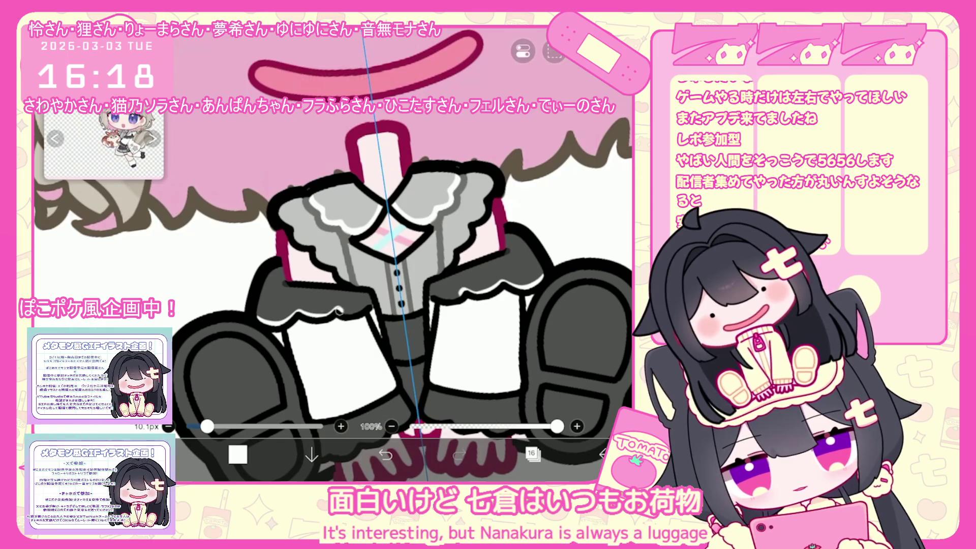
{"action": "scroll", "coordinate": [333, 255], "scroll_direction": "down", "scroll_amount": 5}
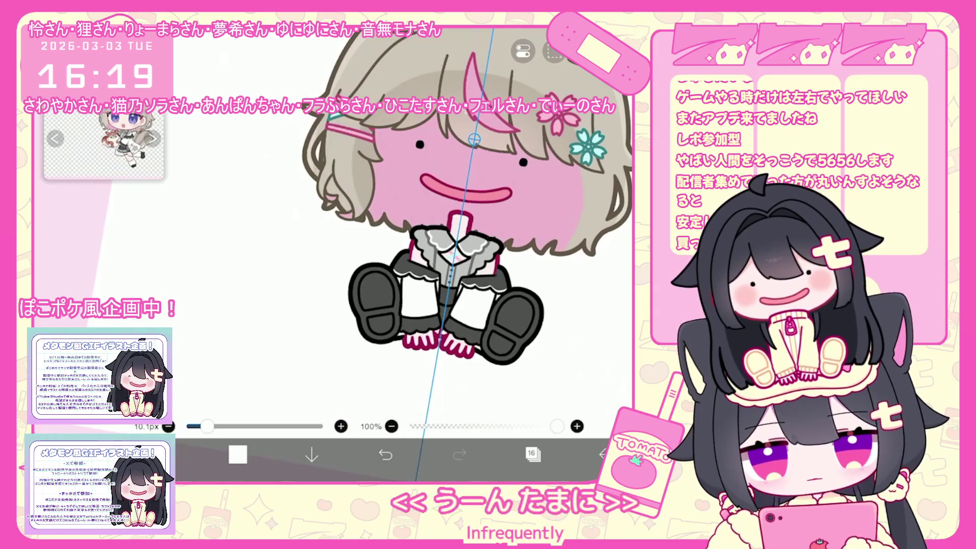
{"action": "scroll", "coordinate": [406, 229], "scroll_direction": "up", "scroll_amount": 3}
Step: Switch the working layer to layer 18
{"action": "left_click", "coordinate": [532, 454]}
{"action": "left_click", "coordinate": [496, 254]}
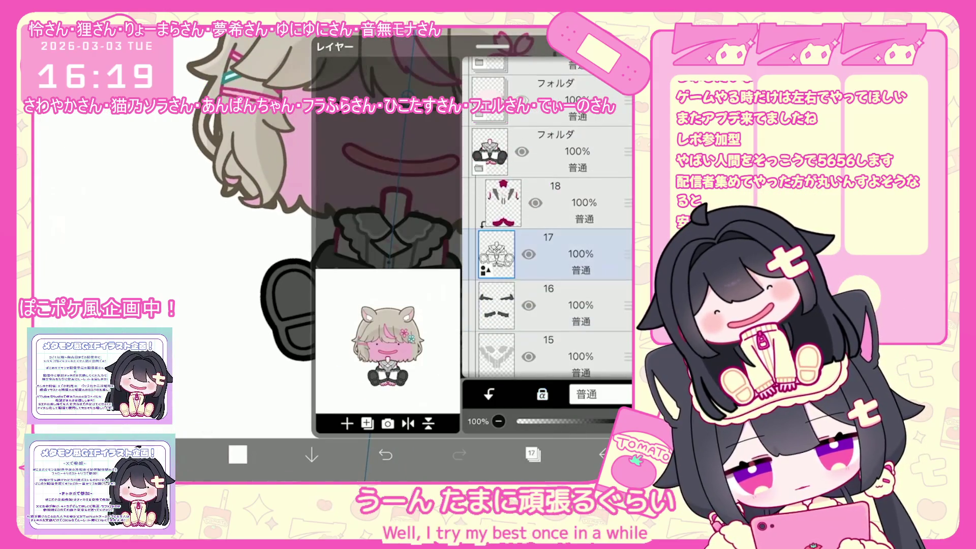
{"action": "left_click", "coordinate": [504, 203]}
{"action": "left_click", "coordinate": [532, 454]}
{"action": "scroll", "coordinate": [407, 229], "scroll_direction": "up", "scroll_amount": 3}
Step: Set the drawing colour to mid grey #505050
{"action": "left_click", "coordinate": [238, 454]}
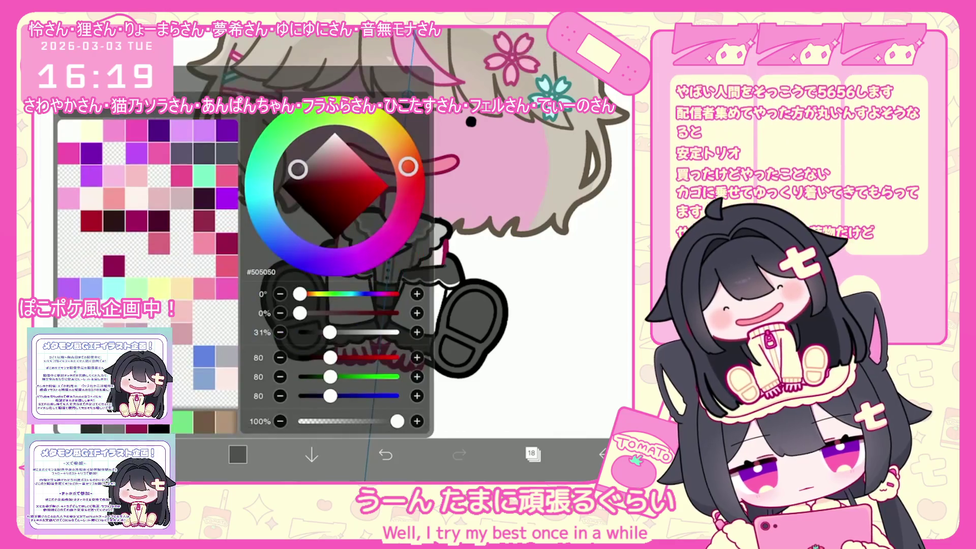
{"action": "left_click", "coordinate": [294, 173]}
{"action": "left_click", "coordinate": [238, 454]}
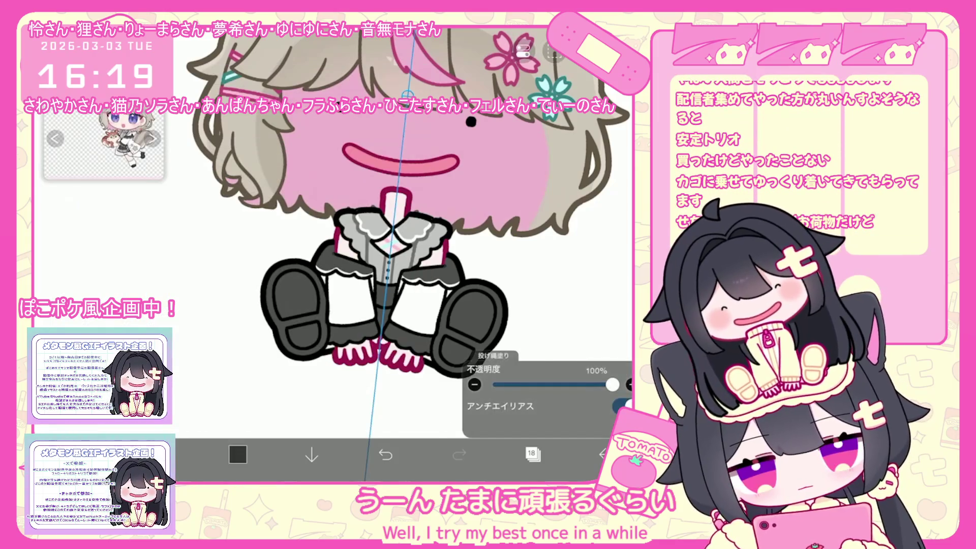
{"action": "scroll", "coordinate": [356, 315], "scroll_direction": "up", "scroll_amount": 3}
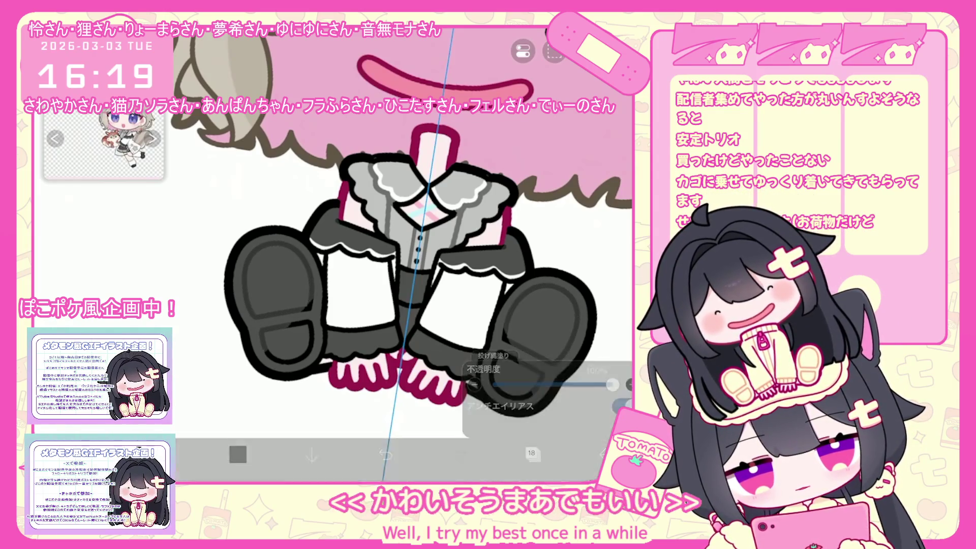
{"action": "scroll", "coordinate": [396, 244], "scroll_direction": "down", "scroll_amount": 3}
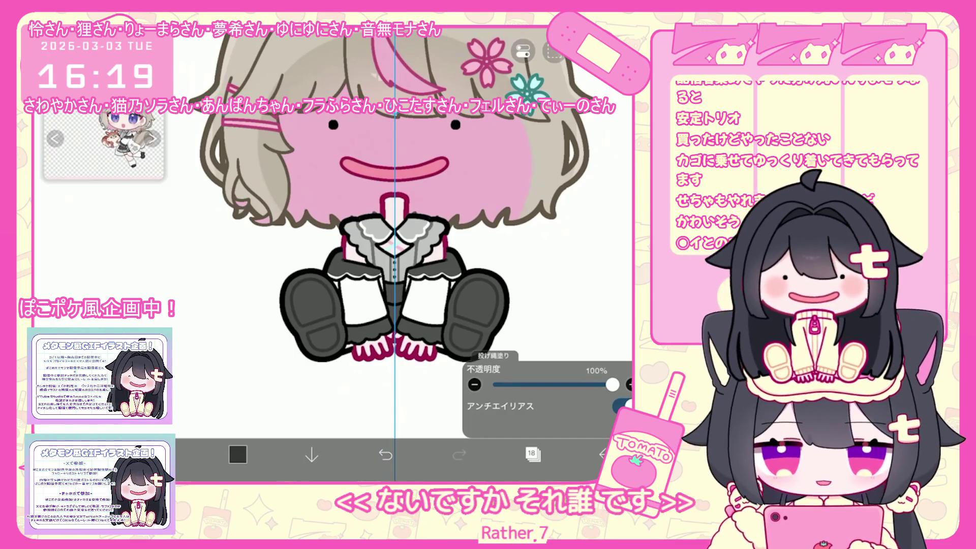
{"action": "scroll", "coordinate": [386, 244], "scroll_direction": "down", "scroll_amount": 1}
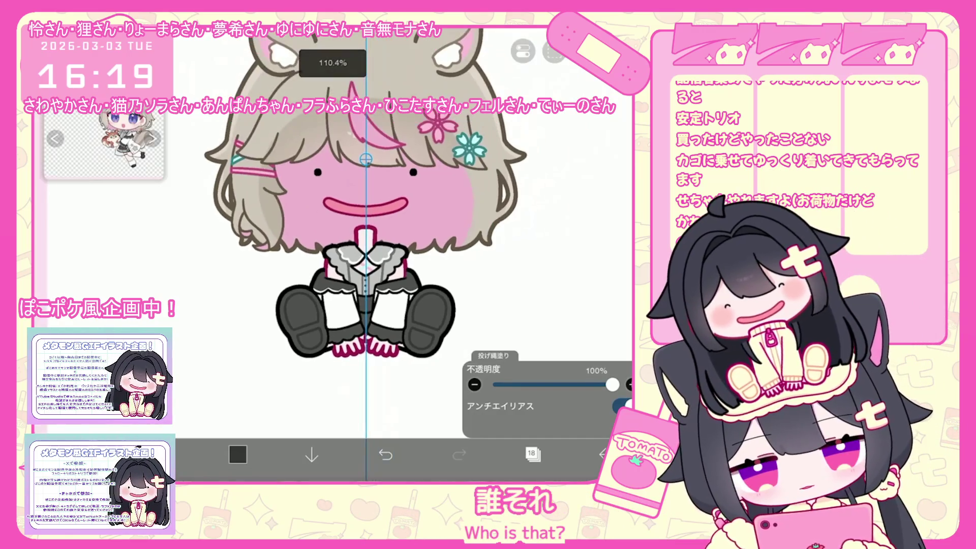
{"action": "scroll", "coordinate": [377, 244], "scroll_direction": "up", "scroll_amount": 1}
Step: Unhide the blush folder on the face, then select the hair folder
{"action": "left_click", "coordinate": [532, 454]}
{"action": "left_click", "coordinate": [559, 216]}
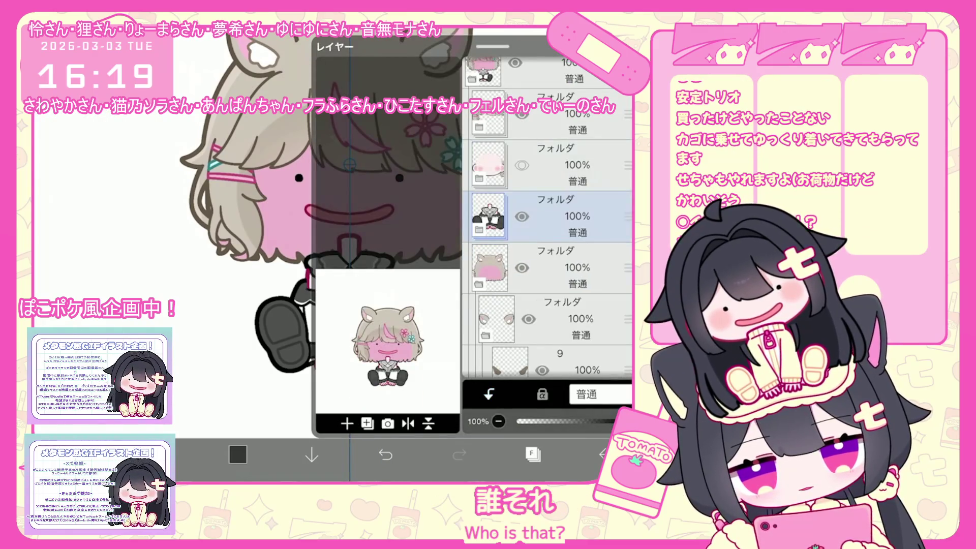
{"action": "left_click", "coordinate": [523, 165]}
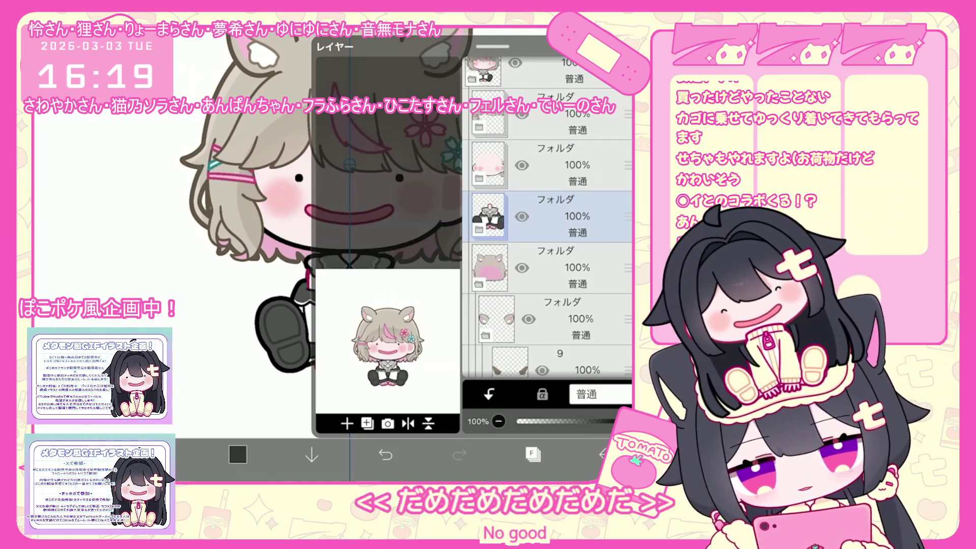
{"action": "left_click", "coordinate": [487, 274]}
{"action": "left_click", "coordinate": [532, 454]}
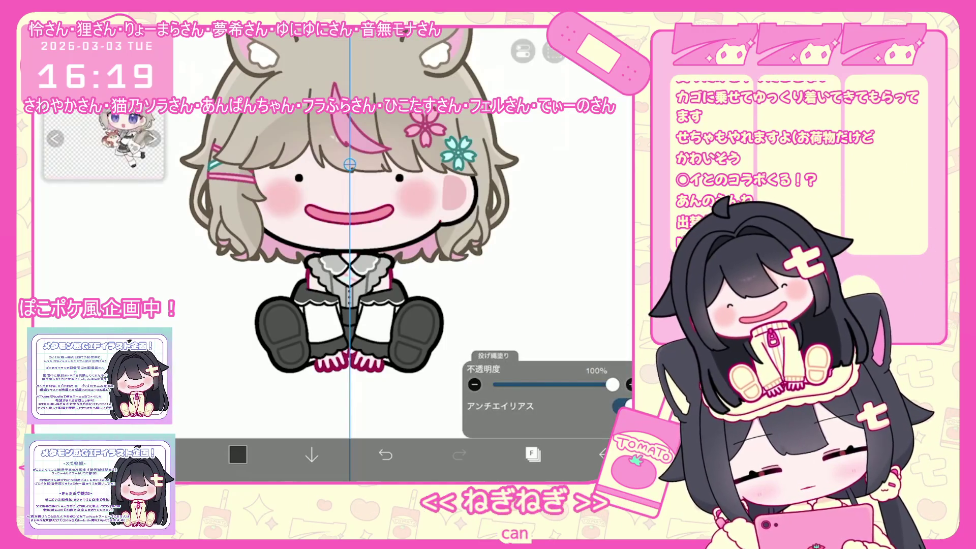
{"action": "scroll", "coordinate": [349, 229], "scroll_direction": "up", "scroll_amount": 3}
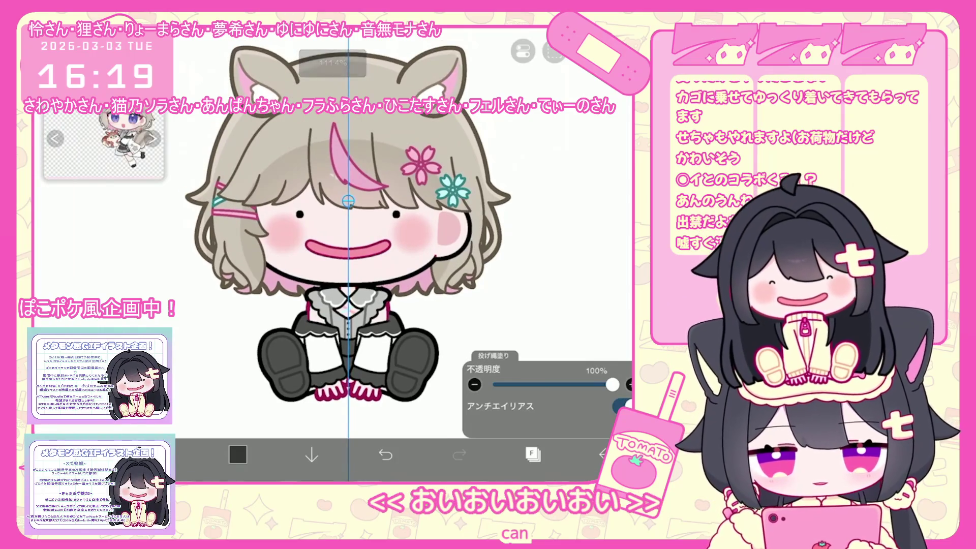
{"action": "left_click_drag", "start_coordinate": [348, 229], "coordinate": [347, 241]}
{"action": "left_click", "coordinate": [532, 454]}
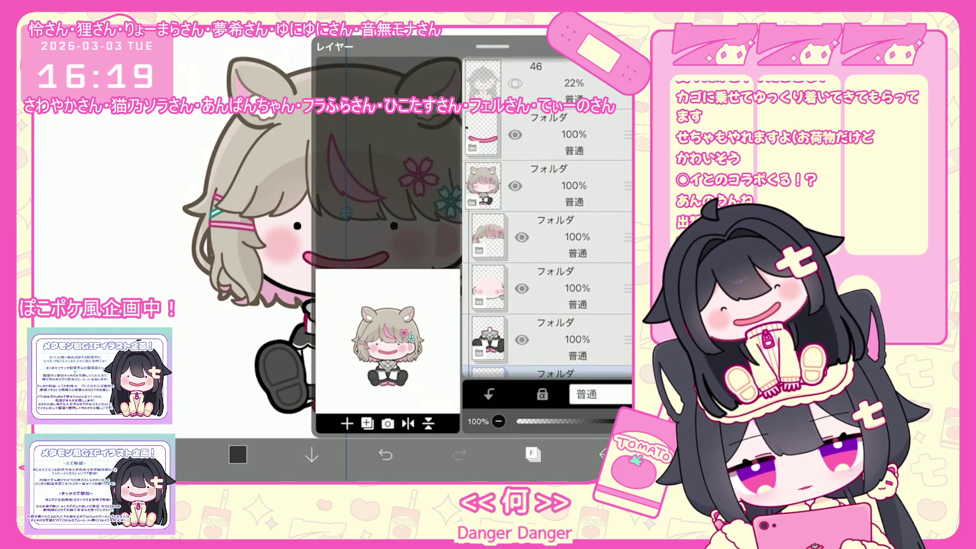
Step: Open the blush folder, select layer 24 and pick a pale pink
{"action": "left_click", "coordinate": [559, 216]}
{"action": "scroll", "coordinate": [559, 254], "scroll_direction": "down", "scroll_amount": 2}
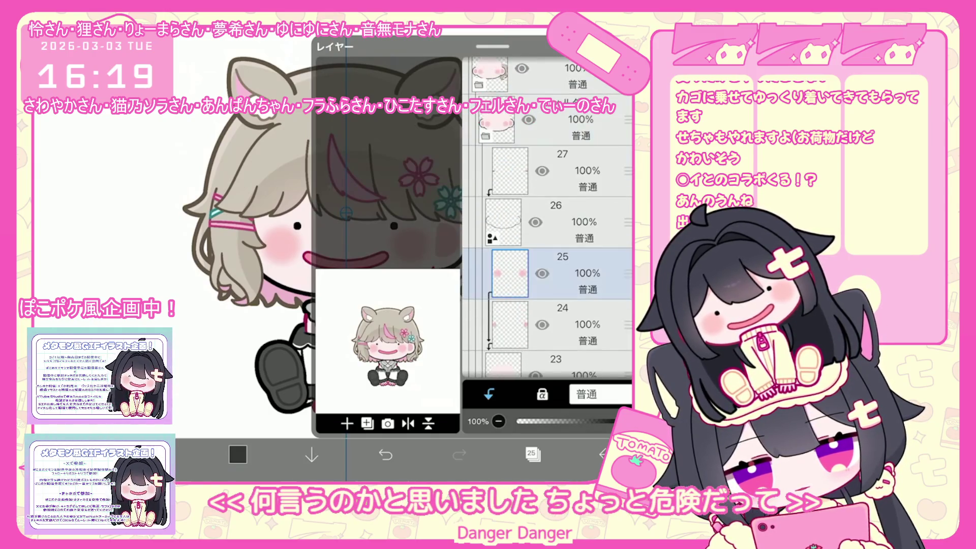
{"action": "left_click", "coordinate": [559, 316]}
{"action": "left_click", "coordinate": [238, 454]}
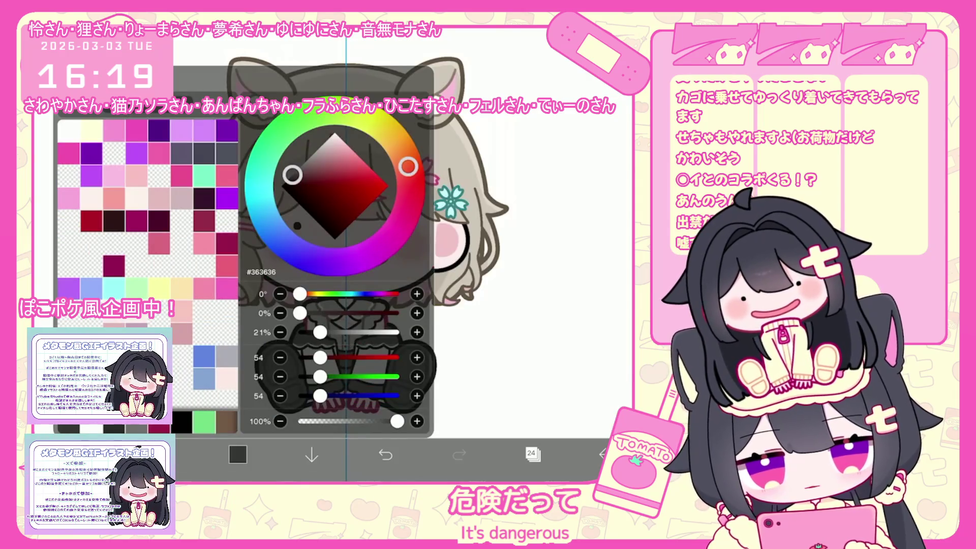
{"action": "left_click", "coordinate": [238, 454]}
{"action": "left_click", "coordinate": [523, 51]}
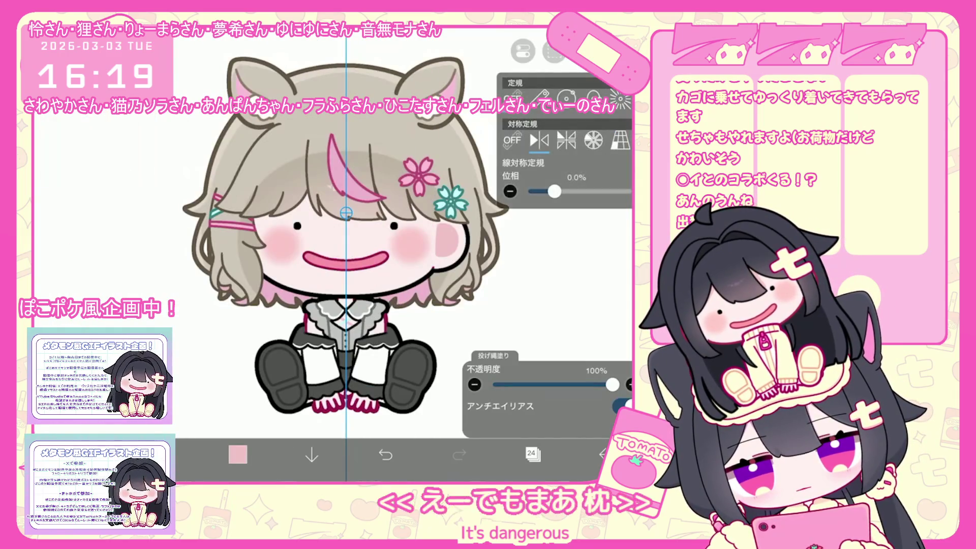
{"action": "scroll", "coordinate": [346, 229], "scroll_direction": "up", "scroll_amount": 3}
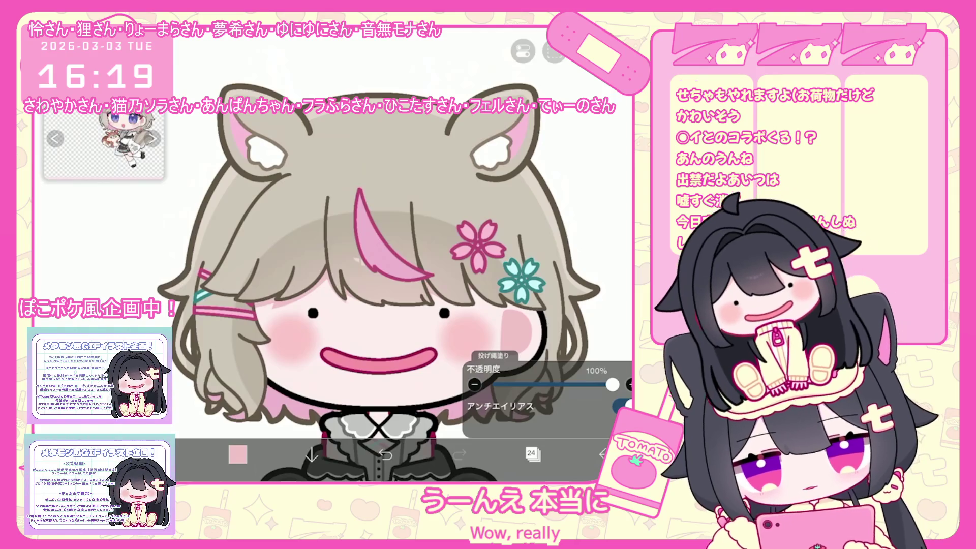
Step: Collapse the face layers back into their folder and return to the canvas
{"action": "left_click", "coordinate": [532, 454]}
{"action": "left_click", "coordinate": [532, 454]}
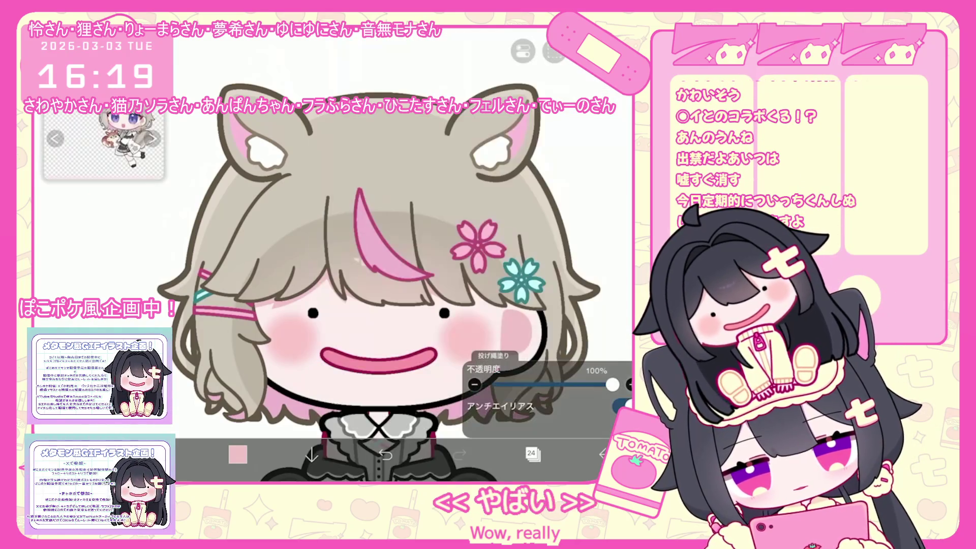
{"action": "left_click", "coordinate": [532, 454]}
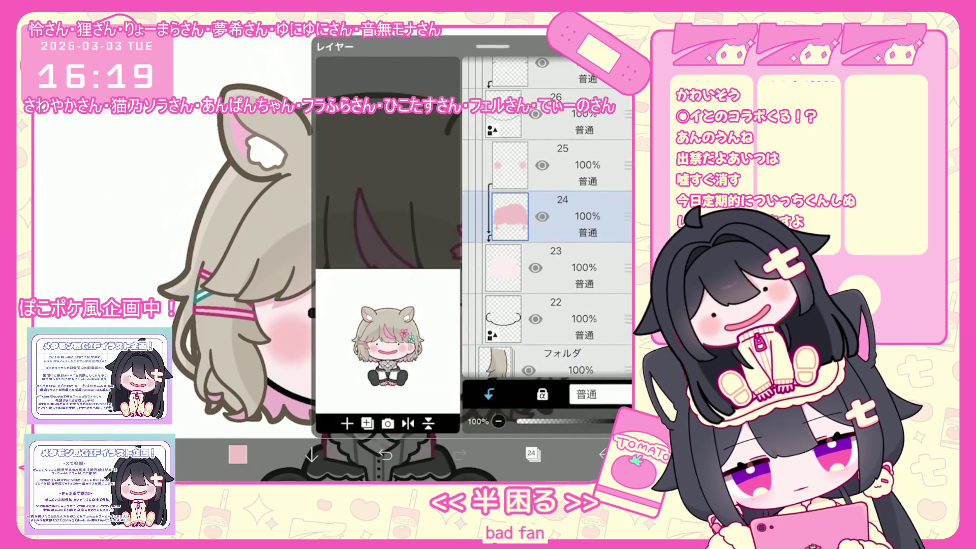
{"action": "left_click", "coordinate": [554, 216]}
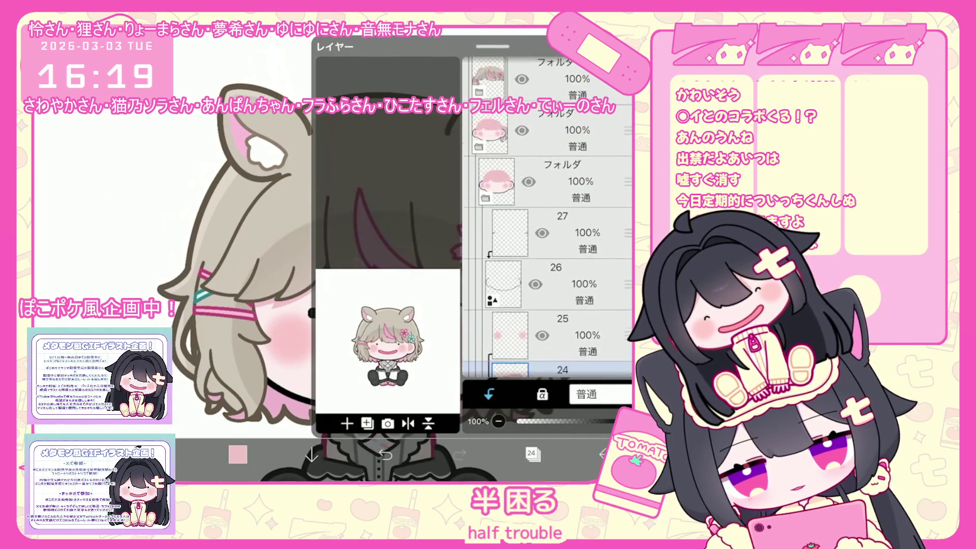
{"action": "left_click", "coordinate": [533, 454]}
Step: Hide the hair folder to expose the face
{"action": "scroll", "coordinate": [378, 269], "scroll_direction": "down", "scroll_amount": 3}
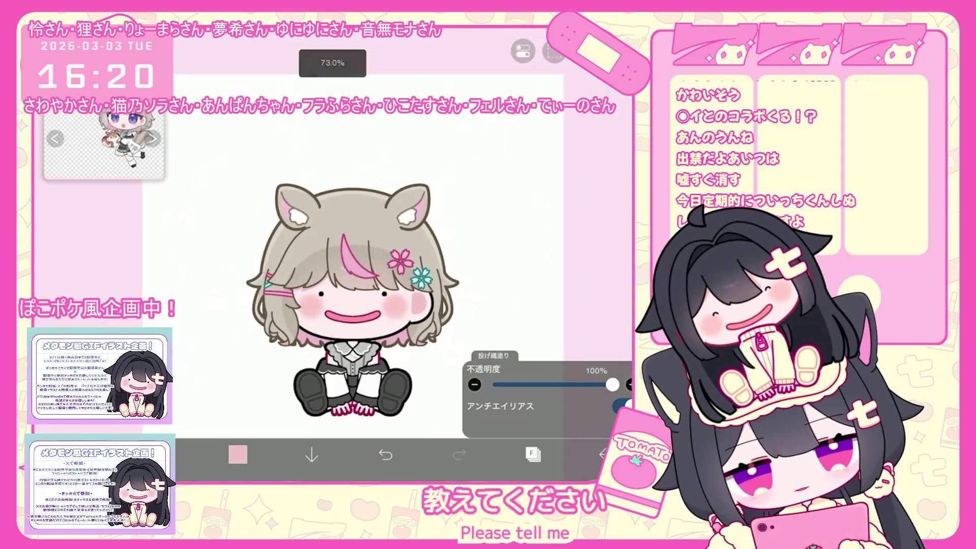
{"action": "scroll", "coordinate": [379, 269], "scroll_direction": "up", "scroll_amount": 3}
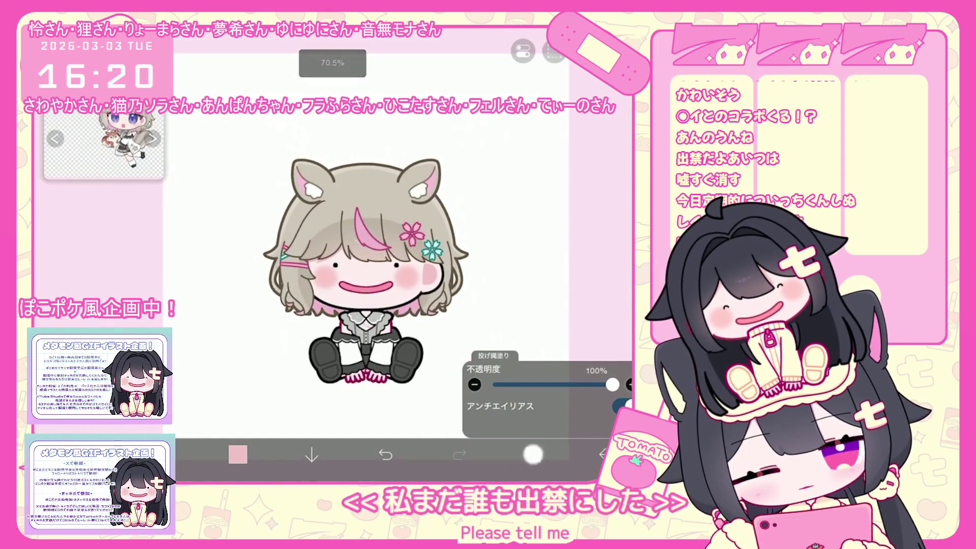
{"action": "left_click", "coordinate": [532, 454]}
{"action": "left_click", "coordinate": [521, 165]}
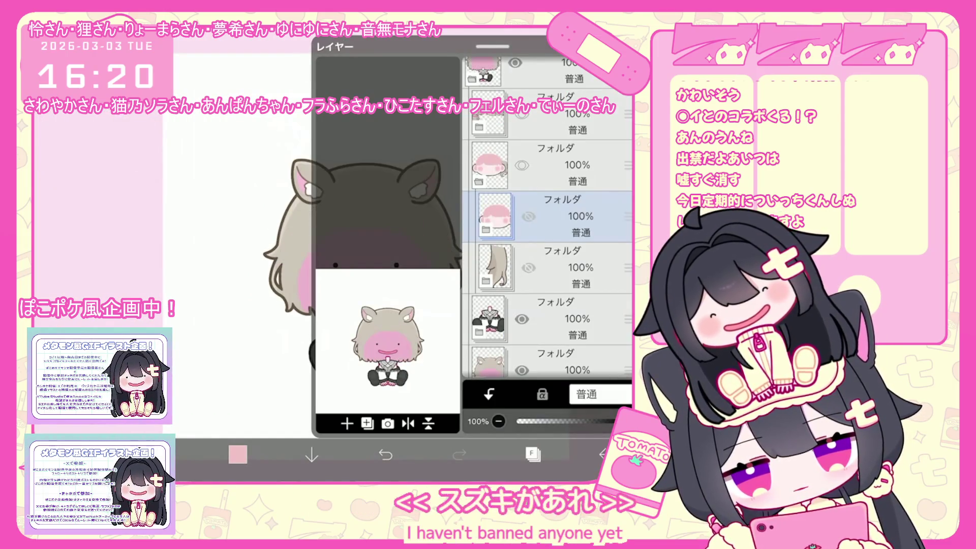
Step: Add a new empty layer above layer 4 in the face folder, keeping its opacity
{"action": "scroll", "coordinate": [546, 219], "scroll_direction": "down", "scroll_amount": 5}
{"action": "left_click", "coordinate": [554, 275]}
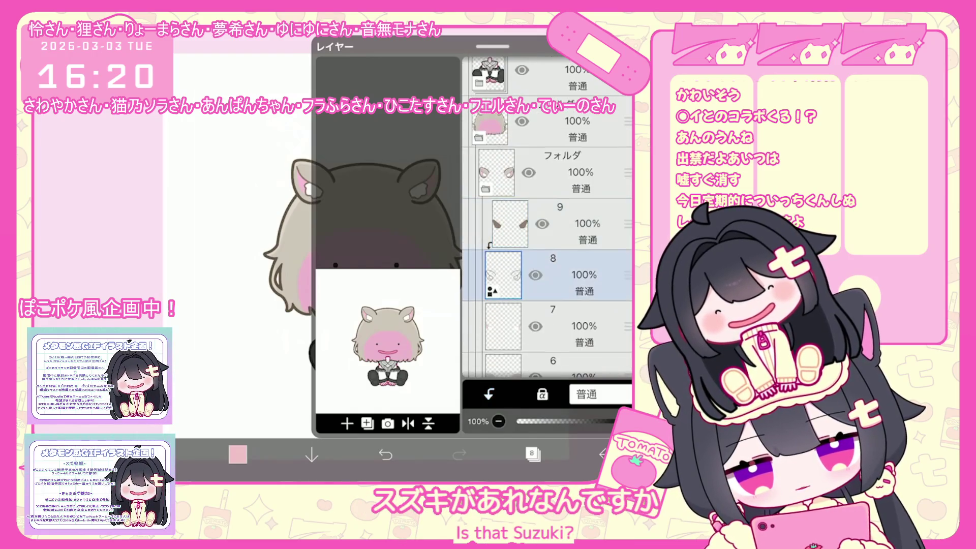
{"action": "scroll", "coordinate": [546, 218], "scroll_direction": "down", "scroll_amount": 4}
{"action": "left_click", "coordinate": [554, 333]}
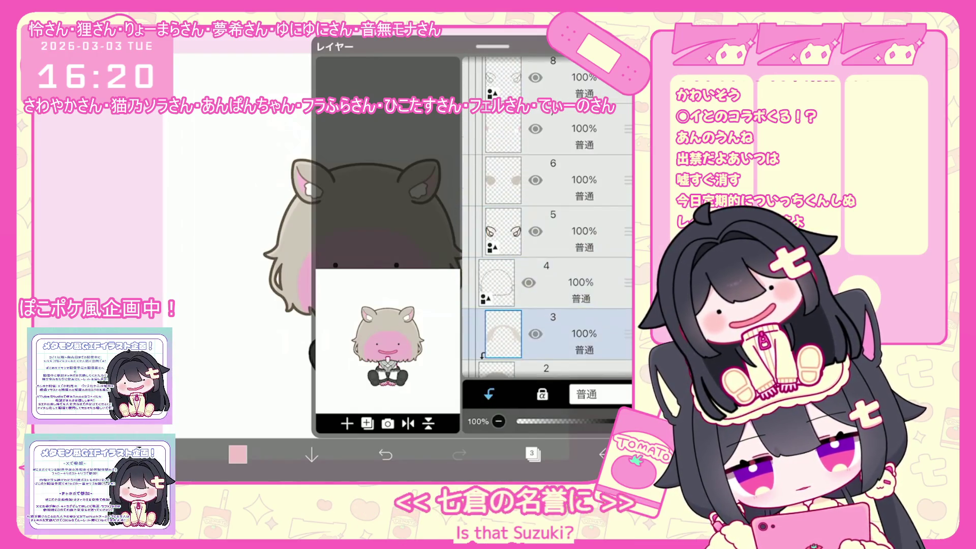
{"action": "left_click", "coordinate": [554, 282]}
{"action": "left_click", "coordinate": [347, 424]}
{"action": "left_click", "coordinate": [478, 421]}
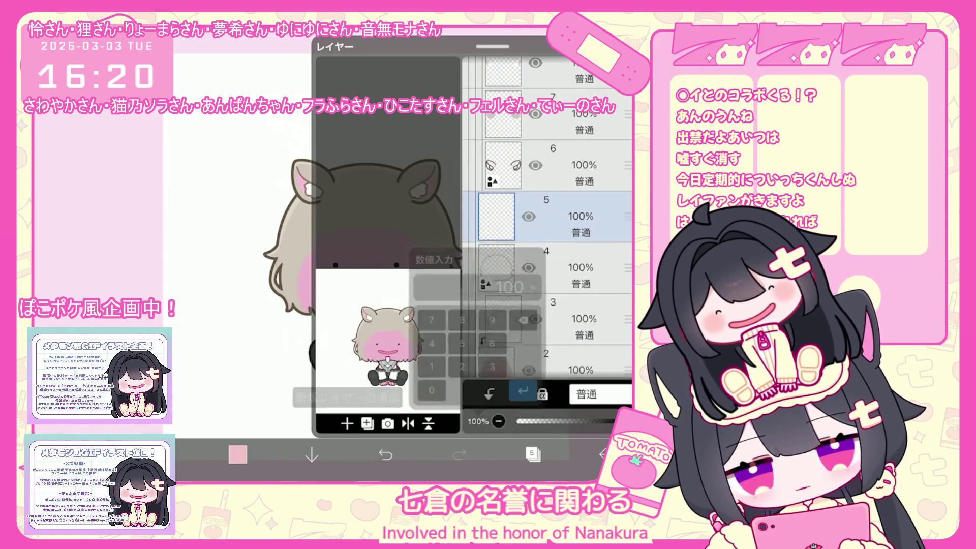
{"action": "left_click", "coordinate": [523, 391]}
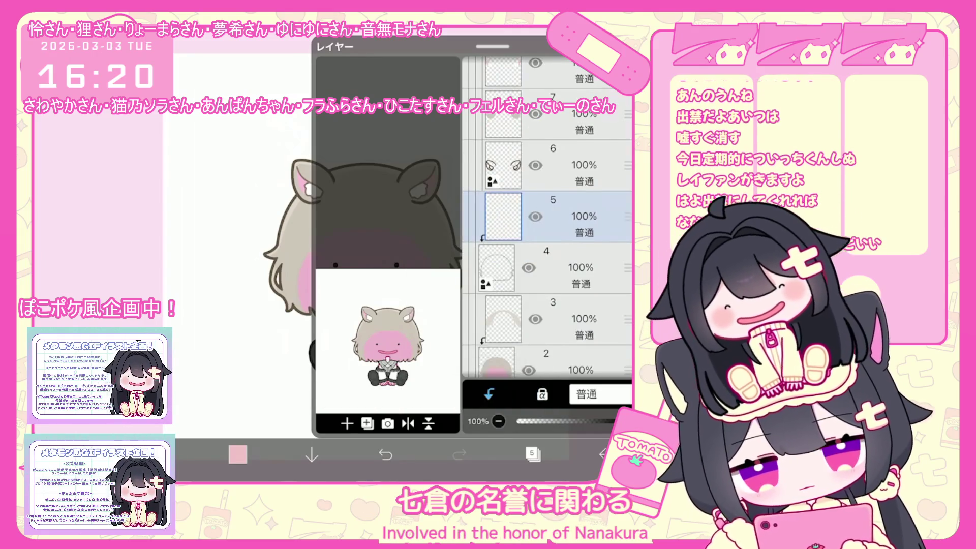
{"action": "left_click", "coordinate": [533, 453]}
Step: Use deep pink #CD678D to paint the mouth
{"action": "left_click", "coordinate": [237, 454]}
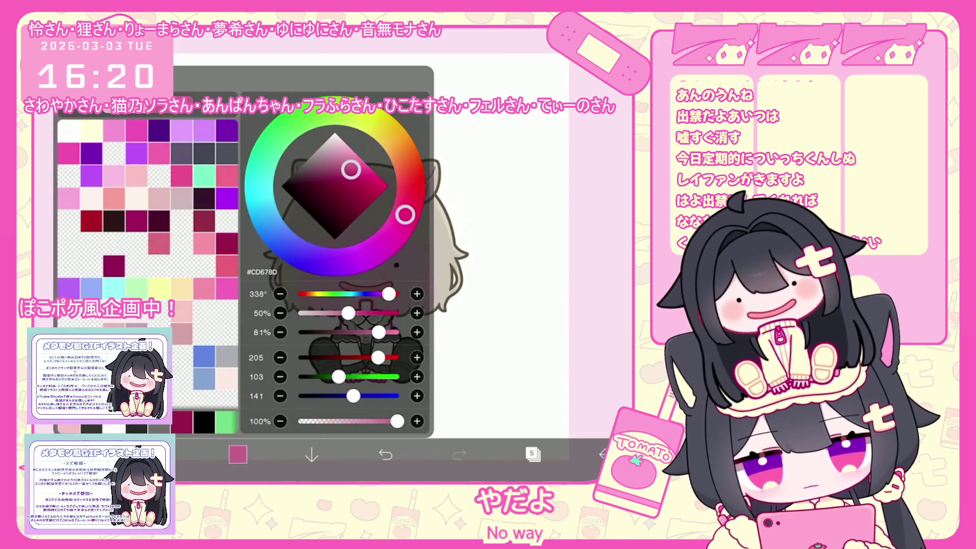
{"action": "left_click", "coordinate": [237, 454]}
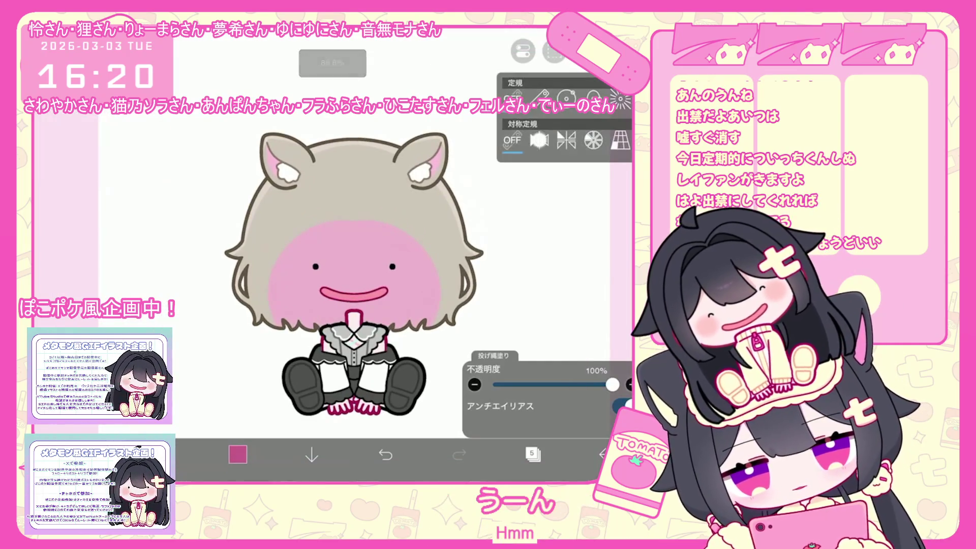
{"action": "scroll", "coordinate": [291, 312], "scroll_direction": "up", "scroll_amount": 5}
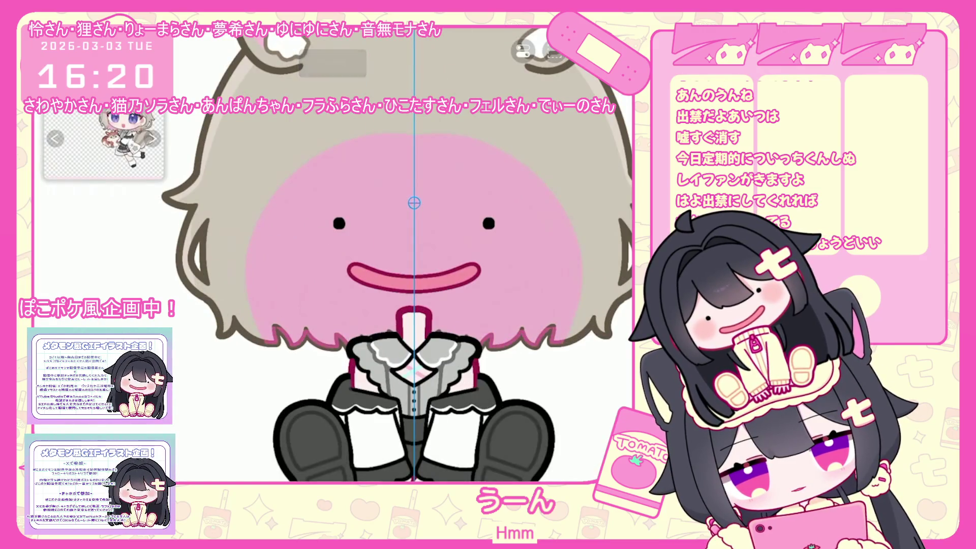
Step: Select layer 2 among the face layers
{"action": "left_click", "coordinate": [533, 453]}
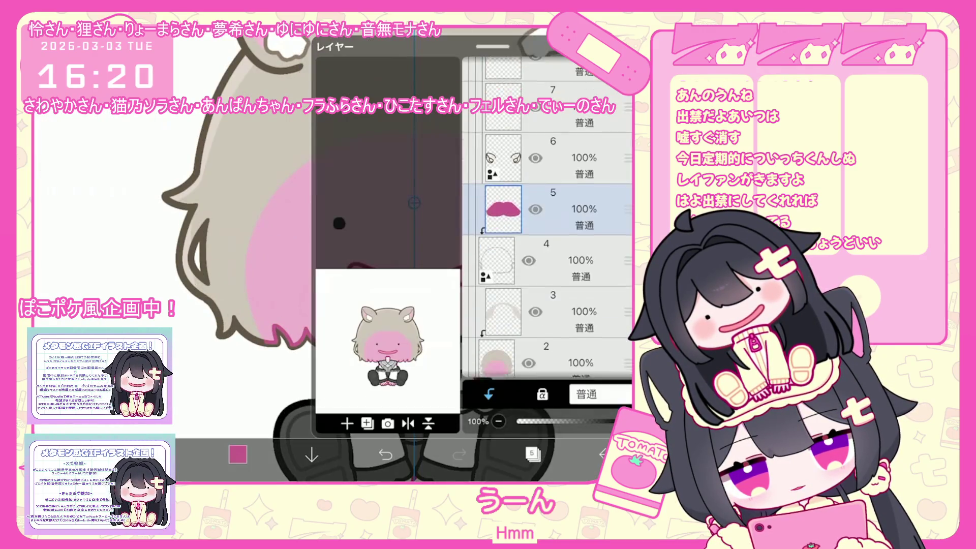
{"action": "scroll", "coordinate": [547, 204], "scroll_direction": "down", "scroll_amount": 3}
{"action": "left_click", "coordinate": [560, 327]}
{"action": "left_click", "coordinate": [559, 276]}
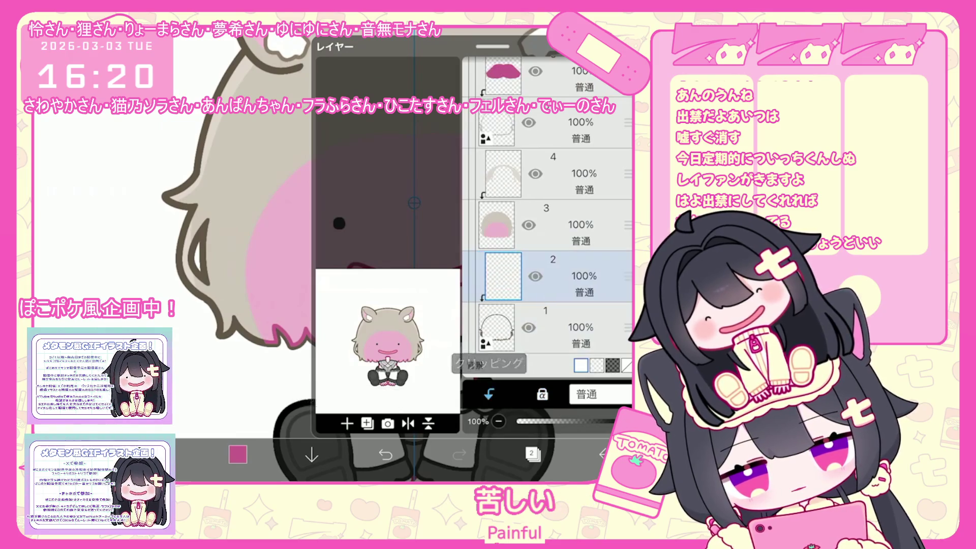
{"action": "left_click", "coordinate": [532, 453]}
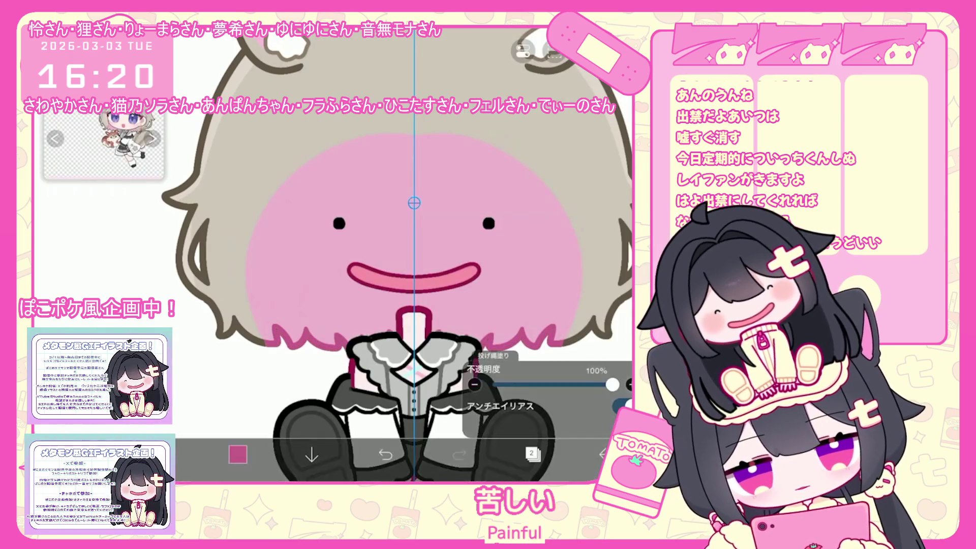
Step: Turn the hair folders' visibility back on to show the fringe and ornaments
{"action": "left_click", "coordinate": [532, 452]}
{"action": "scroll", "coordinate": [547, 218], "scroll_direction": "up", "scroll_amount": 5}
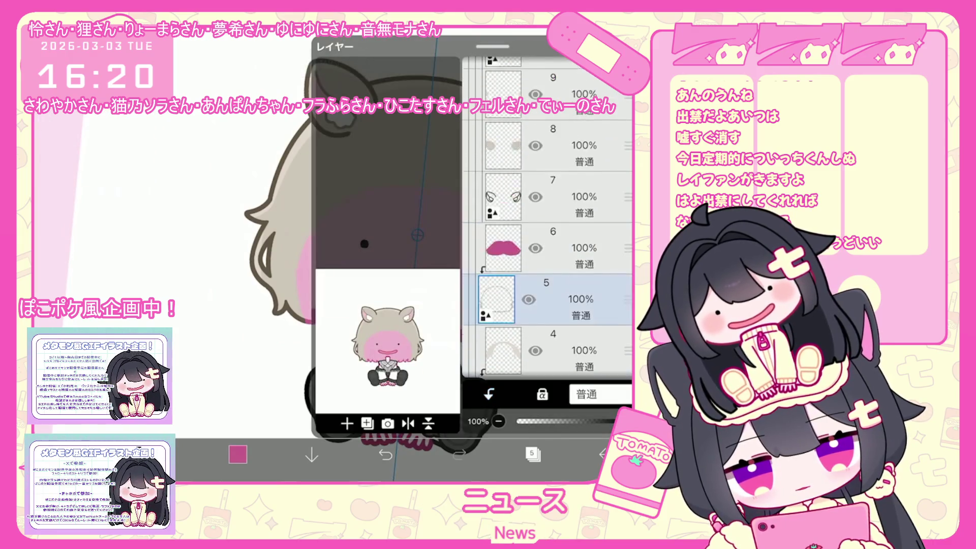
{"action": "left_click", "coordinate": [559, 208]}
{"action": "left_click", "coordinate": [529, 260]}
{"action": "left_click", "coordinate": [529, 311]}
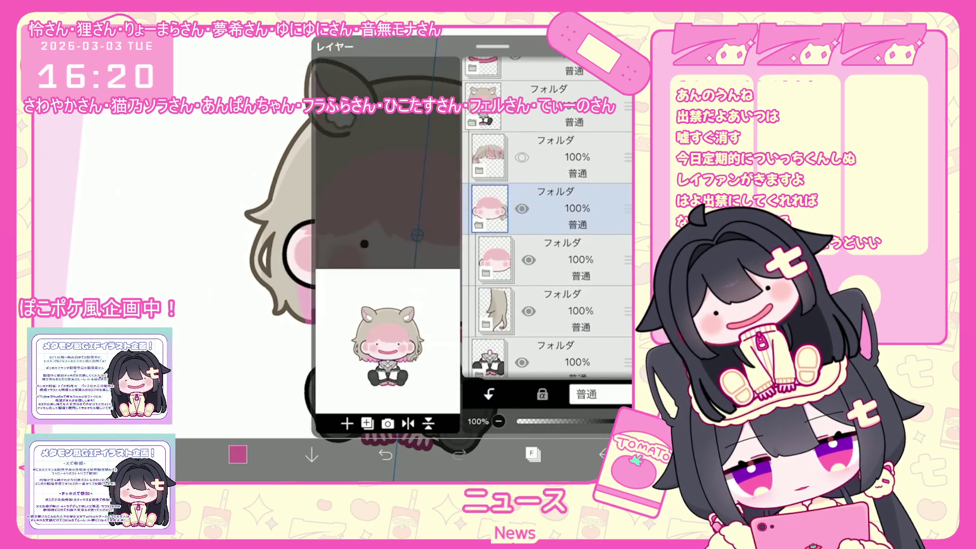
{"action": "left_click", "coordinate": [533, 453]}
{"action": "left_click", "coordinate": [532, 453]}
{"action": "left_click", "coordinate": [532, 453]}
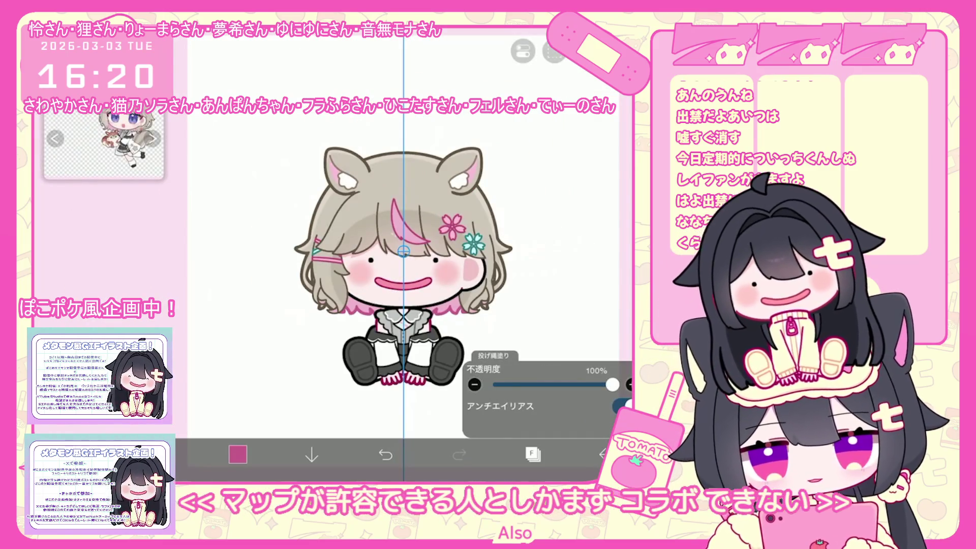
Step: Create empty layer 48 on top of the chibi's folders
{"action": "scroll", "coordinate": [376, 254], "scroll_direction": "up", "scroll_amount": 1}
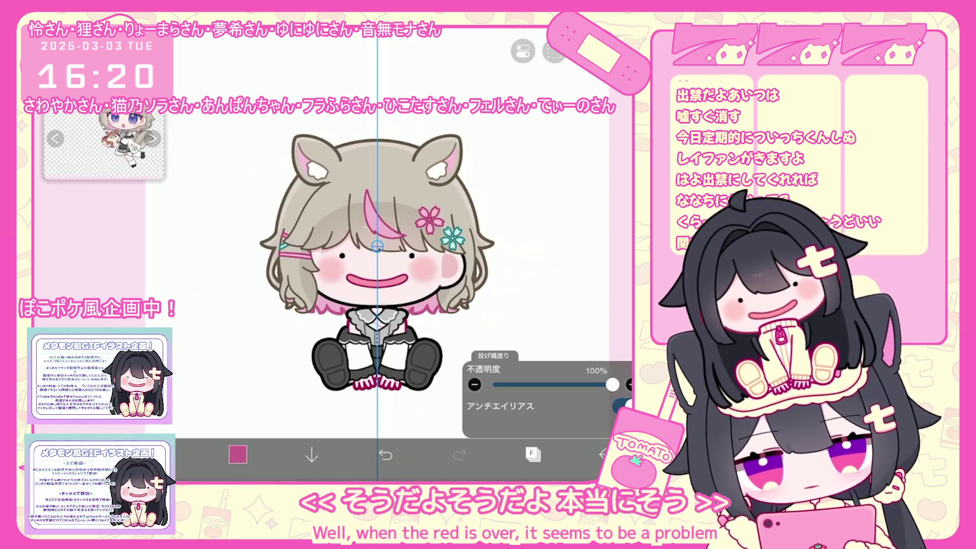
{"action": "scroll", "coordinate": [356, 254], "scroll_direction": "up", "scroll_amount": 3}
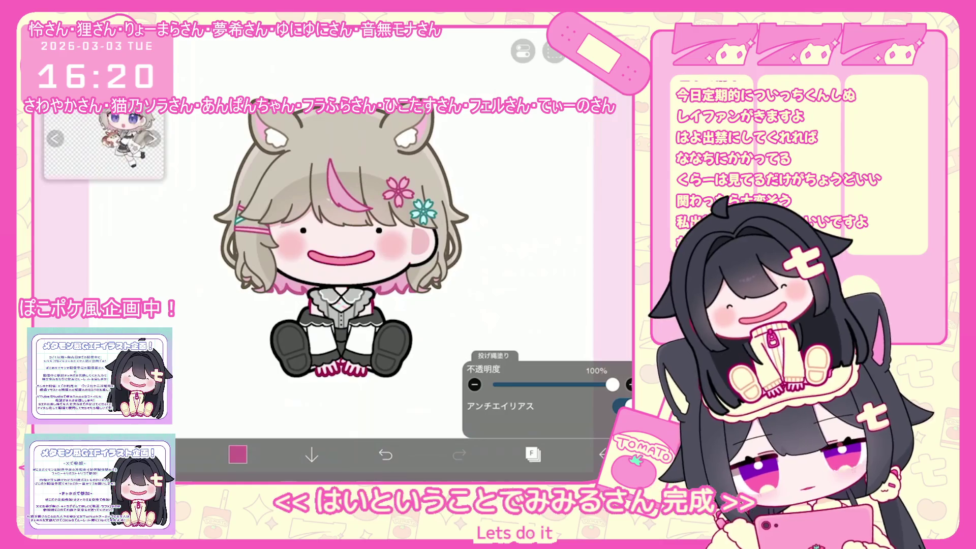
{"action": "scroll", "coordinate": [356, 244], "scroll_direction": "down", "scroll_amount": 2}
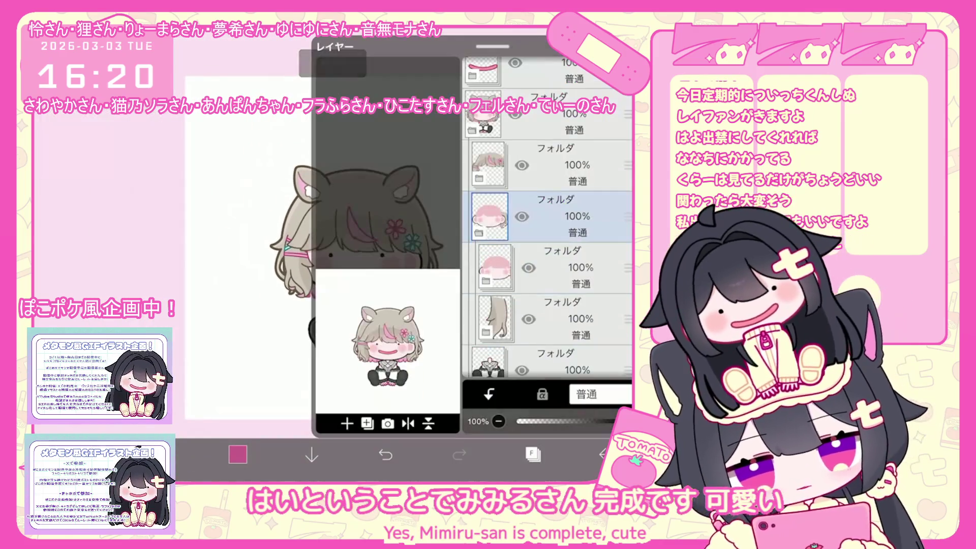
{"action": "left_click", "coordinate": [533, 454]}
{"action": "left_click", "coordinate": [367, 424]}
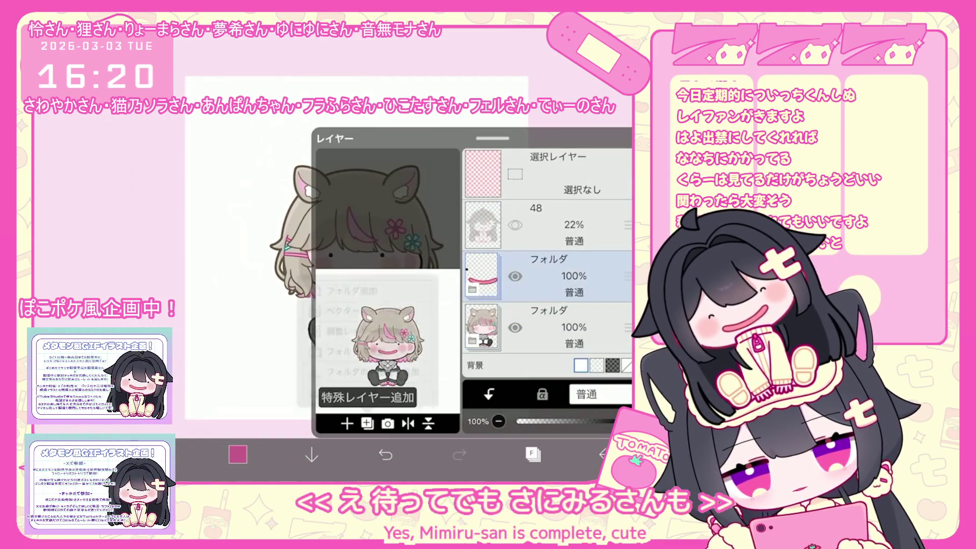
{"action": "left_click", "coordinate": [550, 244]}
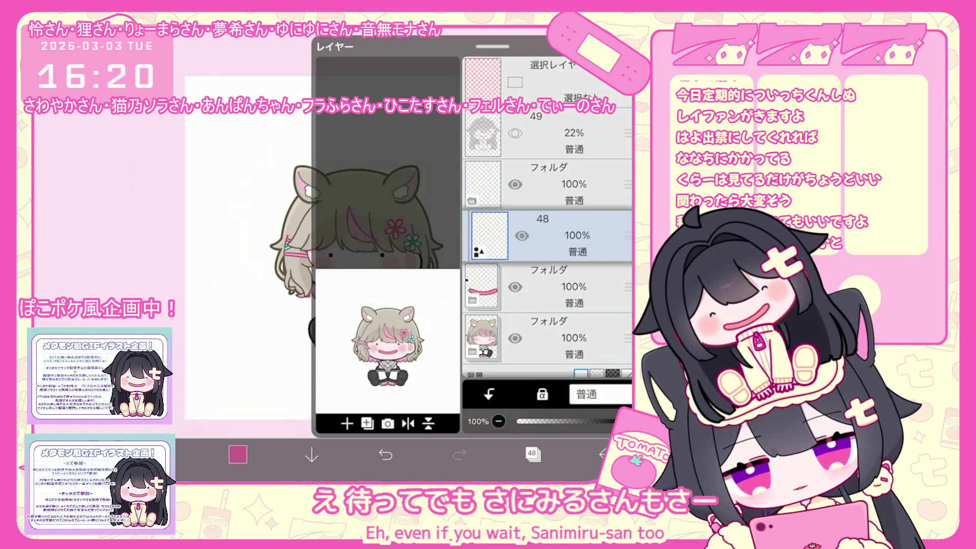
{"action": "left_click", "coordinate": [532, 453]}
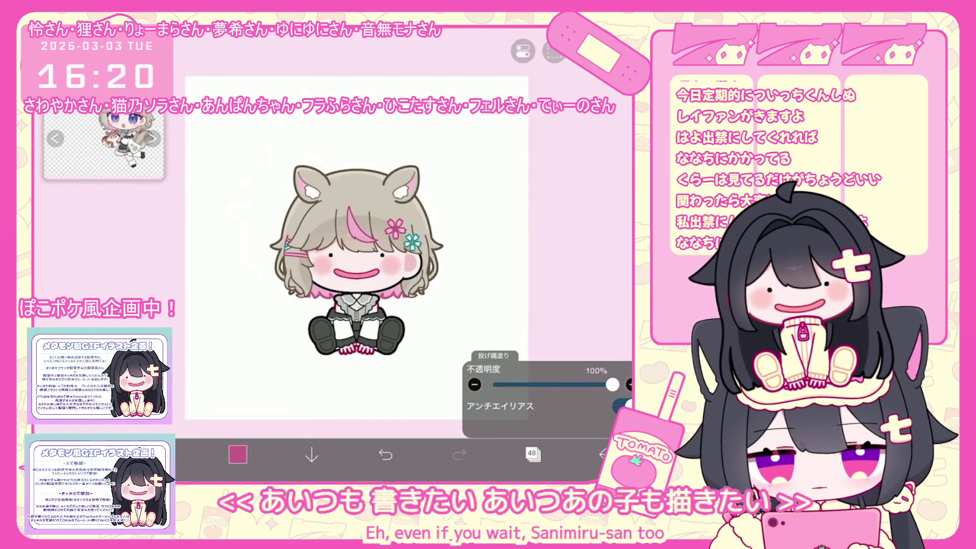
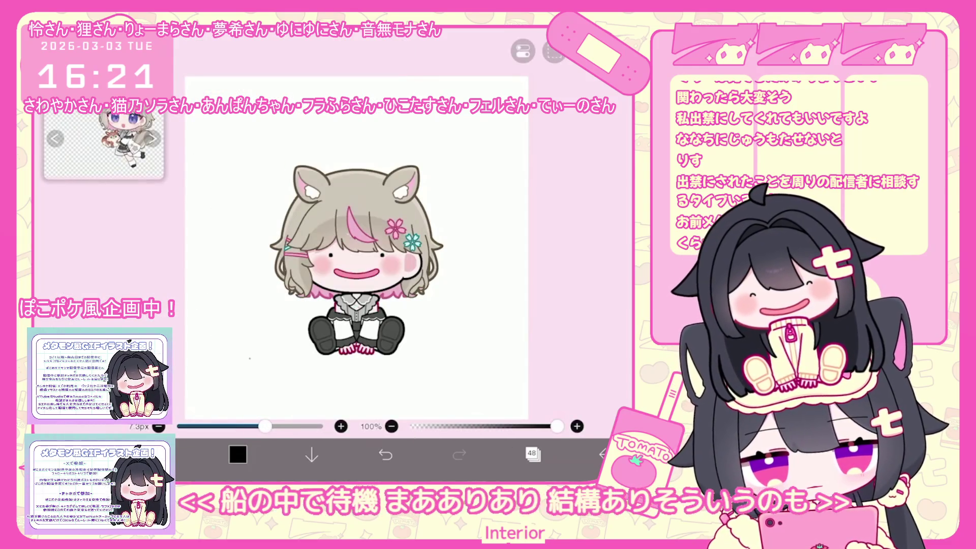
Step: Drag the brush size down to 5.0px for thinner outlines
{"action": "left_click_drag", "start_coordinate": [245, 426], "coordinate": [219, 426]}
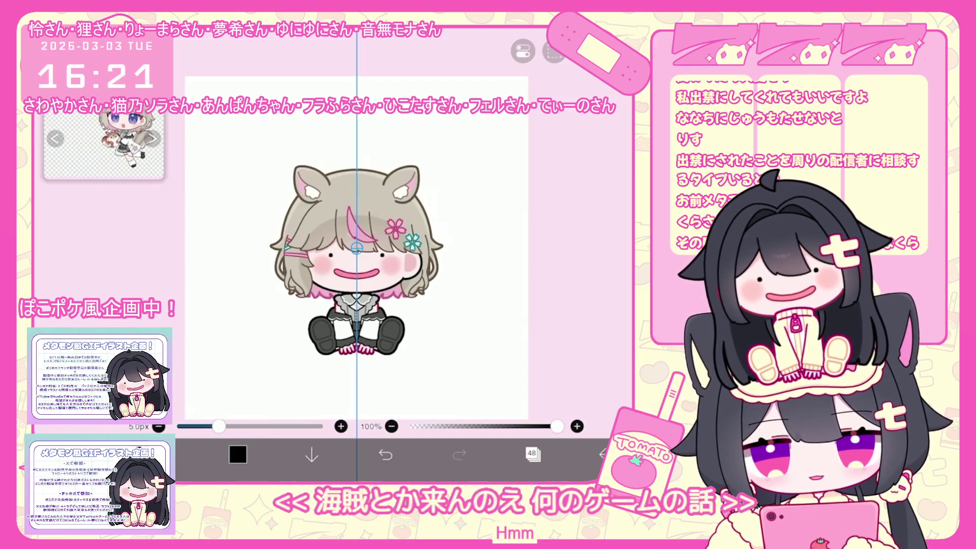
Step: Draw a mirrored pair of pointed ears above the head arc, redrawing after the first try
{"action": "scroll", "coordinate": [351, 117], "scroll_direction": "up", "scroll_amount": 5}
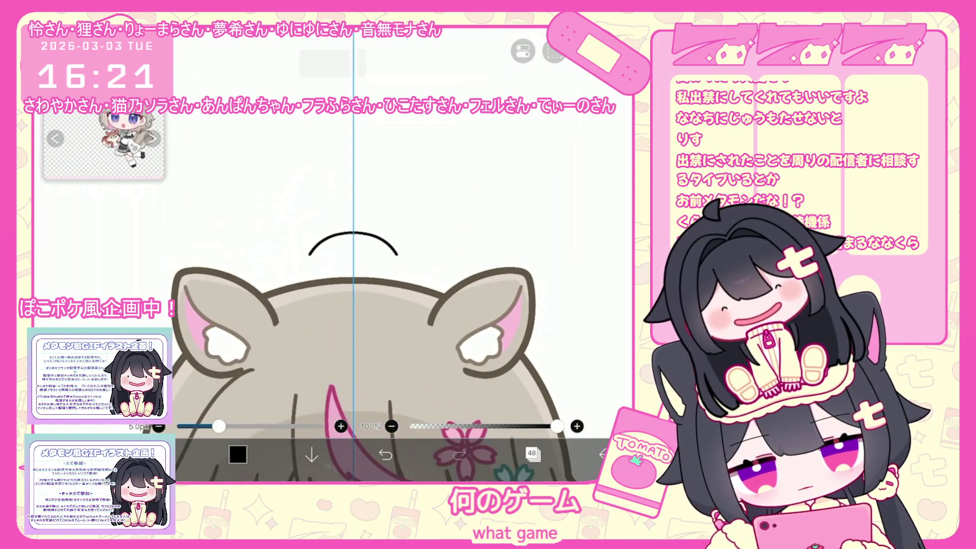
{"action": "scroll", "coordinate": [348, 208], "scroll_direction": "up", "scroll_amount": 2}
{"action": "left_click_drag", "start_coordinate": [288, 243], "coordinate": [334, 236]}
{"action": "left_click_drag", "start_coordinate": [376, 237], "coordinate": [423, 242]}
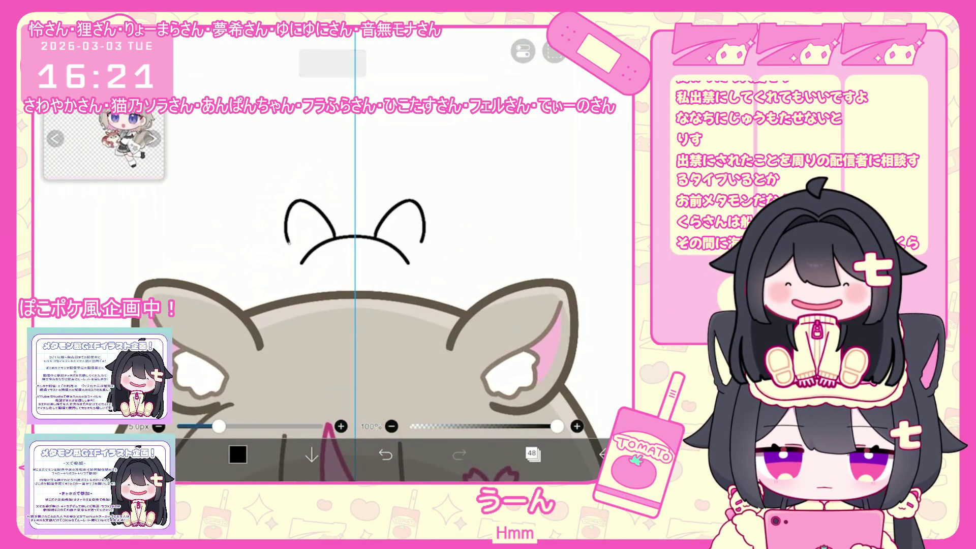
{"action": "left_click", "coordinate": [385, 454]}
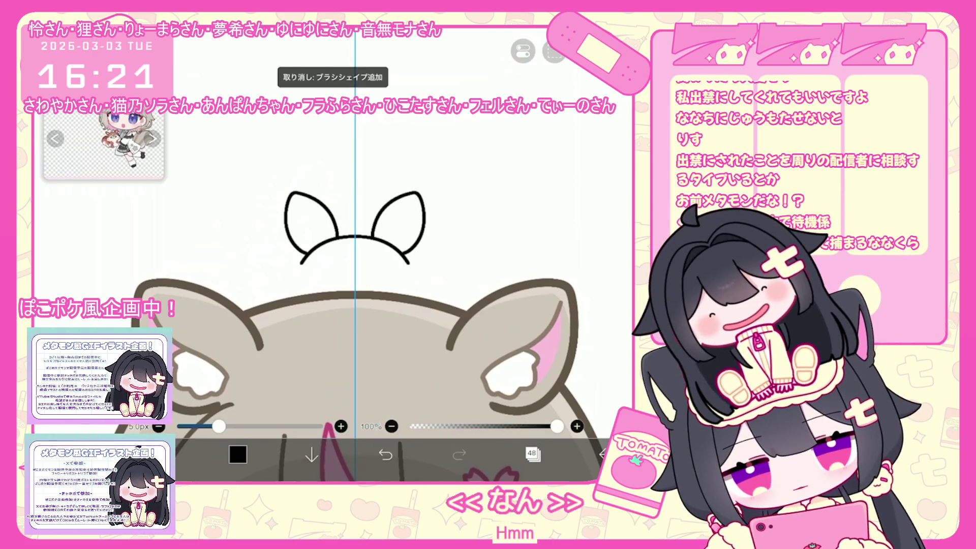
{"action": "key", "text": "ctrl+z"}
{"action": "mouse_move", "coordinate": [324, 238]}
{"action": "left_mouse_down"}
{"action": "mouse_move", "coordinate": [277, 220]}
{"action": "mouse_move", "coordinate": [291, 273]}
{"action": "mouse_move", "coordinate": [283, 323]}
{"action": "left_mouse_up"}
Step: Redraw shorter lines joining the ears to the head and keep the oval's bottom segment
{"action": "left_click", "coordinate": [386, 454]}
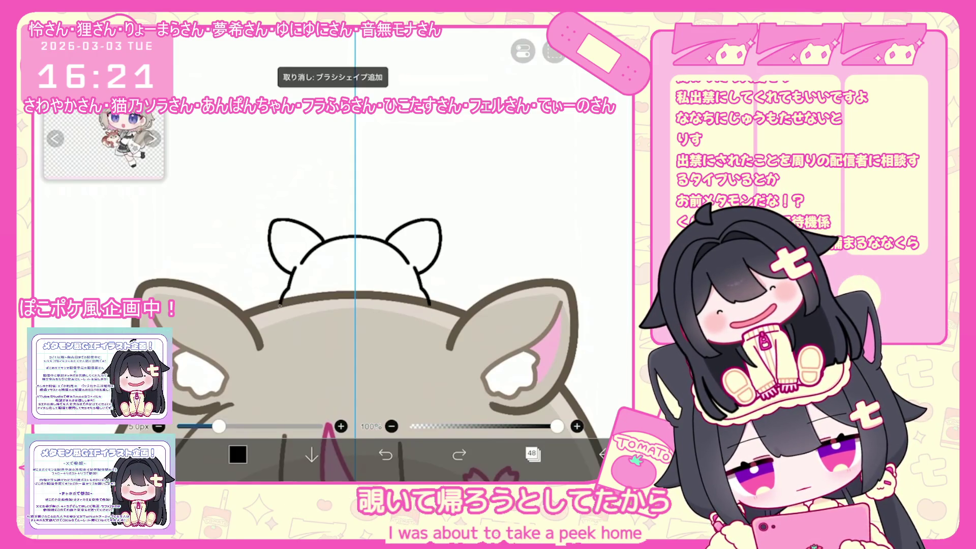
{"action": "left_click", "coordinate": [386, 454]}
{"action": "left_click_drag", "start_coordinate": [295, 268], "coordinate": [304, 345]}
{"action": "left_click", "coordinate": [385, 454]}
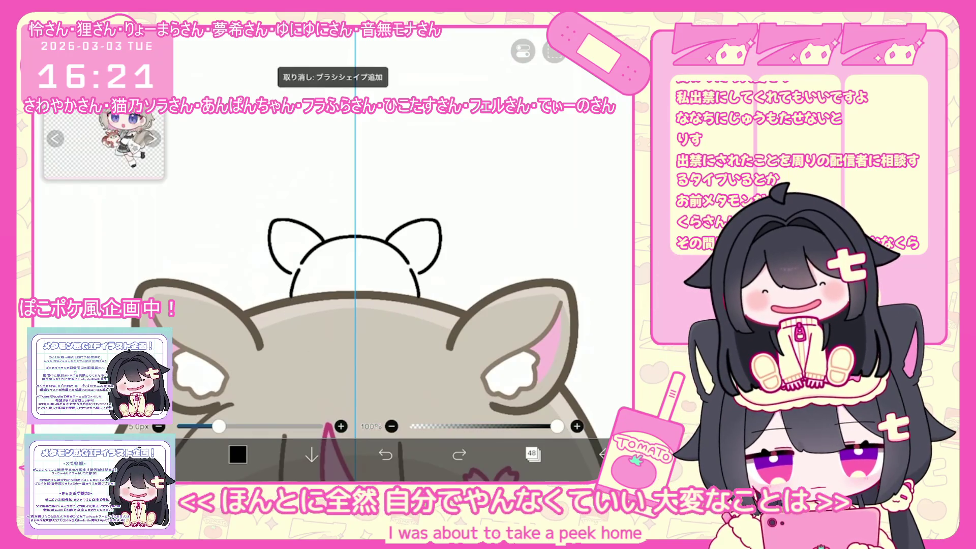
{"action": "scroll", "coordinate": [350, 280], "scroll_direction": "up", "scroll_amount": 2}
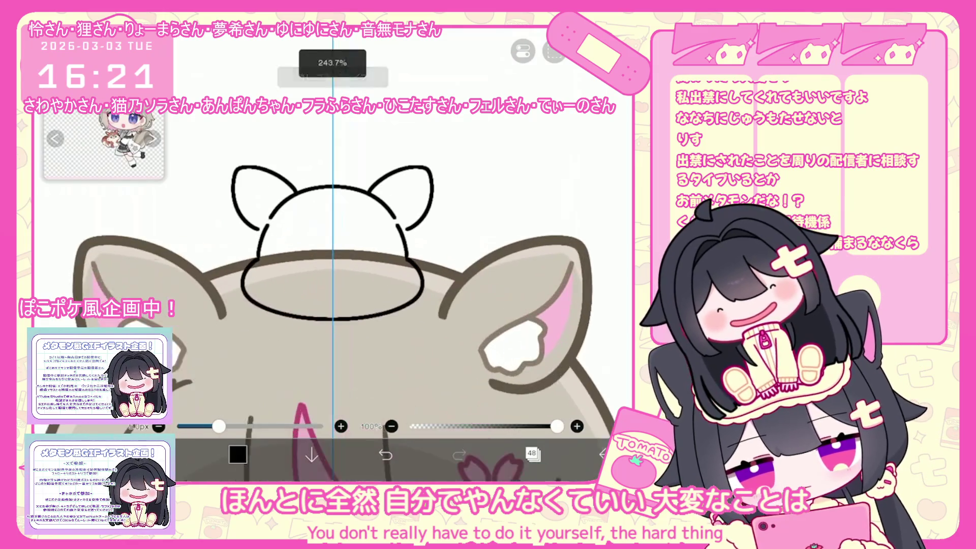
{"action": "left_click", "coordinate": [385, 454]}
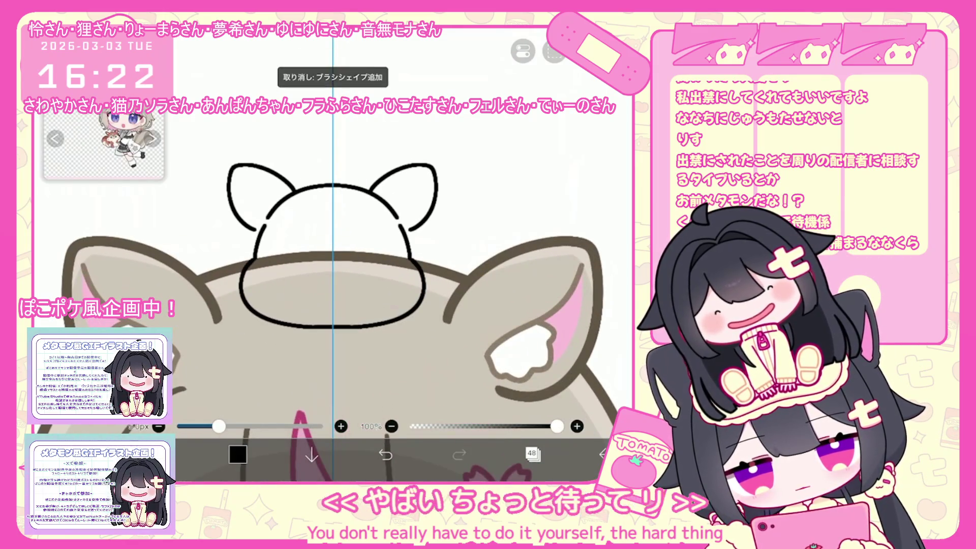
{"action": "left_click", "coordinate": [459, 454]}
Step: Rotate the left ear slightly and add inner-ear lines to both ears
{"action": "left_click", "coordinate": [231, 203]}
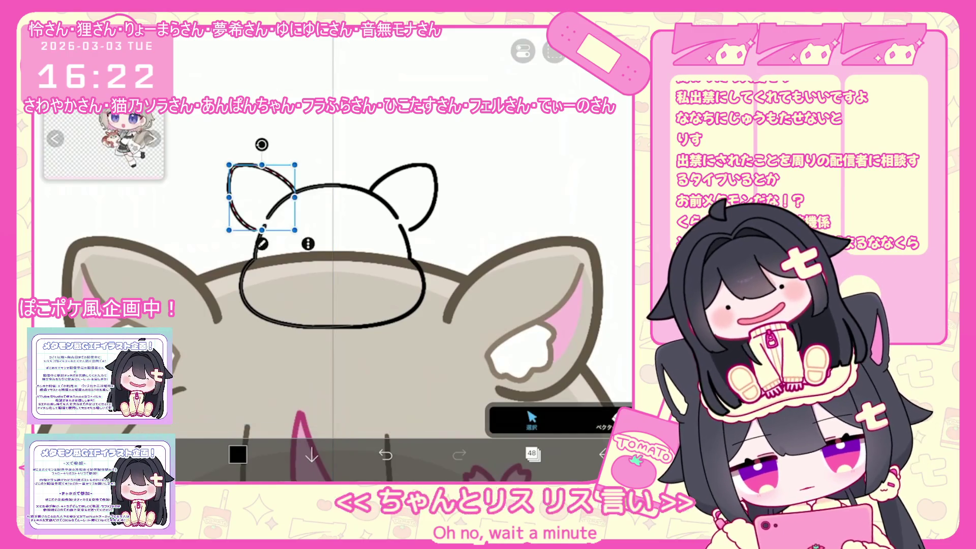
{"action": "left_click_drag", "start_coordinate": [261, 144], "coordinate": [261, 152]}
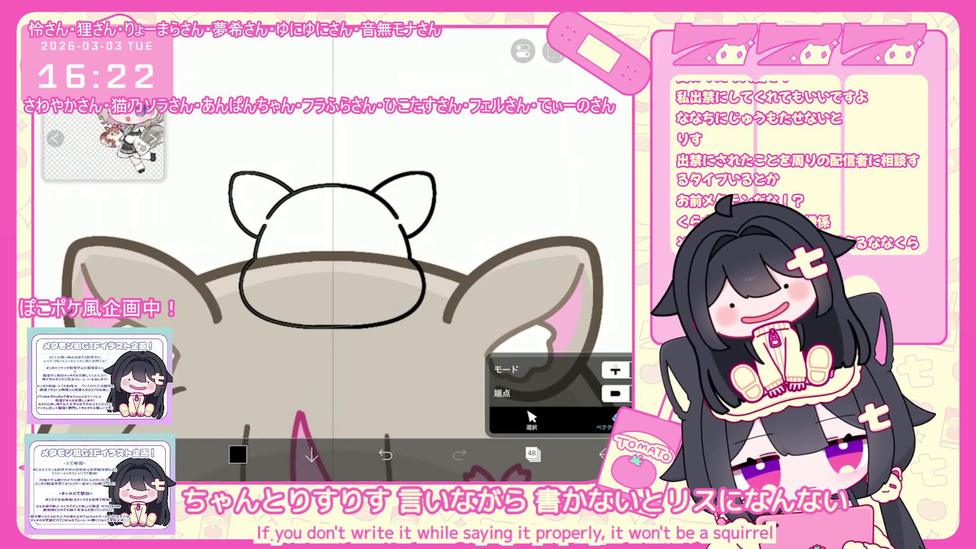
{"action": "scroll", "coordinate": [356, 280], "scroll_direction": "up", "scroll_amount": 2}
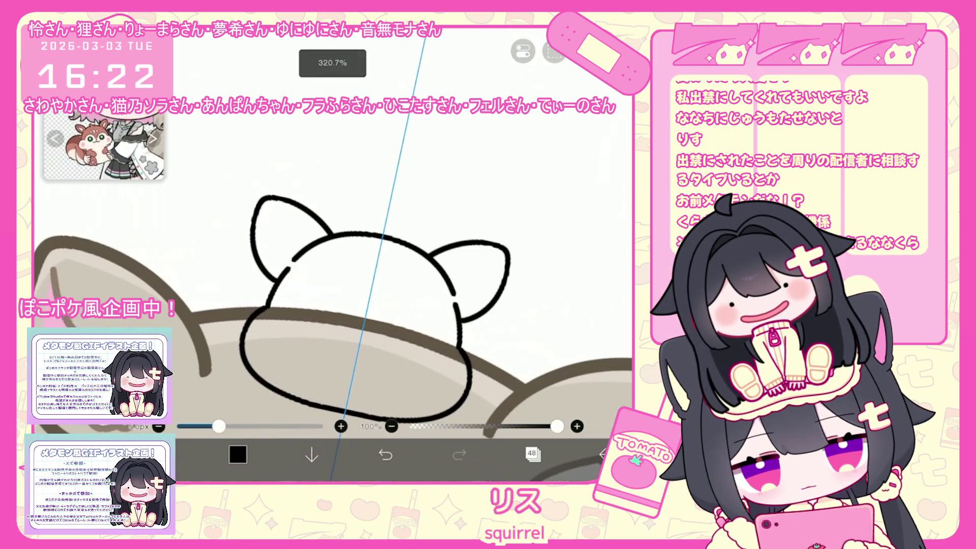
{"action": "left_click_drag", "start_coordinate": [269, 219], "coordinate": [275, 253]}
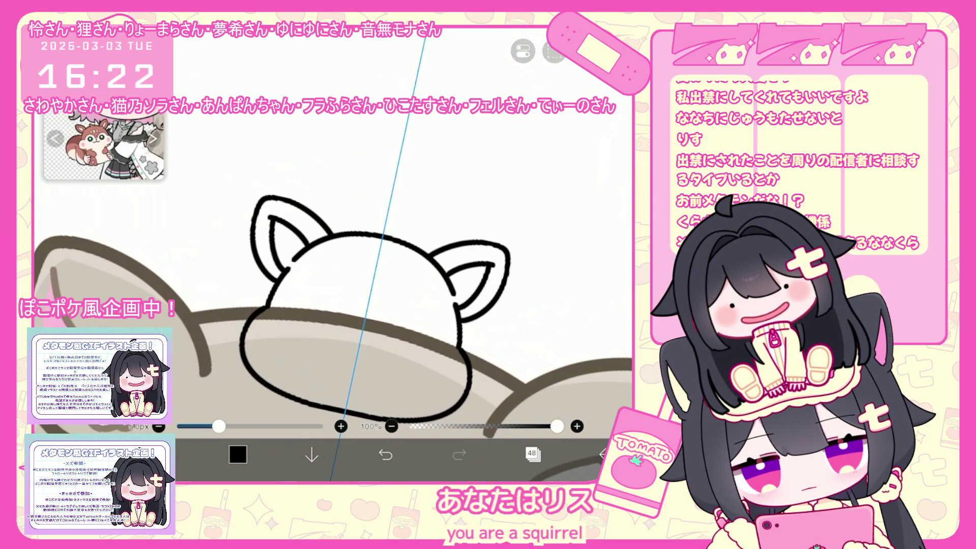
{"action": "key", "text": "ctrl+z"}
{"action": "scroll", "coordinate": [356, 279], "scroll_direction": "down", "scroll_amount": 1}
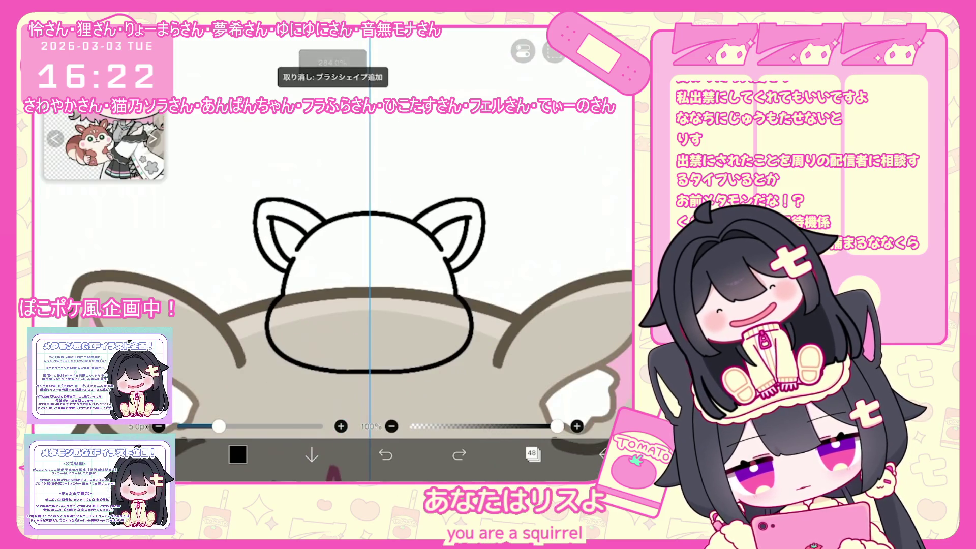
{"action": "scroll", "coordinate": [356, 280], "scroll_direction": "down", "scroll_amount": 3}
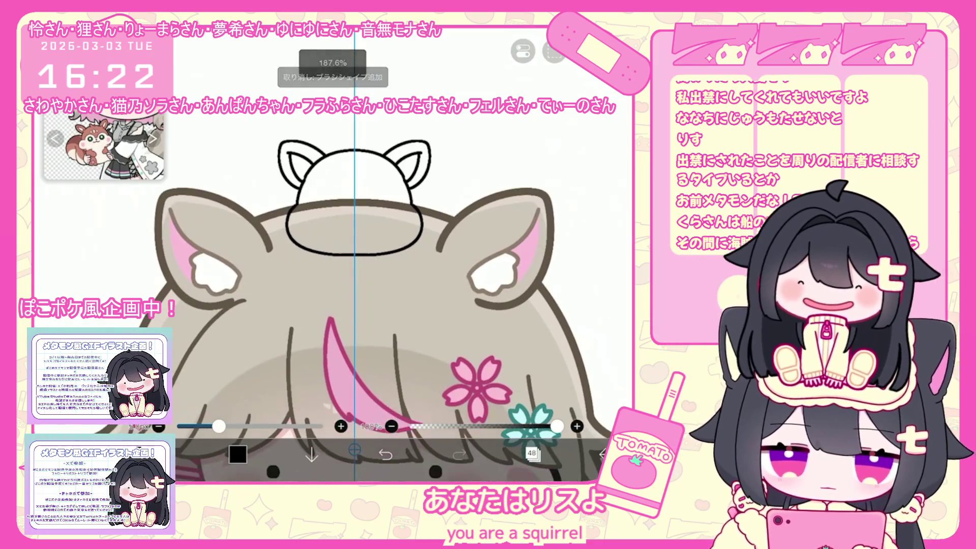
Step: Give the chipmunk head a frilled lower edge
{"action": "left_click_drag", "start_coordinate": [297, 247], "coordinate": [339, 258]}
{"action": "left_click", "coordinate": [386, 454]}
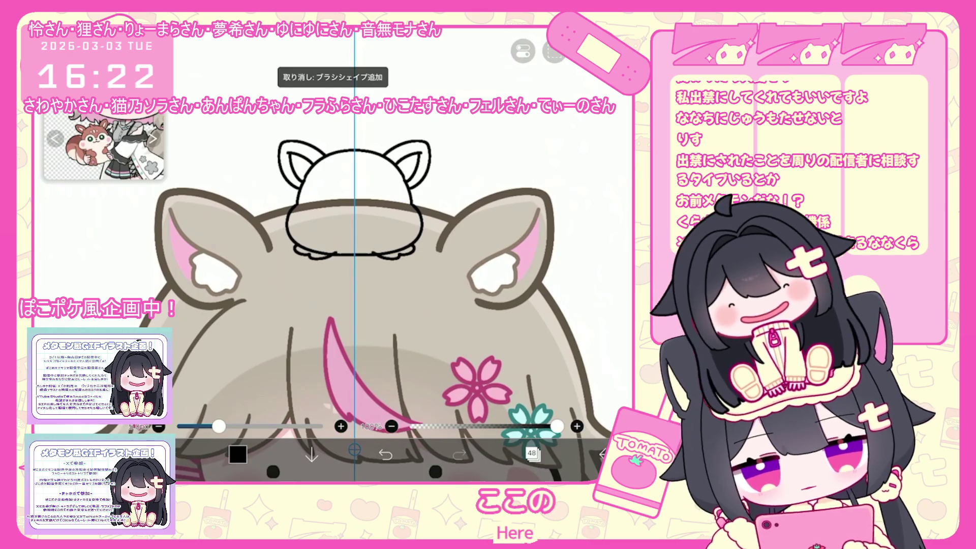
{"action": "left_click", "coordinate": [459, 454]}
{"action": "scroll", "coordinate": [355, 255], "scroll_direction": "up", "scroll_amount": 2}
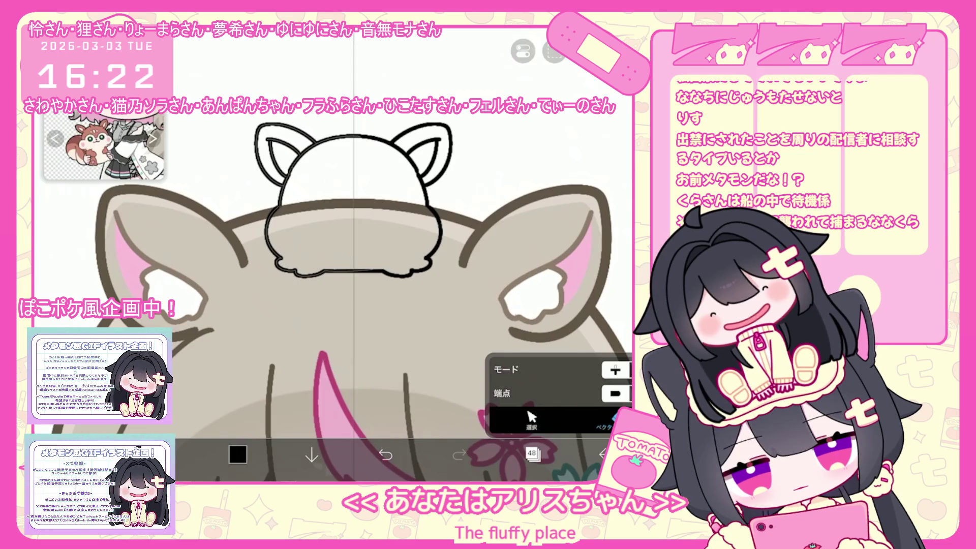
{"action": "scroll", "coordinate": [356, 254], "scroll_direction": "down", "scroll_amount": 5}
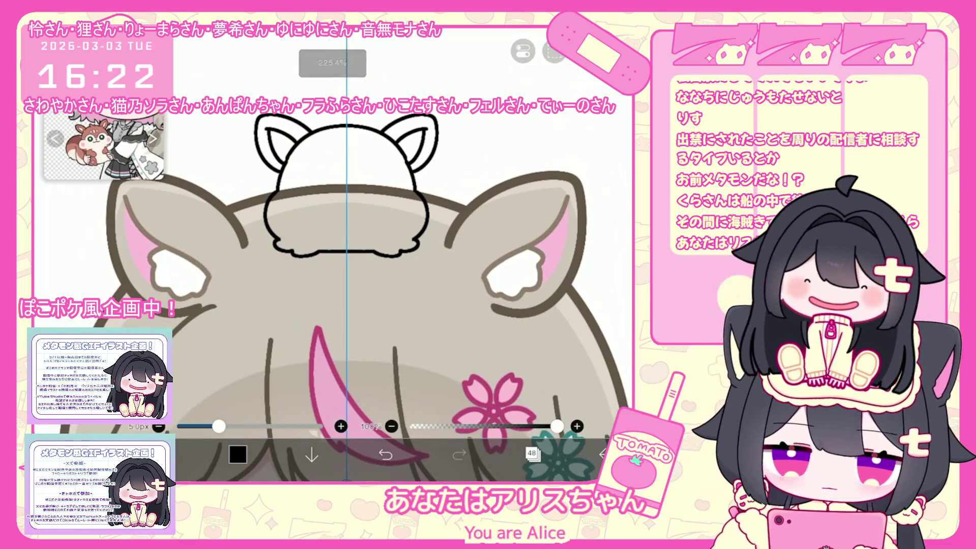
{"action": "scroll", "coordinate": [380, 229], "scroll_direction": "up", "scroll_amount": 5}
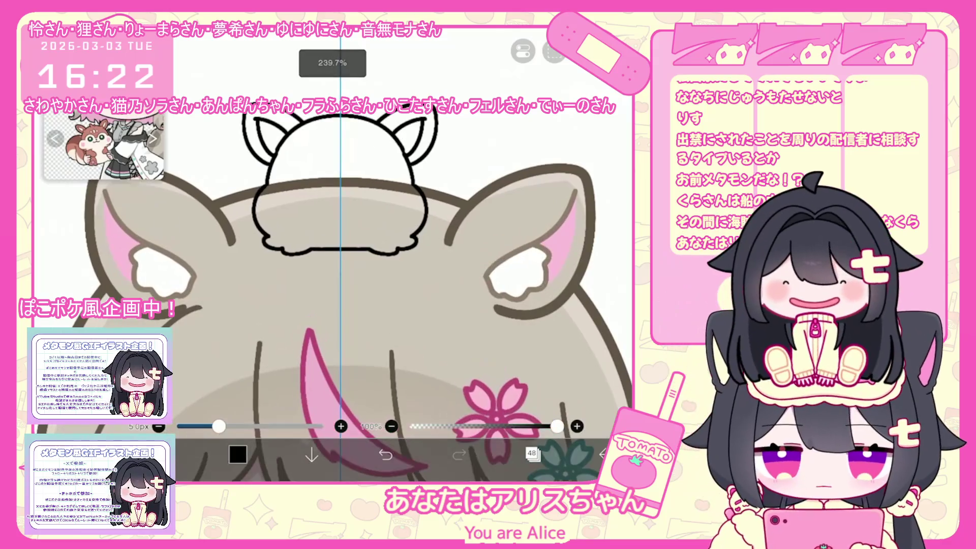
Step: Draw the rounded rectangle below the head, closing the arch and removing the side loops
{"action": "left_click", "coordinate": [386, 454]}
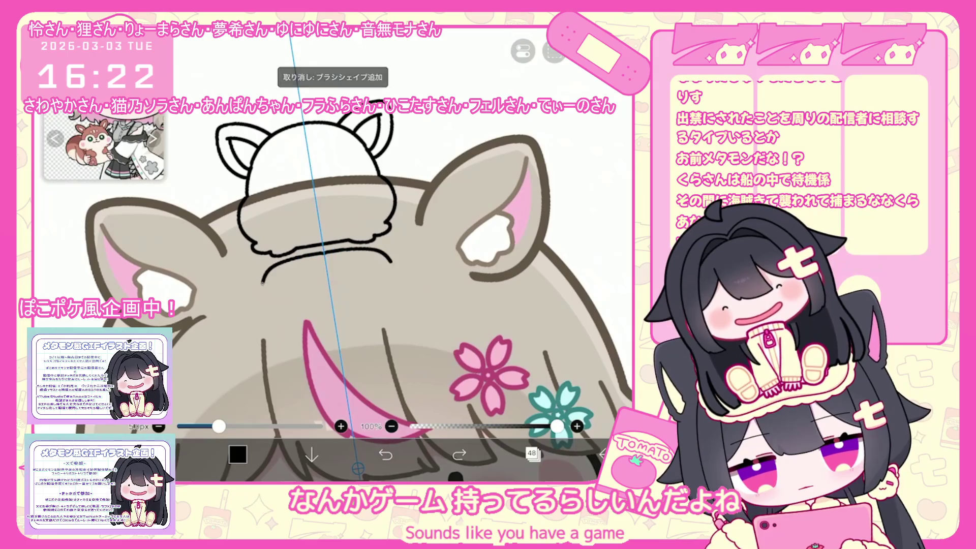
{"action": "left_click", "coordinate": [460, 454]}
{"action": "scroll", "coordinate": [336, 254], "scroll_direction": "up", "scroll_amount": 1}
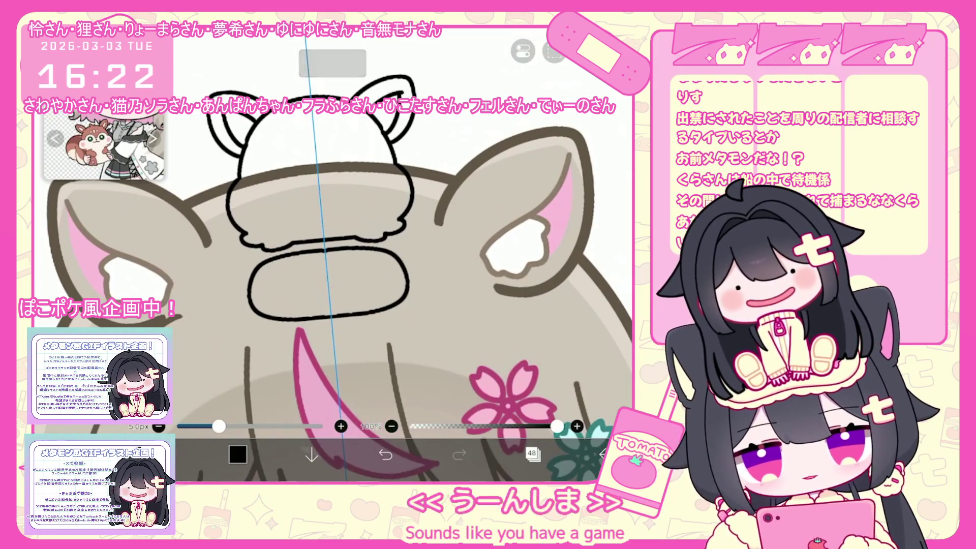
{"action": "key", "text": "ctrl+z"}
{"action": "key", "text": "ctrl+y"}
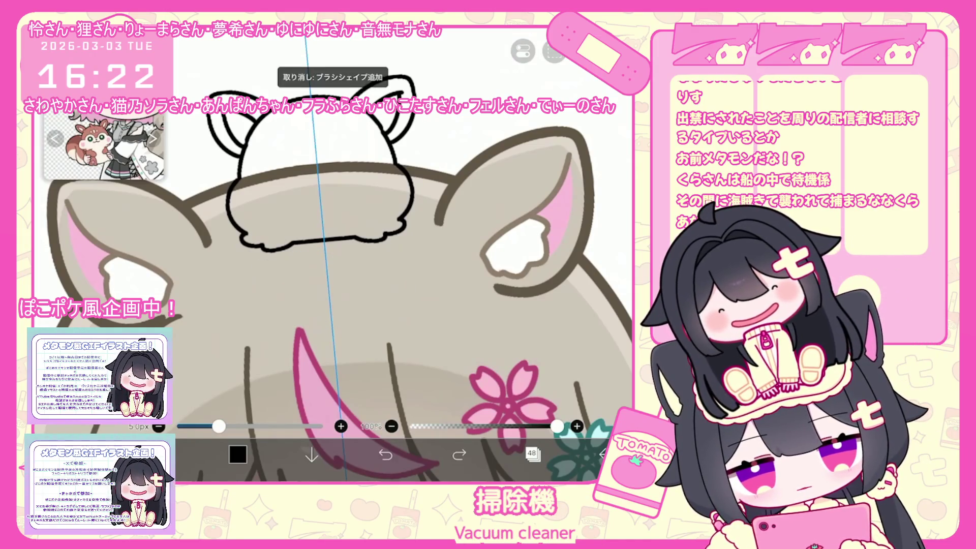
{"action": "left_click_drag", "start_coordinate": [270, 333], "coordinate": [386, 326]}
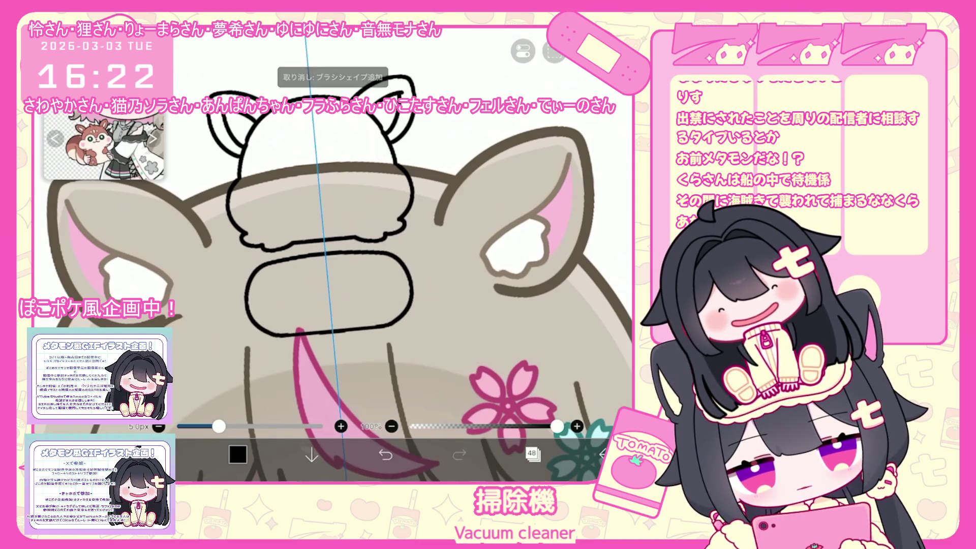
{"action": "key", "text": "ctrl+z"}
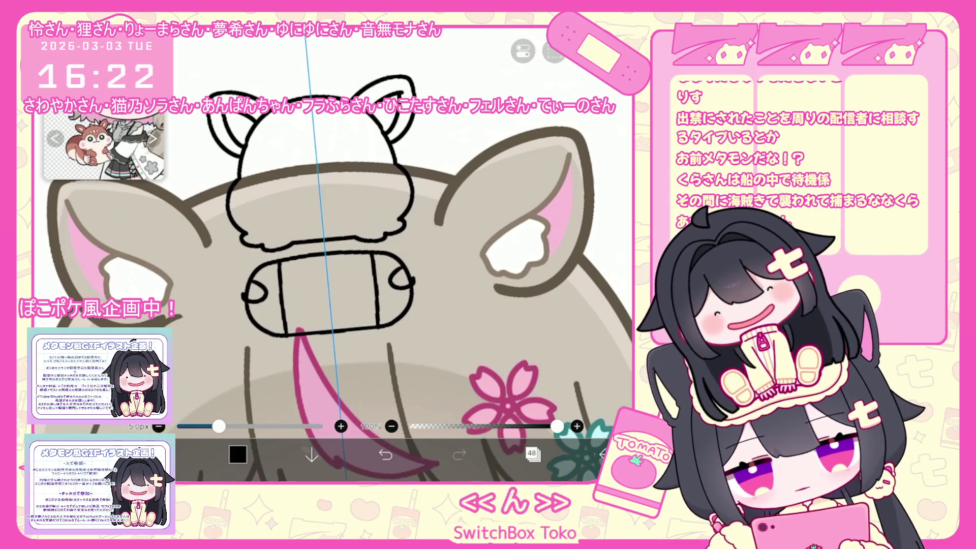
{"action": "key", "text": "ctrl+z"}
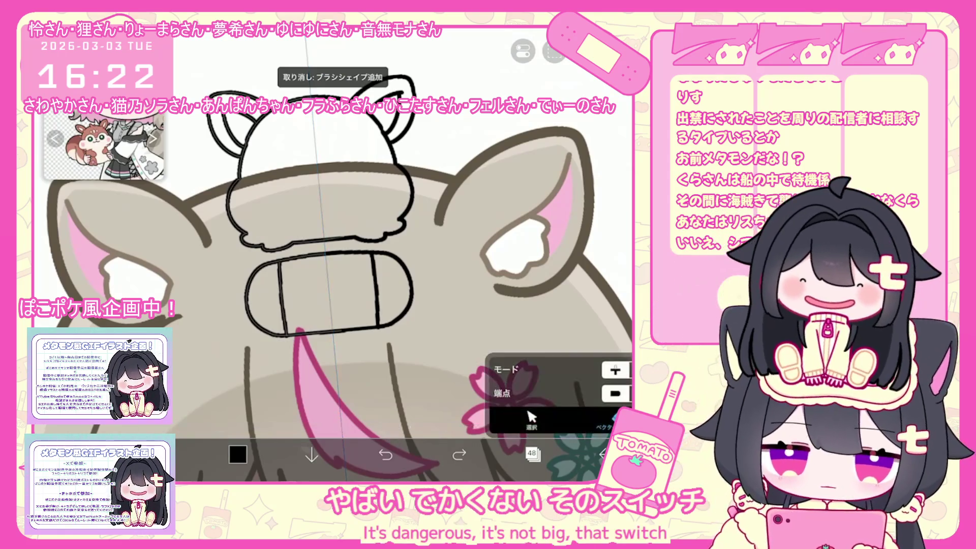
Step: Shrink the left stroke of the rounded shape and try small mirrored side loops
{"action": "left_click", "coordinate": [282, 295]}
{"action": "left_click_drag", "start_coordinate": [246, 336], "coordinate": [258, 326]}
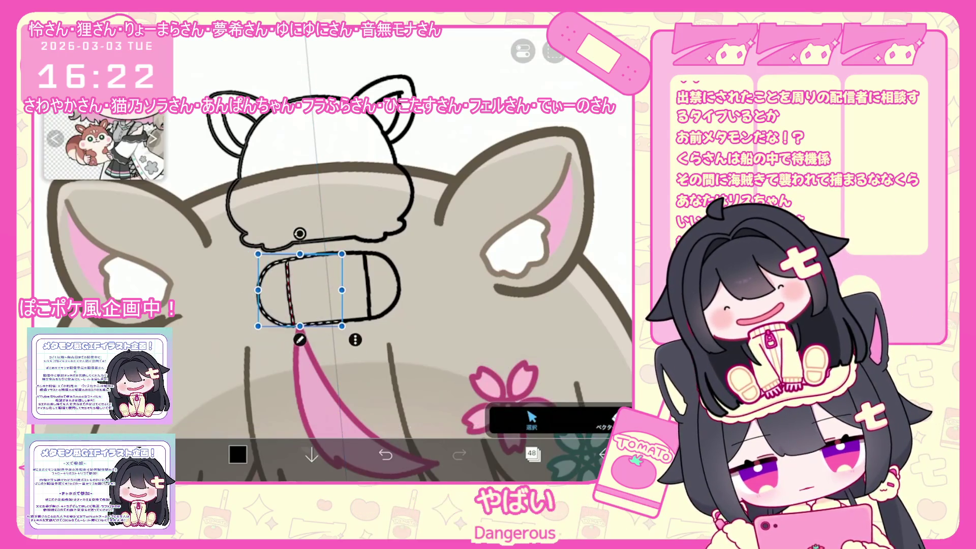
{"action": "left_click_drag", "start_coordinate": [268, 287], "coordinate": [269, 316]}
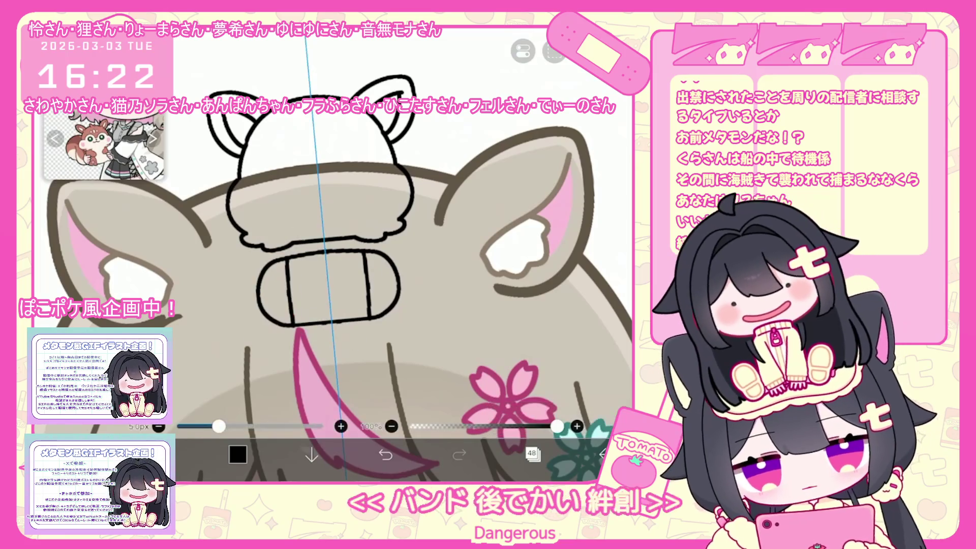
{"action": "left_click", "coordinate": [385, 454]}
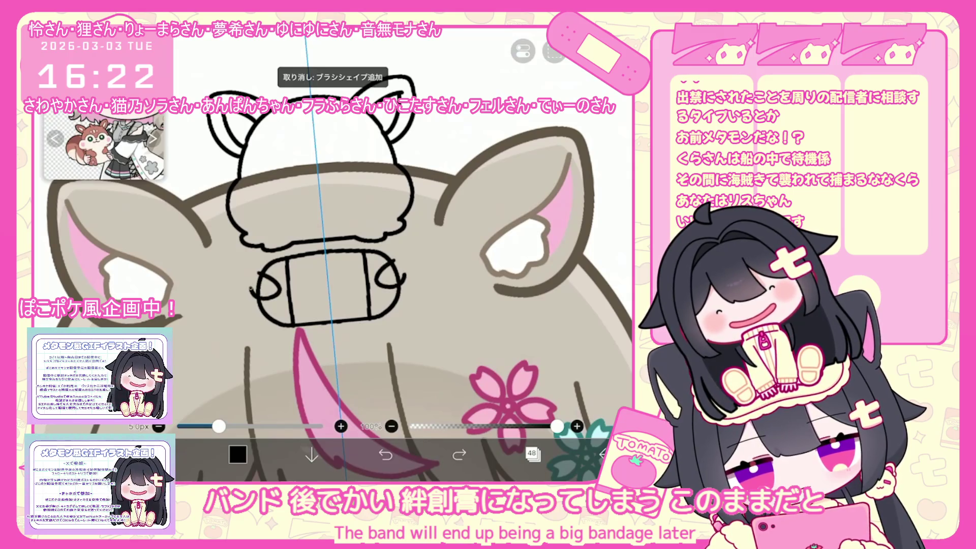
{"action": "left_click", "coordinate": [459, 454]}
{"action": "left_click", "coordinate": [459, 454]}
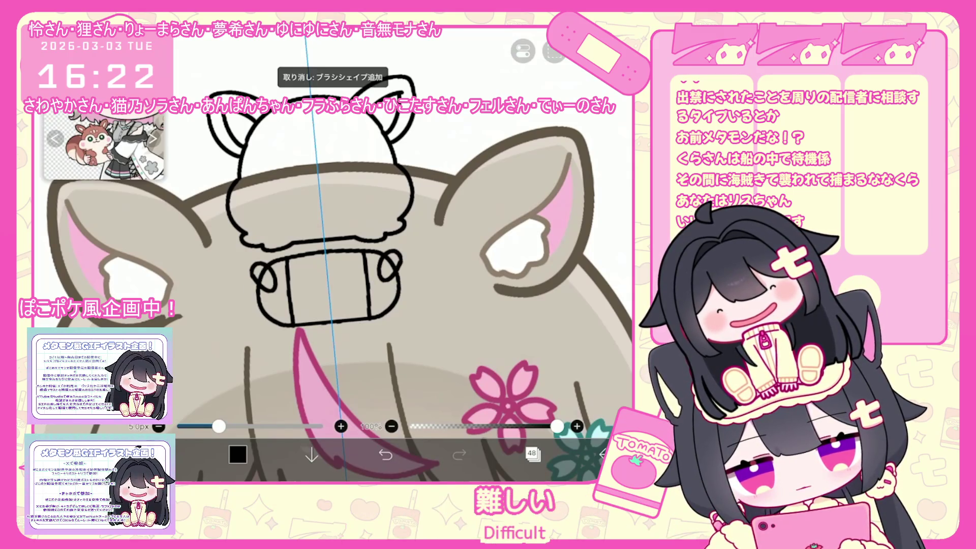
{"action": "left_click", "coordinate": [386, 454]}
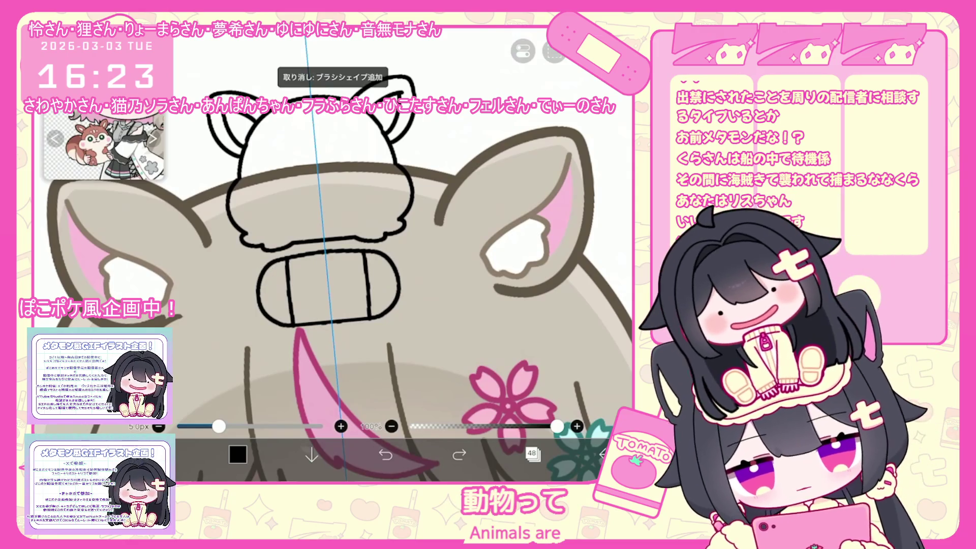
Step: Draw mirrored round paws on both sides of the chipmunk's body
{"action": "left_click", "coordinate": [290, 285]}
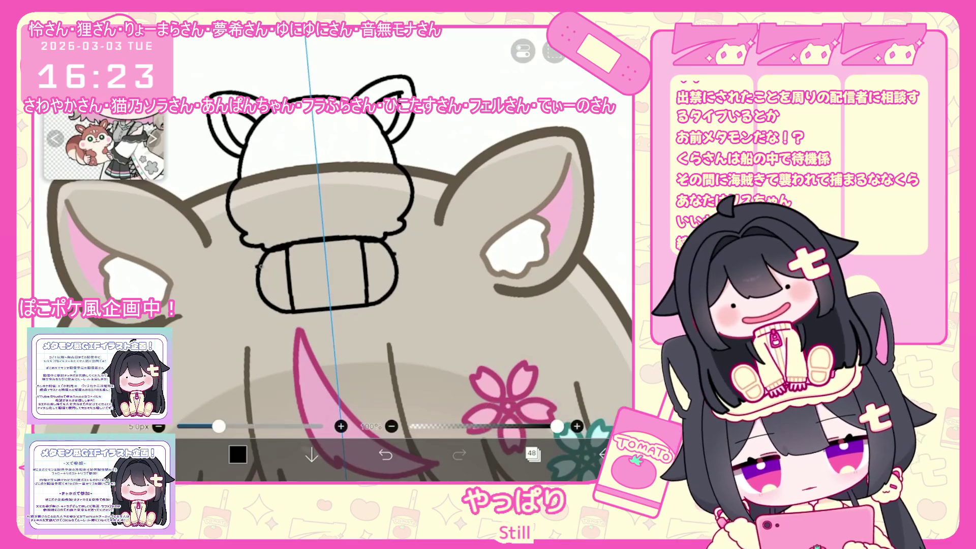
{"action": "left_click_drag", "start_coordinate": [264, 264], "coordinate": [268, 285]}
{"action": "left_click", "coordinate": [164, 454]}
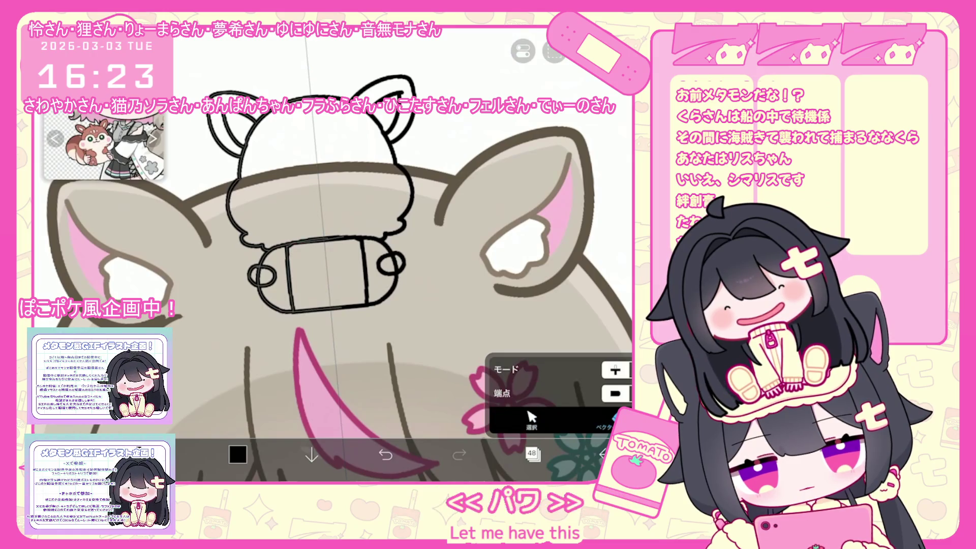
{"action": "scroll", "coordinate": [316, 274], "scroll_direction": "up", "scroll_amount": 5}
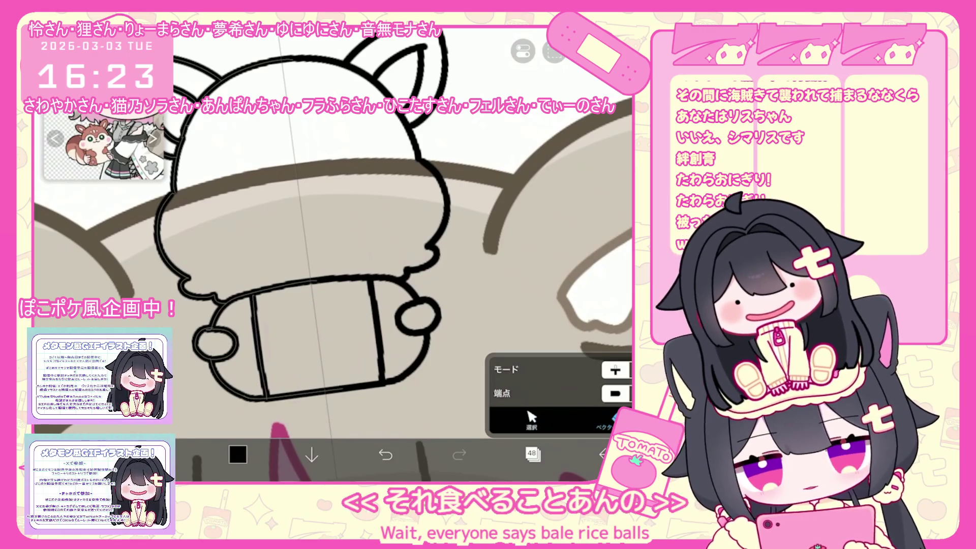
{"action": "scroll", "coordinate": [333, 254], "scroll_direction": "down", "scroll_amount": 5}
{"action": "scroll", "coordinate": [333, 254], "scroll_direction": "down", "scroll_amount": 3}
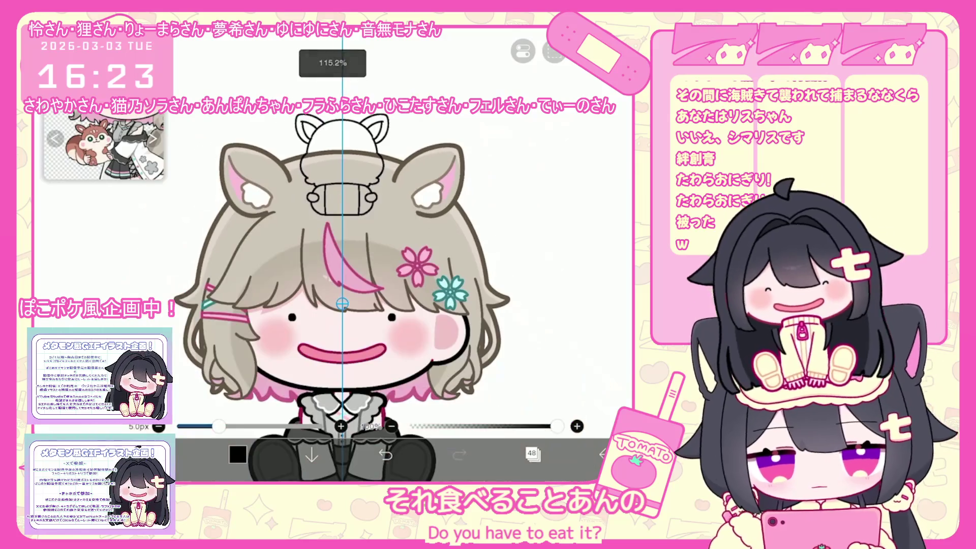
Step: Draw trial feet under the chipmunk's body, then remove them
{"action": "scroll", "coordinate": [375, 157], "scroll_direction": "up", "scroll_amount": 7}
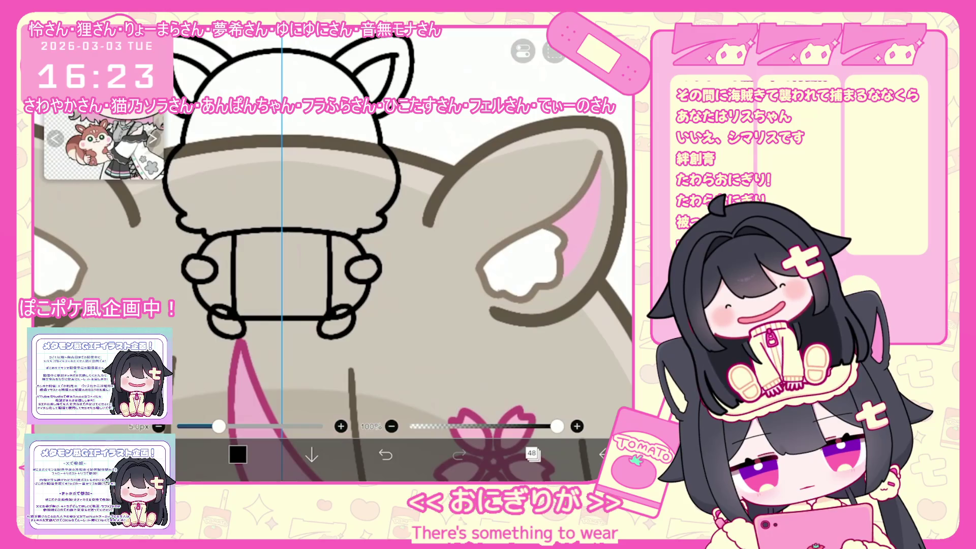
{"action": "key", "text": "ctrl+z"}
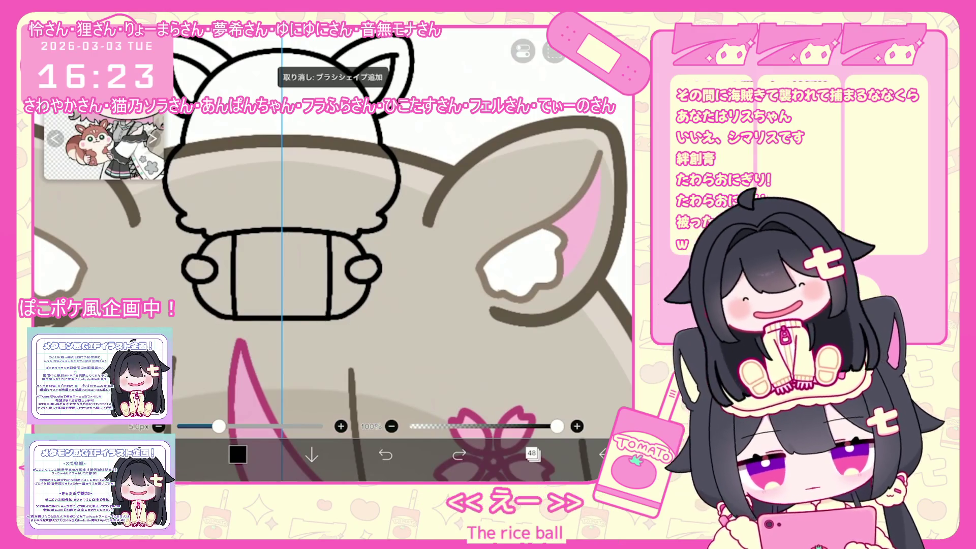
{"action": "scroll", "coordinate": [333, 255], "scroll_direction": "down", "scroll_amount": 8}
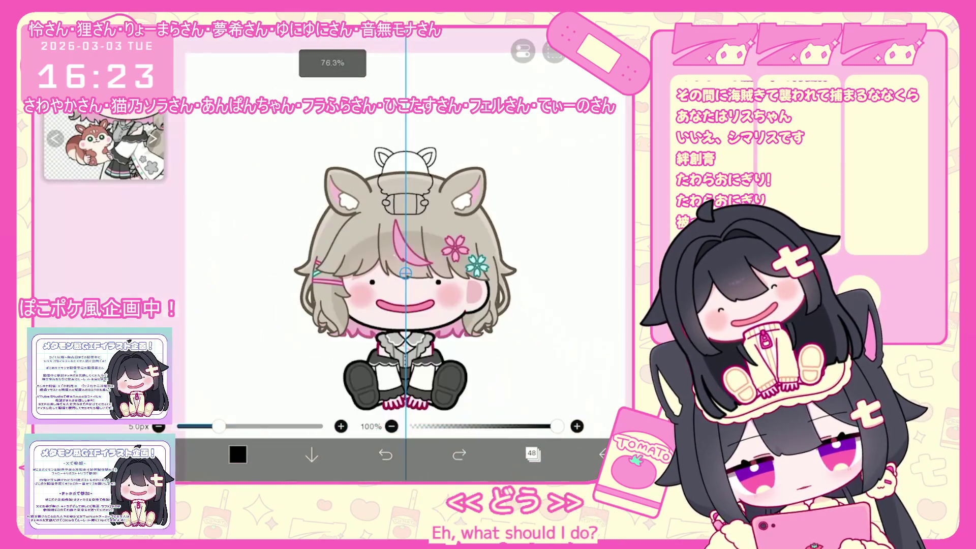
{"action": "scroll", "coordinate": [333, 254], "scroll_direction": "up", "scroll_amount": 5}
{"action": "scroll", "coordinate": [333, 254], "scroll_direction": "up", "scroll_amount": 3}
{"action": "left_click_drag", "start_coordinate": [265, 309], "coordinate": [292, 334]}
{"action": "left_click_drag", "start_coordinate": [374, 308], "coordinate": [355, 334]}
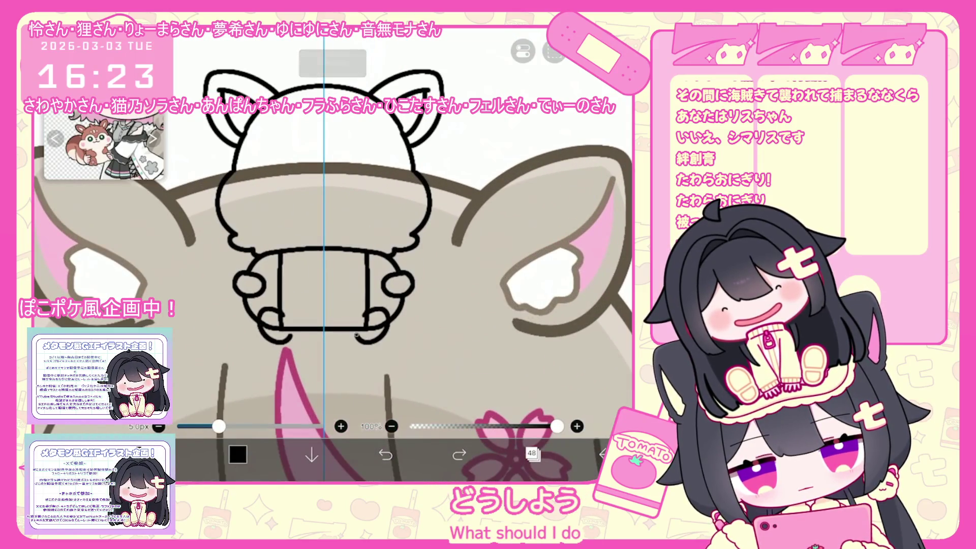
{"action": "left_click", "coordinate": [386, 454]}
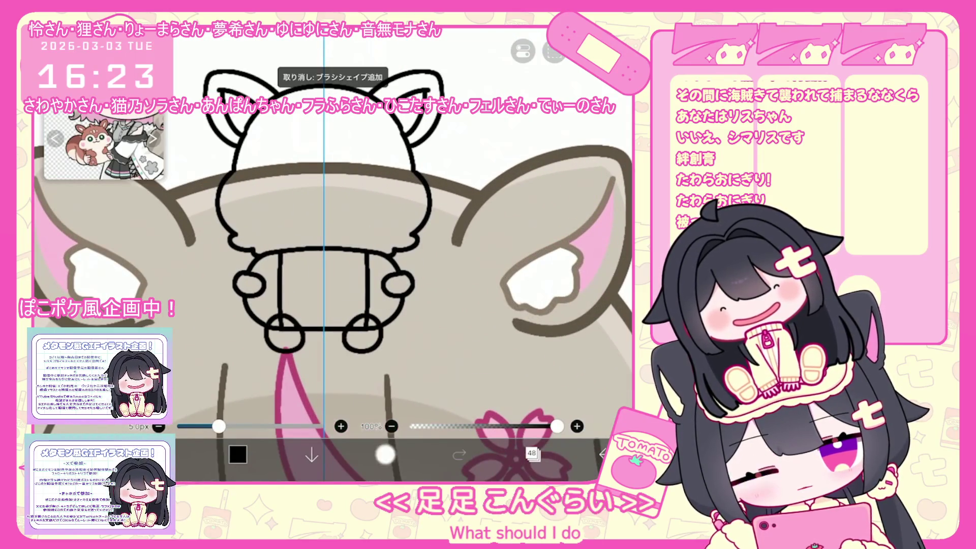
Step: Draw round feet under the body and adjust the foot stroke at its bottom edge
{"action": "left_click_drag", "start_coordinate": [379, 325], "coordinate": [376, 320]}
{"action": "left_click_drag", "start_coordinate": [267, 326], "coordinate": [269, 321]}
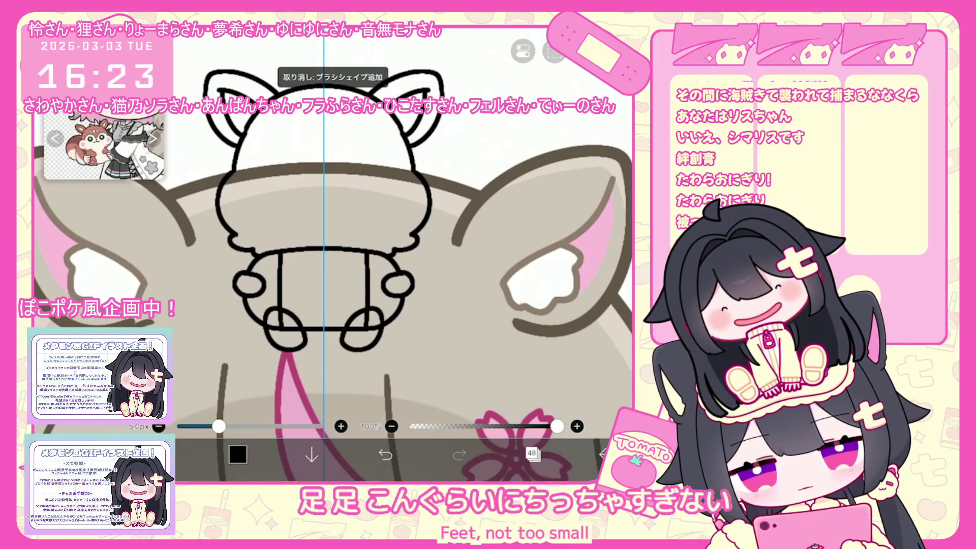
{"action": "mouse_move", "coordinate": [297, 331]}
{"action": "left_mouse_down"}
{"action": "mouse_move", "coordinate": [383, 341]}
{"action": "mouse_move", "coordinate": [352, 337]}
{"action": "left_mouse_up"}
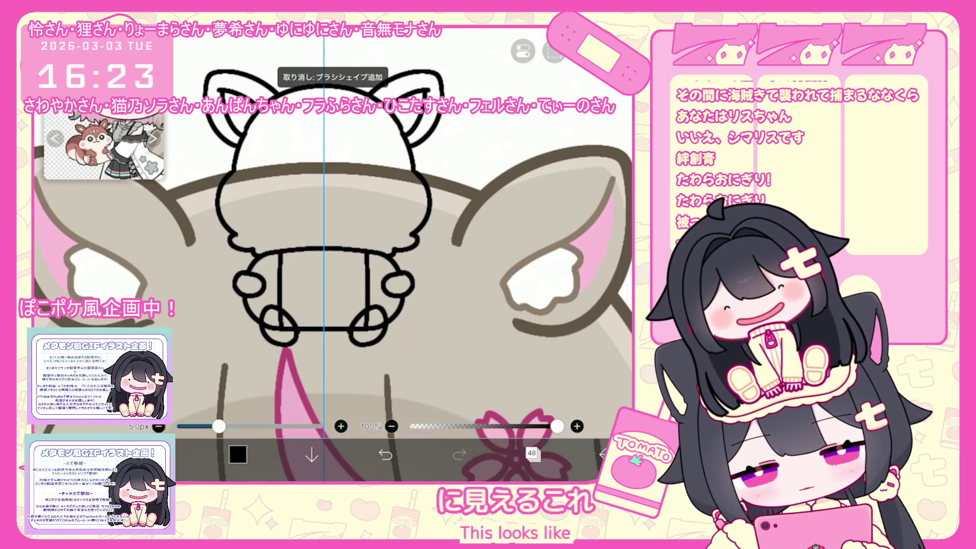
{"action": "scroll", "coordinate": [326, 255], "scroll_direction": "down", "scroll_amount": 2}
{"action": "left_click", "coordinate": [385, 454]}
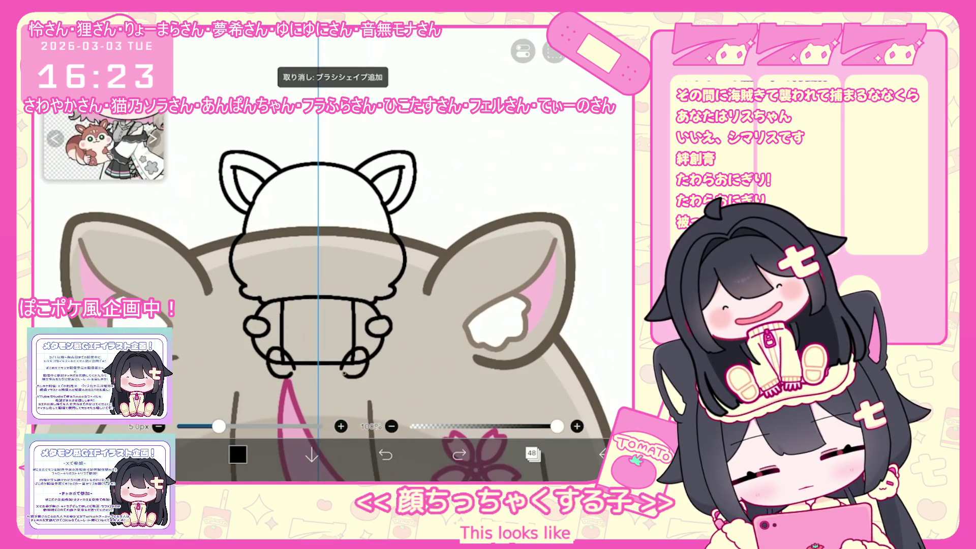
{"action": "key", "text": "ctrl+y"}
{"action": "scroll", "coordinate": [335, 290], "scroll_direction": "up", "scroll_amount": 2}
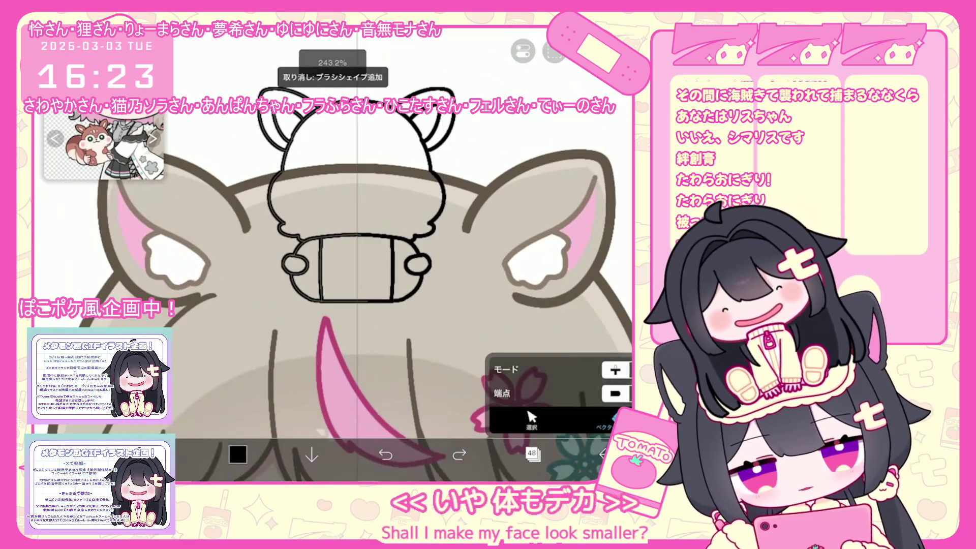
Step: Select the chipmunk's body outline and widen it
{"action": "left_click", "coordinate": [310, 292]}
{"action": "left_click", "coordinate": [326, 275]}
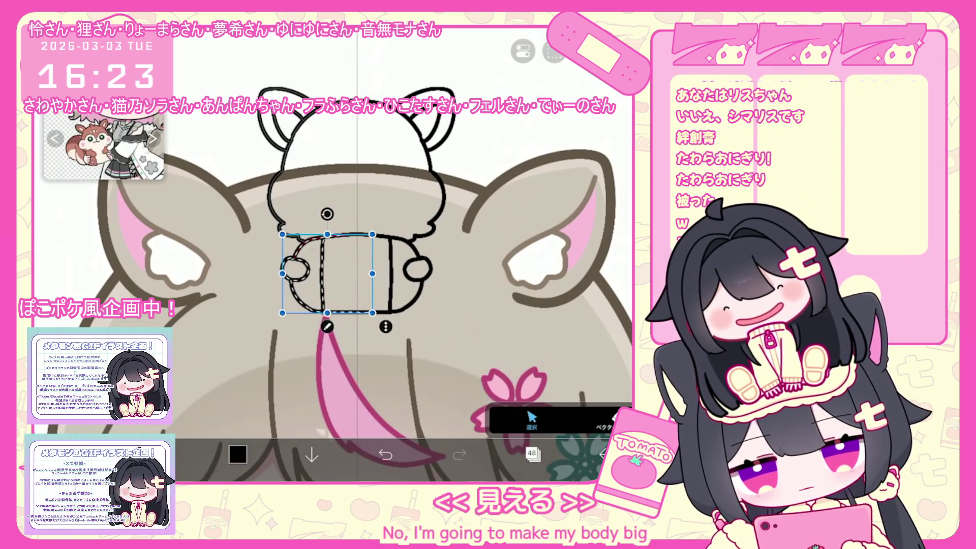
{"action": "key", "text": "ctrl+z"}
{"action": "left_click_drag", "start_coordinate": [278, 277], "coordinate": [265, 277]}
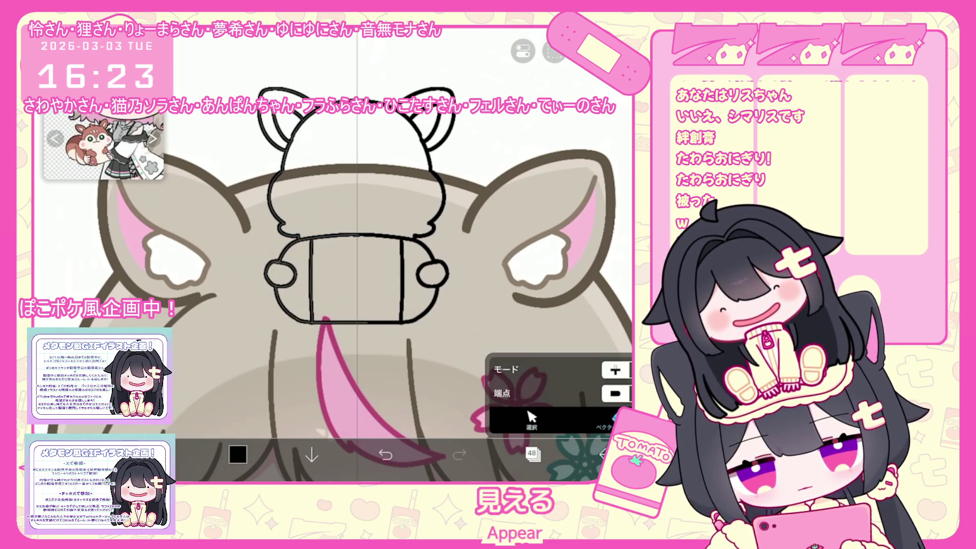
Step: Try round feet and short side strokes below the widened body, undoing each
{"action": "mouse_move", "coordinate": [311, 319]}
{"action": "left_mouse_down"}
{"action": "mouse_move", "coordinate": [297, 336]}
{"action": "mouse_move", "coordinate": [321, 341]}
{"action": "left_mouse_up"}
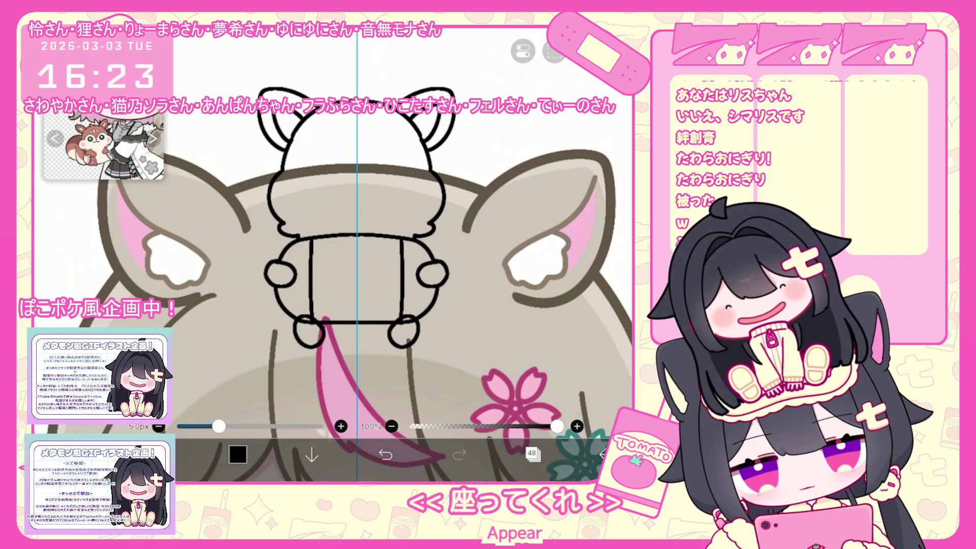
{"action": "key", "text": "ctrl+z"}
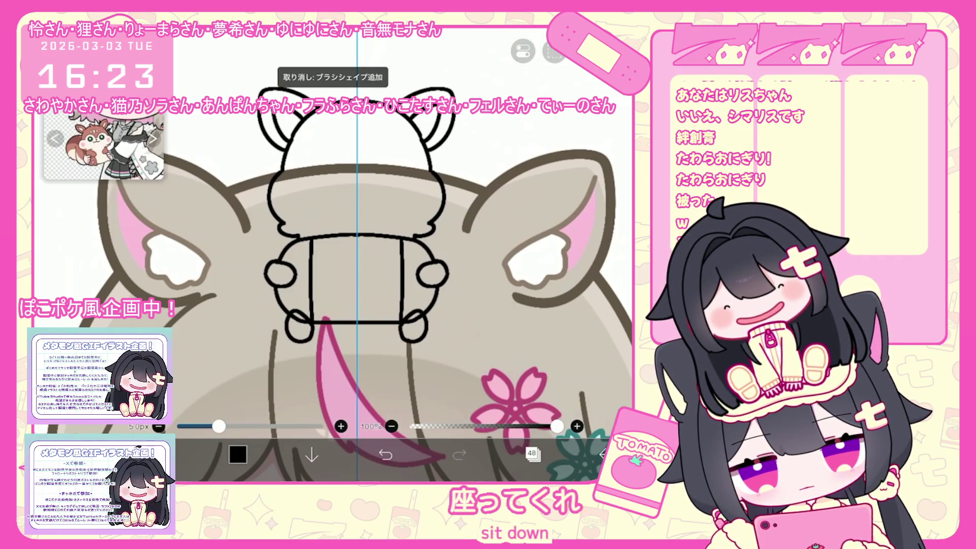
{"action": "left_click_drag", "start_coordinate": [381, 323], "coordinate": [401, 338]}
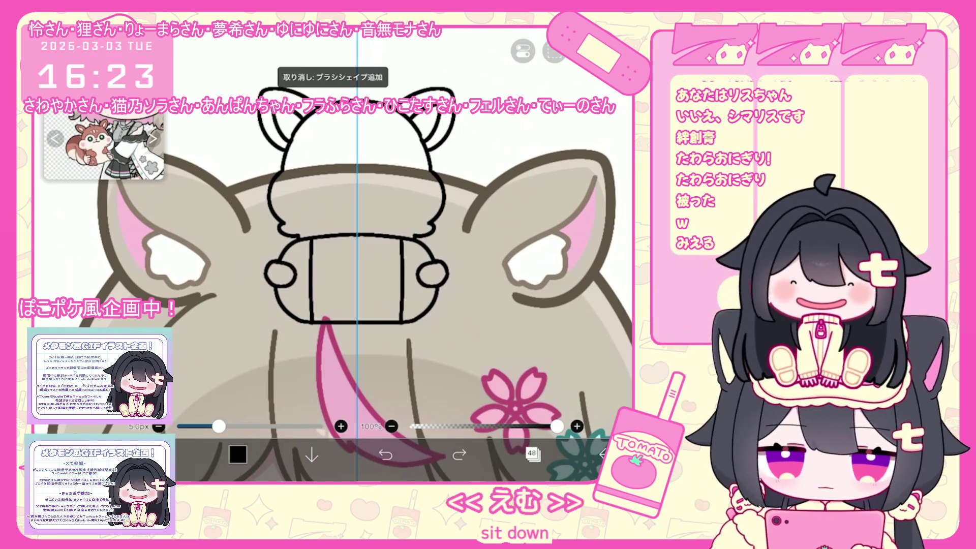
{"action": "scroll", "coordinate": [390, 305], "scroll_direction": "down", "scroll_amount": 5}
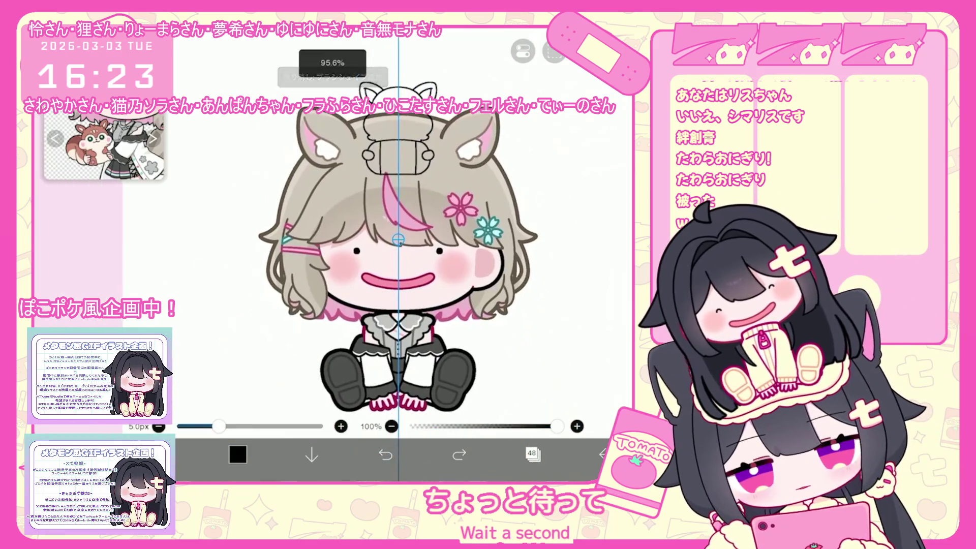
{"action": "scroll", "coordinate": [330, 254], "scroll_direction": "up", "scroll_amount": 5}
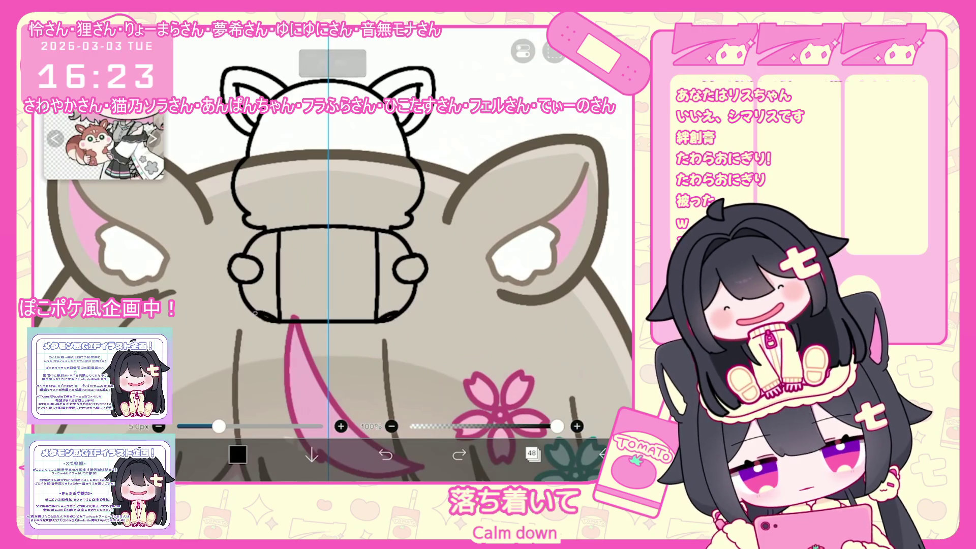
{"action": "left_click", "coordinate": [386, 454]}
{"action": "mouse_move", "coordinate": [275, 308]}
{"action": "left_mouse_down"}
{"action": "mouse_move", "coordinate": [254, 336]}
{"action": "mouse_move", "coordinate": [280, 328]}
{"action": "mouse_move", "coordinate": [279, 316]}
{"action": "mouse_move", "coordinate": [277, 340]}
{"action": "mouse_move", "coordinate": [281, 324]}
{"action": "left_mouse_up"}
{"action": "key", "text": "ctrl+z"}
{"action": "key", "text": "ctrl+z"}
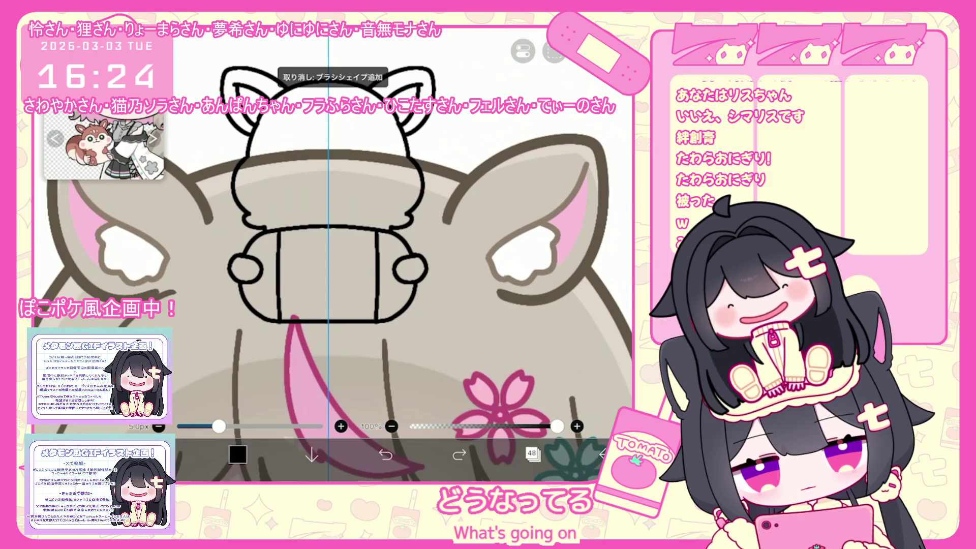
Step: Try mirrored foot curves, a bottom line and short leg feet, then discard them all
{"action": "left_click_drag", "start_coordinate": [272, 294], "coordinate": [254, 325]}
{"action": "key", "text": "ctrl+z"}
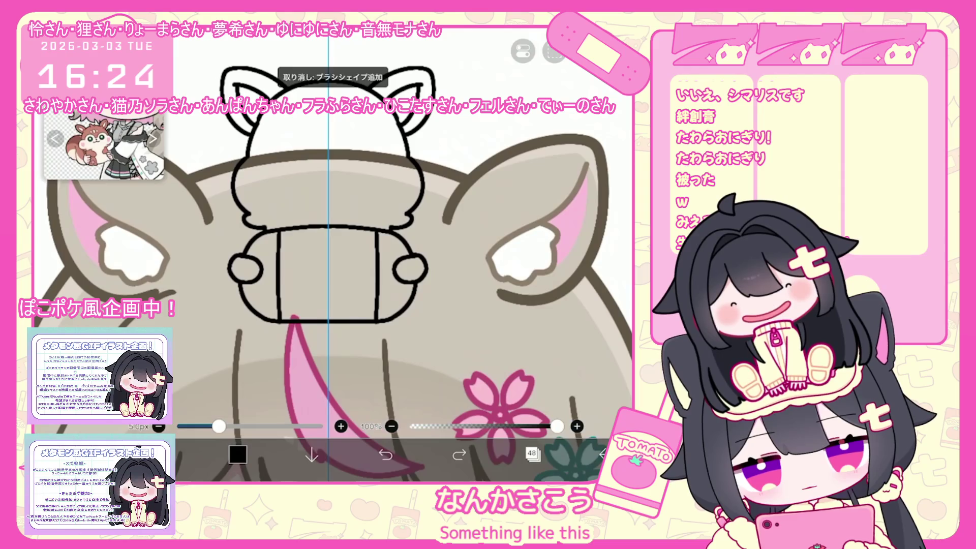
{"action": "scroll", "coordinate": [391, 211], "scroll_direction": "up", "scroll_amount": 2}
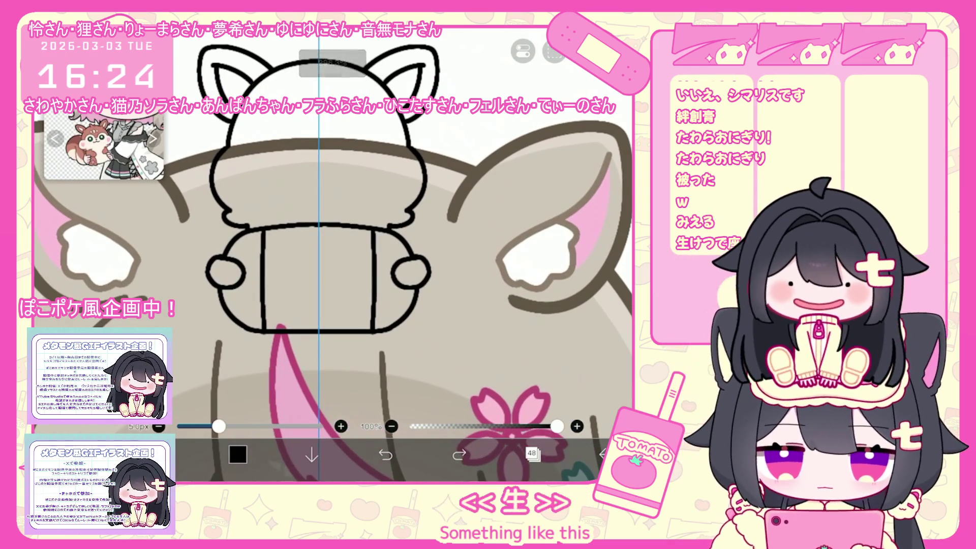
{"action": "left_click_drag", "start_coordinate": [267, 324], "coordinate": [318, 328]}
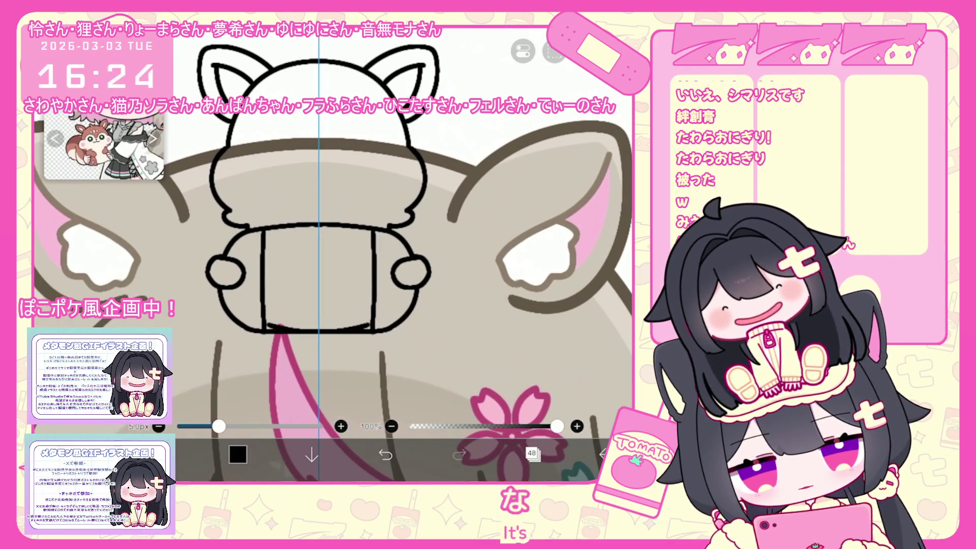
{"action": "key", "text": "ctrl+z"}
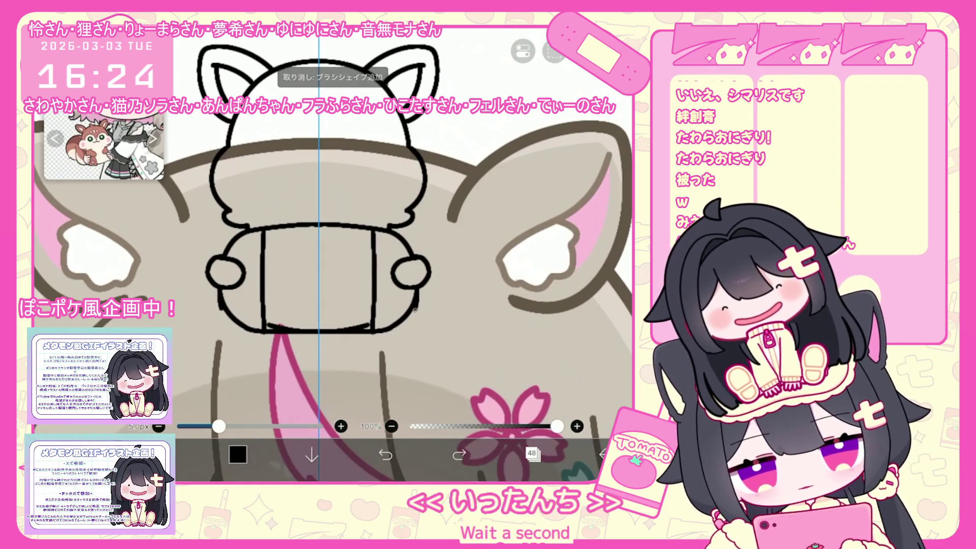
{"action": "left_click_drag", "start_coordinate": [218, 325], "coordinate": [211, 339]}
{"action": "left_click_drag", "start_coordinate": [417, 325], "coordinate": [425, 339]}
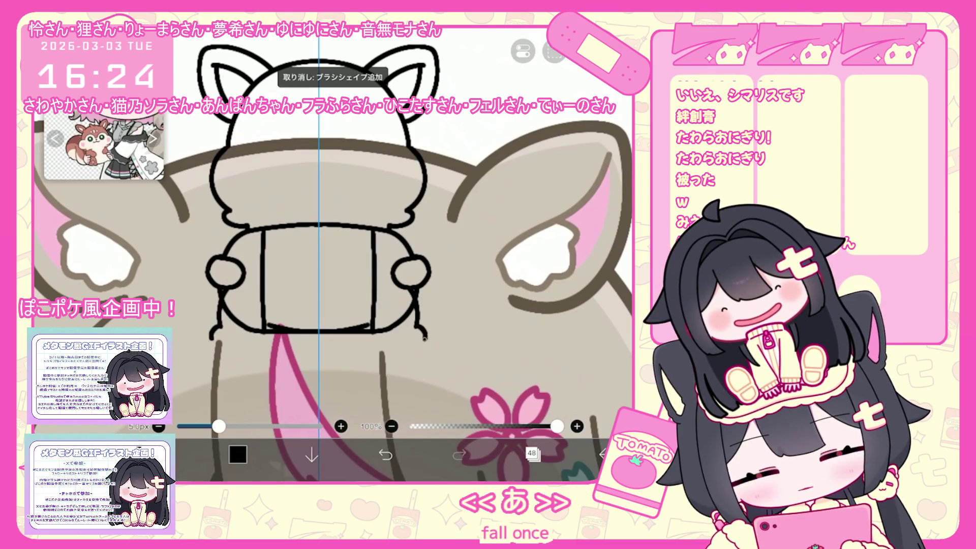
{"action": "key", "text": "ctrl+z"}
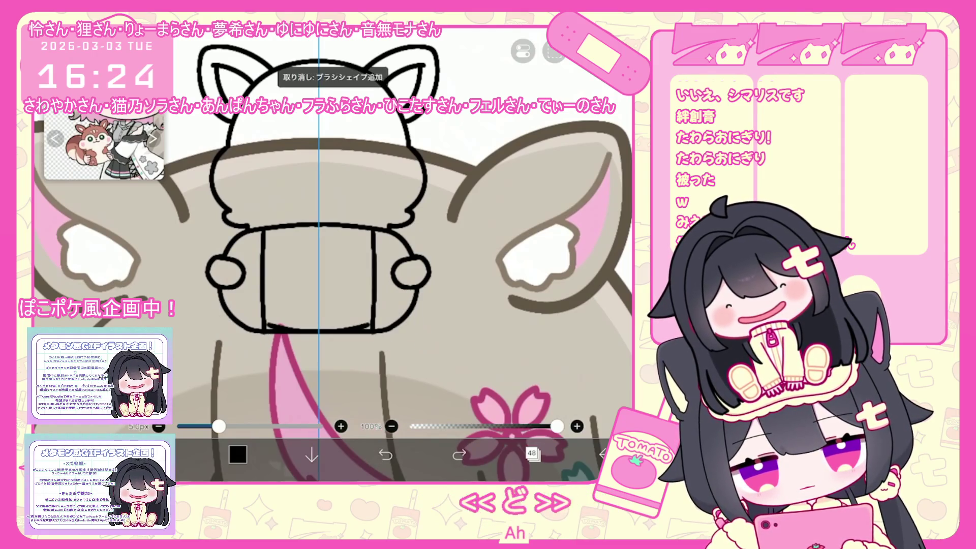
{"action": "key", "text": "ctrl+z"}
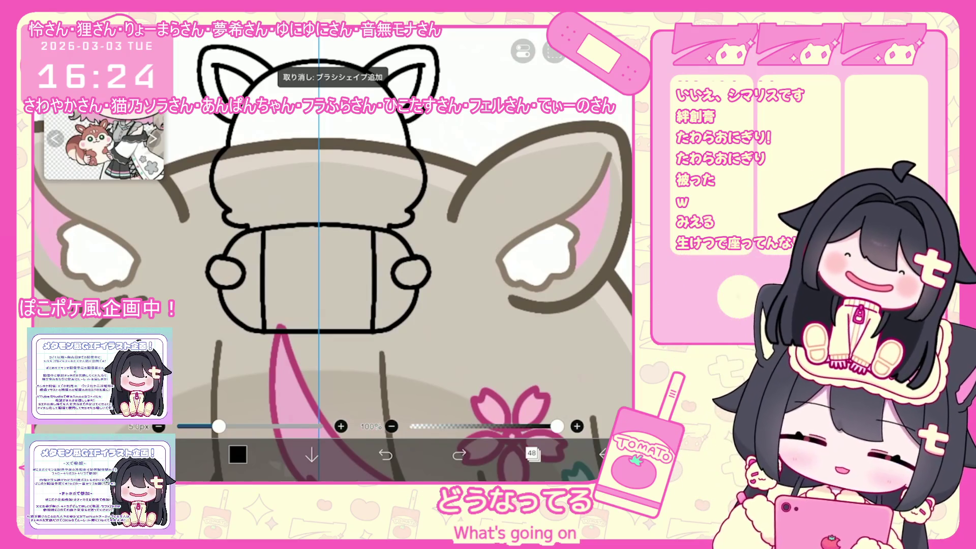
{"action": "scroll", "coordinate": [391, 295], "scroll_direction": "down", "scroll_amount": 5}
{"action": "scroll", "coordinate": [435, 265], "scroll_direction": "up", "scroll_amount": 5}
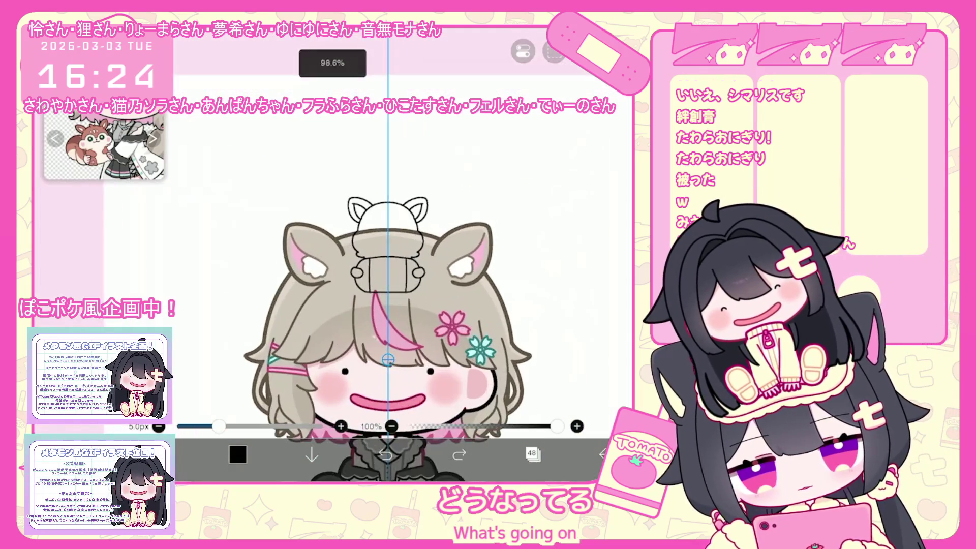
Step: Undo the recent eraser edits and the body outline resize
{"action": "left_click", "coordinate": [386, 454]}
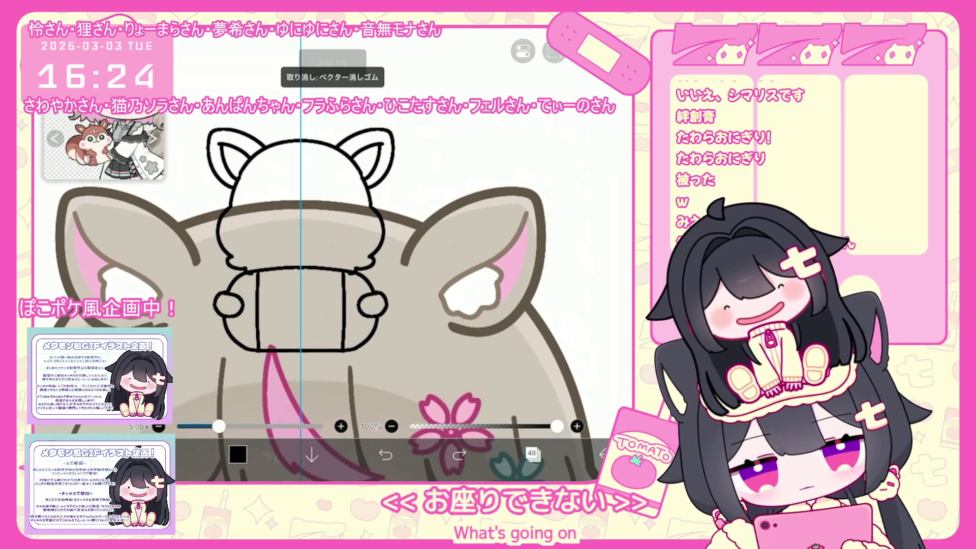
{"action": "left_click", "coordinate": [386, 454]}
{"action": "left_click", "coordinate": [385, 454]}
{"action": "left_click", "coordinate": [386, 454]}
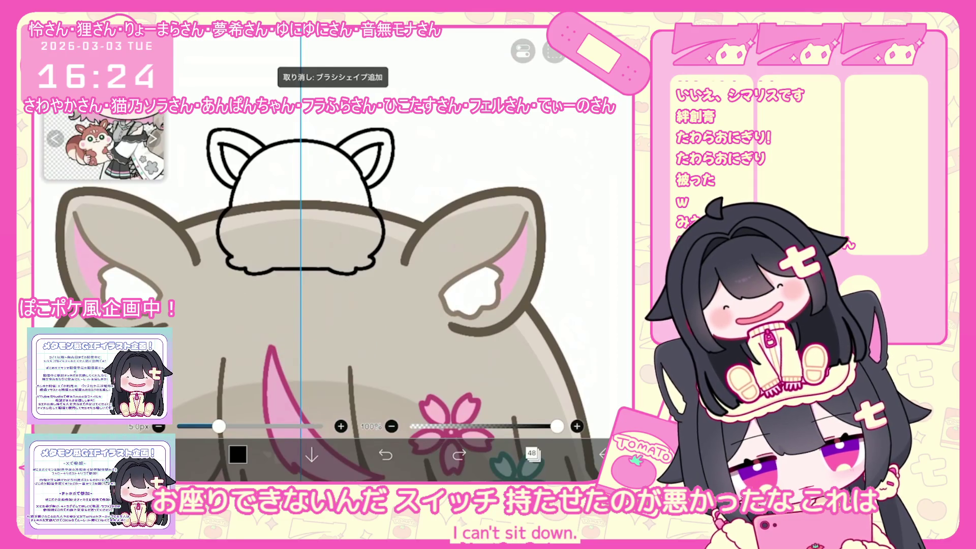
{"action": "left_click_drag", "start_coordinate": [331, 255], "coordinate": [366, 254]}
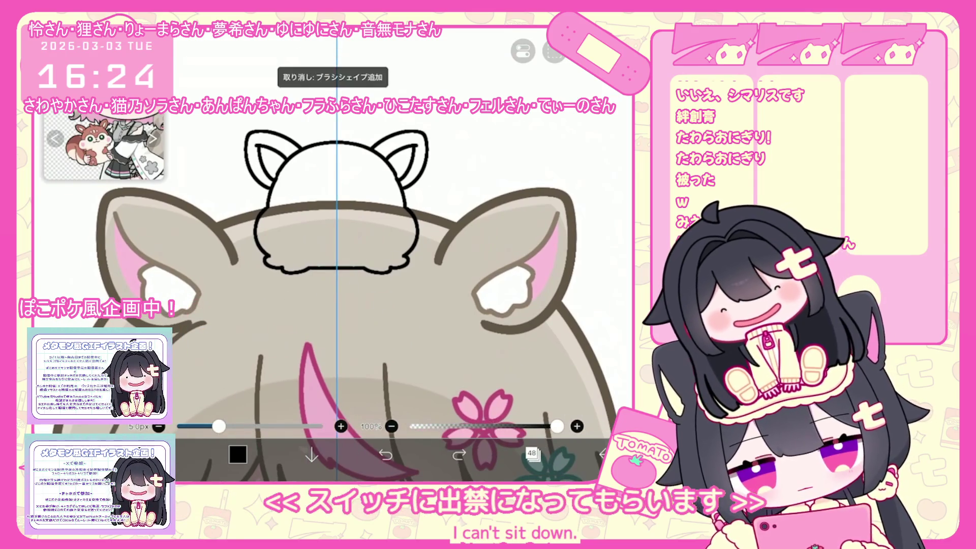
Step: Try mirrored arcs and hooked strokes under the chipmunk head, undoing them
{"action": "left_click_drag", "start_coordinate": [289, 296], "coordinate": [309, 321]}
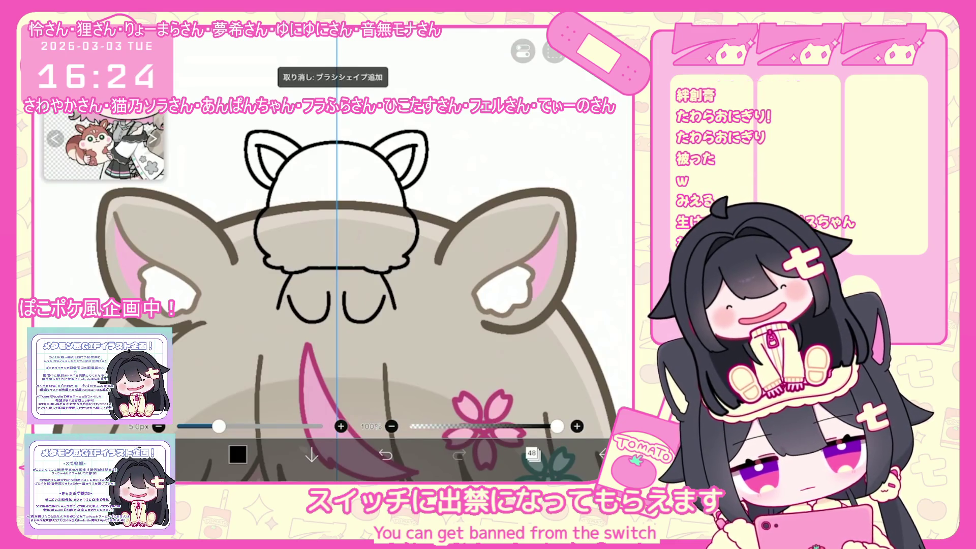
{"action": "key", "text": "ctrl+z"}
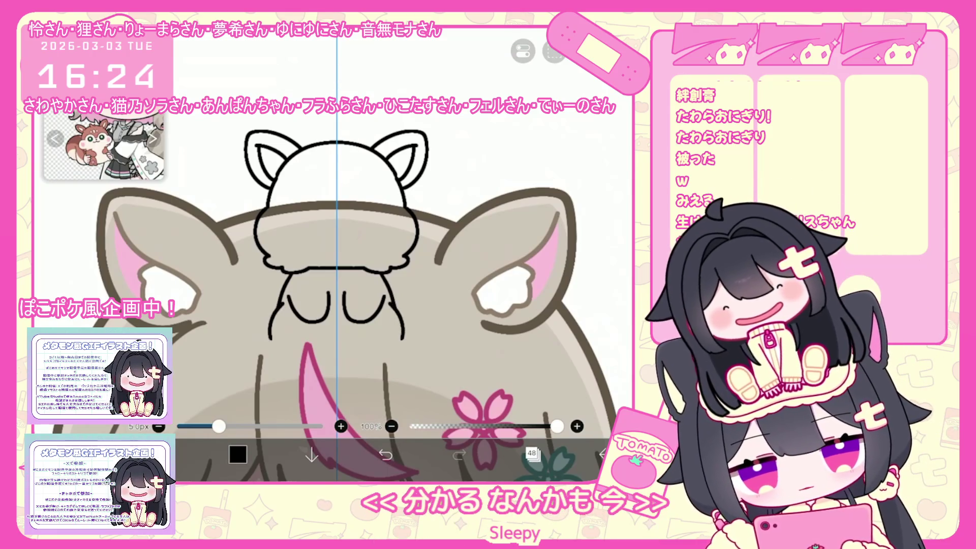
{"action": "mouse_move", "coordinate": [256, 325]}
{"action": "left_mouse_down"}
{"action": "mouse_move", "coordinate": [253, 340]}
{"action": "mouse_move", "coordinate": [281, 360]}
{"action": "mouse_move", "coordinate": [275, 354]}
{"action": "mouse_move", "coordinate": [313, 356]}
{"action": "mouse_move", "coordinate": [304, 360]}
{"action": "left_mouse_up"}
{"action": "key", "text": "ctrl+z"}
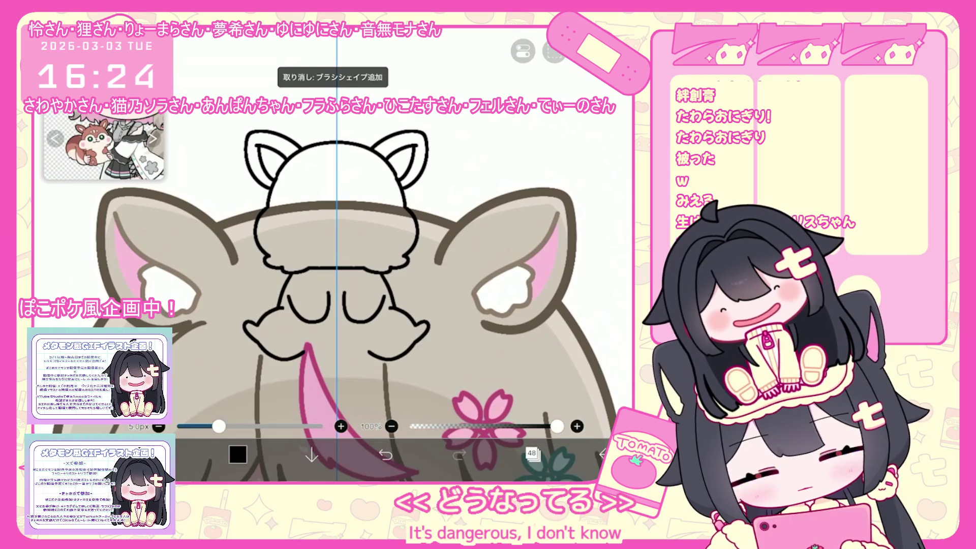
{"action": "key", "text": "ctrl+z"}
{"action": "key", "text": "ctrl+z"}
{"action": "key", "text": "ctrl+z"}
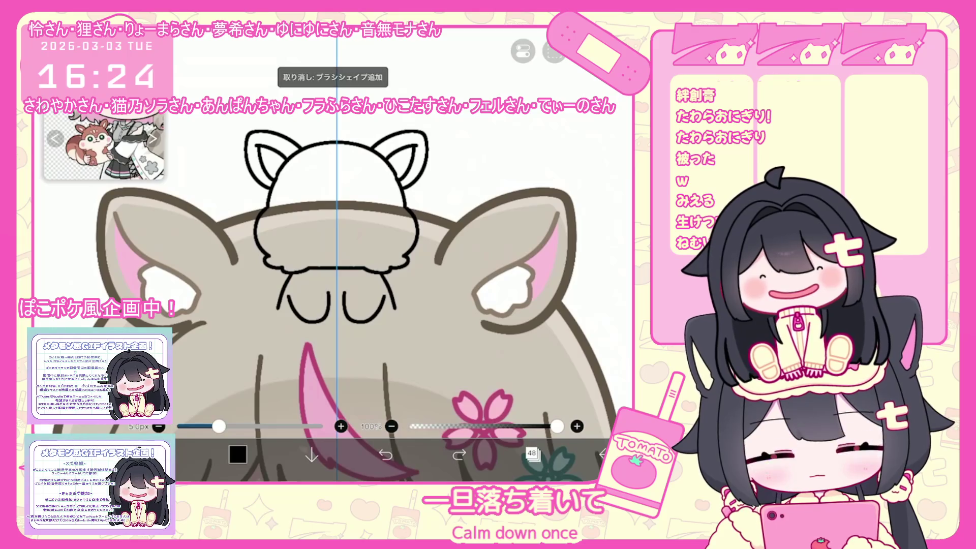
Step: Close the chipmunk's lower body with a bottom outline across its base
{"action": "left_click_drag", "start_coordinate": [275, 309], "coordinate": [264, 339]}
{"action": "key", "text": "ctrl+z"}
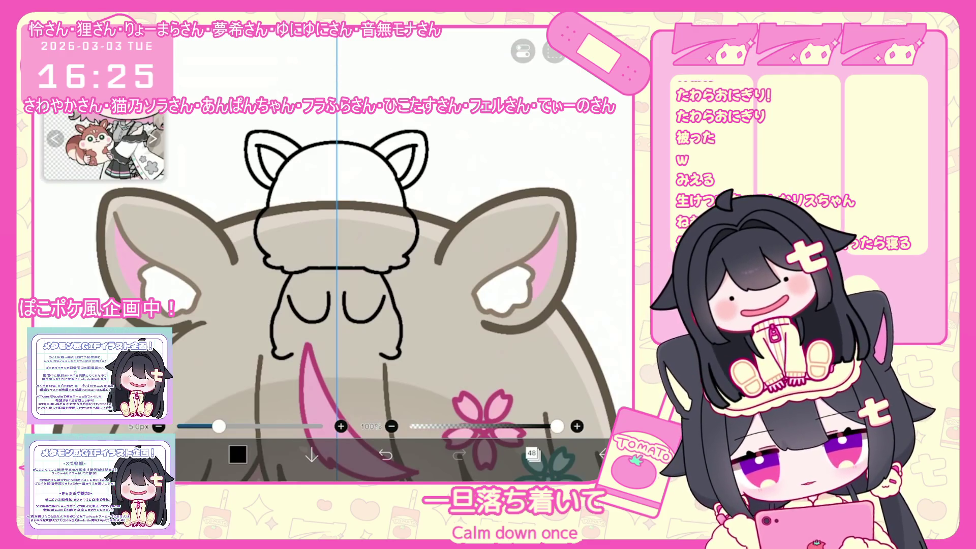
{"action": "key", "text": "ctrl+z"}
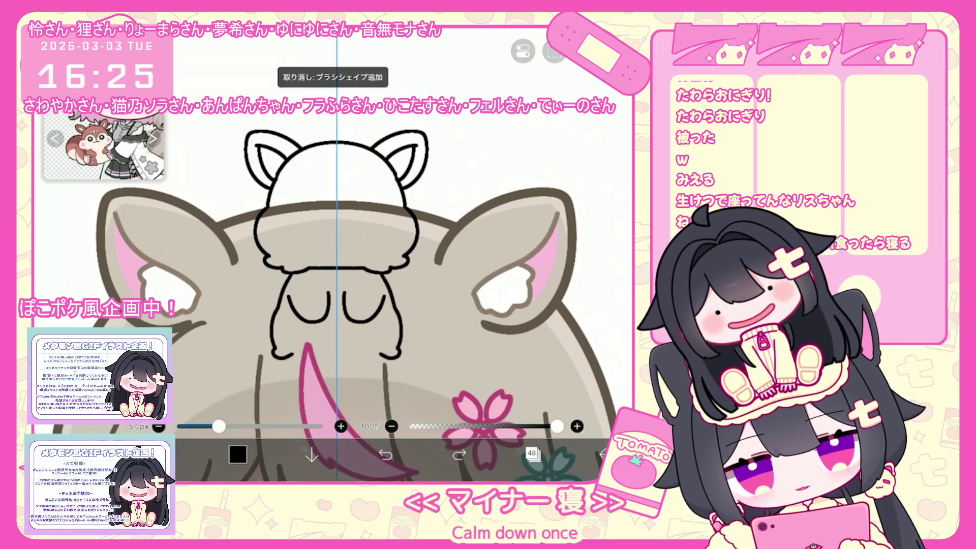
{"action": "left_click_drag", "start_coordinate": [277, 354], "coordinate": [399, 356]}
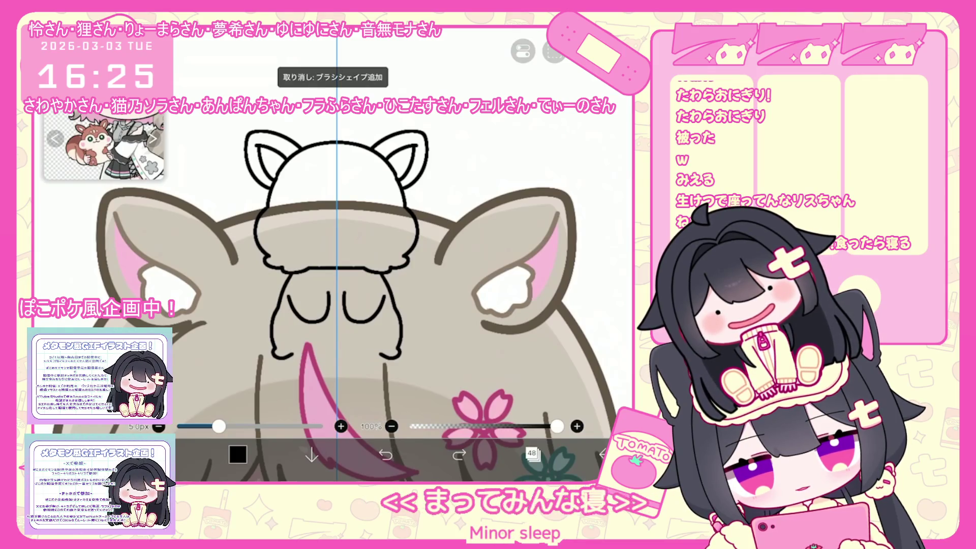
{"action": "scroll", "coordinate": [335, 254], "scroll_direction": "up", "scroll_amount": 3}
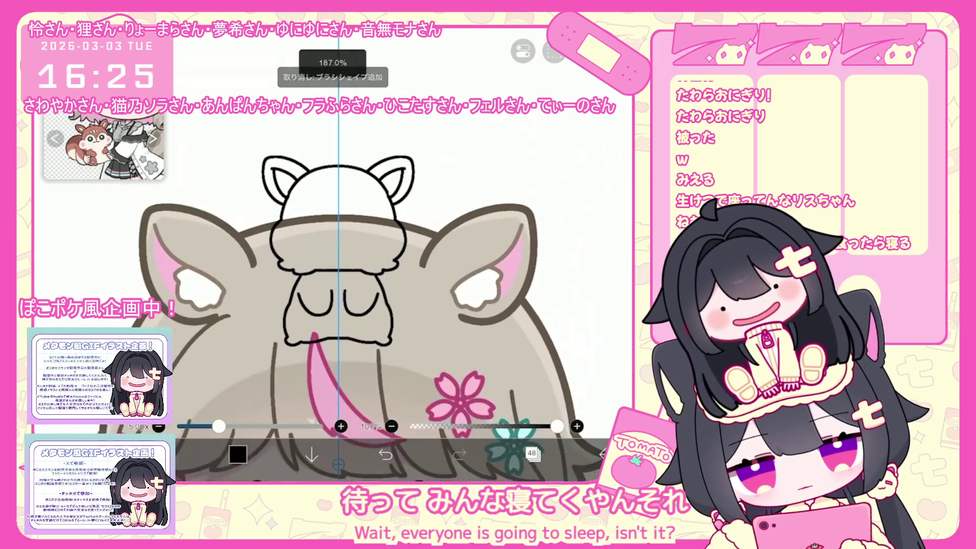
Step: Zoom out to check the whole figure and undo the last brush stroke
{"action": "scroll", "coordinate": [336, 254], "scroll_direction": "down", "scroll_amount": 5}
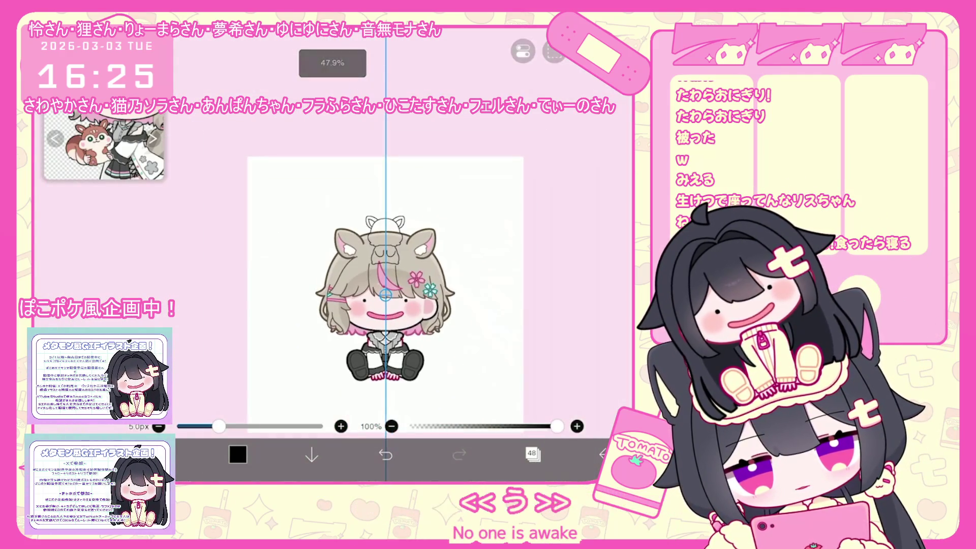
{"action": "scroll", "coordinate": [431, 301], "scroll_direction": "up", "scroll_amount": 4}
{"action": "scroll", "coordinate": [325, 295], "scroll_direction": "up", "scroll_amount": 1}
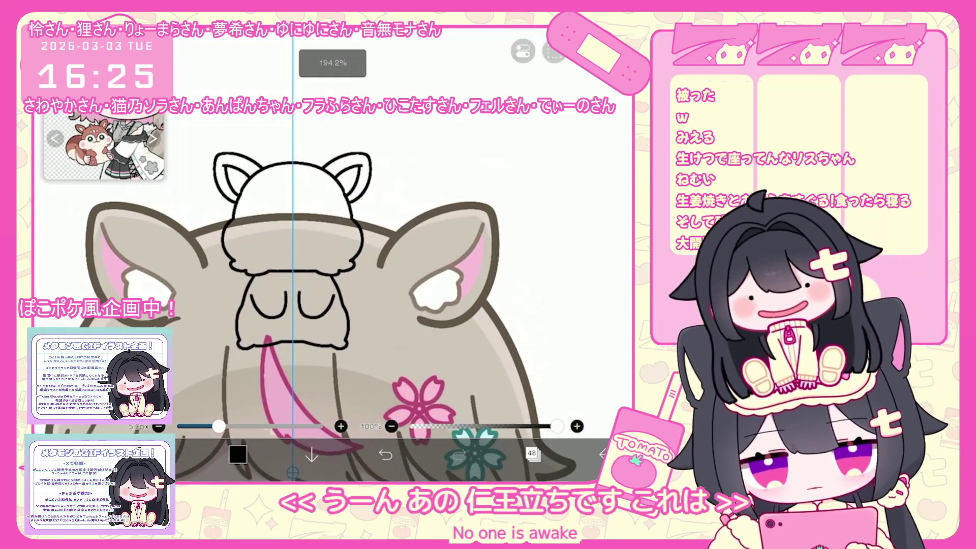
{"action": "key", "text": "ctrl+z"}
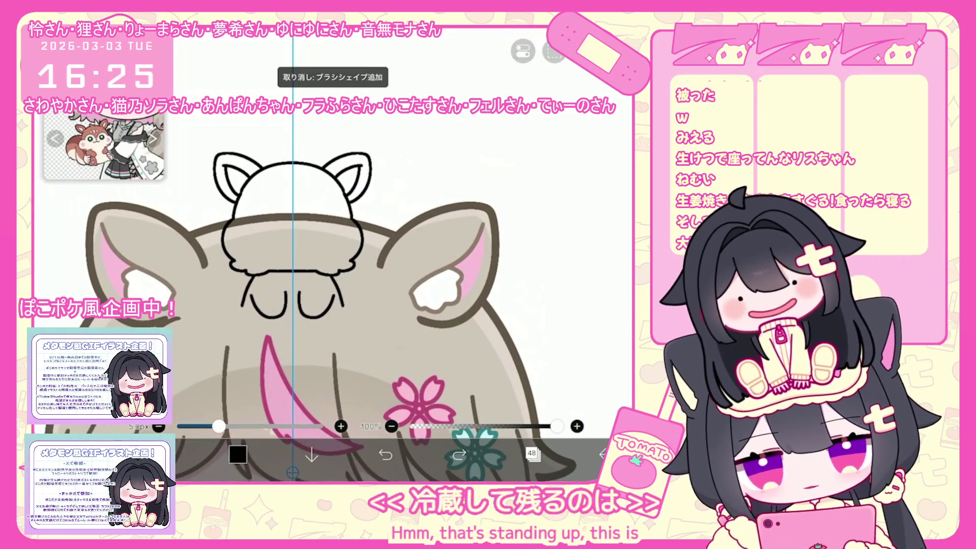
{"action": "scroll", "coordinate": [343, 288], "scroll_direction": "up", "scroll_amount": 2}
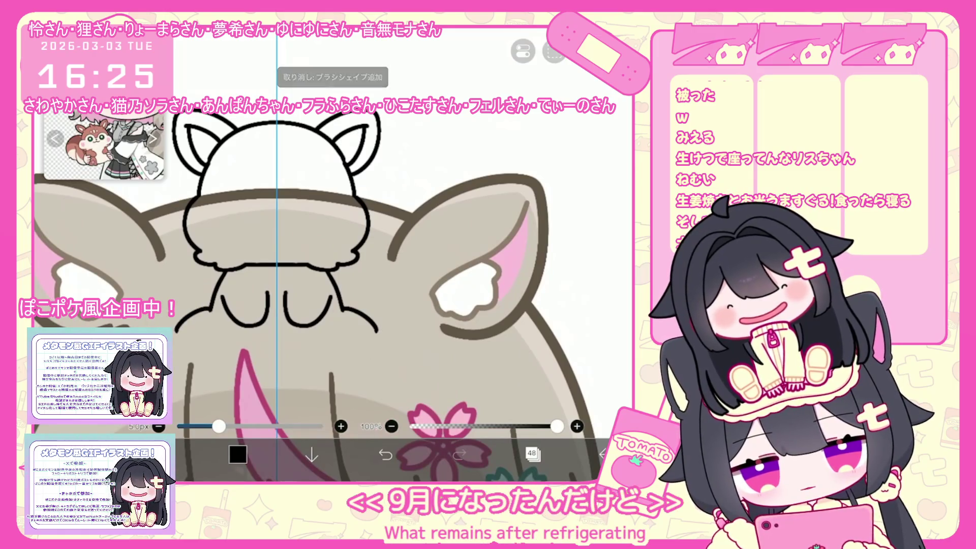
{"action": "scroll", "coordinate": [334, 358], "scroll_direction": "down", "scroll_amount": 3}
{"action": "scroll", "coordinate": [334, 359], "scroll_direction": "down", "scroll_amount": 2}
{"action": "scroll", "coordinate": [338, 305], "scroll_direction": "up", "scroll_amount": 5}
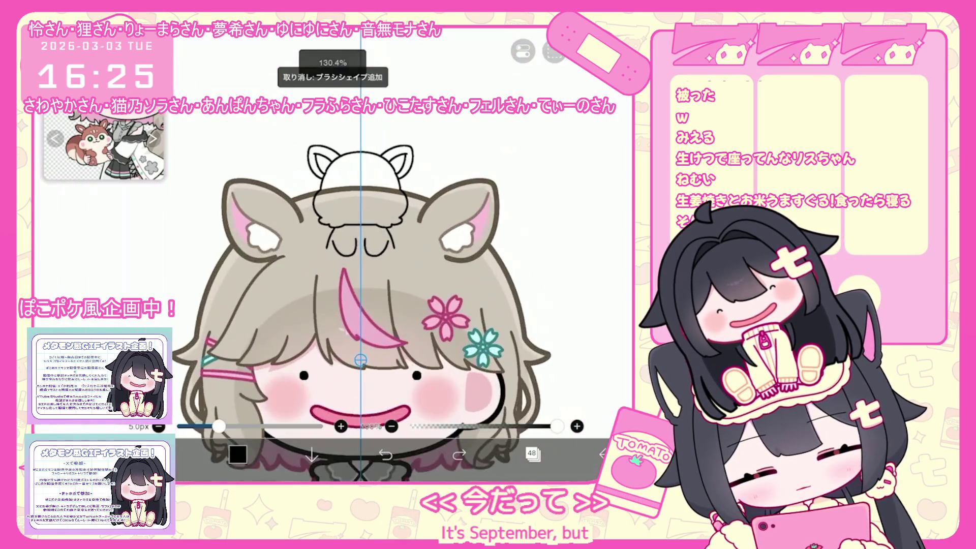
Step: Draw mirrored side strokes on the lower body, then undo them along with the outline
{"action": "left_click_drag", "start_coordinate": [245, 328], "coordinate": [271, 340]}
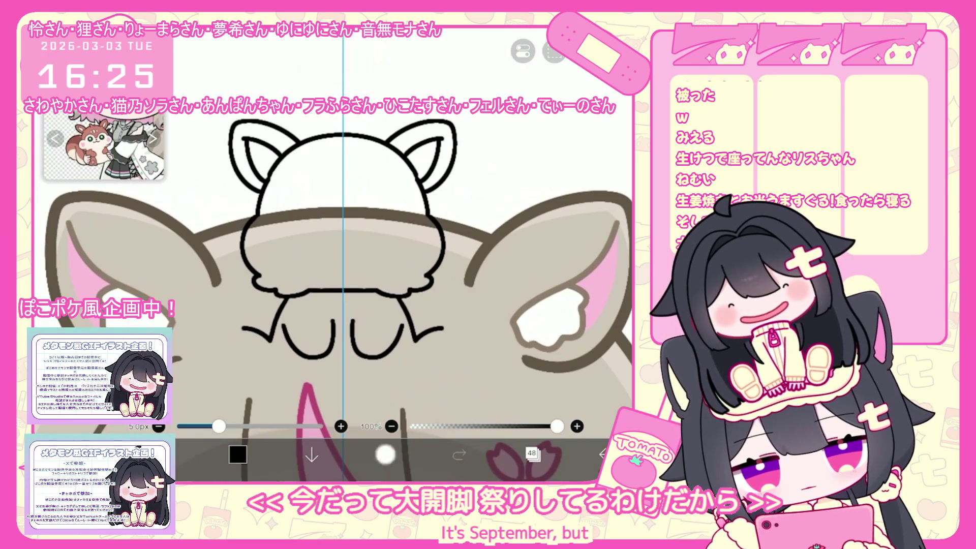
{"action": "left_click", "coordinate": [386, 454]}
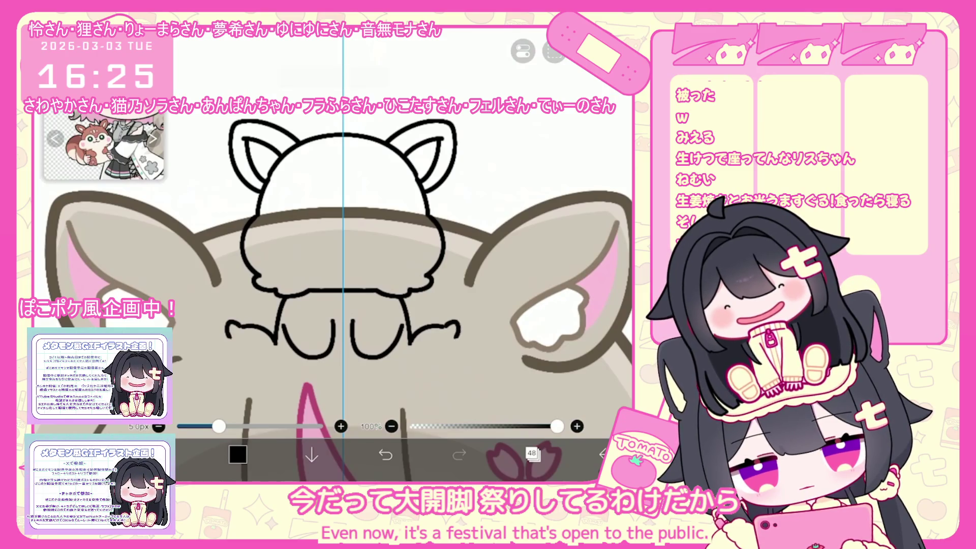
{"action": "left_click", "coordinate": [385, 454]}
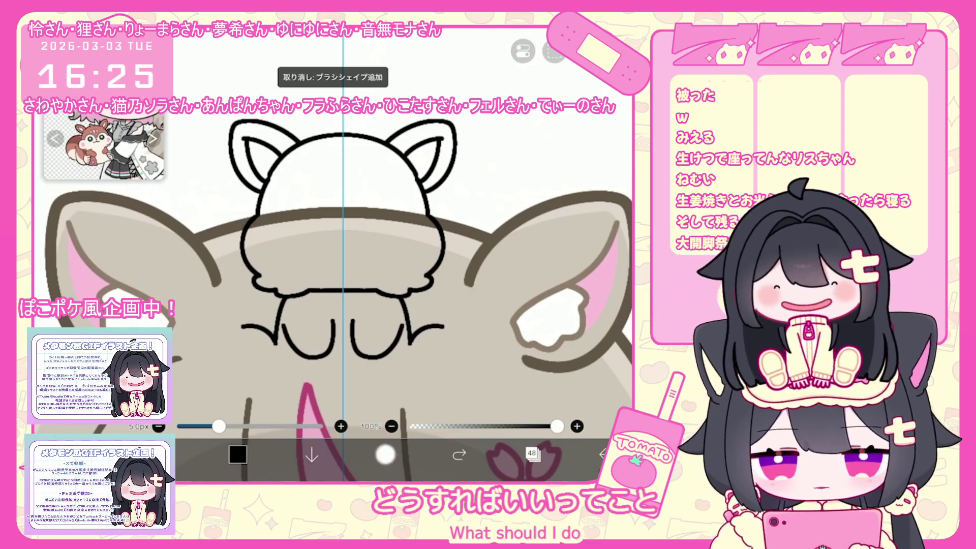
{"action": "left_click", "coordinate": [385, 454]}
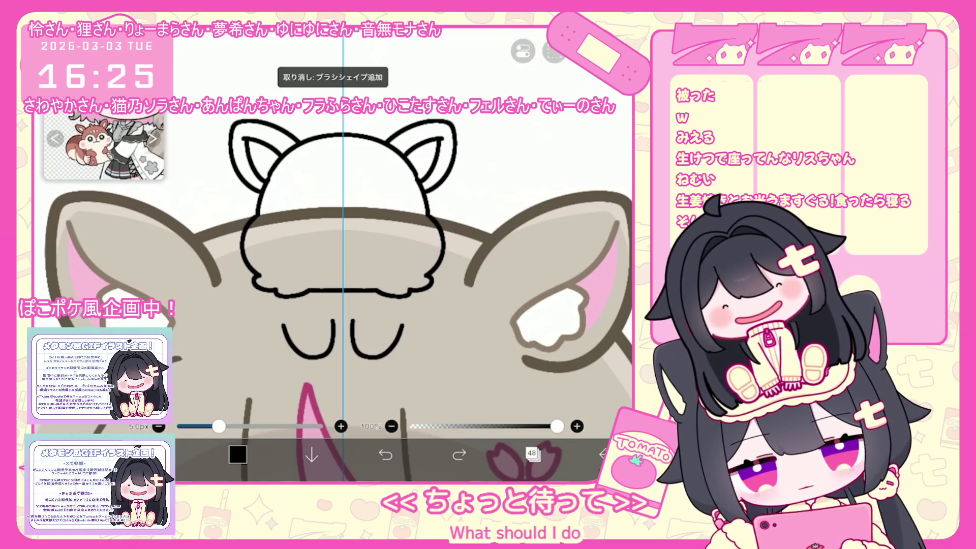
{"action": "left_click", "coordinate": [163, 454]}
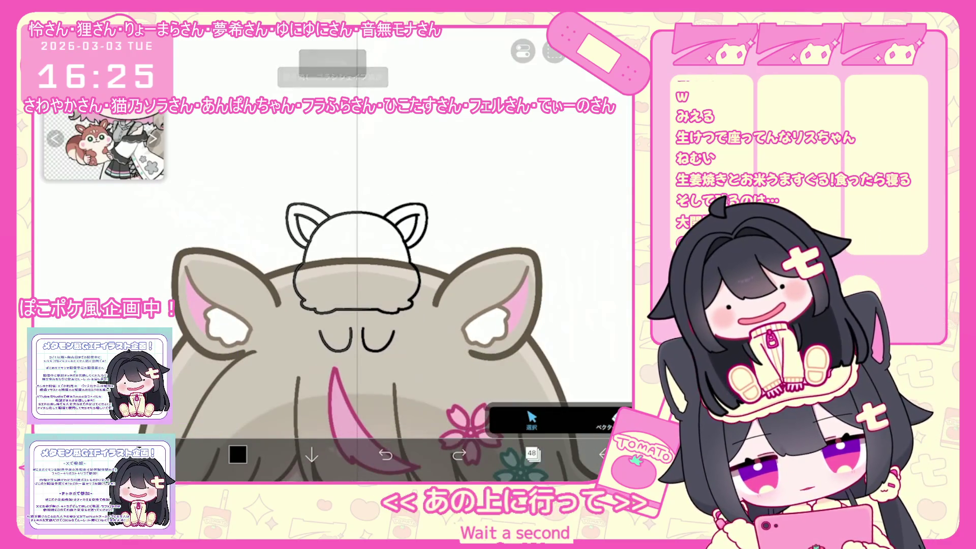
Step: Box-select the white chipmunk head sketch, move it upward and nudge a small stroke right
{"action": "left_click", "coordinate": [532, 454]}
{"action": "left_click", "coordinate": [532, 454]}
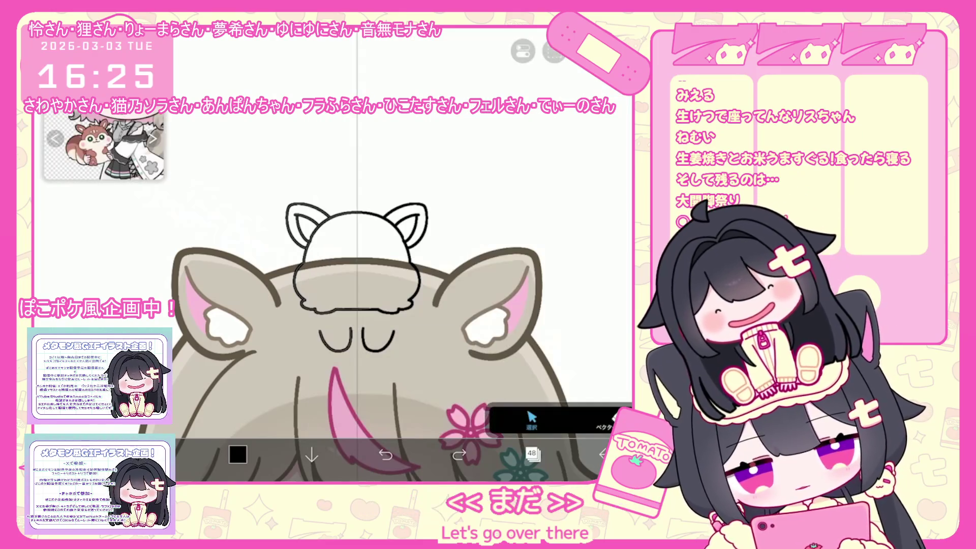
{"action": "mouse_move", "coordinate": [283, 199]}
{"action": "left_mouse_down"}
{"action": "mouse_move", "coordinate": [326, 249]}
{"action": "mouse_move", "coordinate": [367, 347]}
{"action": "left_mouse_up"}
{"action": "left_click_drag", "start_coordinate": [325, 274], "coordinate": [325, 239]}
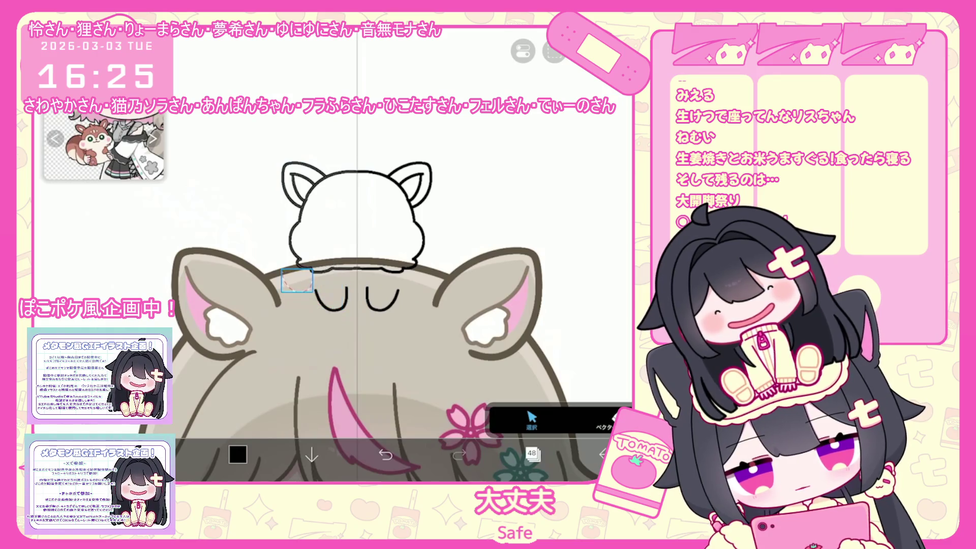
{"action": "left_click_drag", "start_coordinate": [295, 278], "coordinate": [316, 278]}
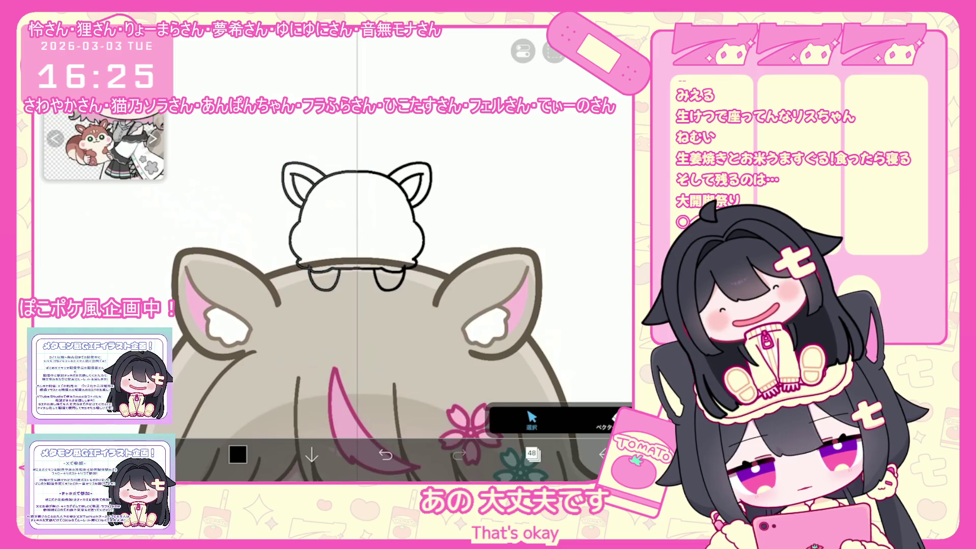
{"action": "scroll", "coordinate": [396, 241], "scroll_direction": "up", "scroll_amount": 5}
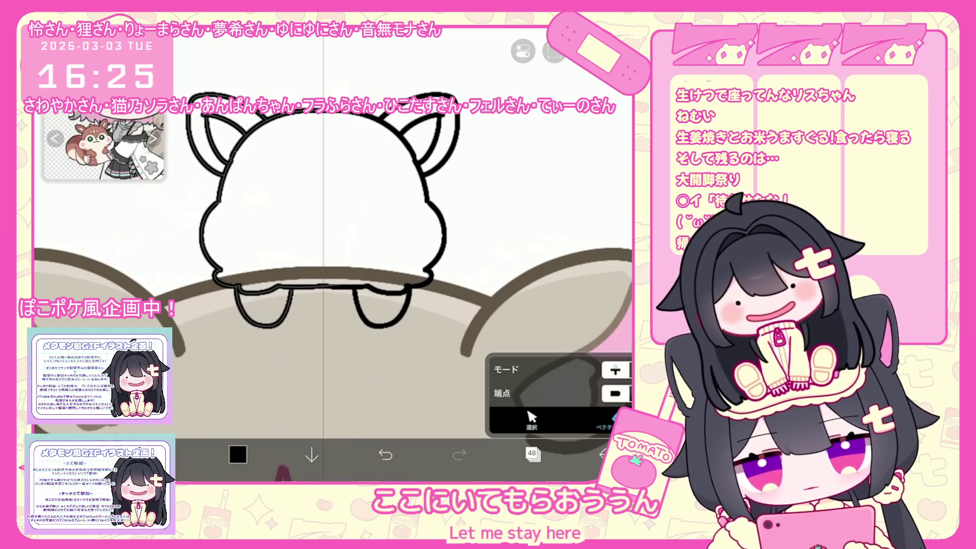
{"action": "key", "text": "b"}
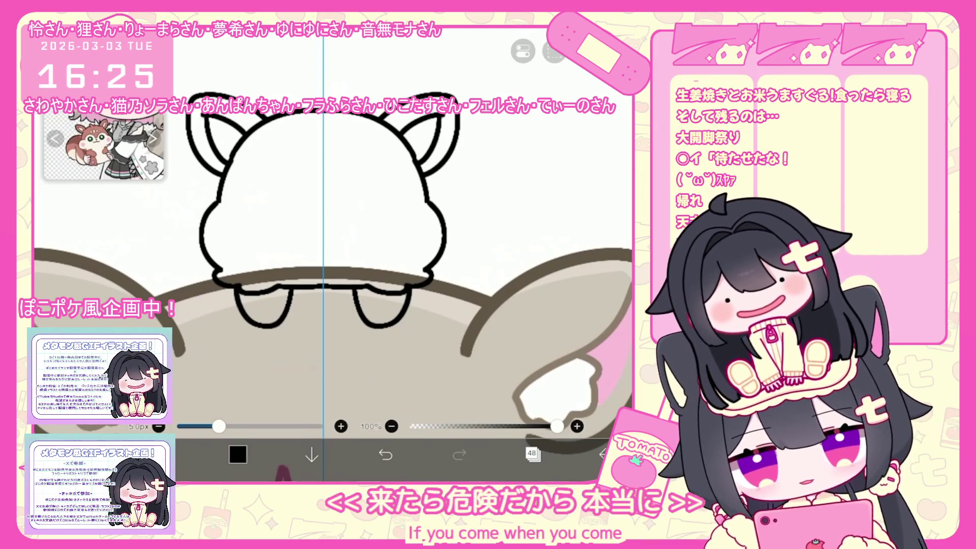
Step: Draw mirrored arcs across the chipmunk's face, redoing them until they sit right
{"action": "scroll", "coordinate": [333, 254], "scroll_direction": "up", "scroll_amount": 2}
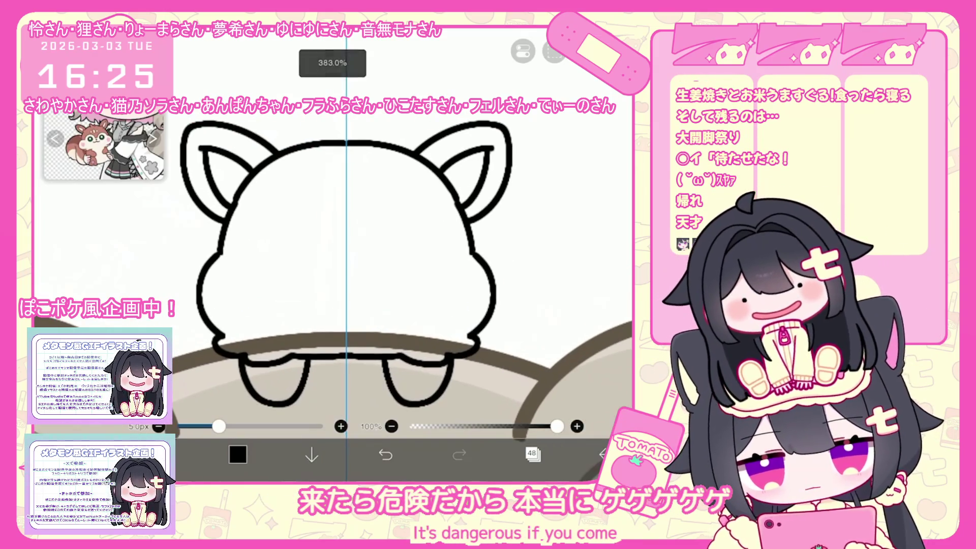
{"action": "key", "text": "ctrl+z"}
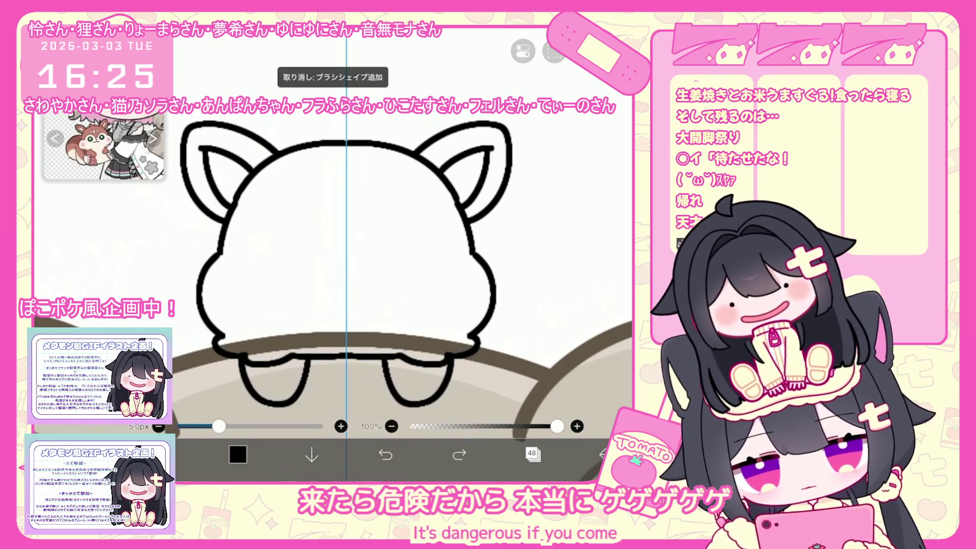
{"action": "left_click_drag", "start_coordinate": [228, 232], "coordinate": [324, 231]}
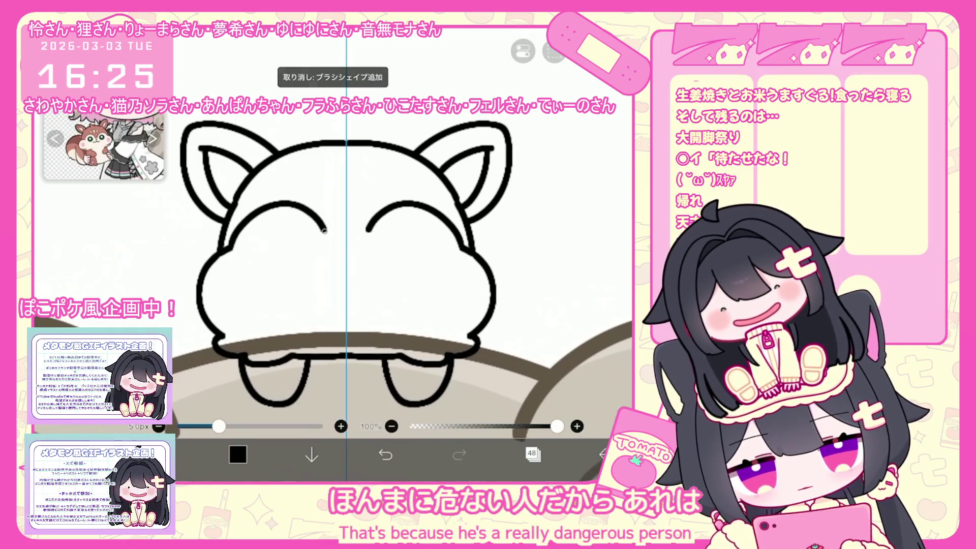
{"action": "key", "text": "ctrl+z"}
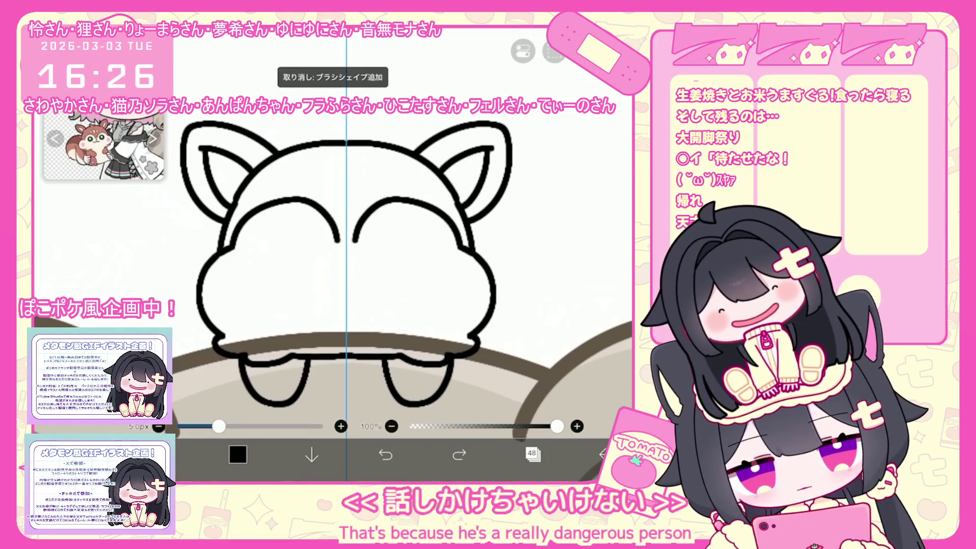
{"action": "key", "text": "ctrl+z"}
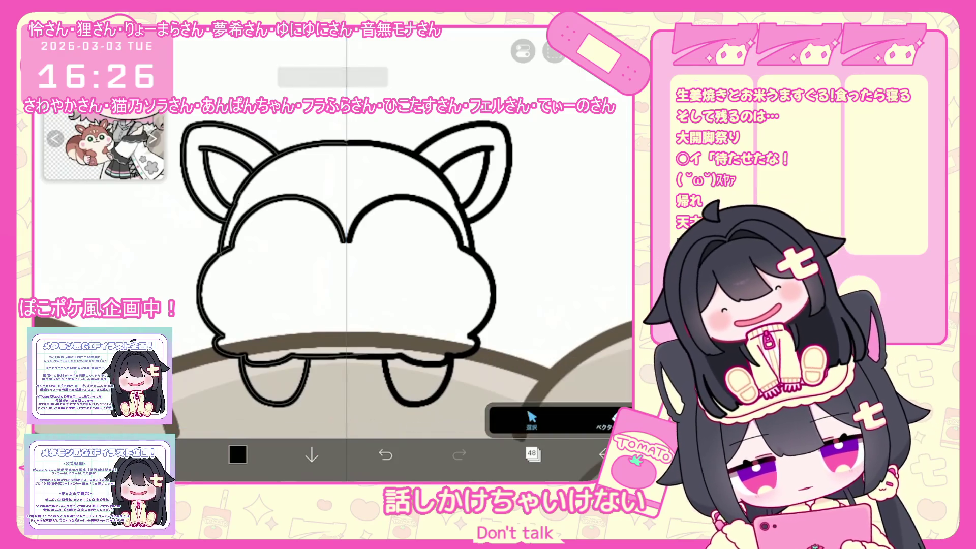
{"action": "left_click", "coordinate": [285, 200]}
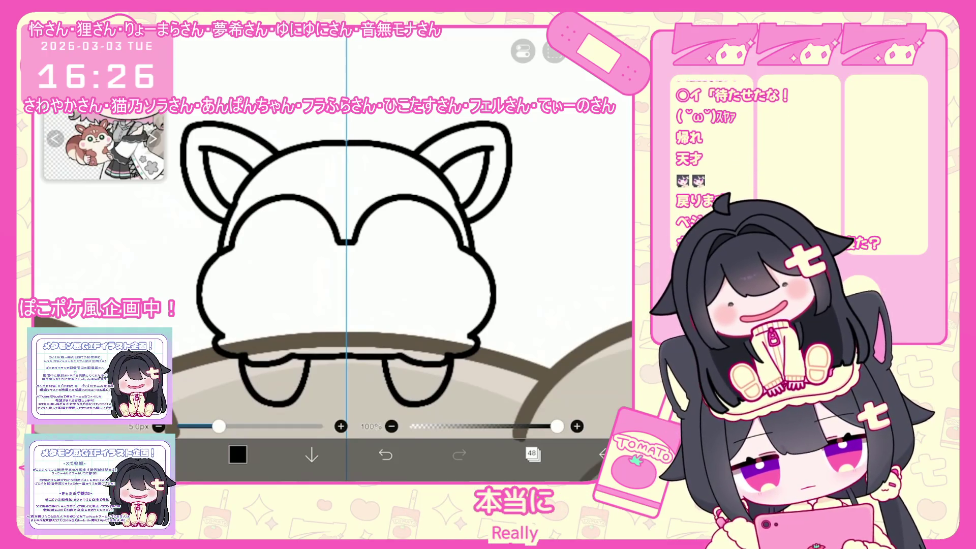
Step: Place mirrored dot eyes slightly lower on the face and sketch a smile under the nose
{"action": "key", "text": "ctrl+z"}
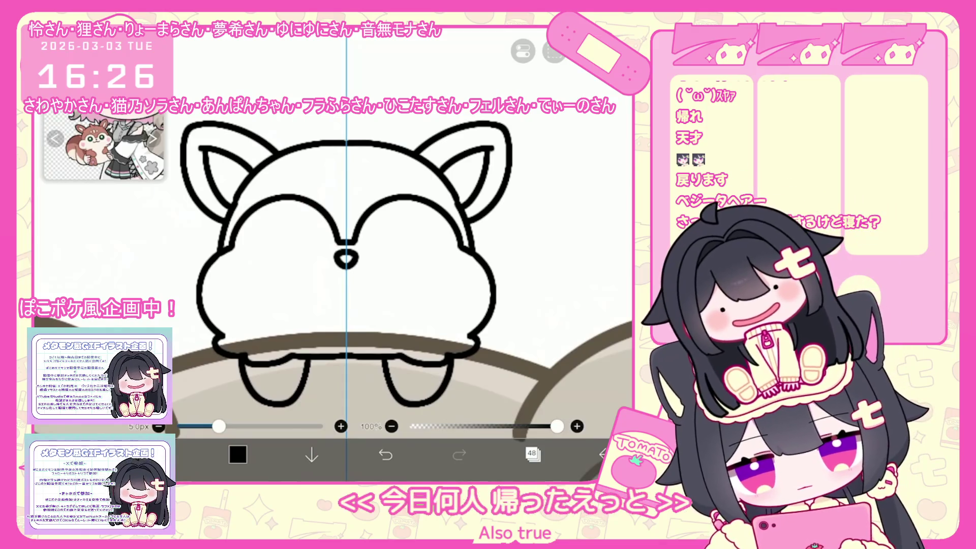
{"action": "scroll", "coordinate": [346, 254], "scroll_direction": "up", "scroll_amount": 1}
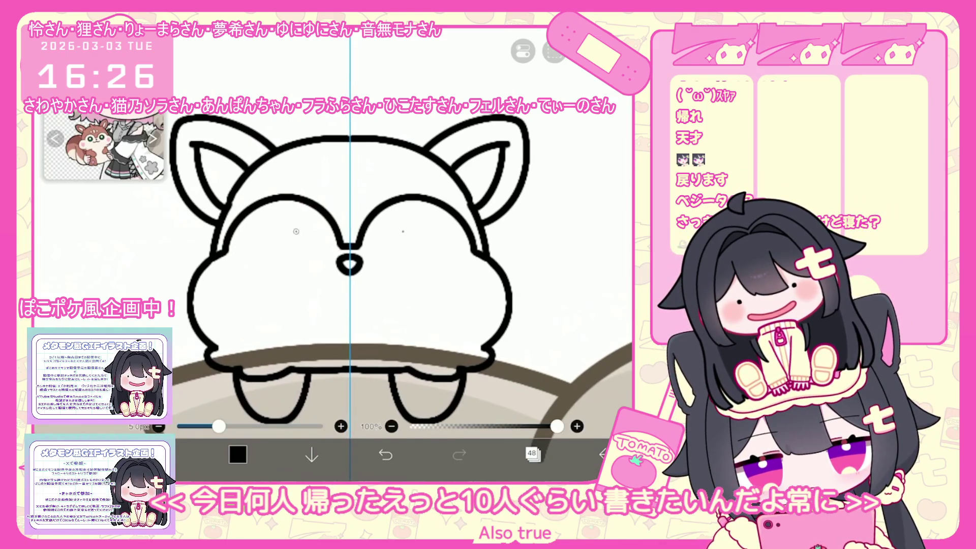
{"action": "left_click", "coordinate": [296, 231]}
{"action": "key", "text": "ctrl+z"}
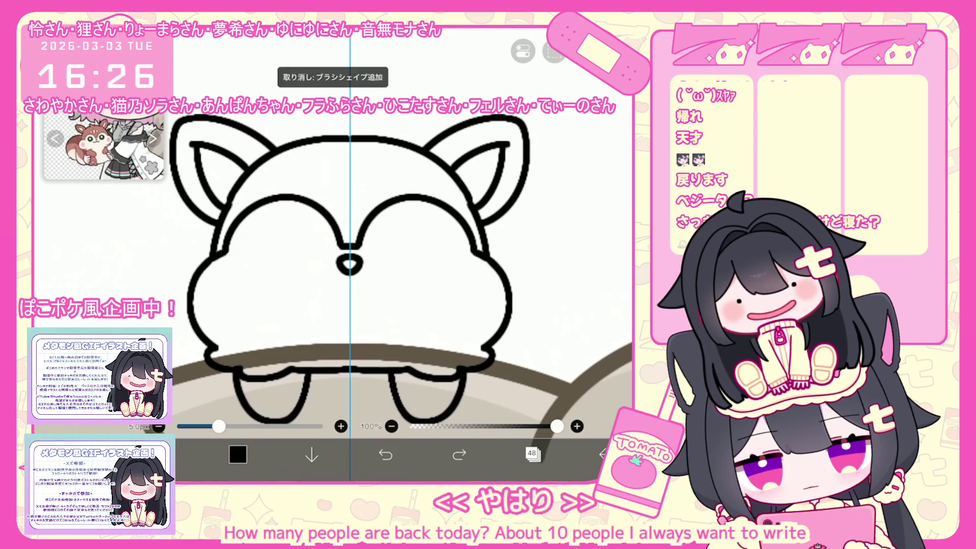
{"action": "left_click", "coordinate": [296, 244]}
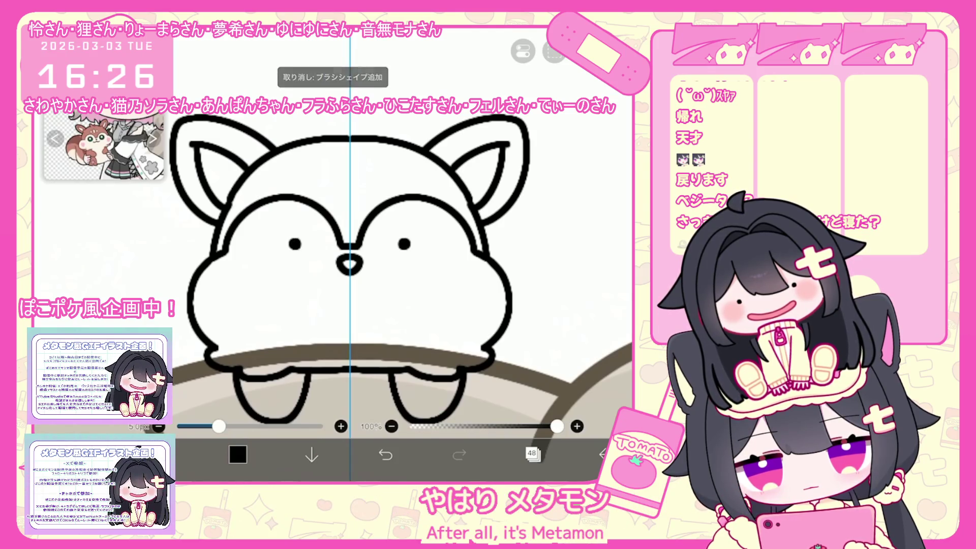
{"action": "left_click_drag", "start_coordinate": [303, 270], "coordinate": [350, 296]}
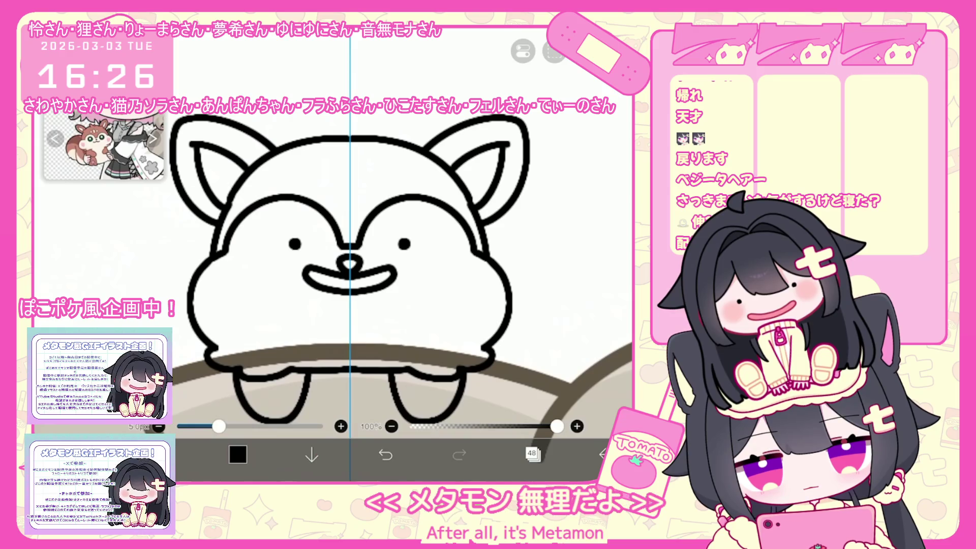
{"action": "key", "text": "ctrl+z"}
{"action": "left_click_drag", "start_coordinate": [349, 261], "coordinate": [280, 285]}
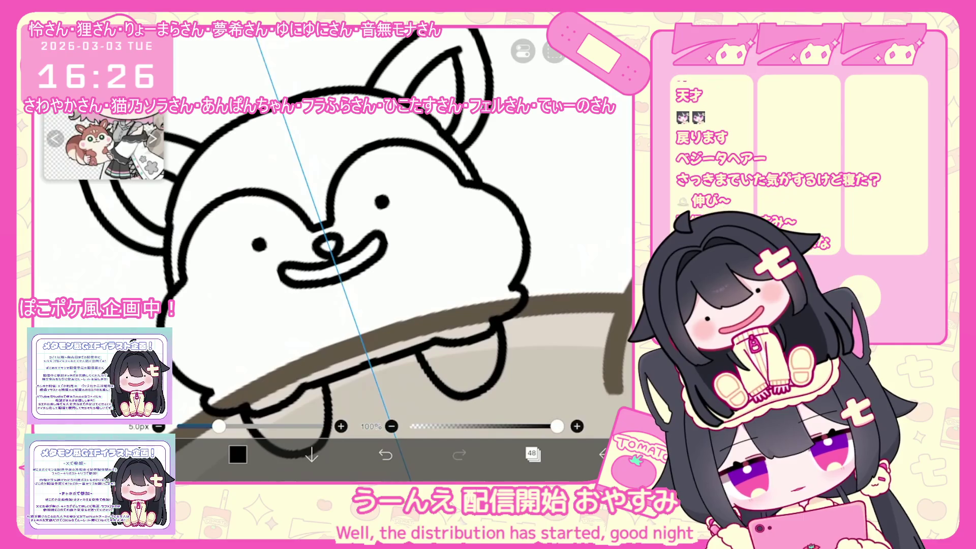
Step: Undo the stray strokes beside the nose and erase the creature's nose loop
{"action": "key", "text": "ctrl+z"}
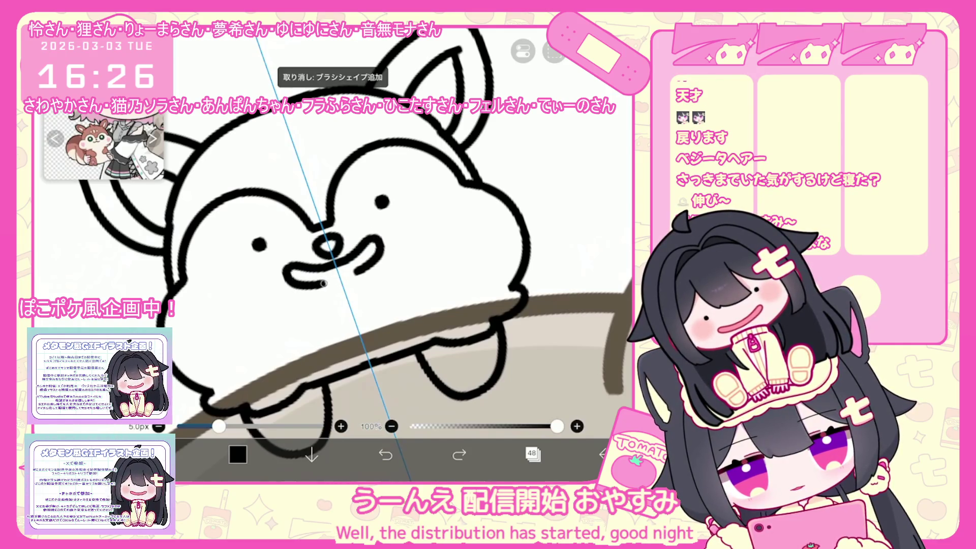
{"action": "left_click_drag", "start_coordinate": [330, 254], "coordinate": [315, 244]}
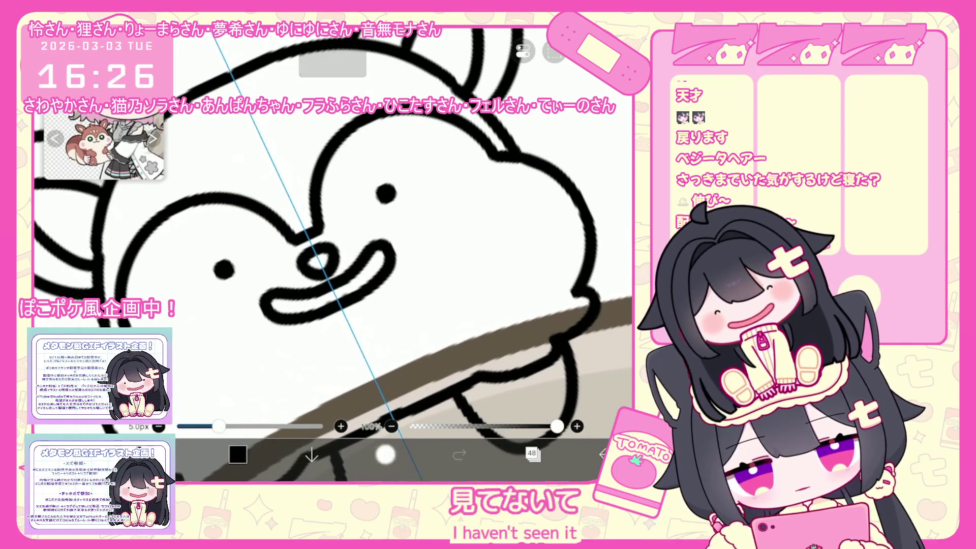
{"action": "key", "text": "ctrl+z"}
{"action": "mouse_move", "coordinate": [305, 255]}
{"action": "left_mouse_down"}
{"action": "mouse_move", "coordinate": [325, 262]}
{"action": "mouse_move", "coordinate": [272, 288]}
{"action": "mouse_move", "coordinate": [305, 297]}
{"action": "left_mouse_up"}
{"action": "left_click", "coordinate": [385, 454]}
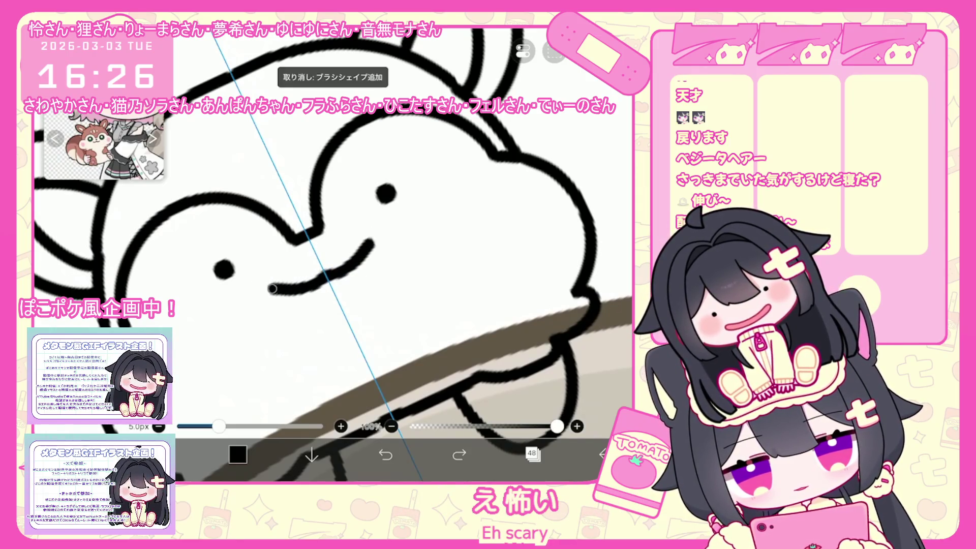
{"action": "left_click", "coordinate": [386, 454]}
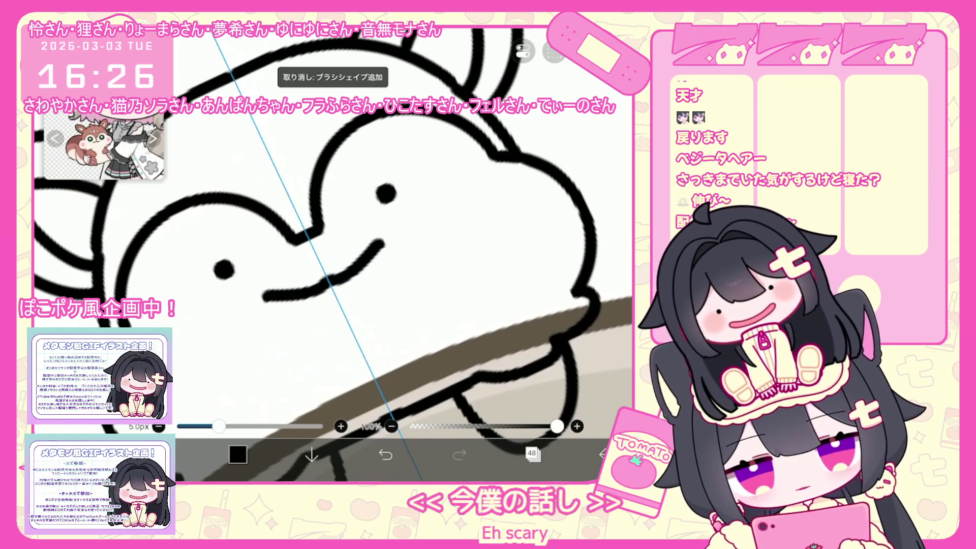
Step: Switch back to the brush and redraw the creature's eyes as larger filled dots
{"action": "scroll", "coordinate": [333, 254], "scroll_direction": "down", "scroll_amount": 10}
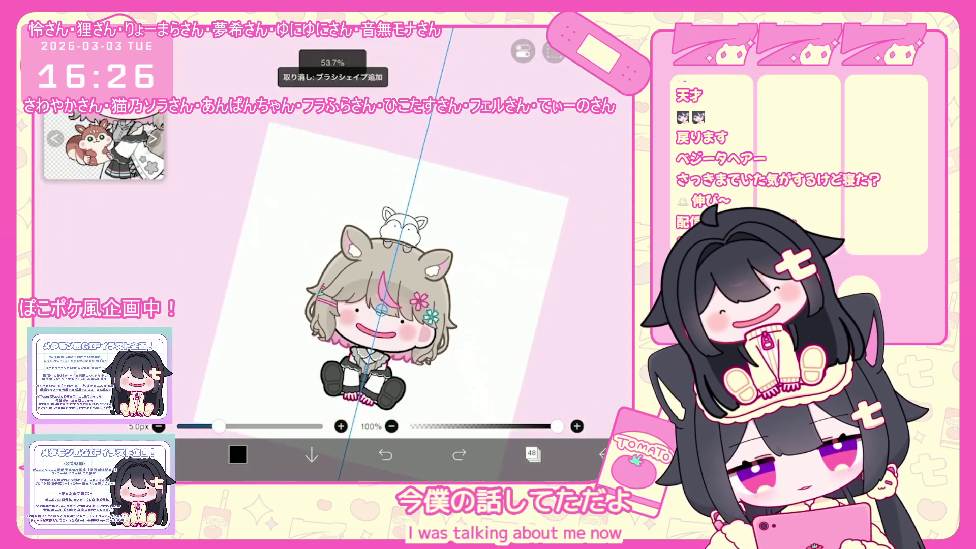
{"action": "scroll", "coordinate": [404, 218], "scroll_direction": "up", "scroll_amount": 10}
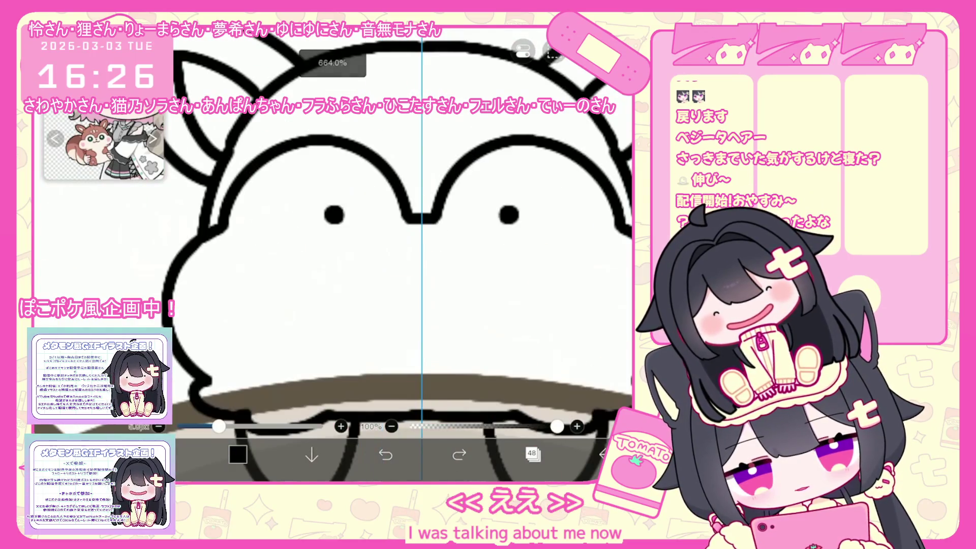
{"action": "left_click", "coordinate": [164, 454]}
{"action": "left_click", "coordinate": [524, 50]}
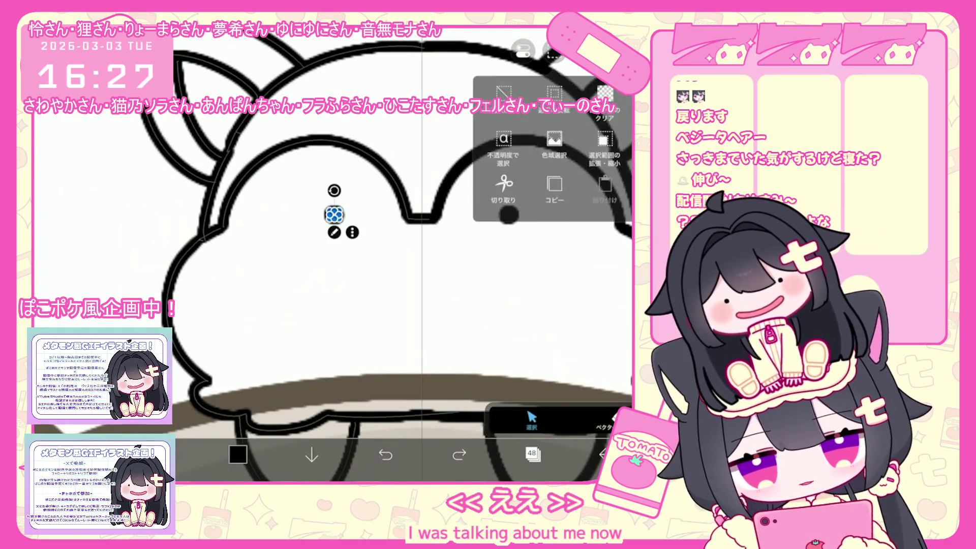
{"action": "left_click", "coordinate": [509, 101]}
{"action": "left_click", "coordinate": [530, 216]}
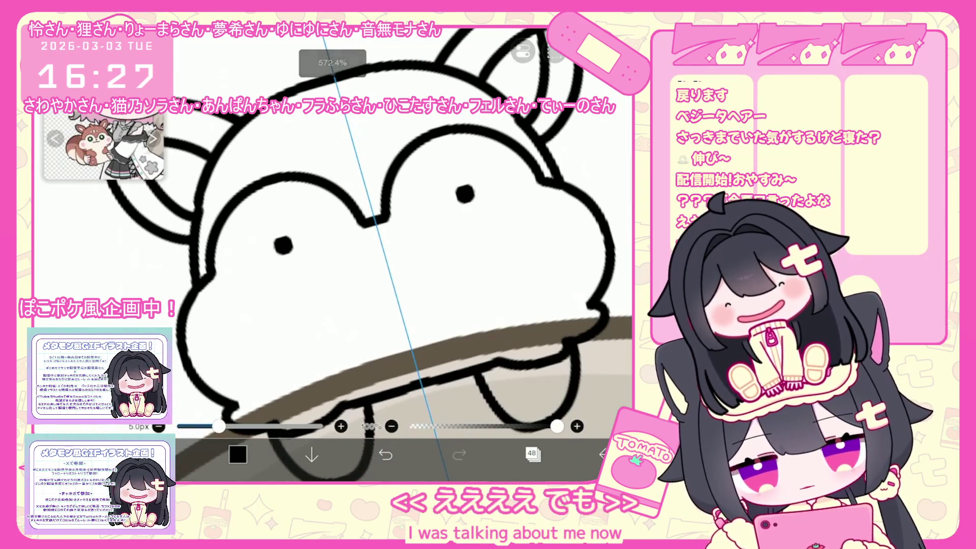
Step: Try a mouth line across the face, then undo the mouth strokes
{"action": "mouse_move", "coordinate": [389, 267]}
{"action": "left_mouse_down"}
{"action": "mouse_move", "coordinate": [307, 288]}
{"action": "mouse_move", "coordinate": [275, 330]}
{"action": "mouse_move", "coordinate": [402, 325]}
{"action": "left_mouse_up"}
{"action": "key", "text": "ctrl+z"}
{"action": "scroll", "coordinate": [330, 254], "scroll_direction": "up", "scroll_amount": 3}
{"action": "scroll", "coordinate": [420, 453], "scroll_direction": "down", "scroll_amount": 10}
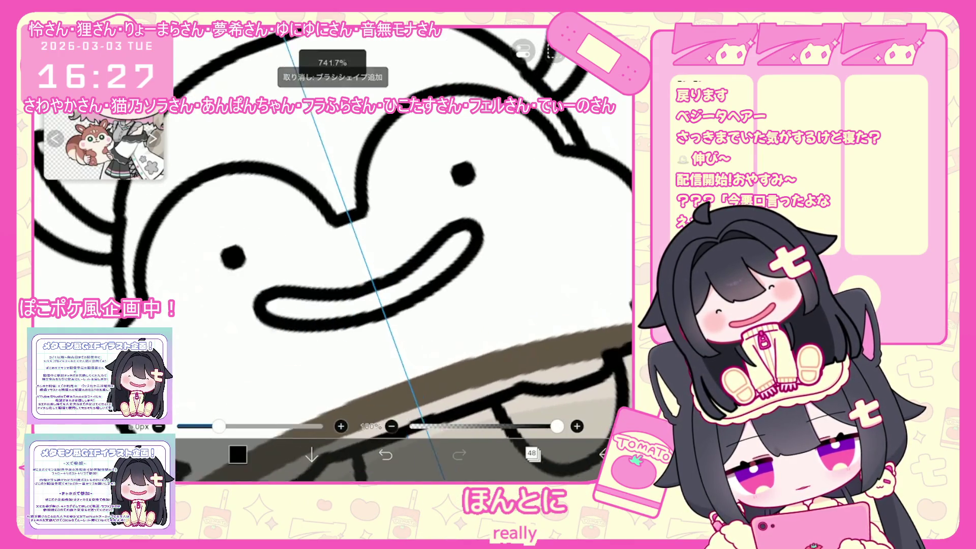
{"action": "key", "text": "ctrl+z"}
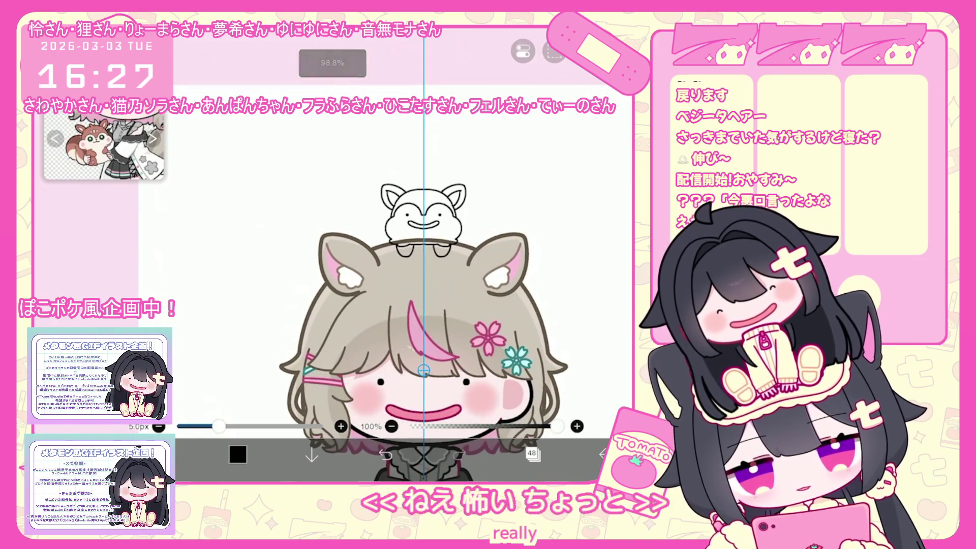
{"action": "scroll", "coordinate": [422, 305], "scroll_direction": "down", "scroll_amount": 2}
Step: Transform the copied pink mouth, shrinking it to 60% and raising it onto the creature's face
{"action": "left_click", "coordinate": [532, 452]}
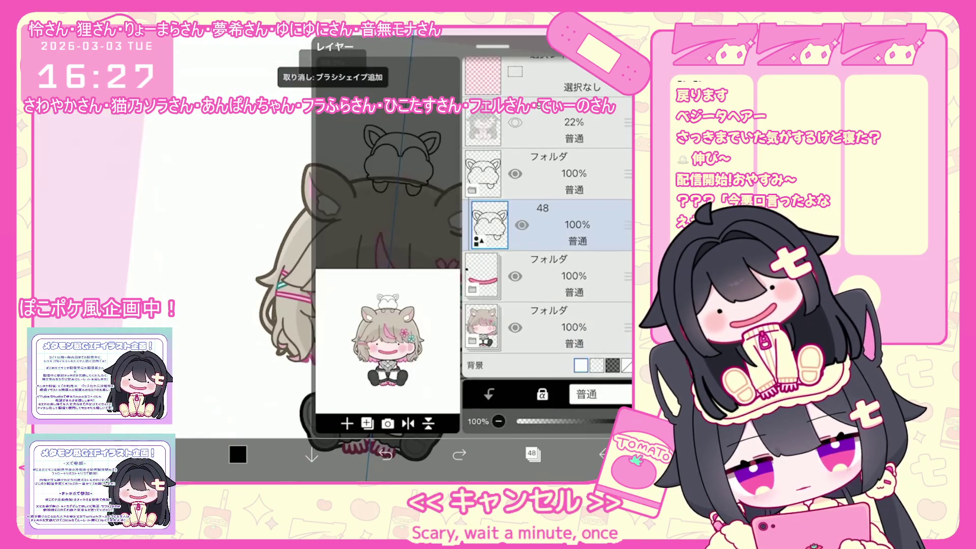
{"action": "left_click", "coordinate": [559, 278]}
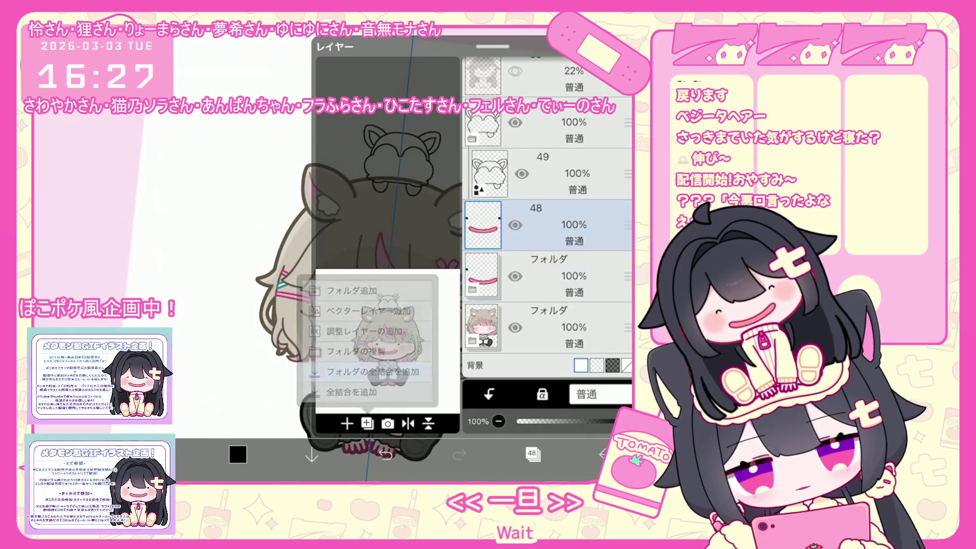
{"action": "key", "text": "ctrl+t"}
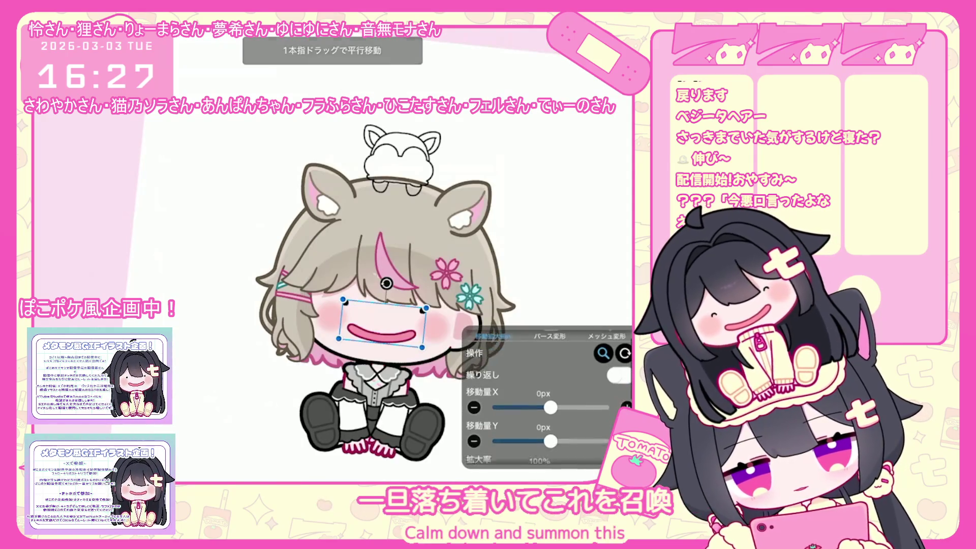
{"action": "scroll", "coordinate": [546, 397], "scroll_direction": "down", "scroll_amount": 2}
{"action": "mouse_move", "coordinate": [422, 347]}
{"action": "left_mouse_down"}
{"action": "mouse_move", "coordinate": [409, 339]}
{"action": "mouse_move", "coordinate": [393, 218]}
{"action": "left_mouse_up"}
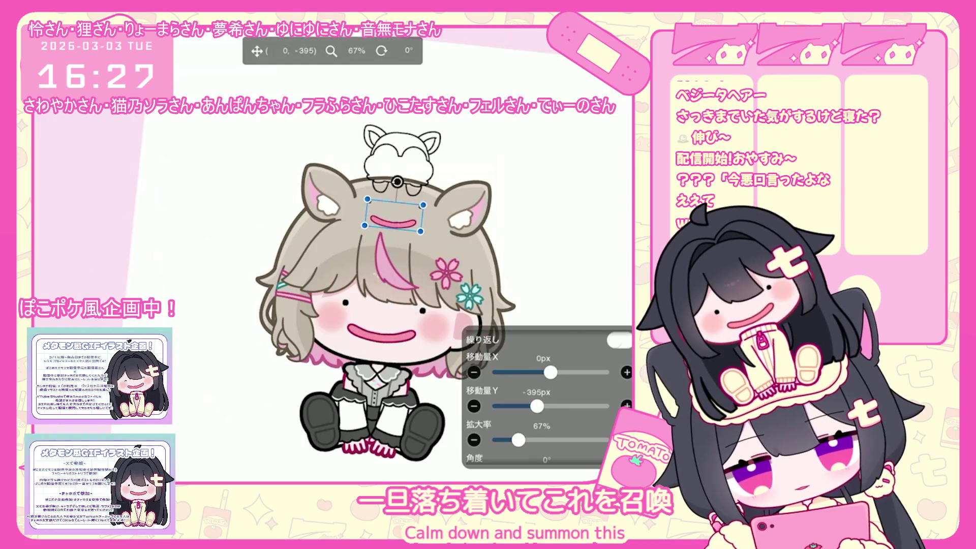
{"action": "left_click_drag", "start_coordinate": [429, 157], "coordinate": [414, 169]}
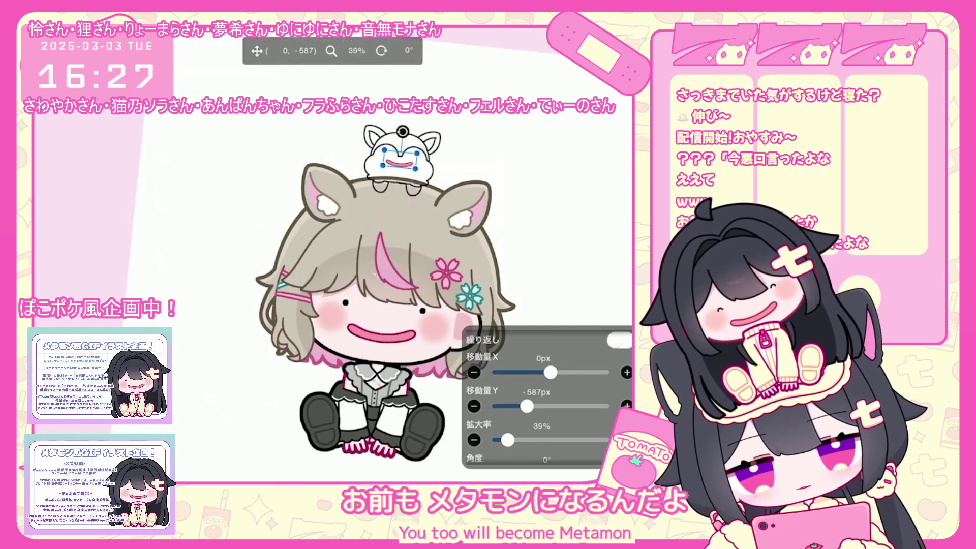
{"action": "scroll", "coordinate": [362, 305], "scroll_direction": "up", "scroll_amount": 3}
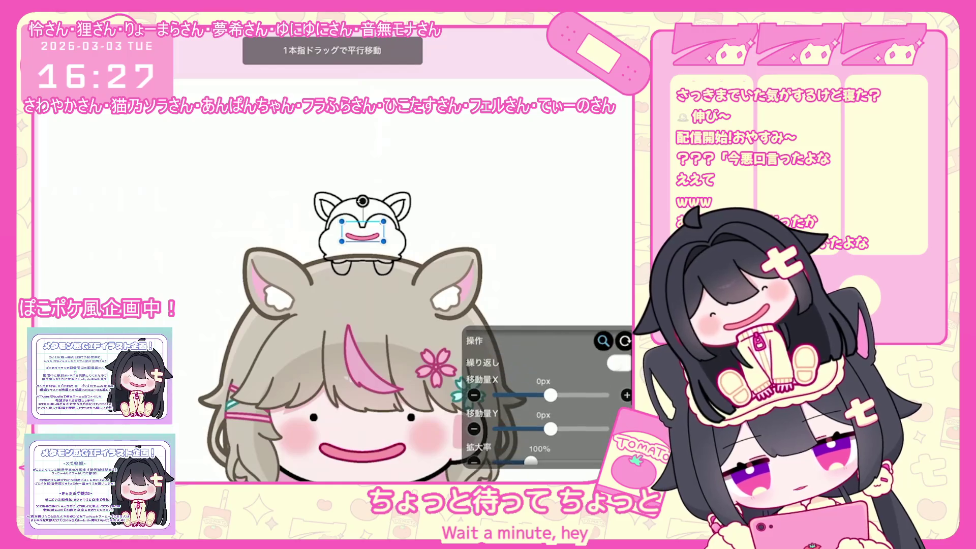
{"action": "left_click_drag", "start_coordinate": [363, 234], "coordinate": [362, 230]}
{"action": "scroll", "coordinate": [405, 326], "scroll_direction": "down", "scroll_amount": 3}
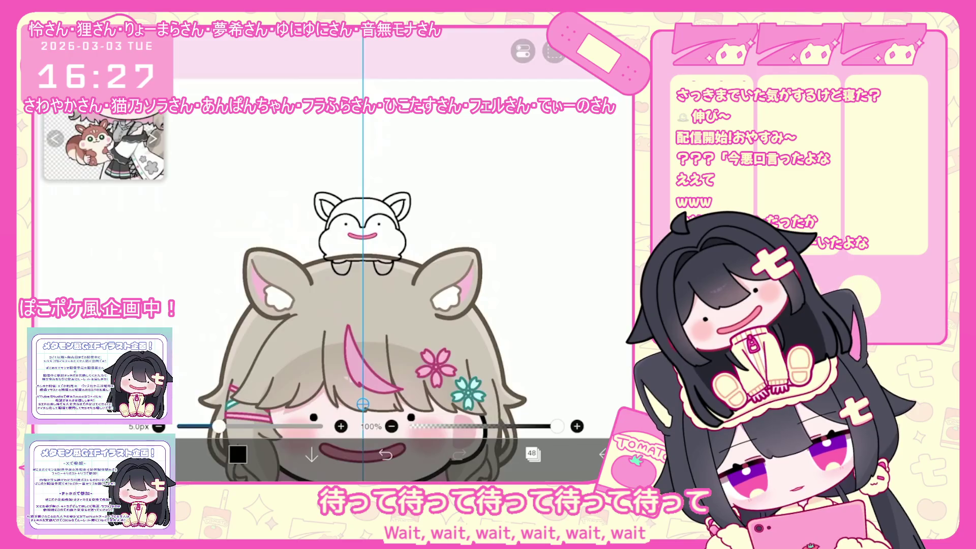
{"action": "scroll", "coordinate": [405, 325], "scroll_direction": "up", "scroll_amount": 5}
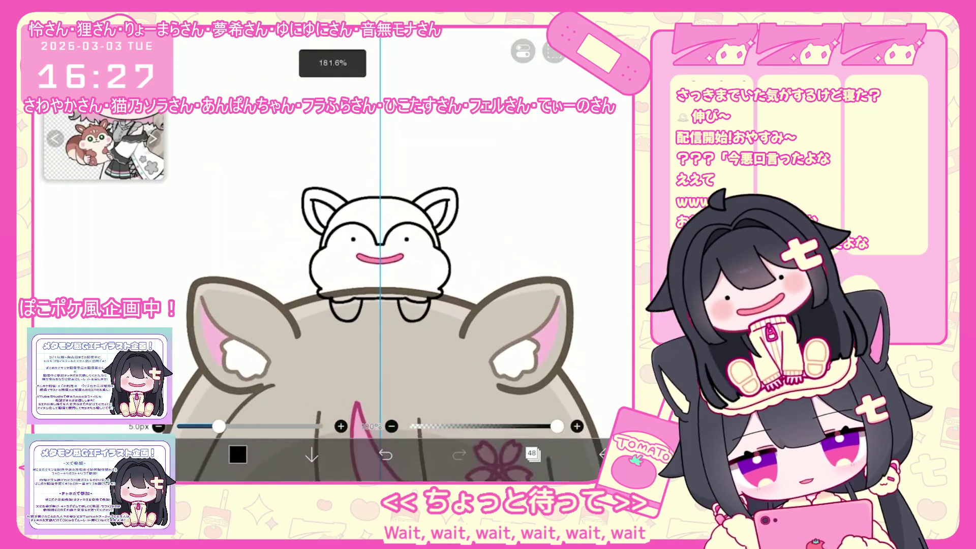
{"action": "left_click", "coordinate": [532, 454]}
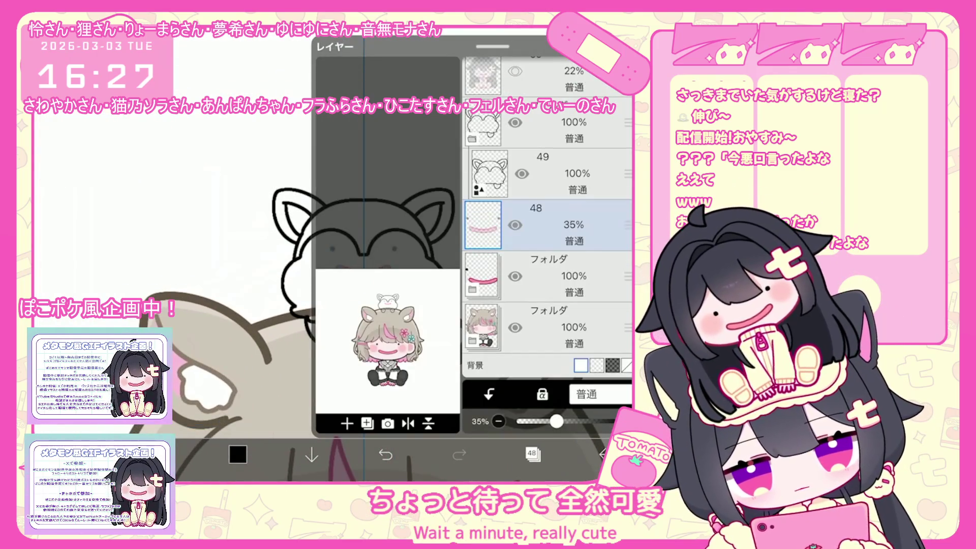
Step: On layer 49, trace a black line along the pink mouth's upper edge
{"action": "left_click", "coordinate": [539, 173]}
{"action": "left_click", "coordinate": [533, 453]}
{"action": "scroll", "coordinate": [331, 254], "scroll_direction": "up", "scroll_amount": 5}
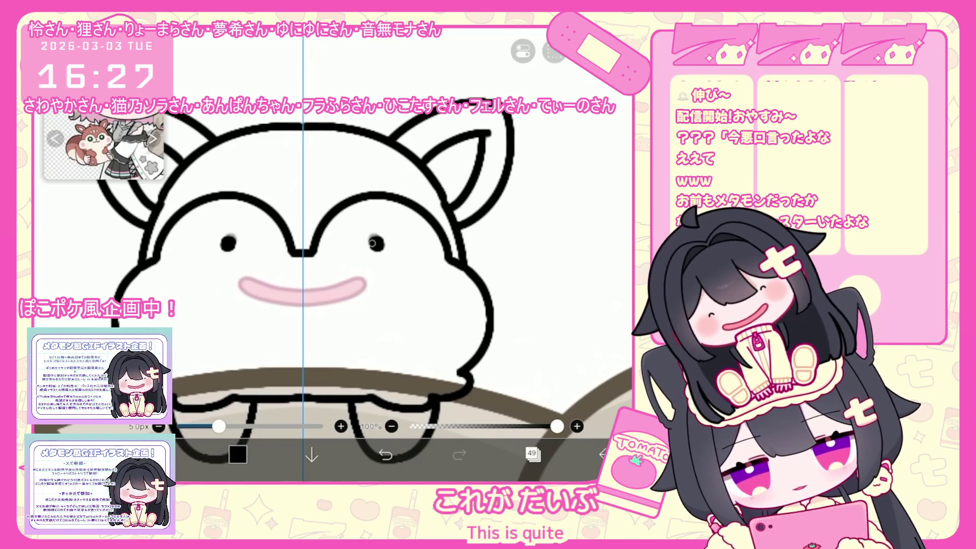
{"action": "scroll", "coordinate": [373, 246], "scroll_direction": "up", "scroll_amount": 5}
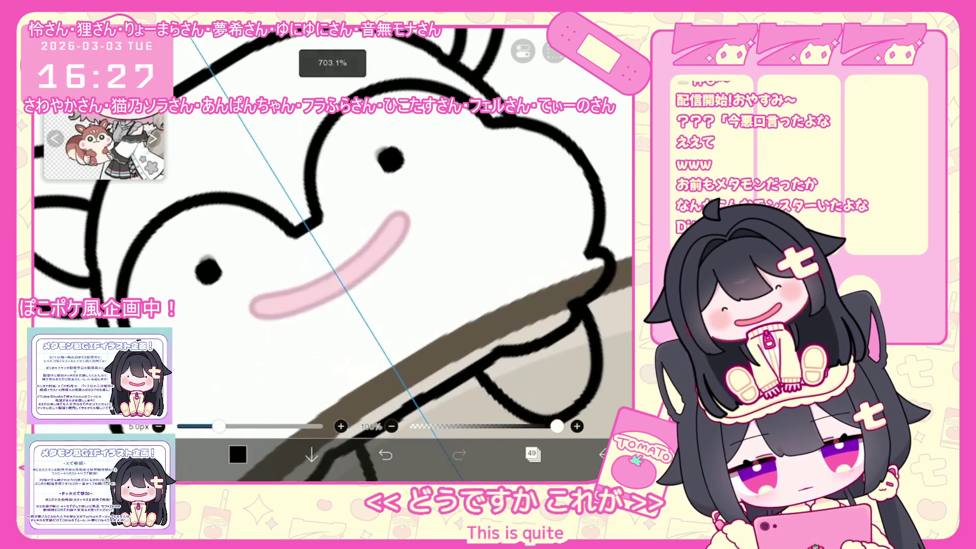
{"action": "mouse_move", "coordinate": [329, 268]}
{"action": "left_mouse_down"}
{"action": "mouse_move", "coordinate": [239, 300]}
{"action": "mouse_move", "coordinate": [284, 327]}
{"action": "left_mouse_up"}
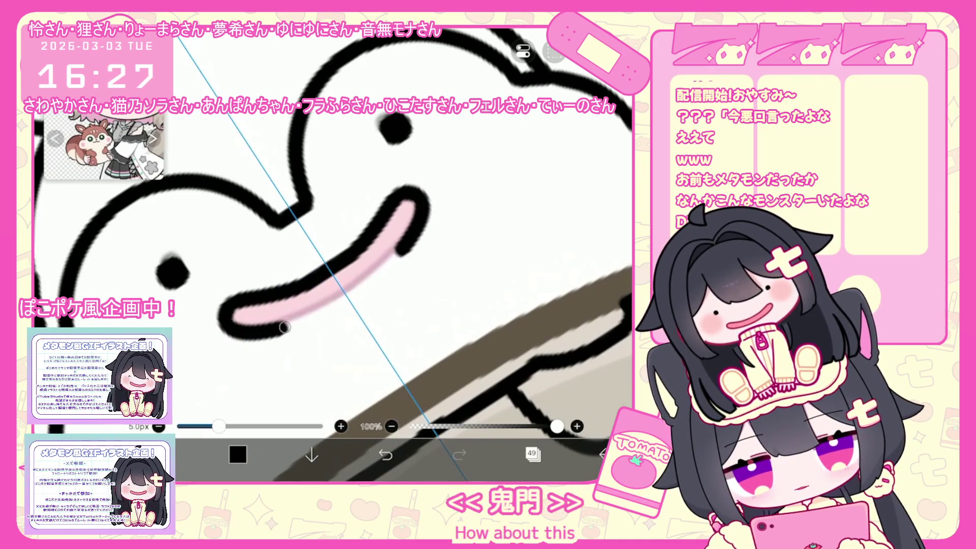
{"action": "key", "text": "ctrl+z"}
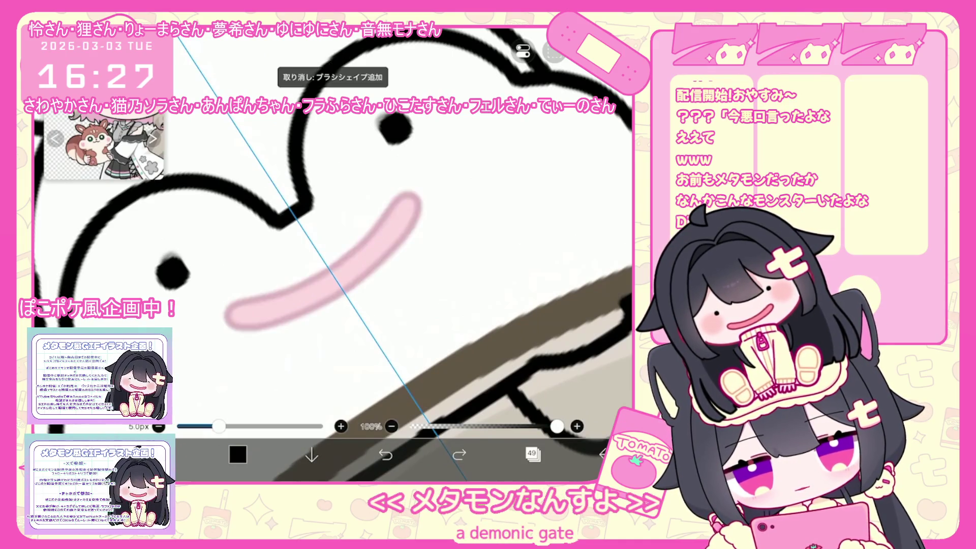
{"action": "mouse_move", "coordinate": [390, 210]}
{"action": "left_mouse_down"}
{"action": "mouse_move", "coordinate": [328, 269]}
{"action": "mouse_move", "coordinate": [253, 298]}
{"action": "left_mouse_up"}
Step: Undo the curl stroke on the chipmunk's head and bring up the layer list
{"action": "scroll", "coordinate": [333, 254], "scroll_direction": "down", "scroll_amount": 5}
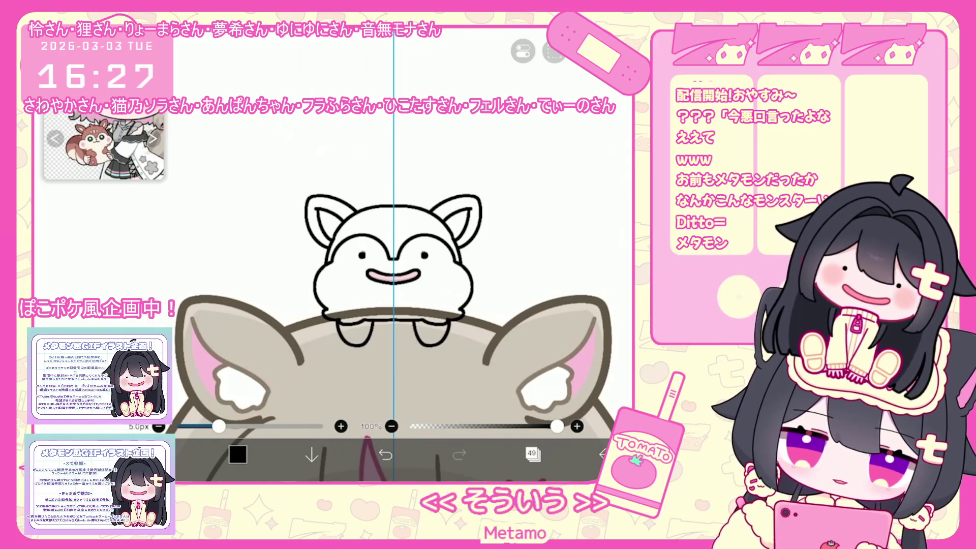
{"action": "scroll", "coordinate": [386, 285], "scroll_direction": "down", "scroll_amount": 1}
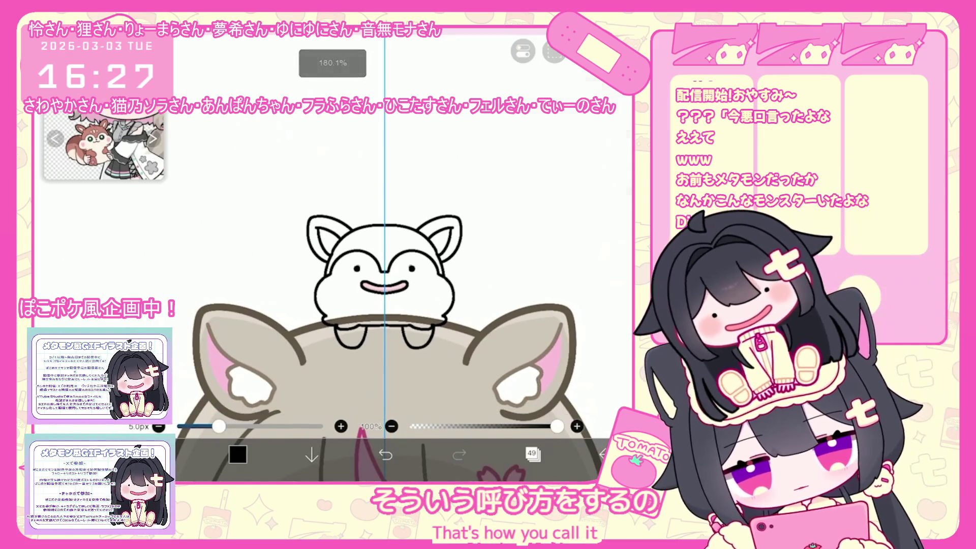
{"action": "left_click", "coordinate": [554, 51]}
{"action": "scroll", "coordinate": [356, 285], "scroll_direction": "up", "scroll_amount": 3}
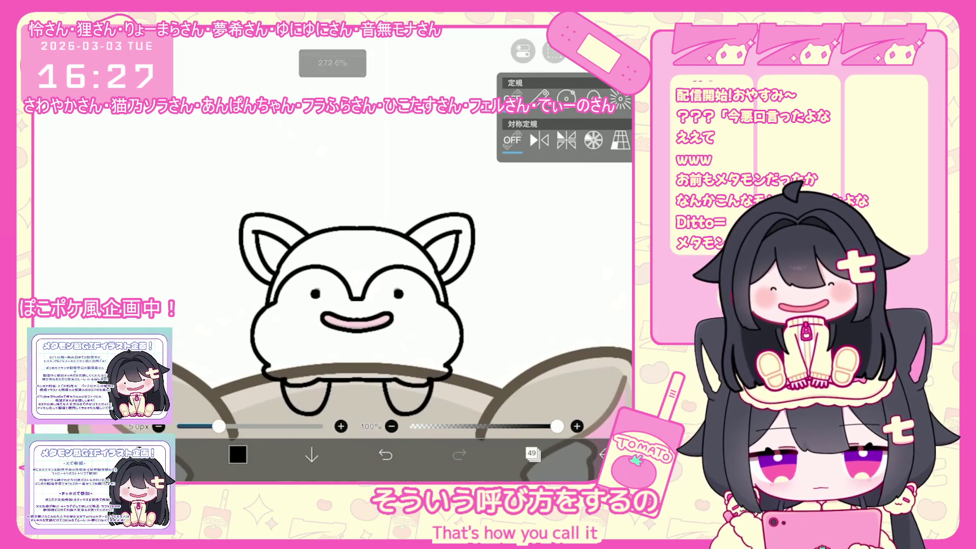
{"action": "left_click", "coordinate": [362, 210]}
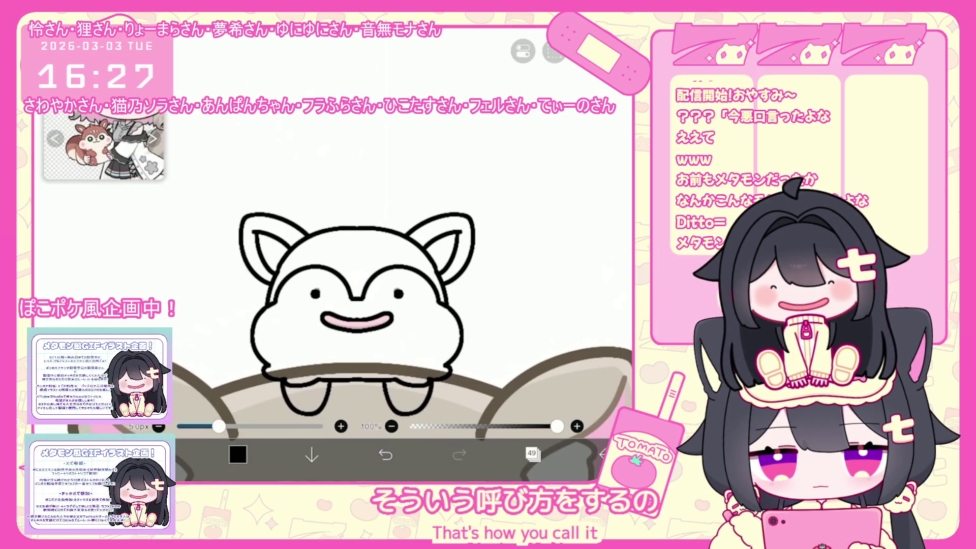
{"action": "left_click", "coordinate": [385, 454]}
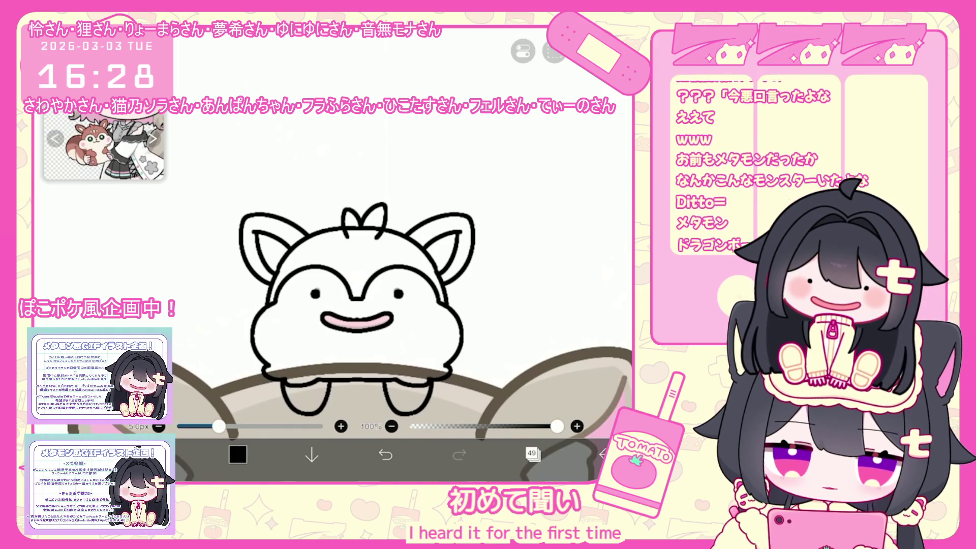
{"action": "scroll", "coordinate": [330, 280], "scroll_direction": "down", "scroll_amount": 3}
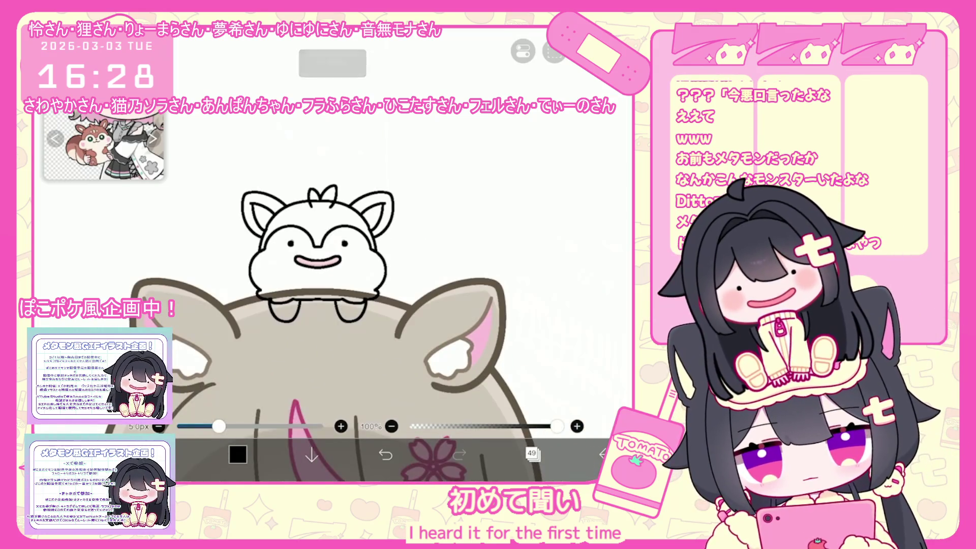
{"action": "scroll", "coordinate": [331, 279], "scroll_direction": "down", "scroll_amount": 2}
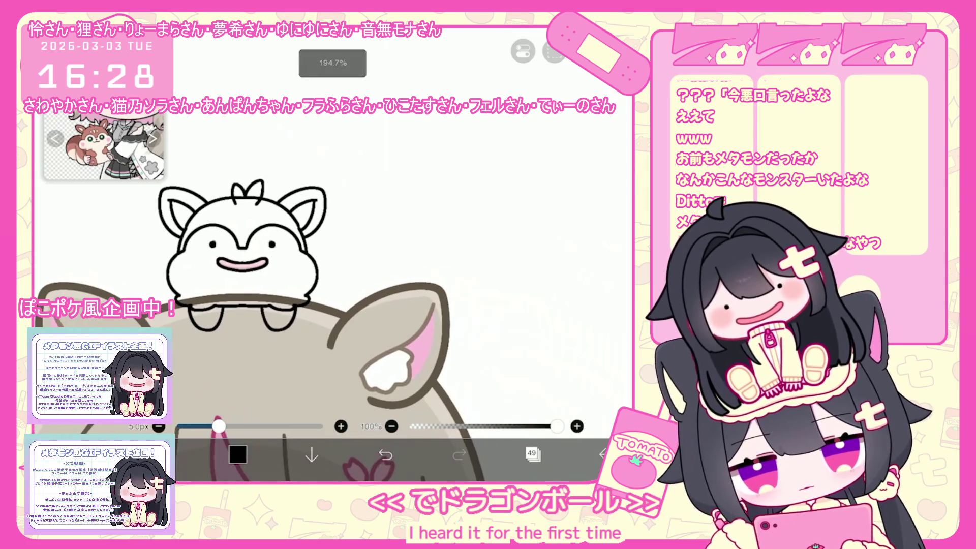
{"action": "left_click", "coordinate": [532, 454]}
{"action": "scroll", "coordinate": [549, 219], "scroll_direction": "down", "scroll_amount": 1}
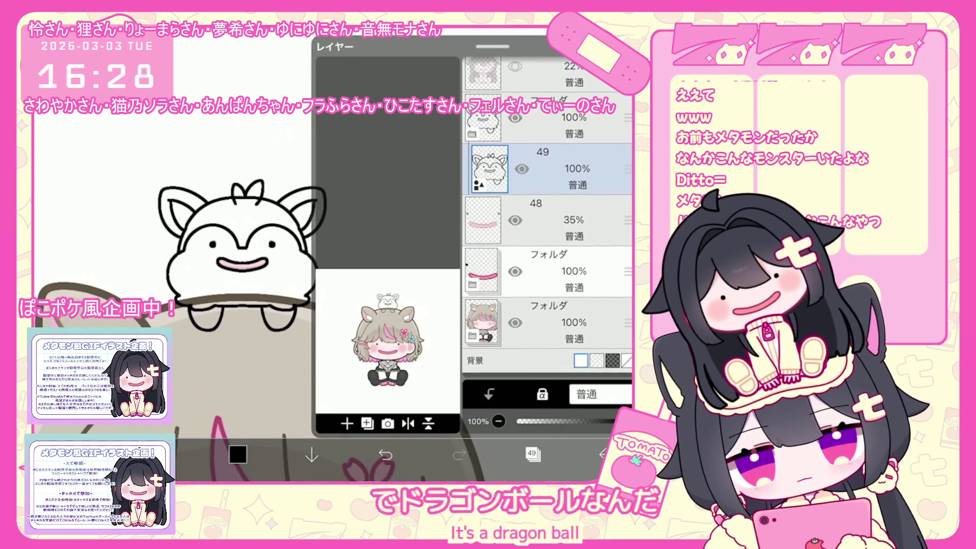
Step: Select layer 1 beneath the character folder and pick the pen brush
{"action": "left_click", "coordinate": [549, 225]}
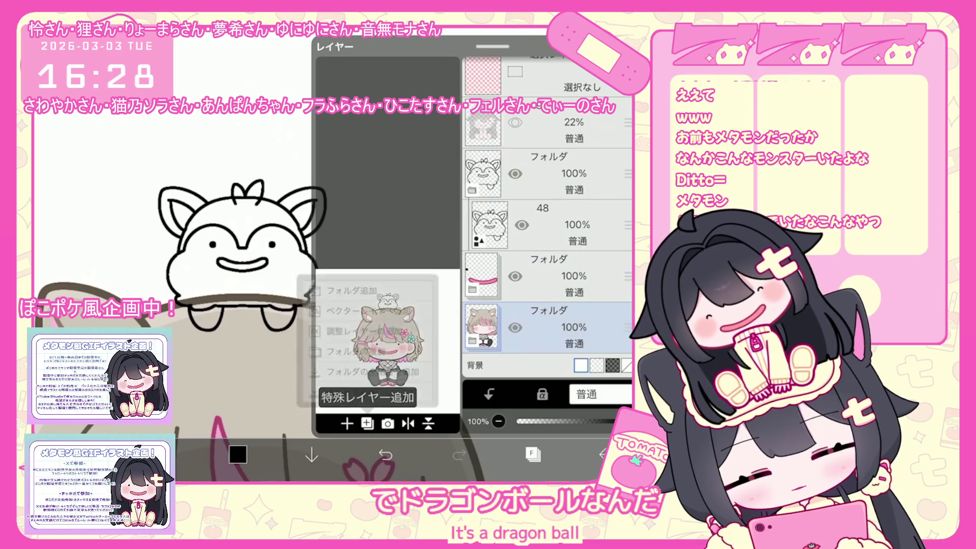
{"action": "left_click", "coordinate": [368, 423]}
{"action": "scroll", "coordinate": [547, 219], "scroll_direction": "up", "scroll_amount": 2}
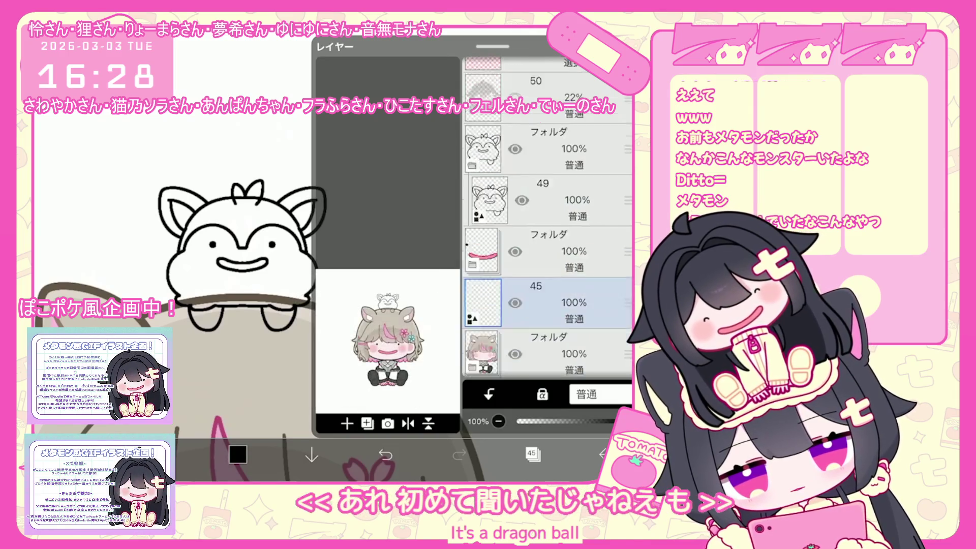
{"action": "left_click", "coordinate": [549, 352]}
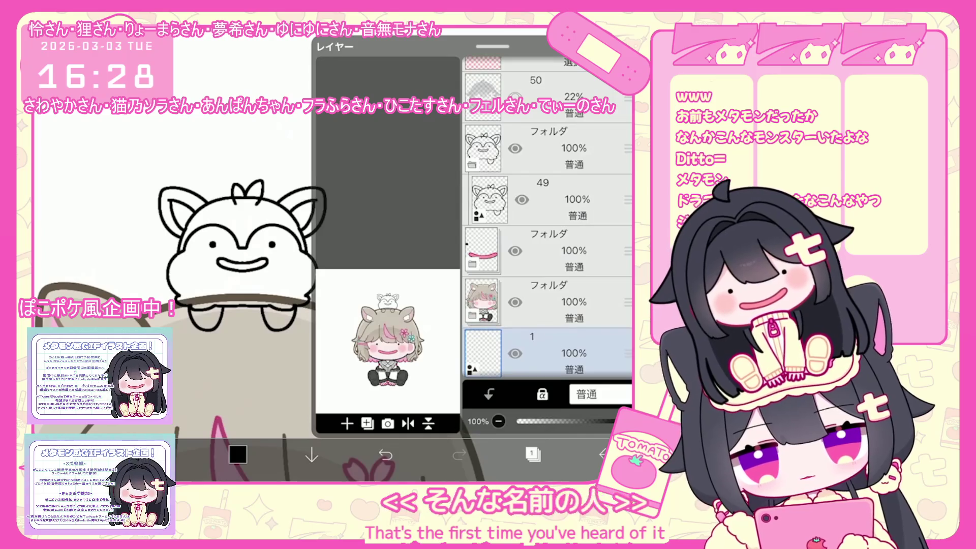
{"action": "left_click", "coordinate": [163, 454]}
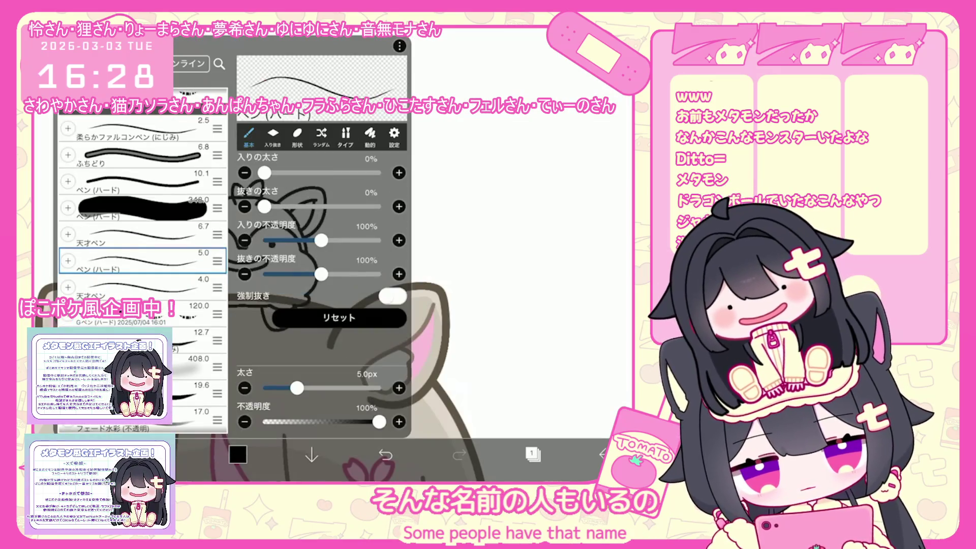
{"action": "left_click", "coordinate": [162, 454]}
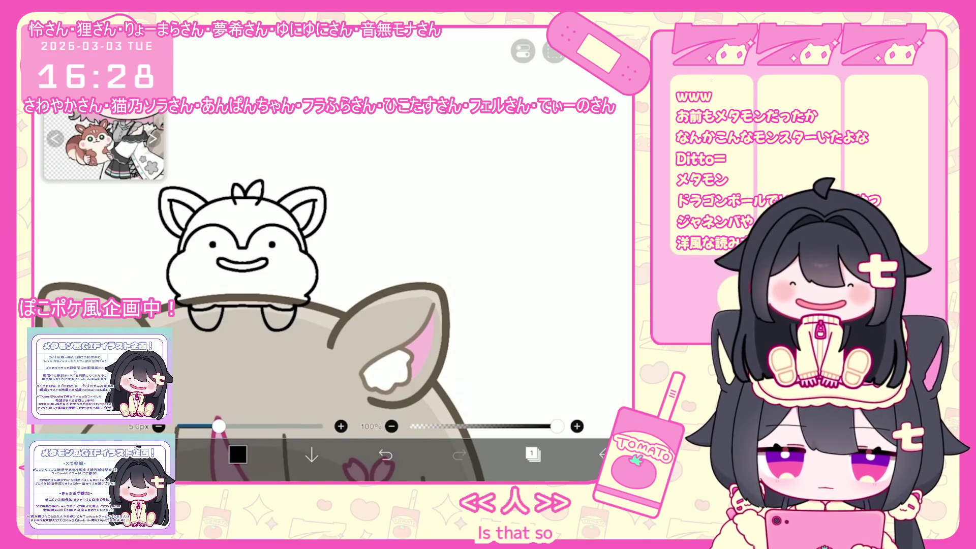
Step: Draw a curled tail outline and move it down behind the character
{"action": "scroll", "coordinate": [254, 305], "scroll_direction": "up", "scroll_amount": 1}
{"action": "left_click_drag", "start_coordinate": [281, 254], "coordinate": [345, 250]}
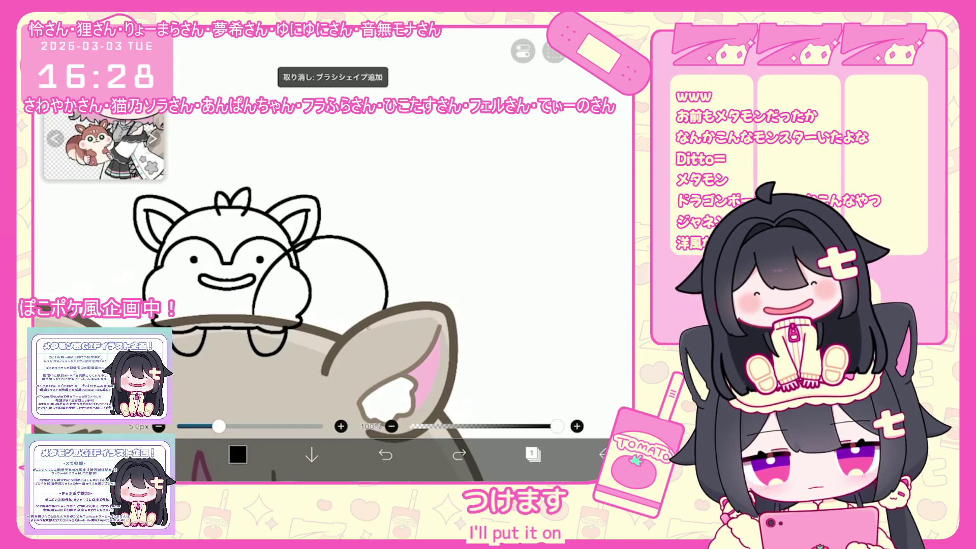
{"action": "left_click", "coordinate": [386, 454]}
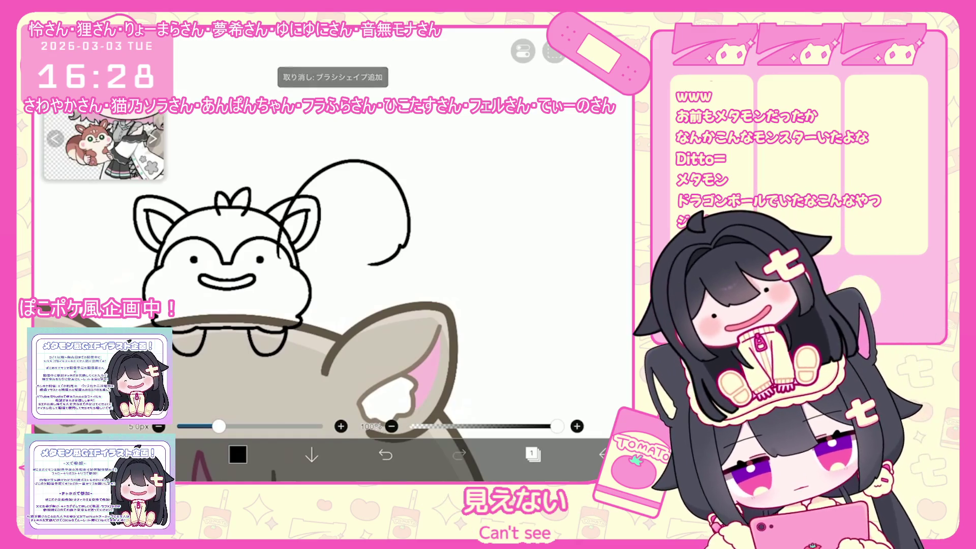
{"action": "left_click_drag", "start_coordinate": [383, 203], "coordinate": [284, 214]}
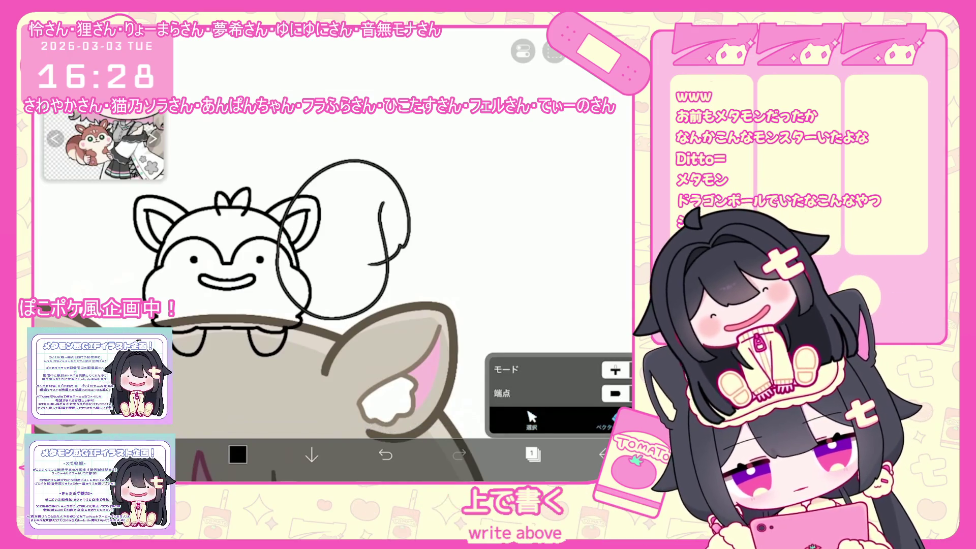
{"action": "mouse_move", "coordinate": [344, 240]}
{"action": "left_mouse_down"}
{"action": "mouse_move", "coordinate": [304, 319]}
{"action": "mouse_move", "coordinate": [310, 314]}
{"action": "left_mouse_up"}
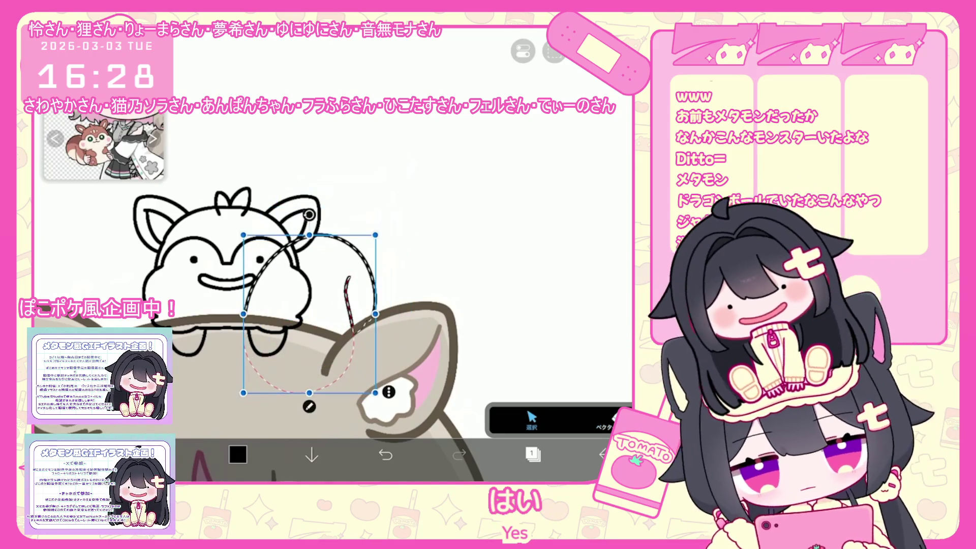
{"action": "scroll", "coordinate": [328, 228], "scroll_direction": "down", "scroll_amount": 5}
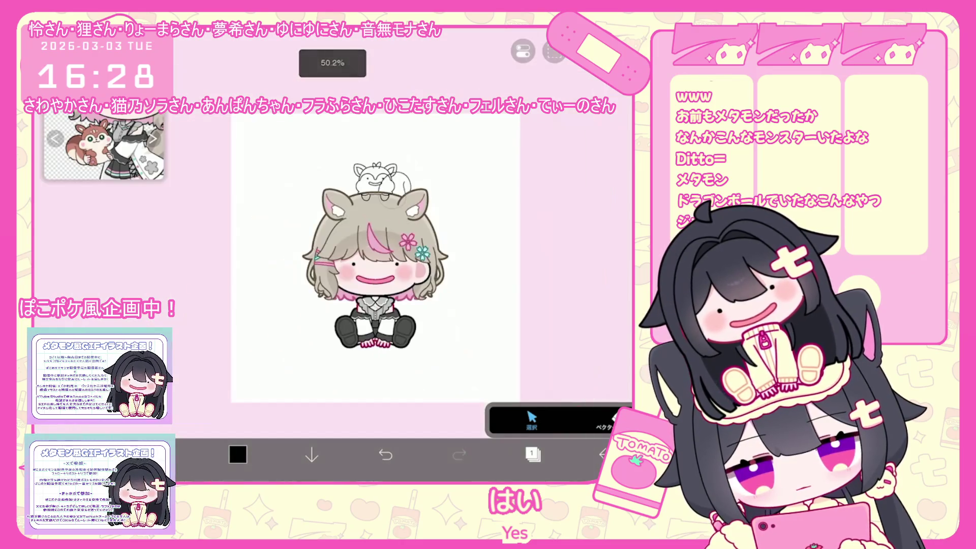
Step: Add a new layer 2 above the tail layer
{"action": "left_click", "coordinate": [532, 454]}
{"action": "left_click", "coordinate": [347, 424]}
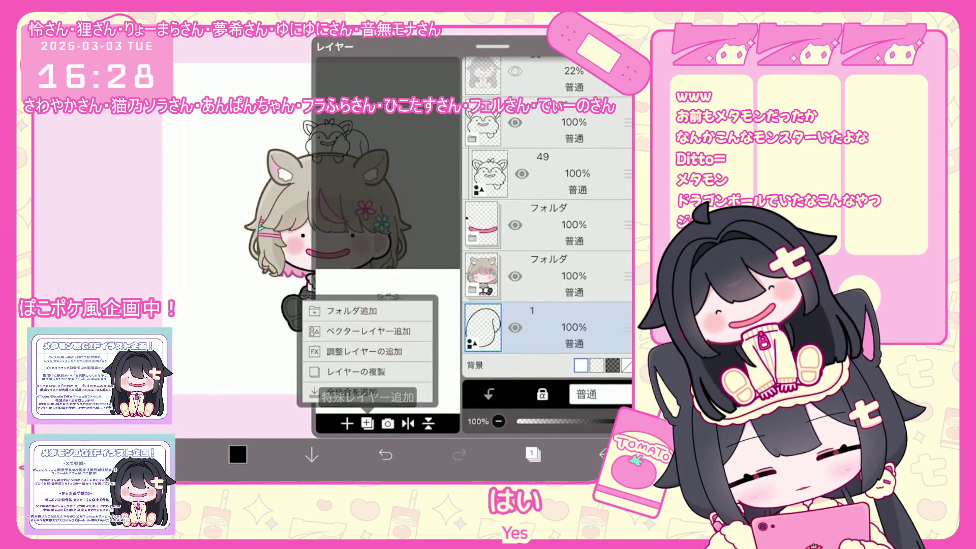
{"action": "left_click", "coordinate": [355, 388]}
{"action": "left_click", "coordinate": [532, 454]}
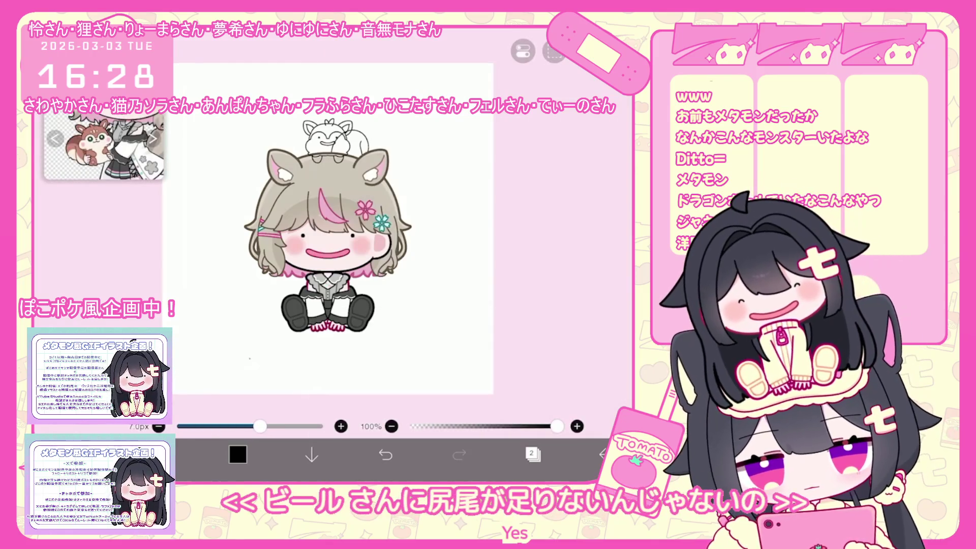
Step: Undo parts of the tail outline, then bring the erased outline back
{"action": "scroll", "coordinate": [327, 228], "scroll_direction": "up", "scroll_amount": 5}
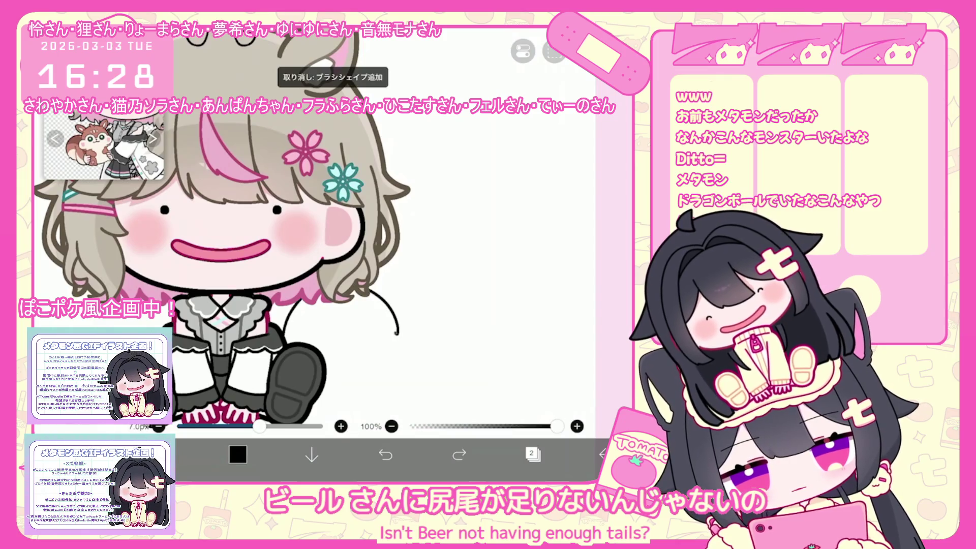
{"action": "scroll", "coordinate": [328, 229], "scroll_direction": "down", "scroll_amount": 1}
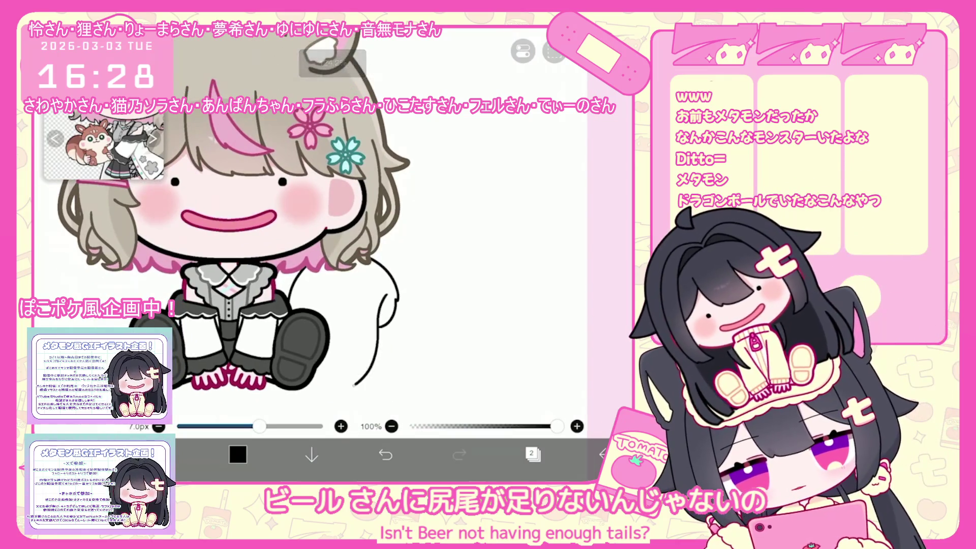
{"action": "key", "text": "ctrl+z"}
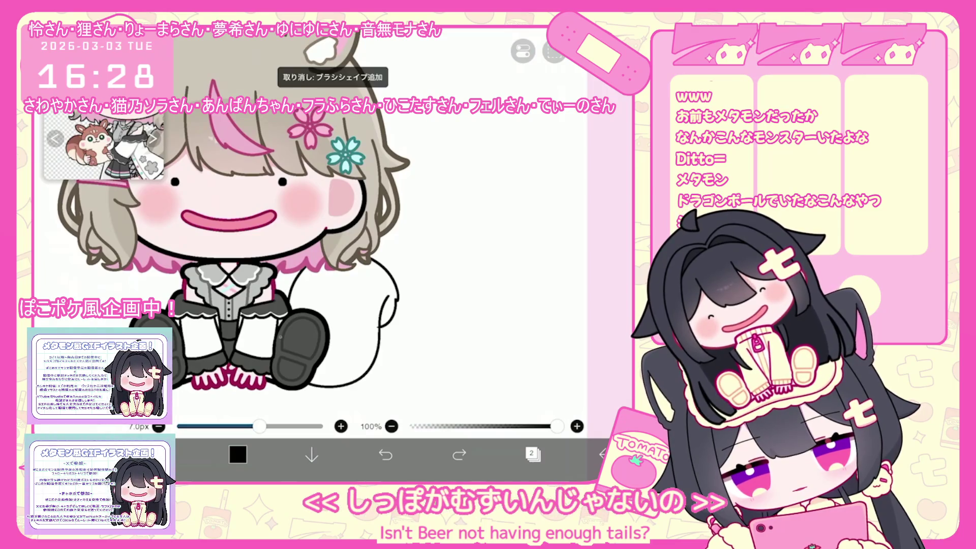
{"action": "key", "text": "ctrl+z"}
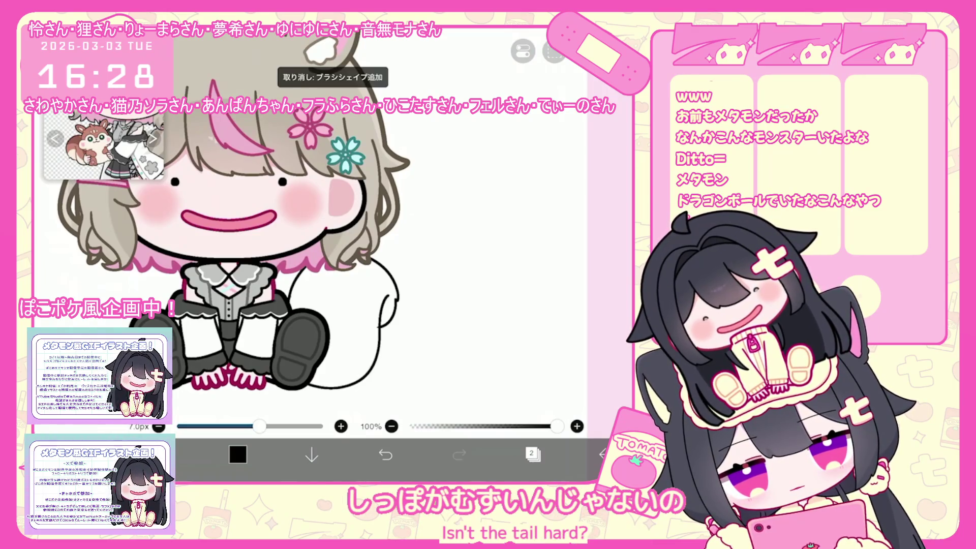
{"action": "scroll", "coordinate": [356, 325], "scroll_direction": "up", "scroll_amount": 3}
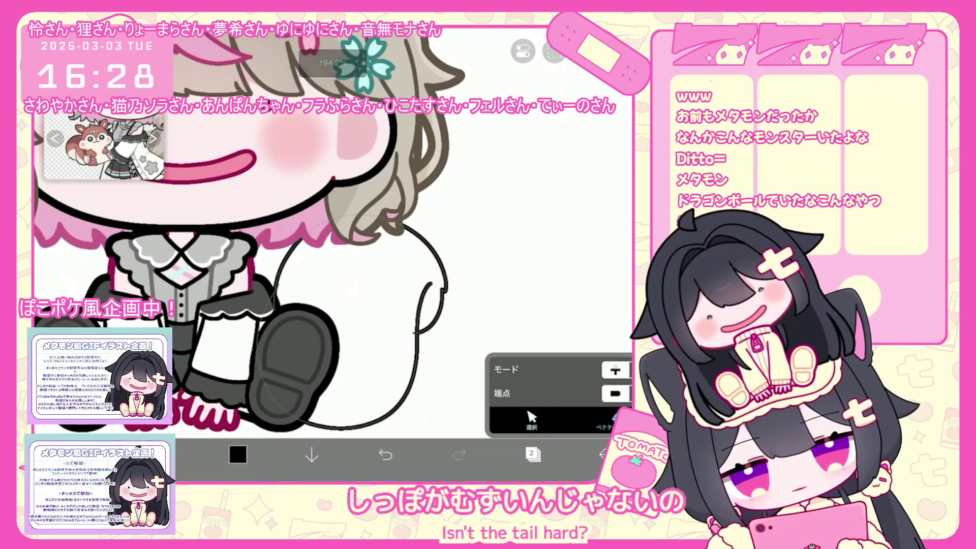
{"action": "key", "text": "ctrl+z"}
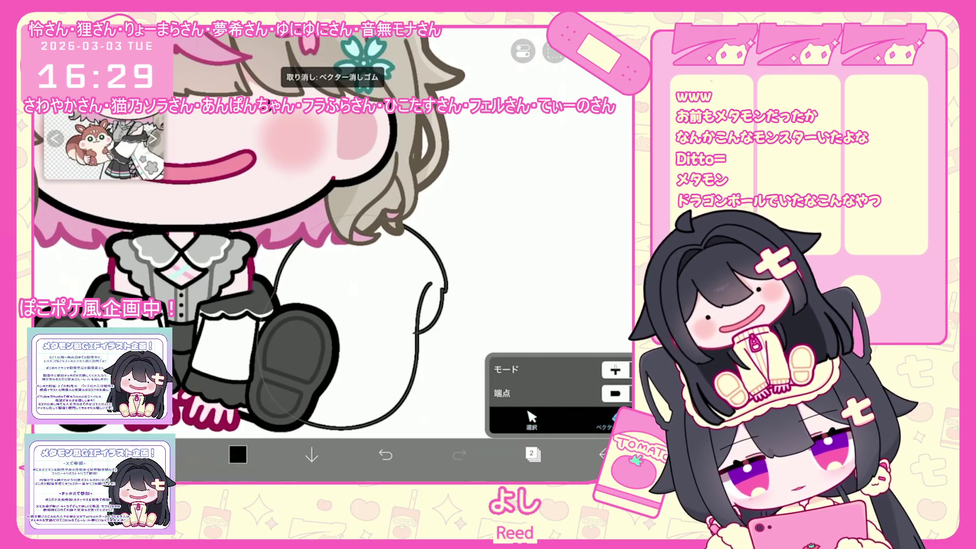
Step: Select the tail outline as a vector stroke and move it left beside the character
{"action": "left_click", "coordinate": [531, 420]}
{"action": "scroll", "coordinate": [325, 228], "scroll_direction": "down", "scroll_amount": 3}
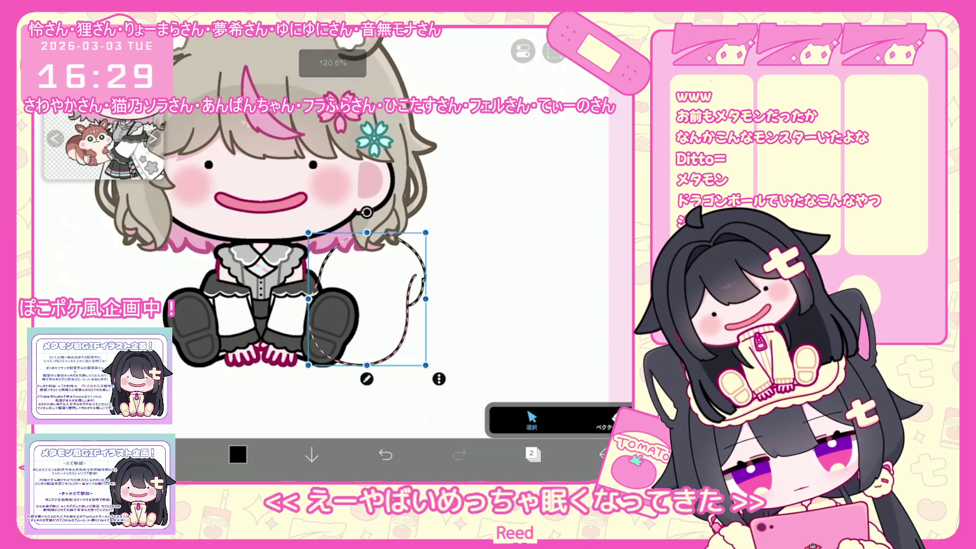
{"action": "left_click", "coordinate": [404, 275]}
{"action": "left_click_drag", "start_coordinate": [352, 286], "coordinate": [435, 288]}
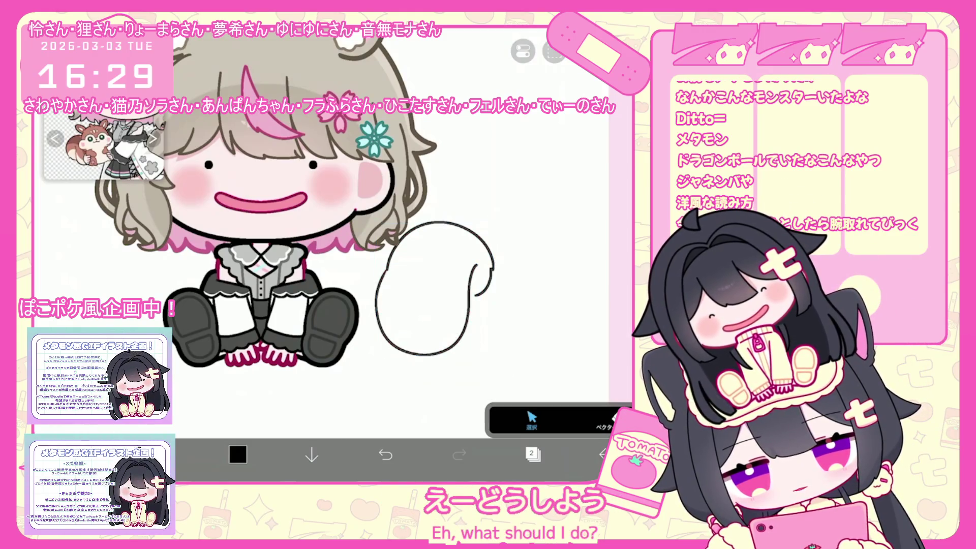
{"action": "scroll", "coordinate": [326, 229], "scroll_direction": "up", "scroll_amount": 2}
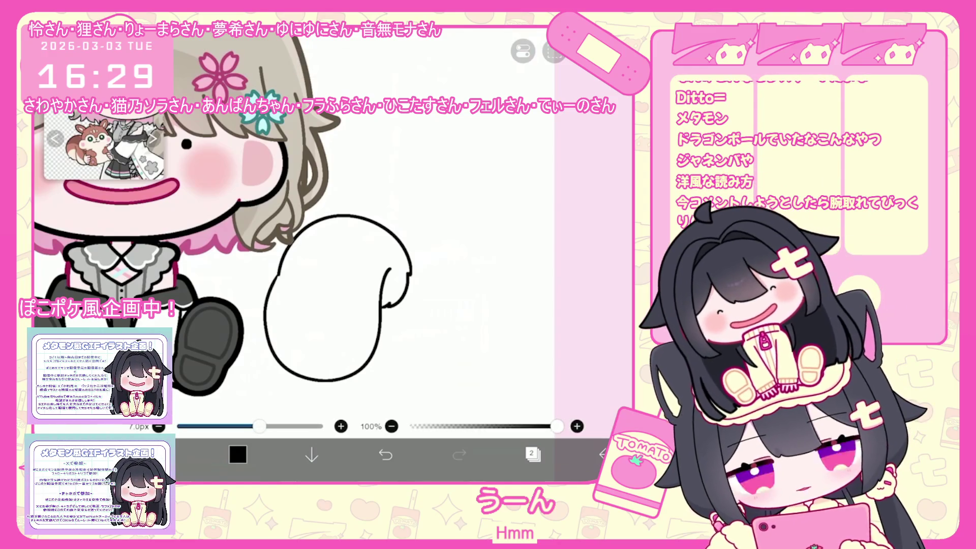
{"action": "scroll", "coordinate": [231, 224], "scroll_direction": "down", "scroll_amount": 2}
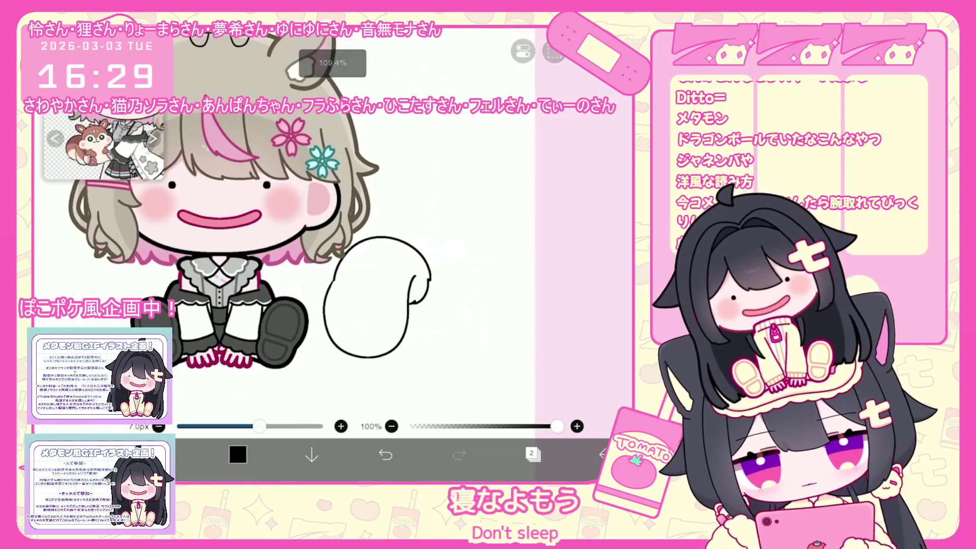
{"action": "left_click", "coordinate": [376, 300]}
{"action": "left_click_drag", "start_coordinate": [376, 300], "coordinate": [308, 300]}
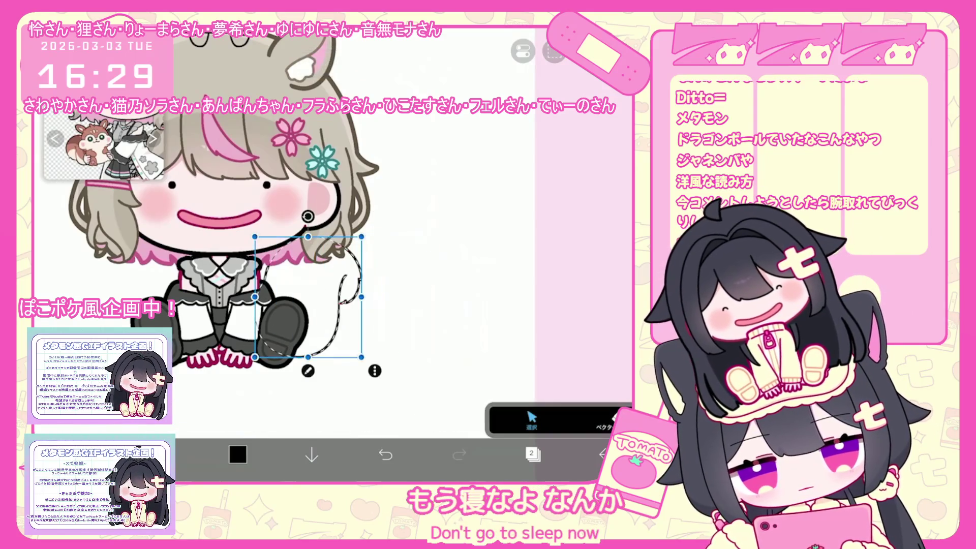
Step: Add a new empty layer, then delete it as unneeded
{"action": "left_click", "coordinate": [532, 454]}
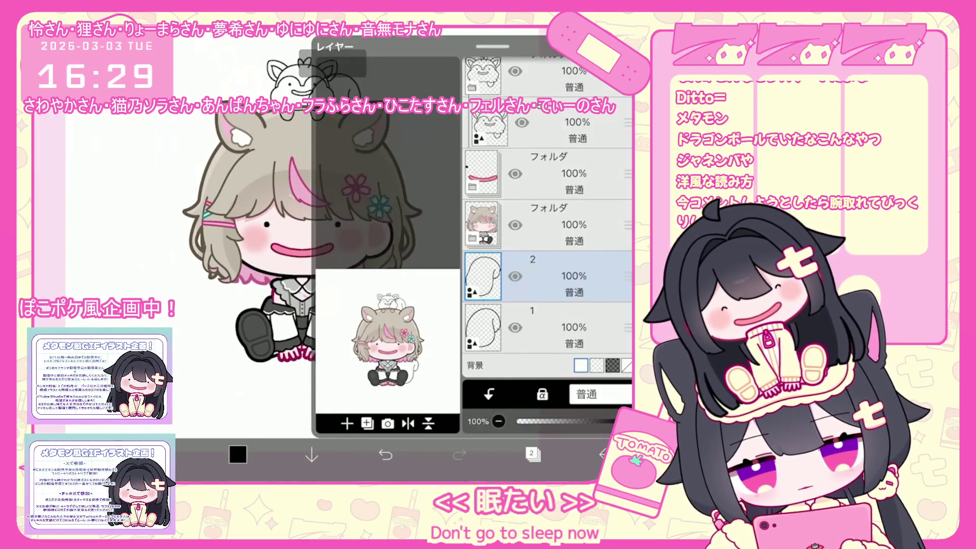
{"action": "left_click", "coordinate": [367, 423]}
{"action": "left_click", "coordinate": [347, 423]}
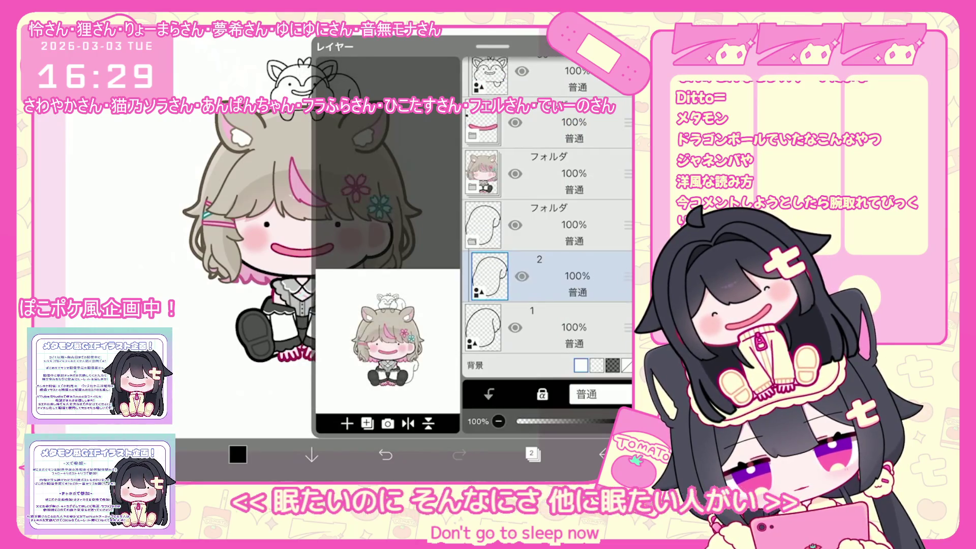
{"action": "left_click", "coordinate": [386, 454]}
{"action": "left_click", "coordinate": [533, 454]}
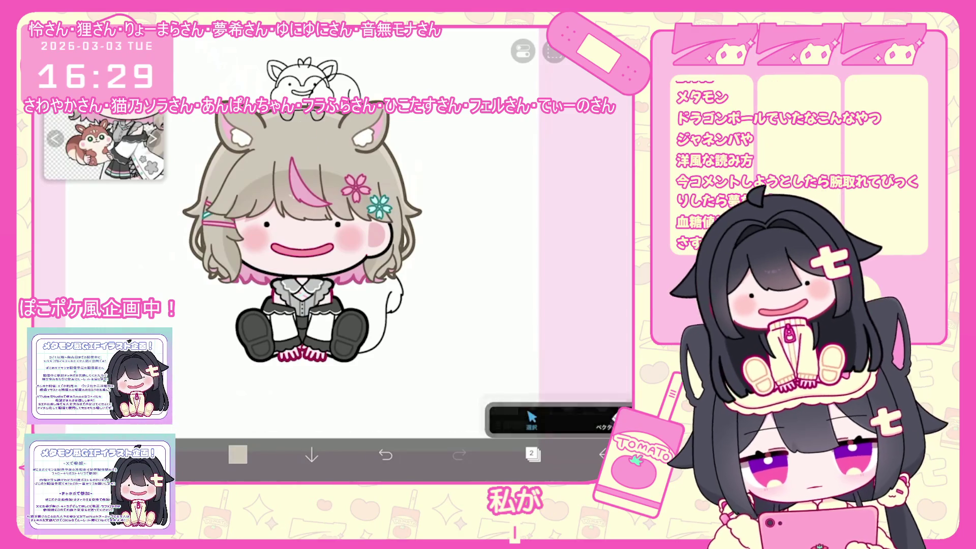
Step: Fill the tail with beige on the layer beneath its outline
{"action": "left_click", "coordinate": [506, 425]}
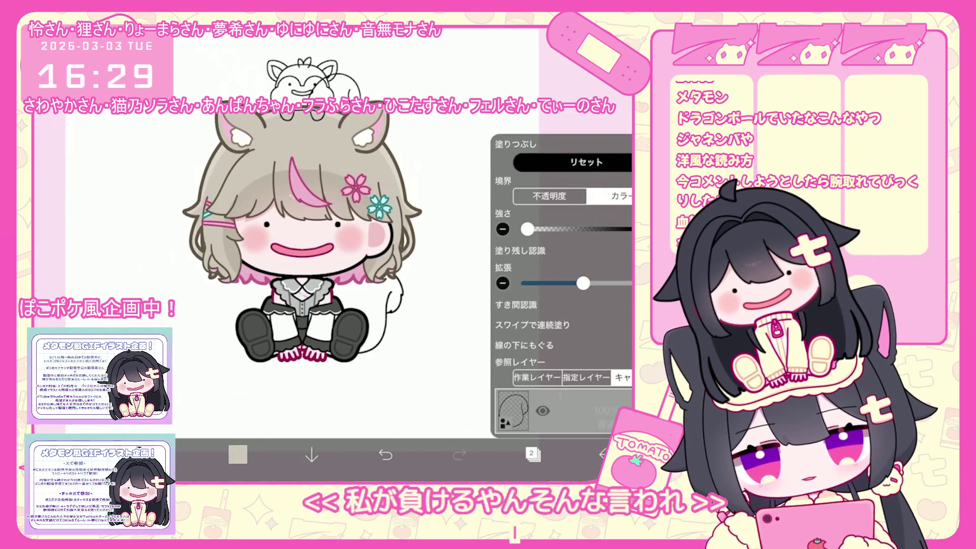
{"action": "left_click", "coordinate": [532, 454]}
{"action": "left_click", "coordinate": [545, 349]}
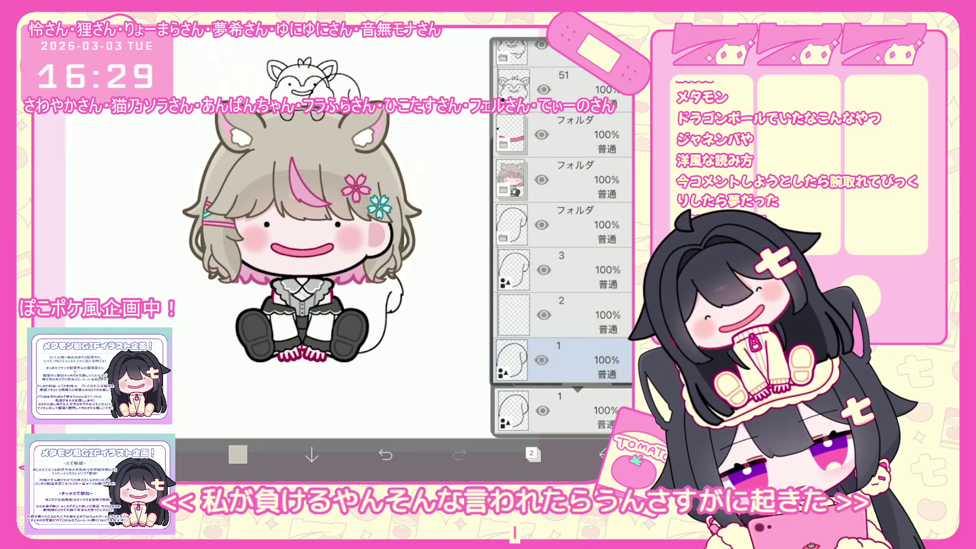
{"action": "left_click", "coordinate": [532, 454]}
{"action": "left_click", "coordinate": [389, 300]}
{"action": "left_click", "coordinate": [532, 454]}
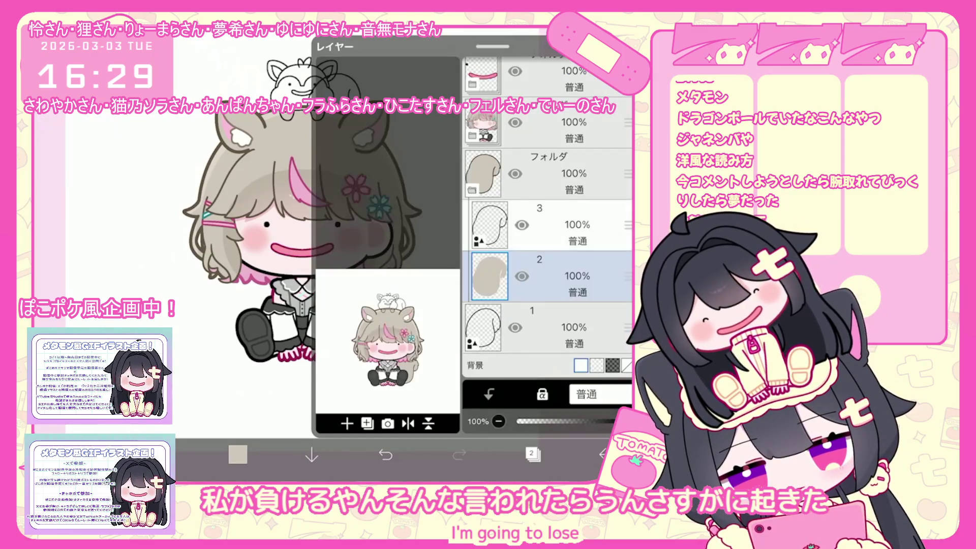
{"action": "left_click", "coordinate": [547, 277]}
{"action": "left_click", "coordinate": [533, 454]}
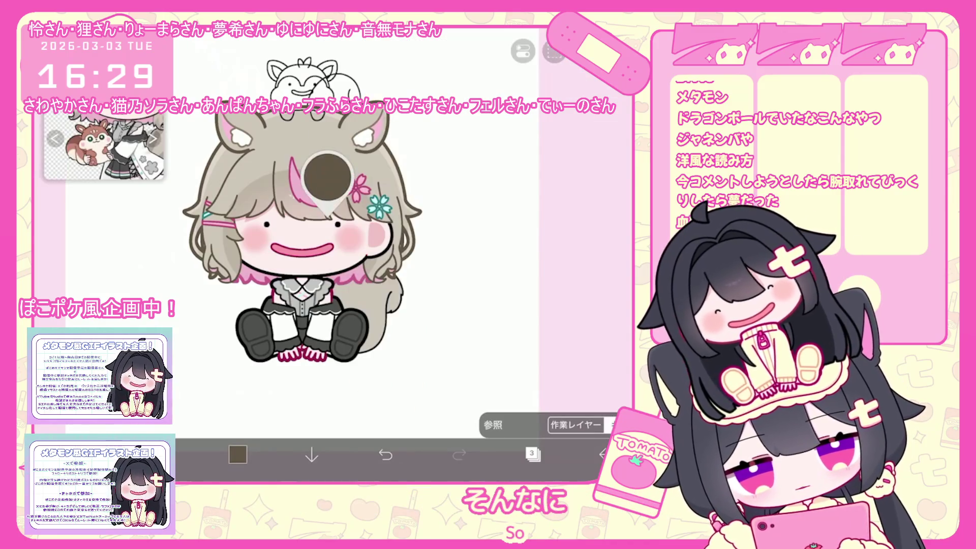
{"action": "left_click", "coordinate": [386, 454]}
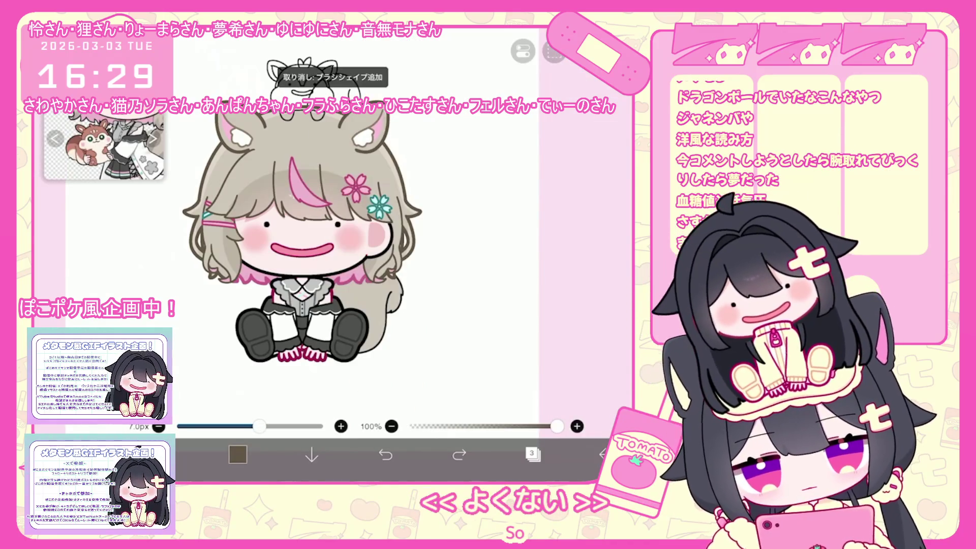
Step: Make the tail outline brown and thicken it from 7.0px to 9.4px
{"action": "left_click", "coordinate": [387, 305]}
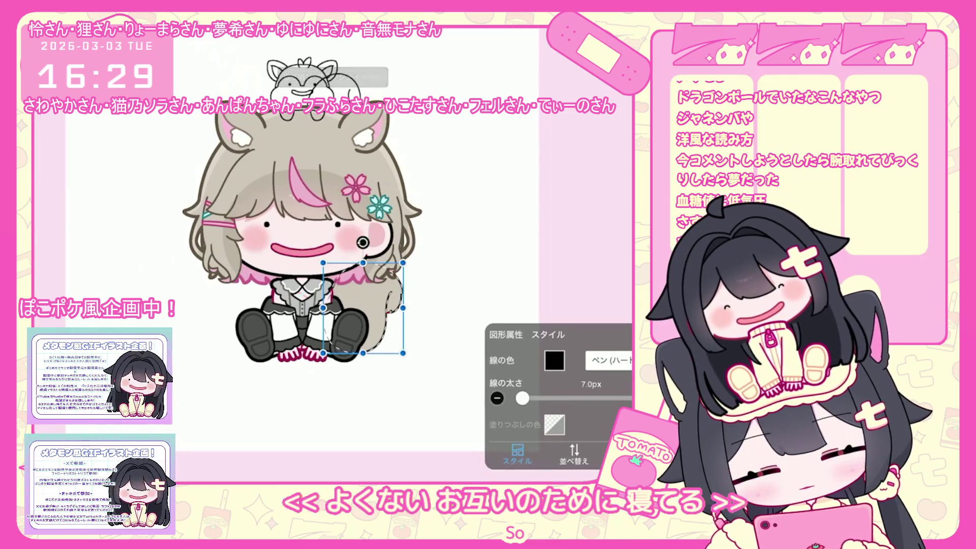
{"action": "left_click", "coordinate": [554, 360]}
{"action": "left_click", "coordinate": [554, 360]}
{"action": "left_click", "coordinate": [532, 454]}
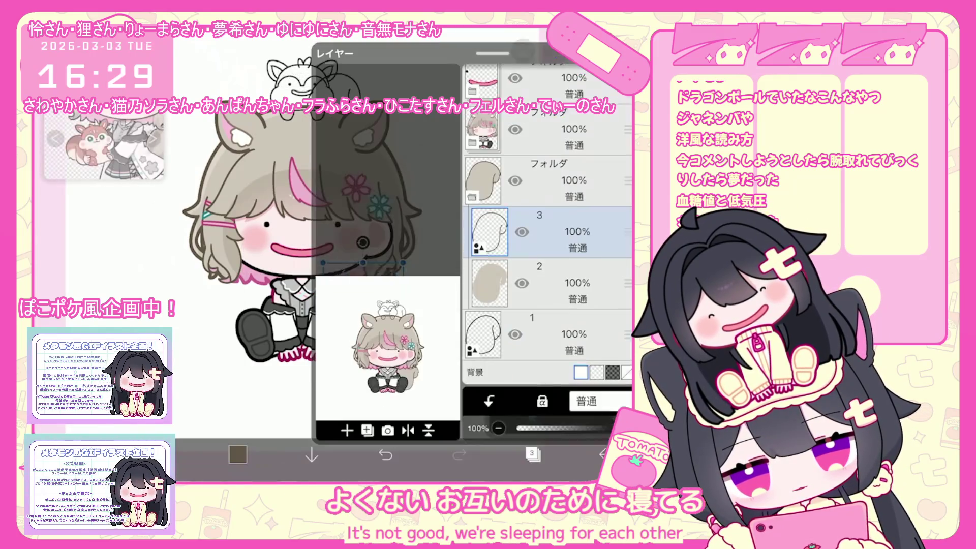
{"action": "left_click", "coordinate": [367, 431]}
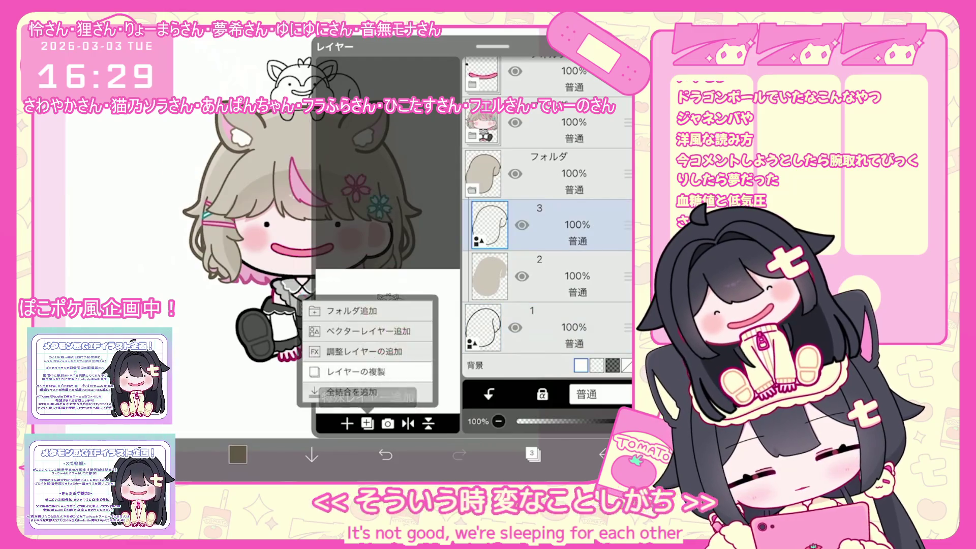
{"action": "left_click", "coordinate": [367, 423]}
{"action": "left_click", "coordinate": [531, 450]}
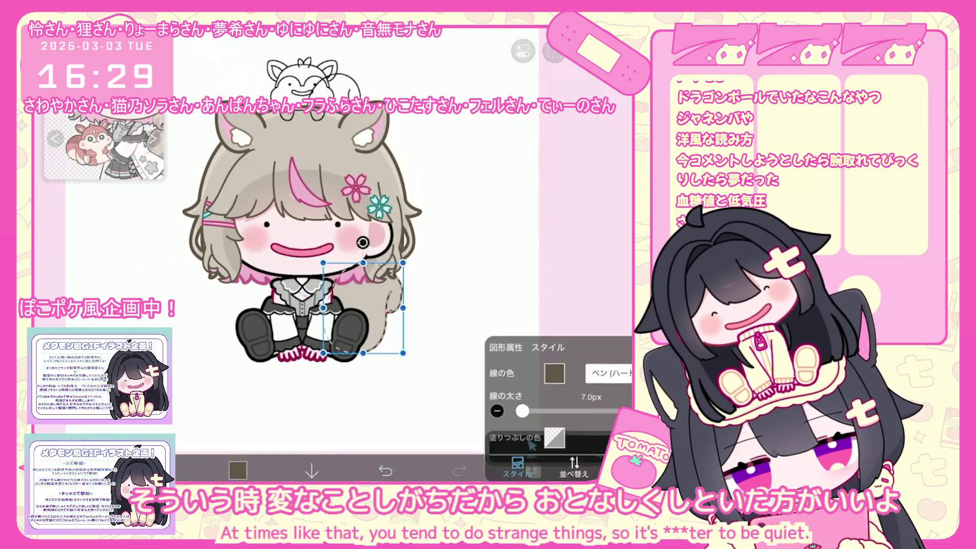
{"action": "left_click_drag", "start_coordinate": [522, 411], "coordinate": [529, 398]}
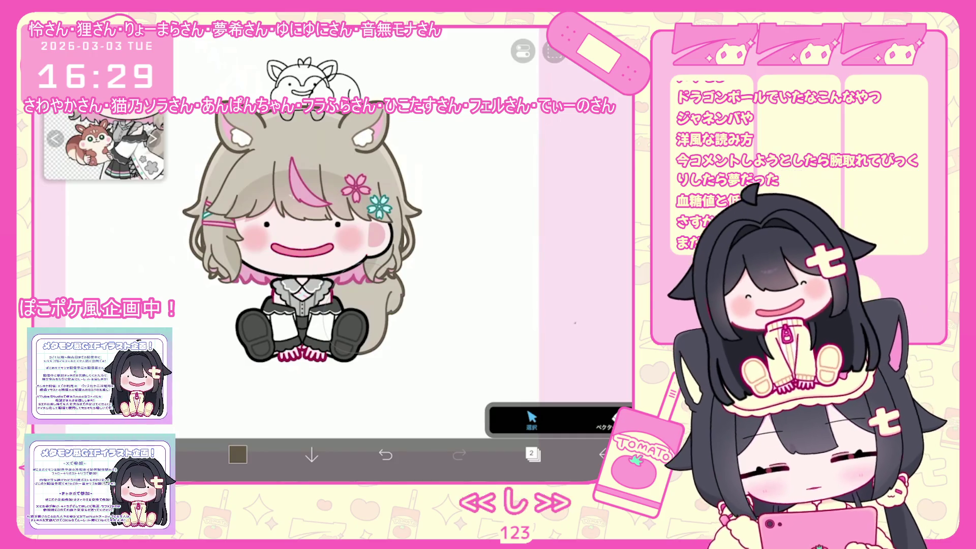
Step: Select a lower layer in the tail folder and pick the thicker hard pen brush
{"action": "left_click", "coordinate": [532, 454]}
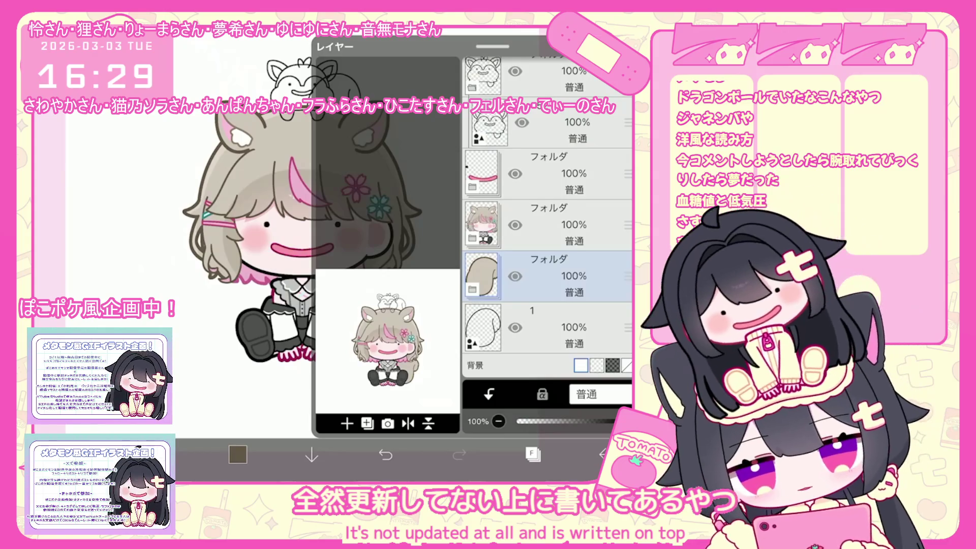
{"action": "left_click", "coordinate": [546, 225]}
{"action": "left_click", "coordinate": [546, 327]}
{"action": "left_click", "coordinate": [532, 454]}
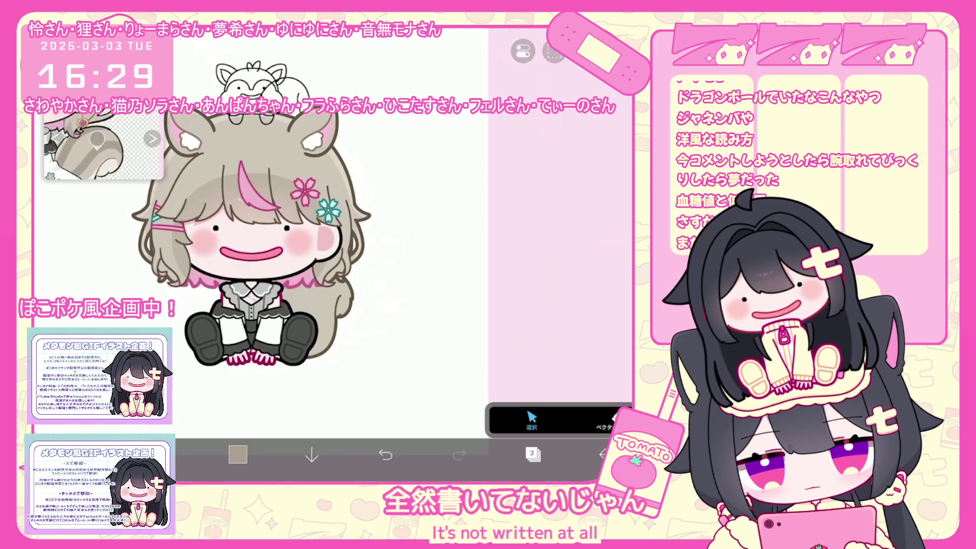
{"action": "left_click", "coordinate": [164, 454]}
{"action": "left_click", "coordinate": [143, 181]}
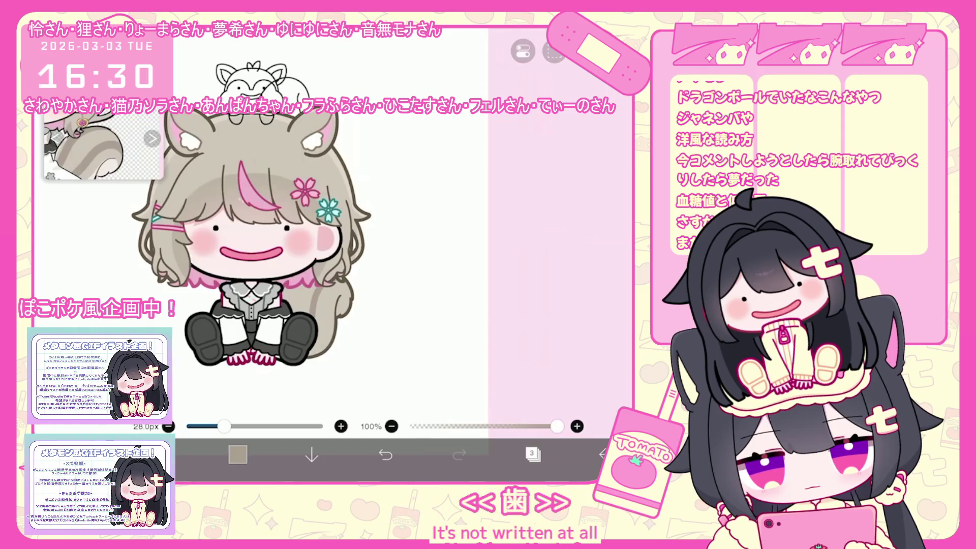
{"action": "scroll", "coordinate": [254, 229], "scroll_direction": "up", "scroll_amount": 3}
{"action": "key", "text": "ctrl+z"}
Step: Move the tail out to the right of the character and select its fill layer
{"action": "left_click", "coordinate": [532, 454]}
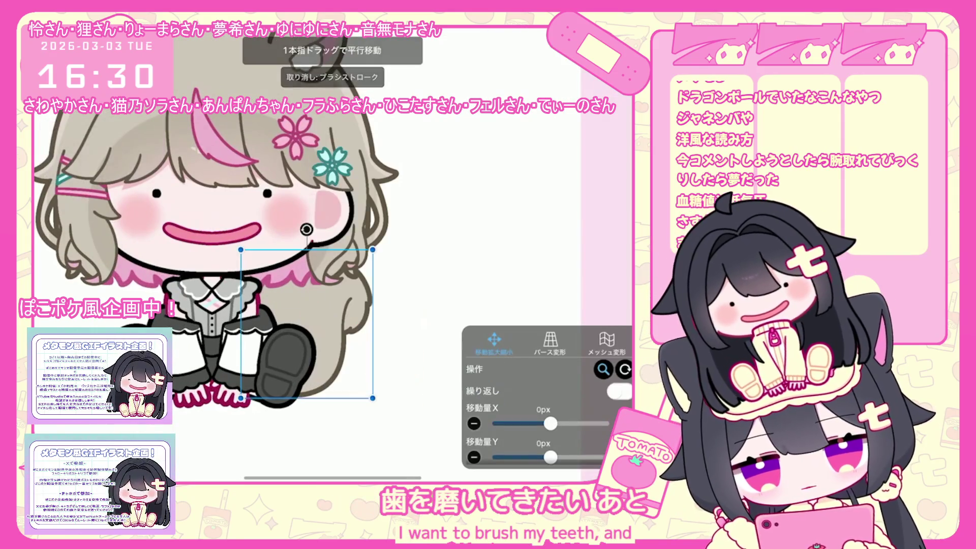
{"action": "left_click_drag", "start_coordinate": [306, 316], "coordinate": [440, 305]}
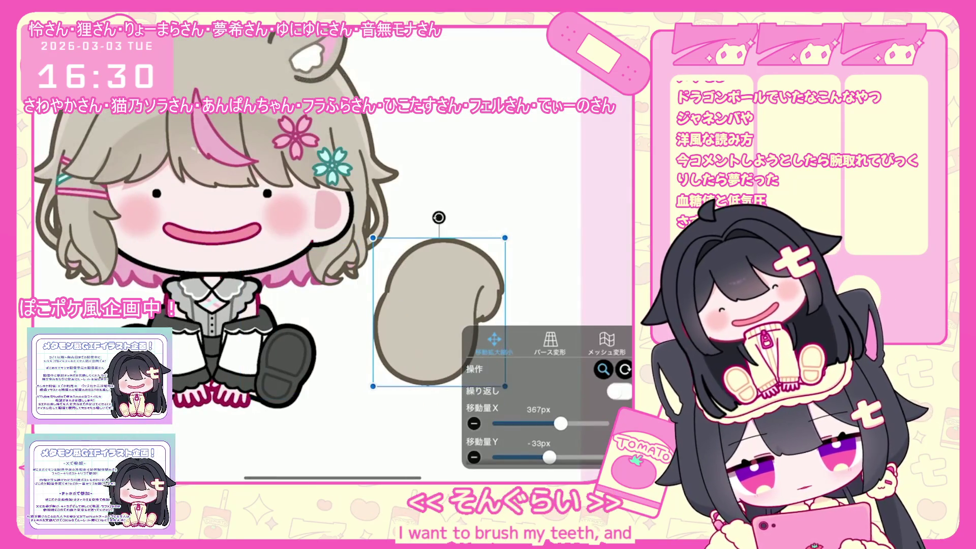
{"action": "left_click", "coordinate": [605, 454]}
{"action": "left_click", "coordinate": [532, 454]}
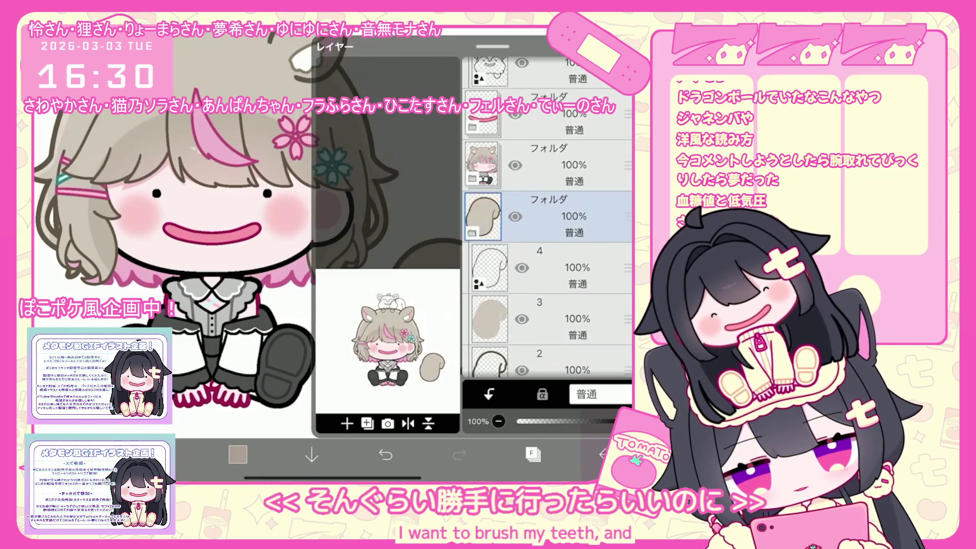
{"action": "left_click", "coordinate": [547, 319]}
{"action": "left_click", "coordinate": [532, 454]}
Step: Paint darker curved stripes across the tail's beige fill
{"action": "scroll", "coordinate": [305, 255], "scroll_direction": "up", "scroll_amount": 1}
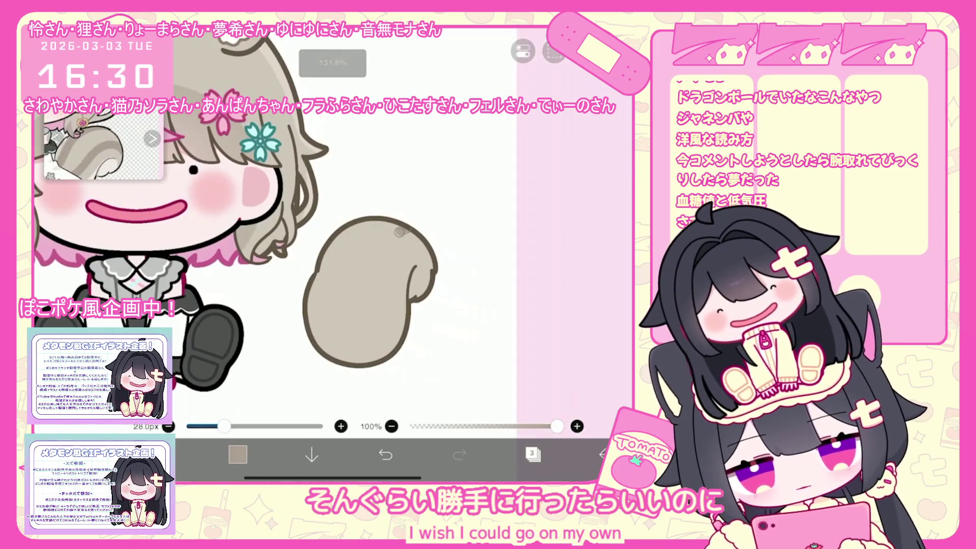
{"action": "left_click", "coordinate": [385, 454]}
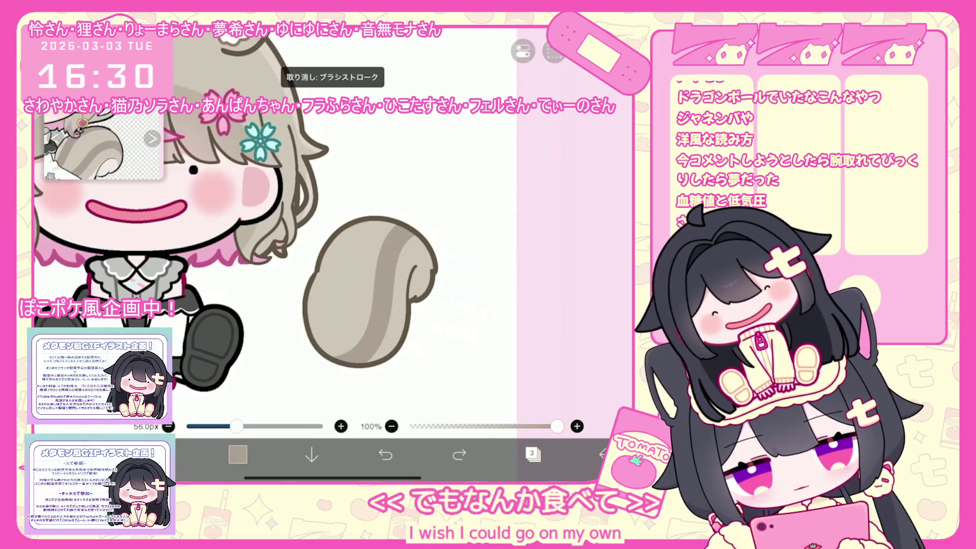
{"action": "left_click_drag", "start_coordinate": [358, 218], "coordinate": [326, 341]}
{"action": "key", "text": "ctrl+z"}
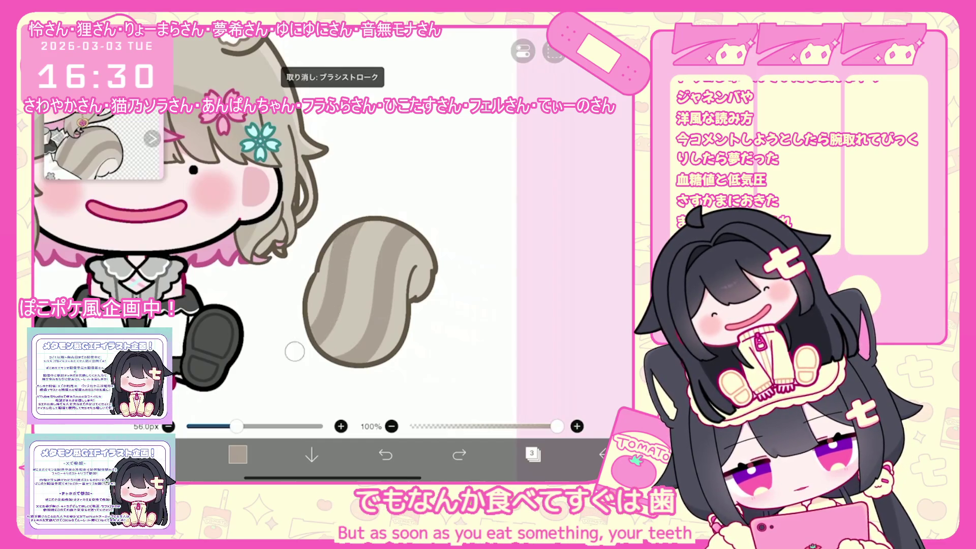
{"action": "left_click", "coordinate": [295, 351]}
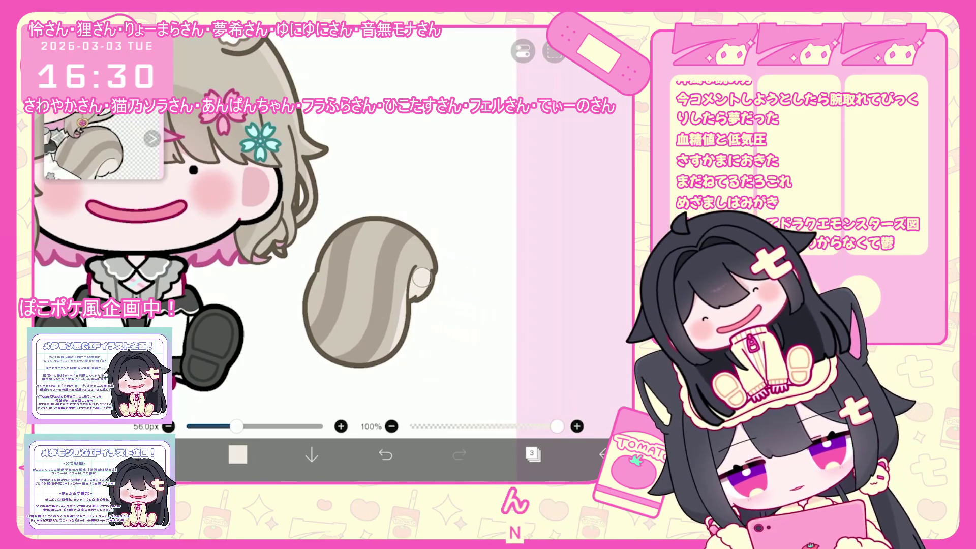
{"action": "left_click", "coordinate": [533, 454]}
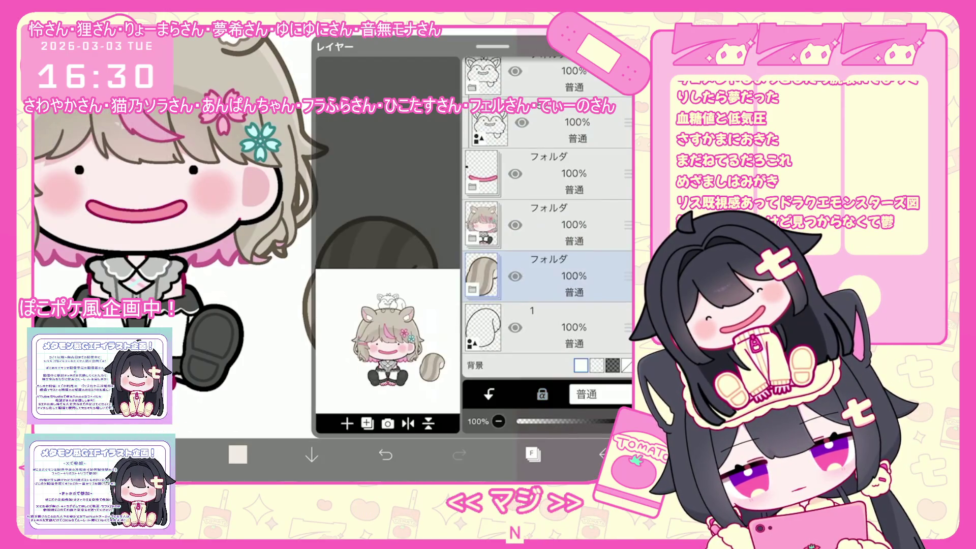
Step: Move the striped tail back left behind the character and confirm
{"action": "left_click_drag", "start_coordinate": [398, 293], "coordinate": [299, 304]}
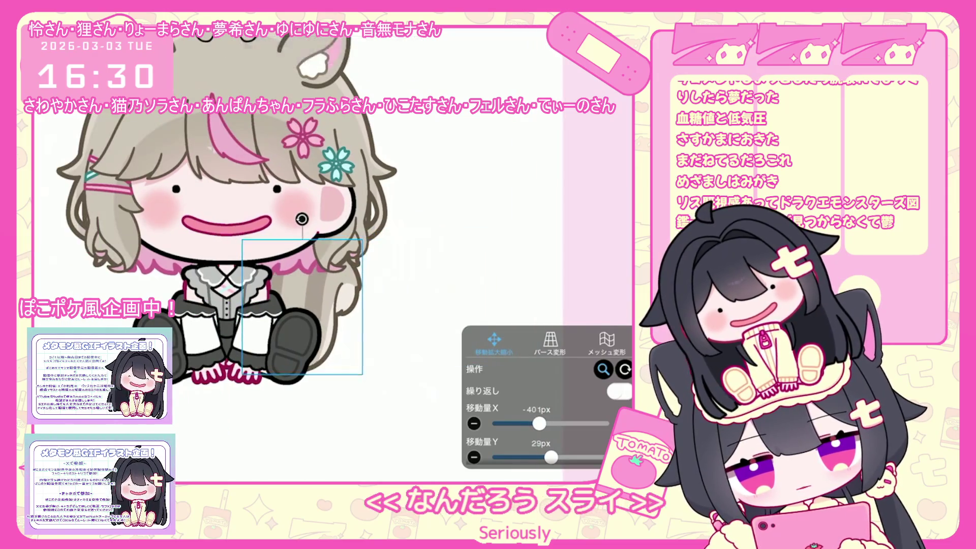
{"action": "key", "text": "Return"}
{"action": "scroll", "coordinate": [341, 254], "scroll_direction": "down", "scroll_amount": 5}
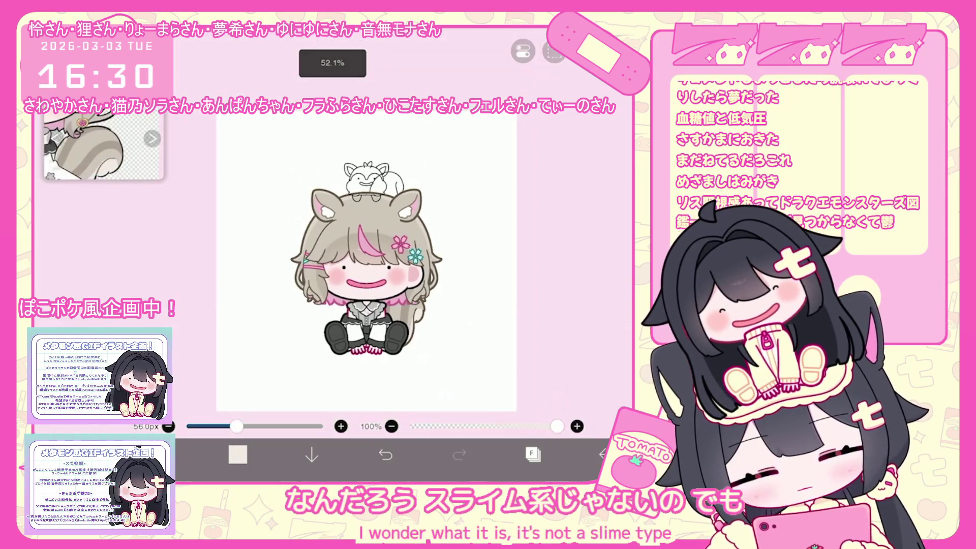
Step: Select the folder with the pink line drawing and add a new empty layer
{"action": "left_click", "coordinate": [533, 454]}
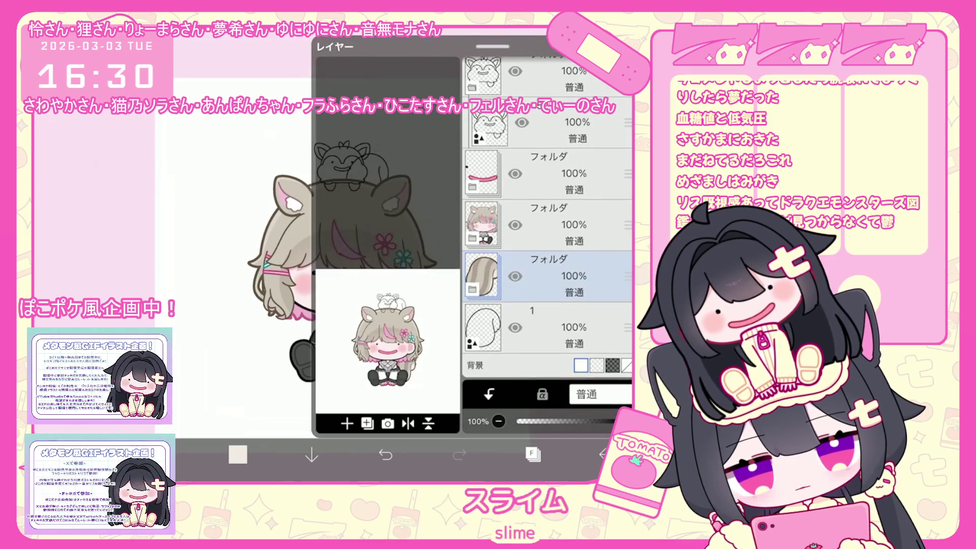
{"action": "left_click", "coordinate": [546, 257]}
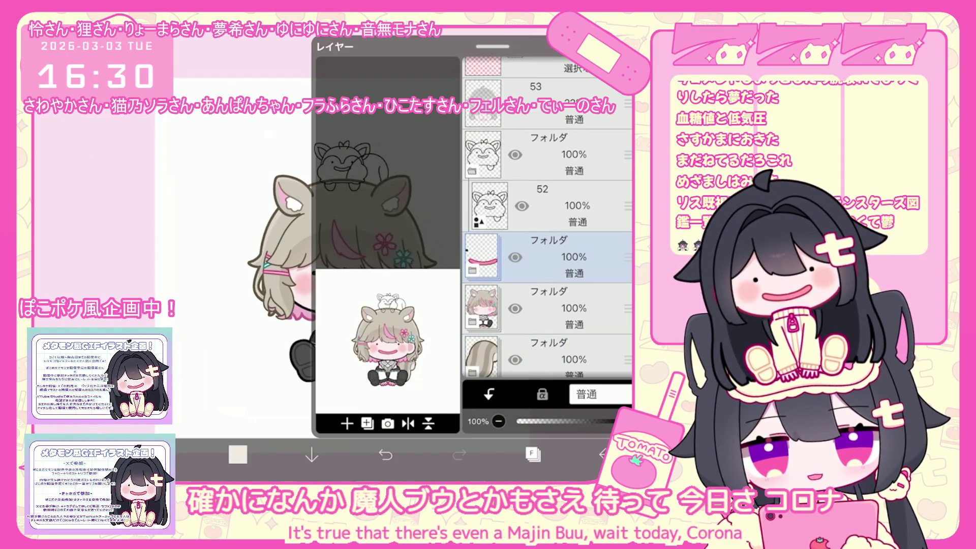
{"action": "left_click", "coordinate": [347, 423]}
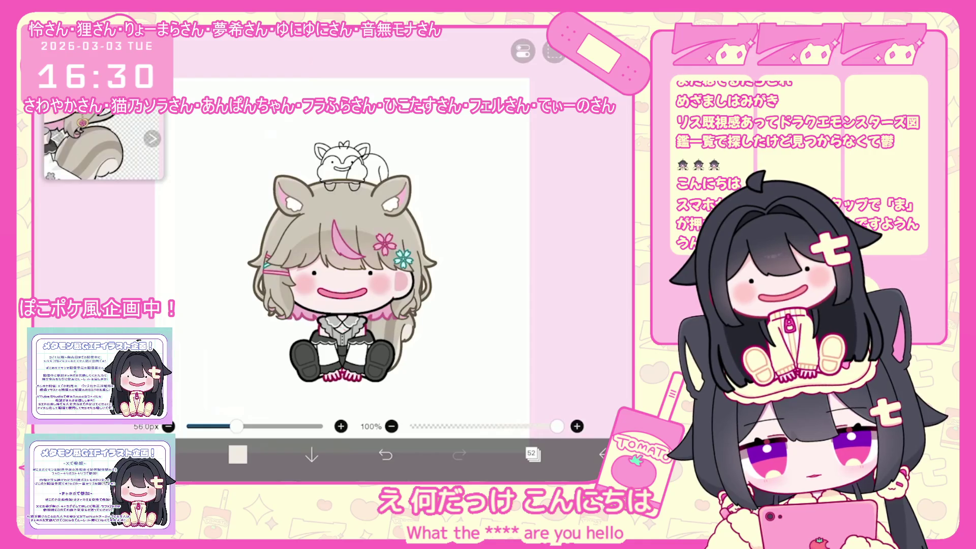
{"action": "scroll", "coordinate": [336, 254], "scroll_direction": "up", "scroll_amount": 5}
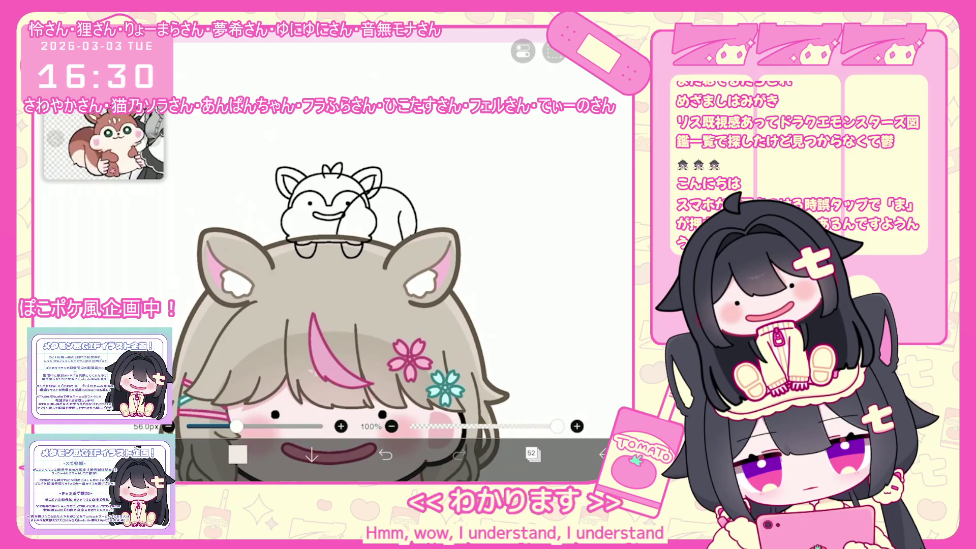
Step: Make the Fill tool reference the chipmunk line art, then fill its head, ear and both feet brown
{"action": "scroll", "coordinate": [376, 284], "scroll_direction": "up", "scroll_amount": 3}
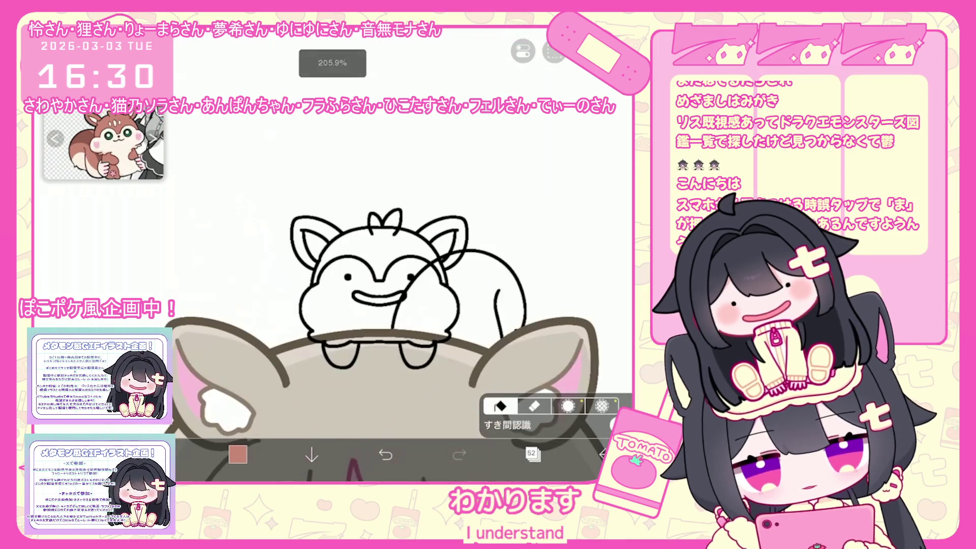
{"action": "left_click", "coordinate": [519, 409]}
{"action": "scroll", "coordinate": [559, 233], "scroll_direction": "up", "scroll_amount": 5}
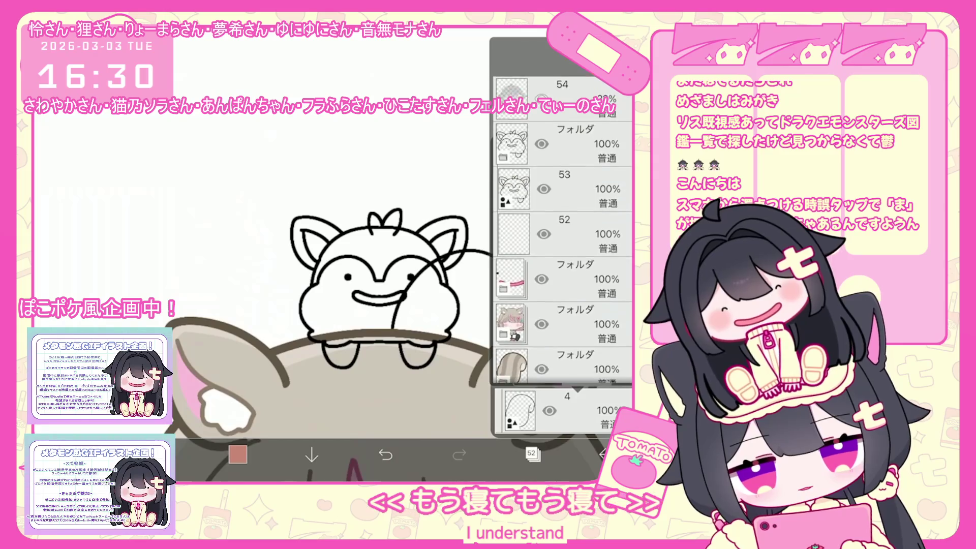
{"action": "left_click", "coordinate": [559, 152]}
{"action": "left_click", "coordinate": [366, 237]}
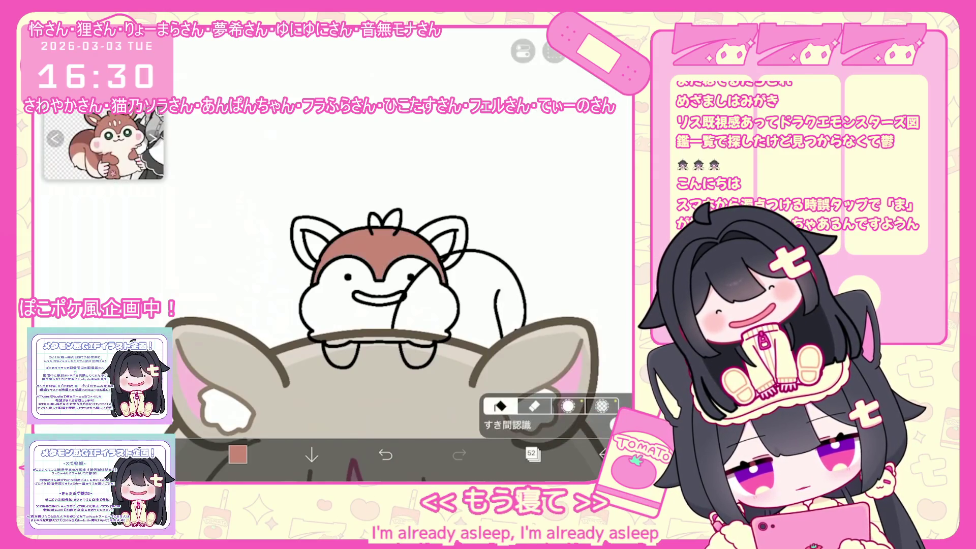
{"action": "left_click", "coordinate": [307, 244]}
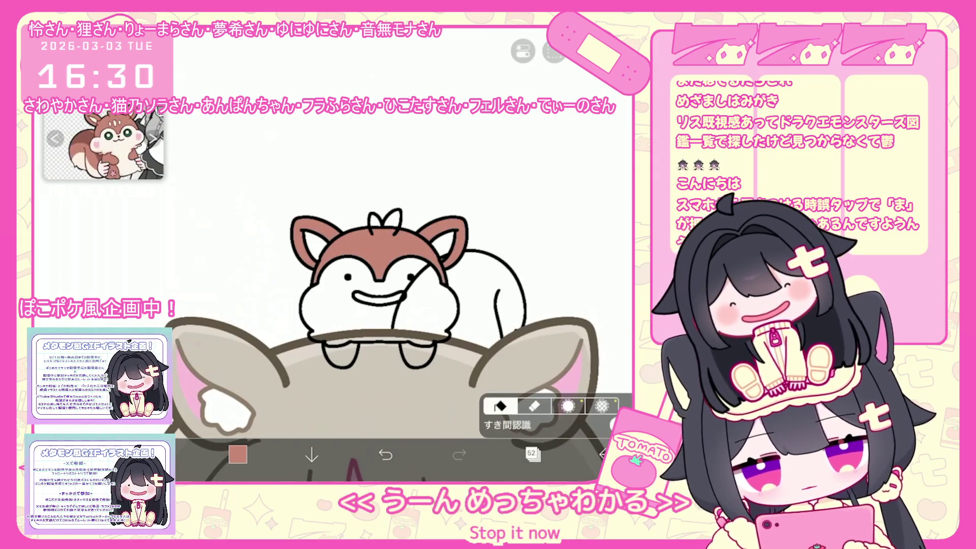
{"action": "left_click", "coordinate": [338, 356]}
{"action": "left_click", "coordinate": [416, 355]}
Step: On layer 53, brush pink blush onto the chipmunk's cheeks
{"action": "left_click", "coordinate": [533, 454]}
{"action": "left_click", "coordinate": [559, 249]}
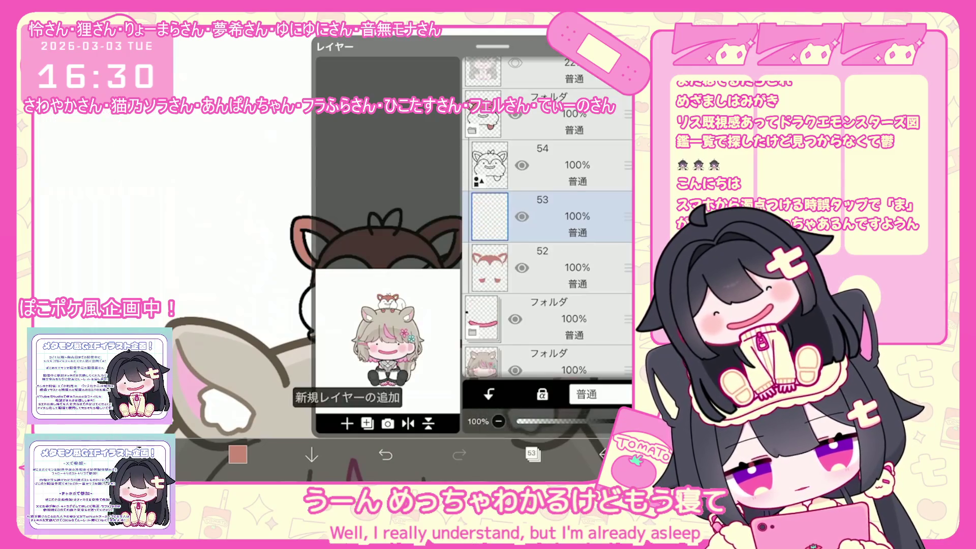
{"action": "left_click", "coordinate": [533, 454]}
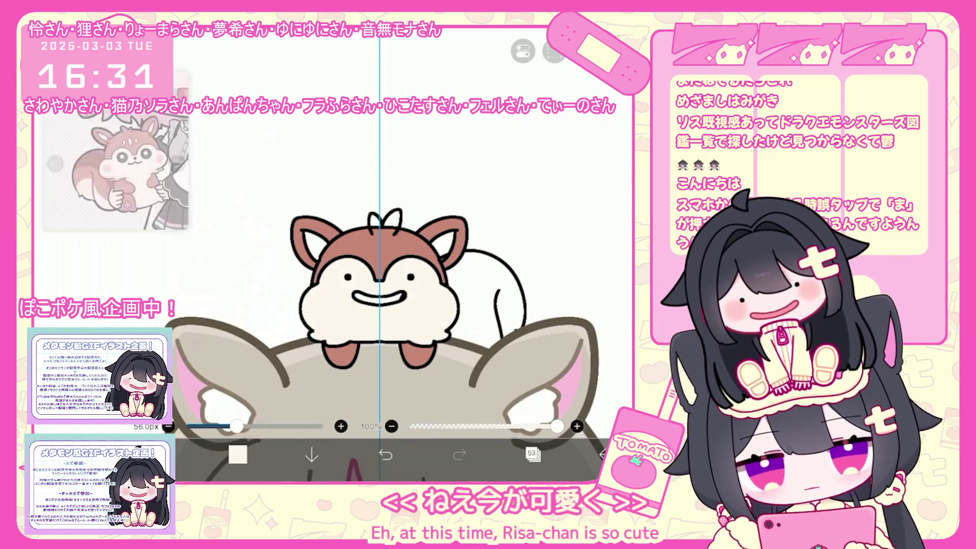
{"action": "scroll", "coordinate": [392, 295], "scroll_direction": "up", "scroll_amount": 5}
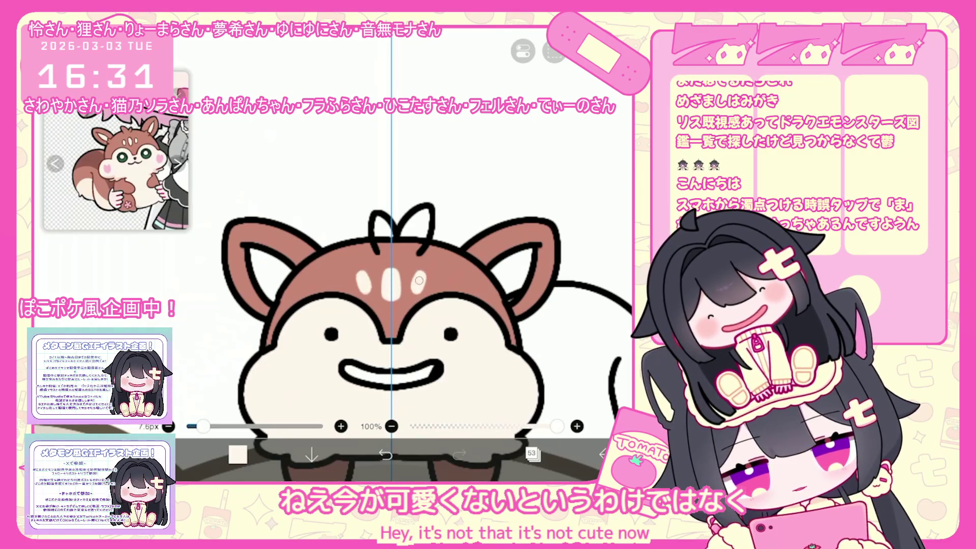
{"action": "scroll", "coordinate": [419, 280], "scroll_direction": "down", "scroll_amount": 2}
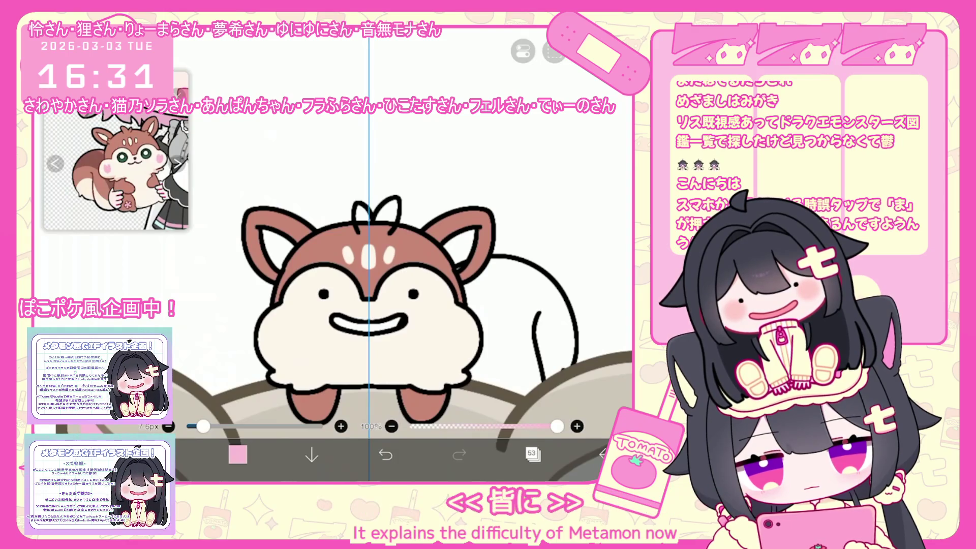
{"action": "scroll", "coordinate": [355, 264], "scroll_direction": "up", "scroll_amount": 1}
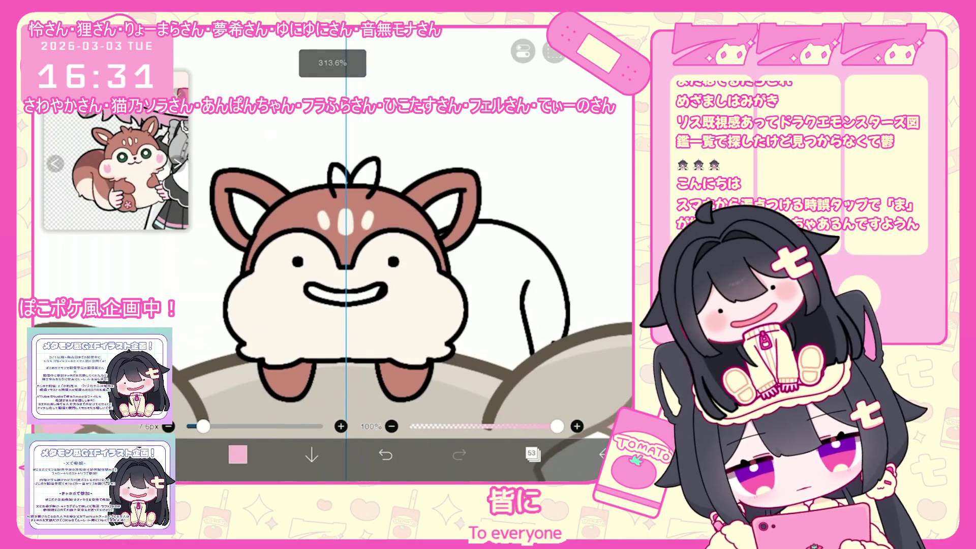
{"action": "mouse_move", "coordinate": [424, 299]}
{"action": "left_mouse_down"}
{"action": "mouse_move", "coordinate": [448, 300]}
{"action": "mouse_move", "coordinate": [433, 307]}
{"action": "left_mouse_up"}
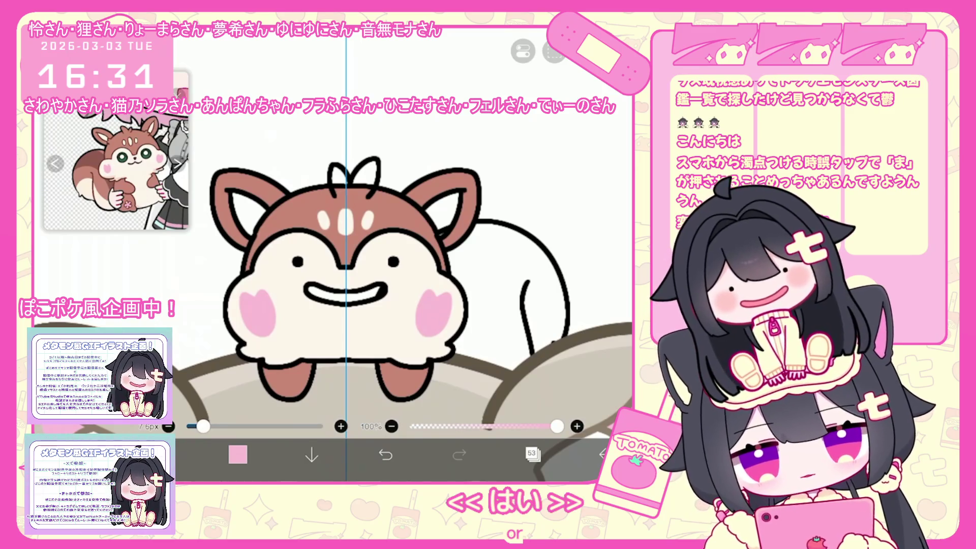
{"action": "left_click", "coordinate": [531, 453]}
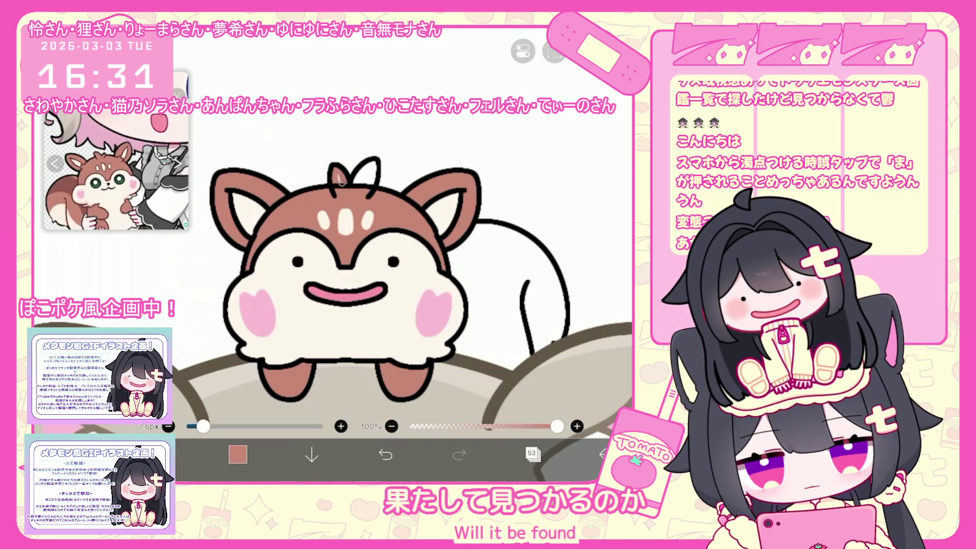
Step: On line-art layer 54, select and deselect the tuft stroke on the chipmunk's head to inspect it
{"action": "left_click", "coordinate": [533, 454]}
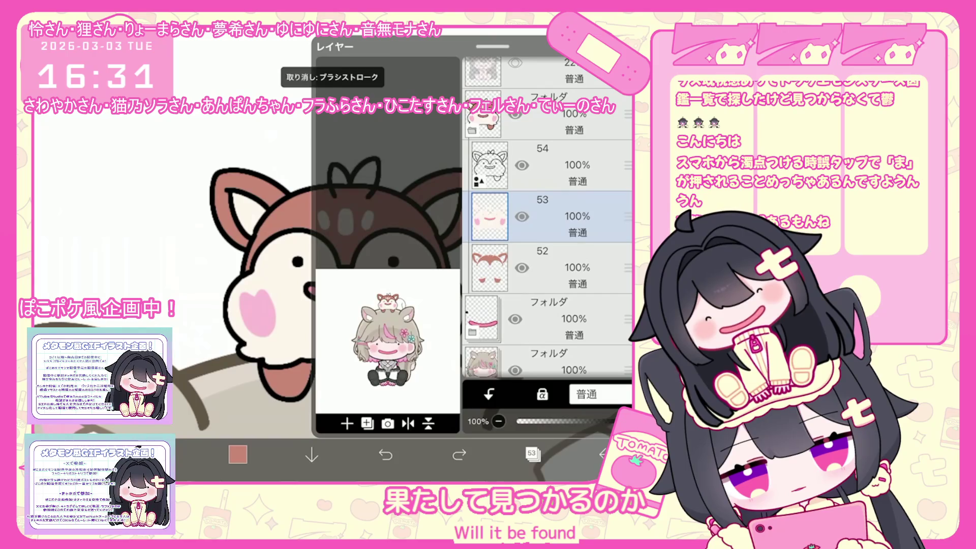
{"action": "left_click", "coordinate": [559, 166]}
{"action": "left_click", "coordinate": [532, 454]}
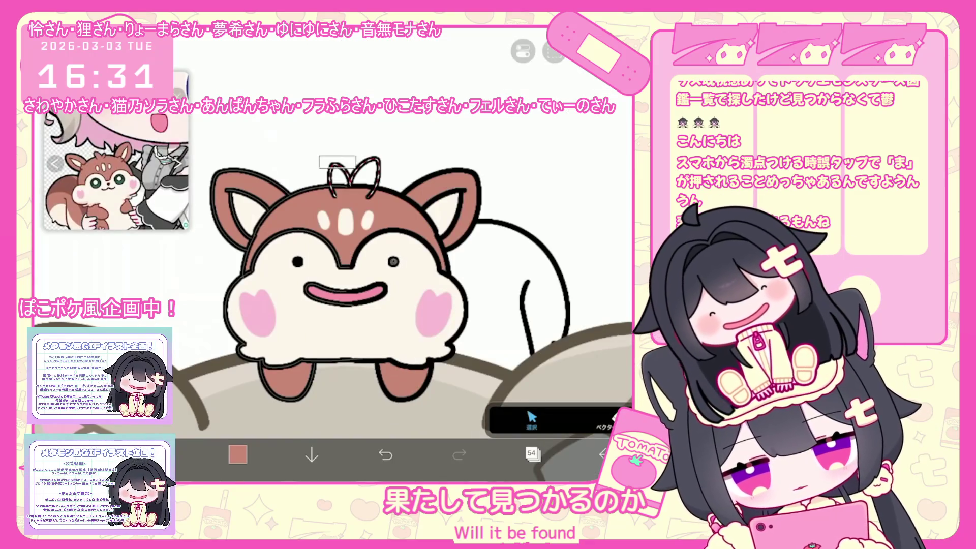
{"action": "left_click", "coordinate": [285, 143]}
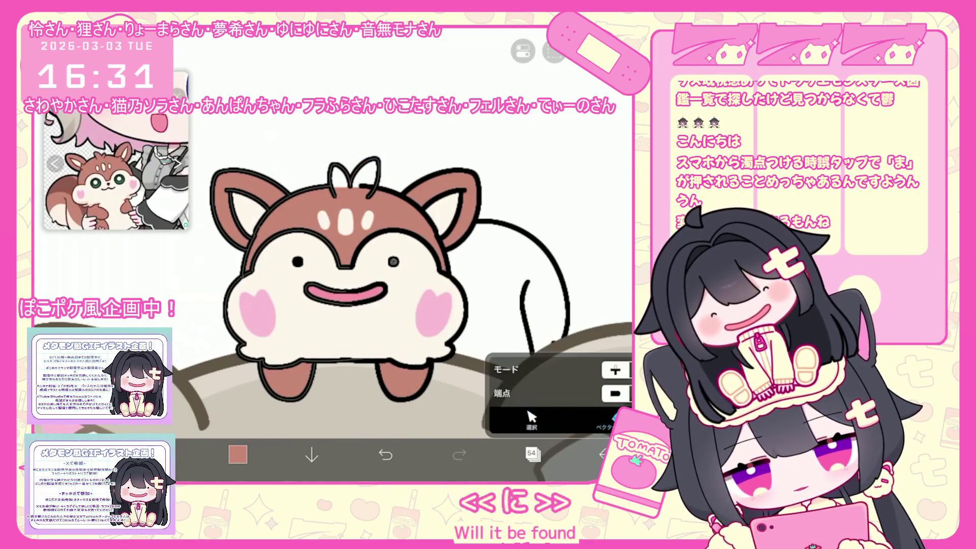
{"action": "left_click", "coordinate": [349, 163]}
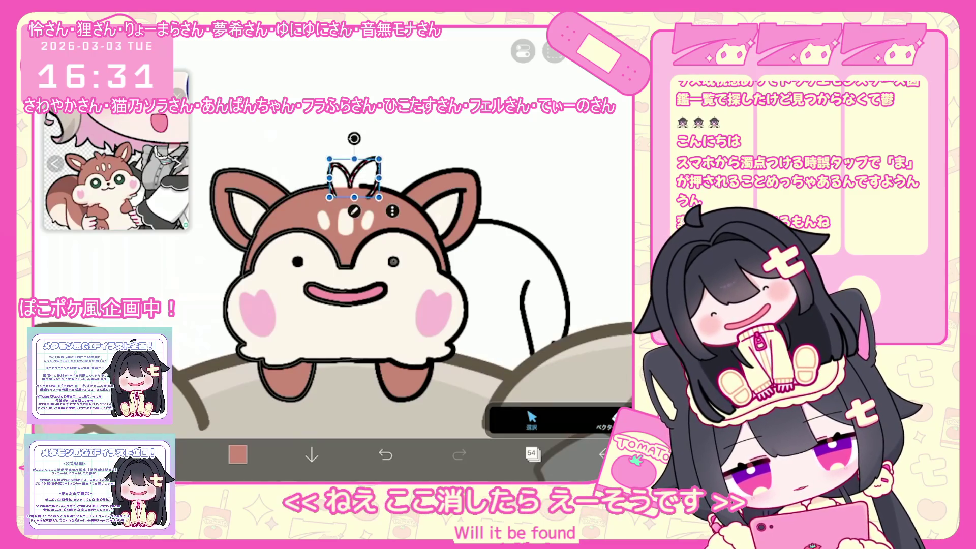
{"action": "left_click", "coordinate": [285, 142]}
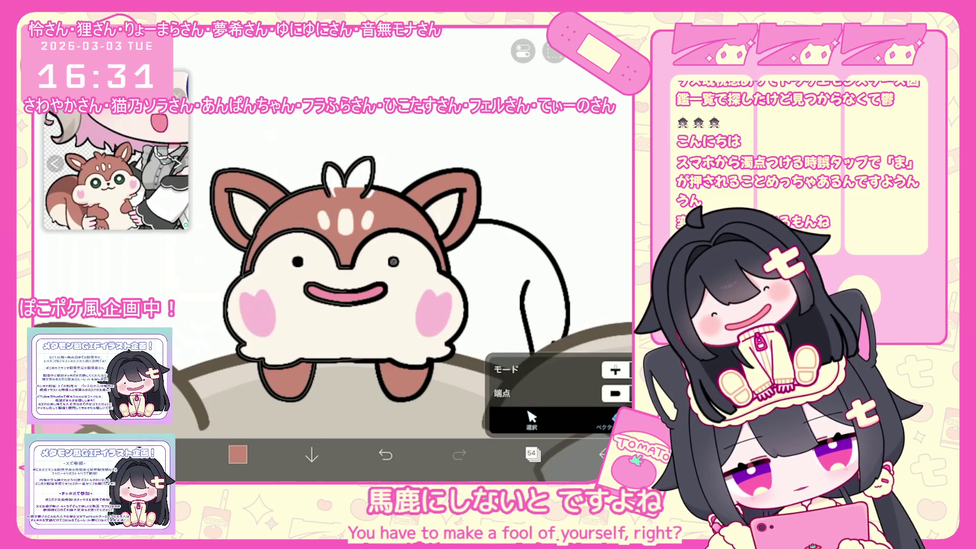
{"action": "left_click", "coordinate": [531, 417]}
{"action": "left_click", "coordinate": [284, 143]}
{"action": "left_click", "coordinate": [348, 168]}
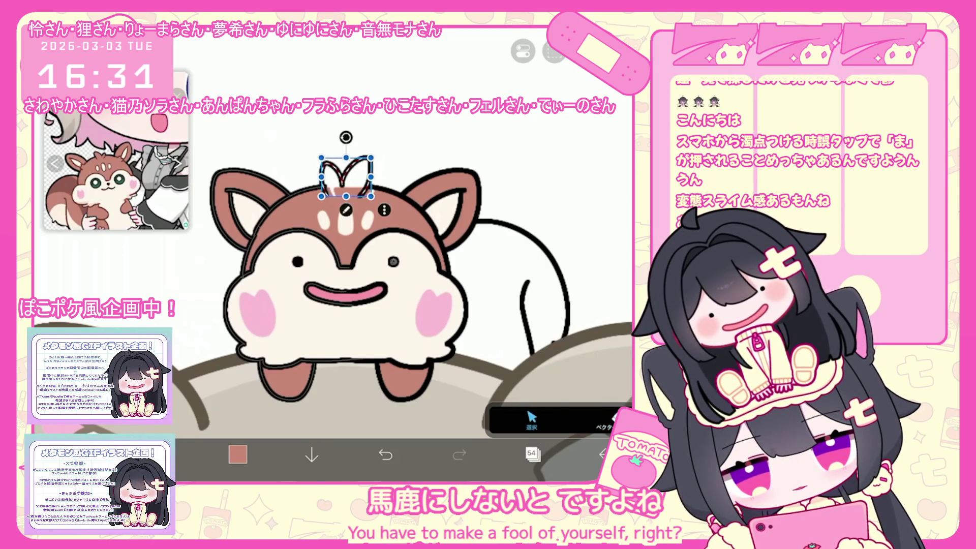
{"action": "left_click", "coordinate": [531, 417]}
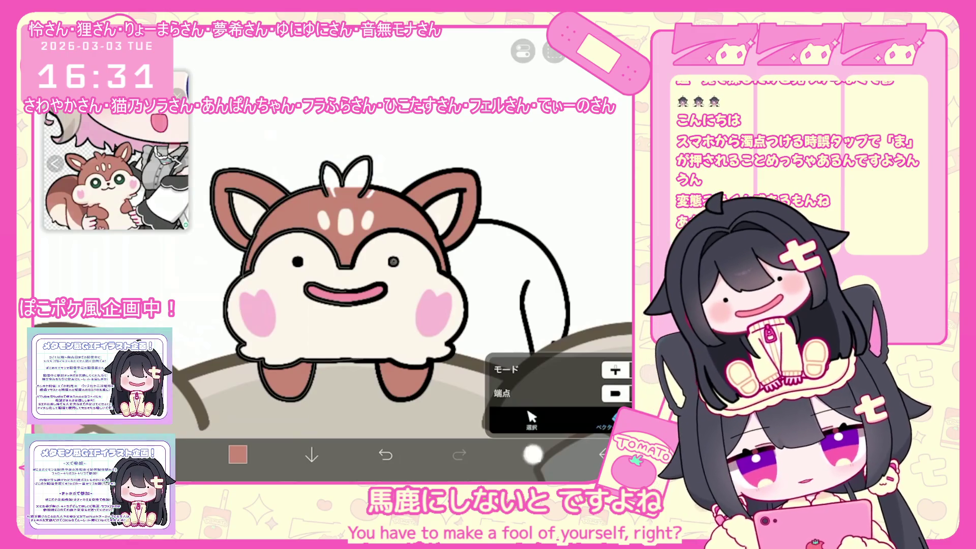
Step: Back on brown layer 52, lasso-fill the white patch in the tuft brown
{"action": "left_click", "coordinate": [533, 454]}
{"action": "left_click", "coordinate": [533, 454]}
{"action": "left_click", "coordinate": [295, 203]}
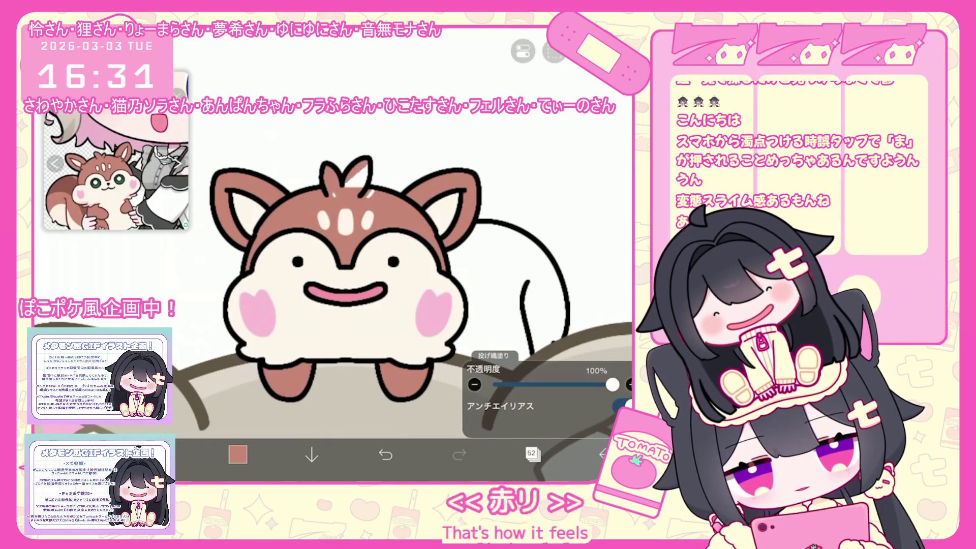
{"action": "left_click_drag", "start_coordinate": [359, 162], "coordinate": [371, 196]}
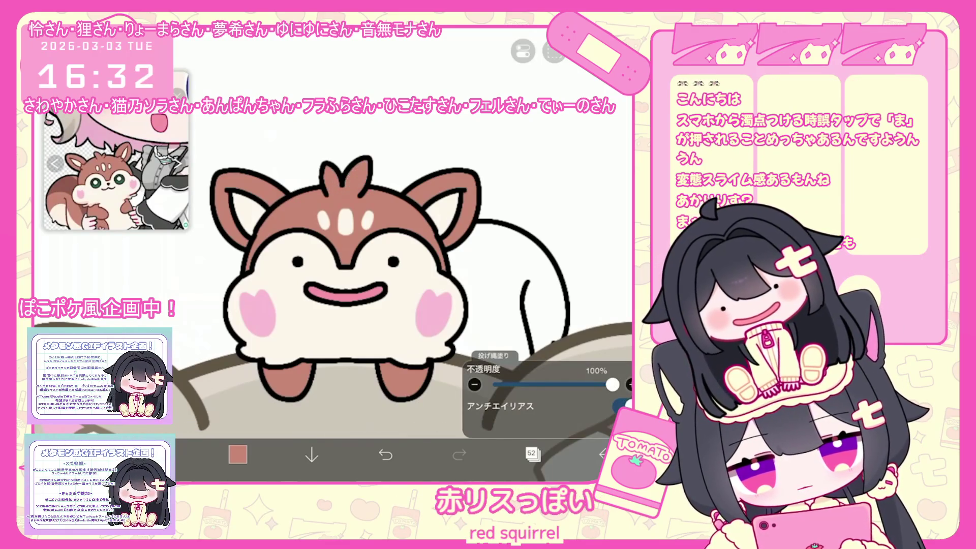
{"action": "left_click", "coordinate": [531, 453]}
Step: Add a blank layer above layer 54 and set the paint colour to a deep reddish brown
{"action": "scroll", "coordinate": [547, 219], "scroll_direction": "up", "scroll_amount": 3}
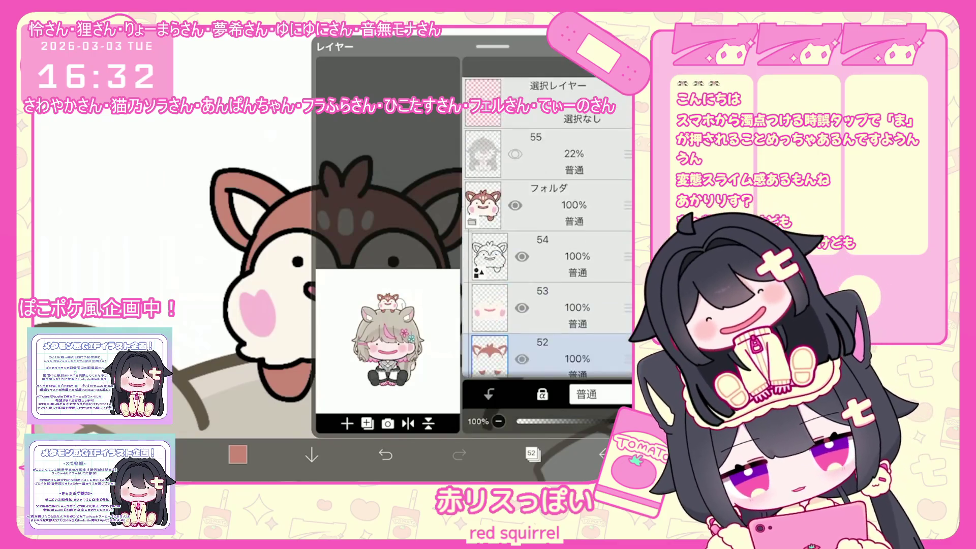
{"action": "left_click", "coordinate": [544, 235]}
{"action": "left_click", "coordinate": [544, 132]}
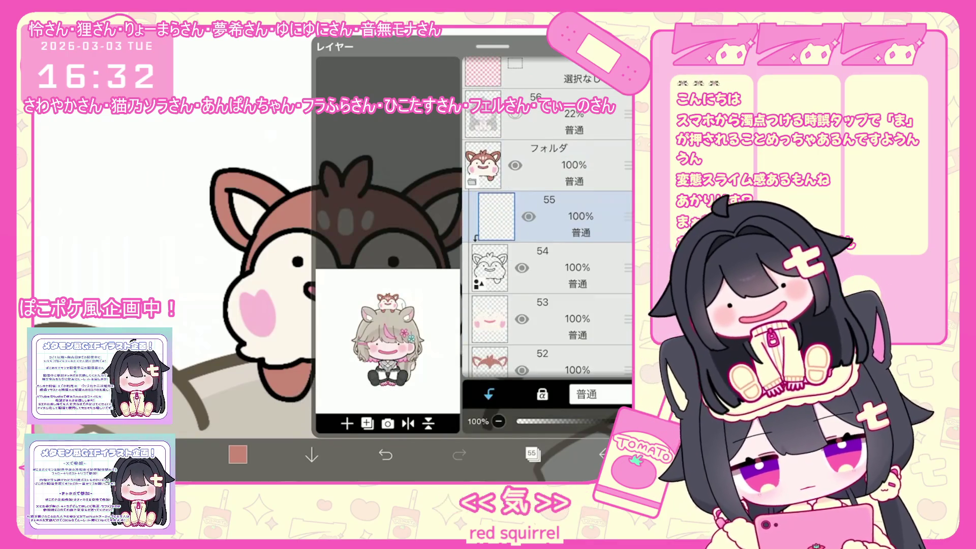
{"action": "left_click", "coordinate": [532, 453]}
{"action": "left_click", "coordinate": [238, 454]}
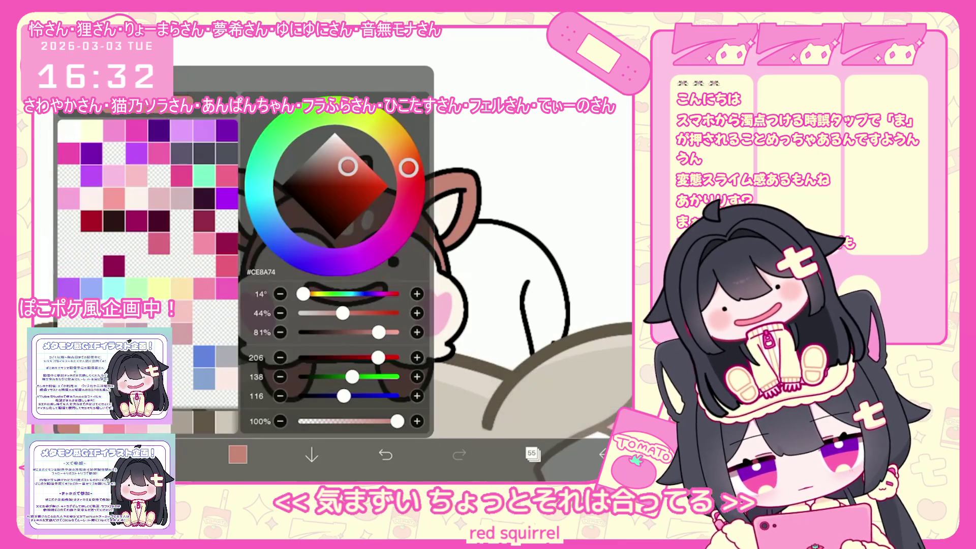
{"action": "left_click_drag", "start_coordinate": [342, 163], "coordinate": [347, 192]}
{"action": "left_click_drag", "start_coordinate": [408, 168], "coordinate": [410, 170]}
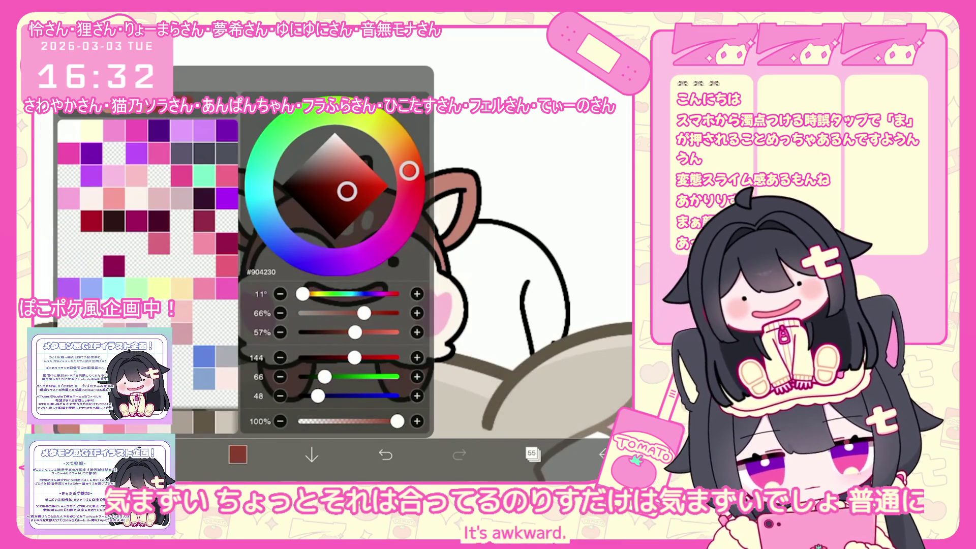
{"action": "left_click", "coordinate": [238, 454]}
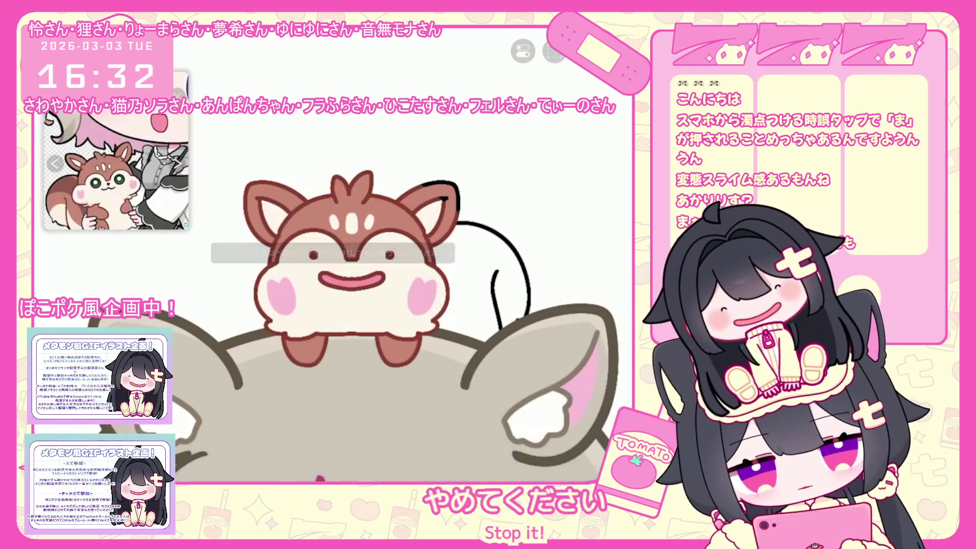
{"action": "scroll", "coordinate": [356, 279], "scroll_direction": "down", "scroll_amount": 5}
{"action": "left_click", "coordinate": [237, 454]}
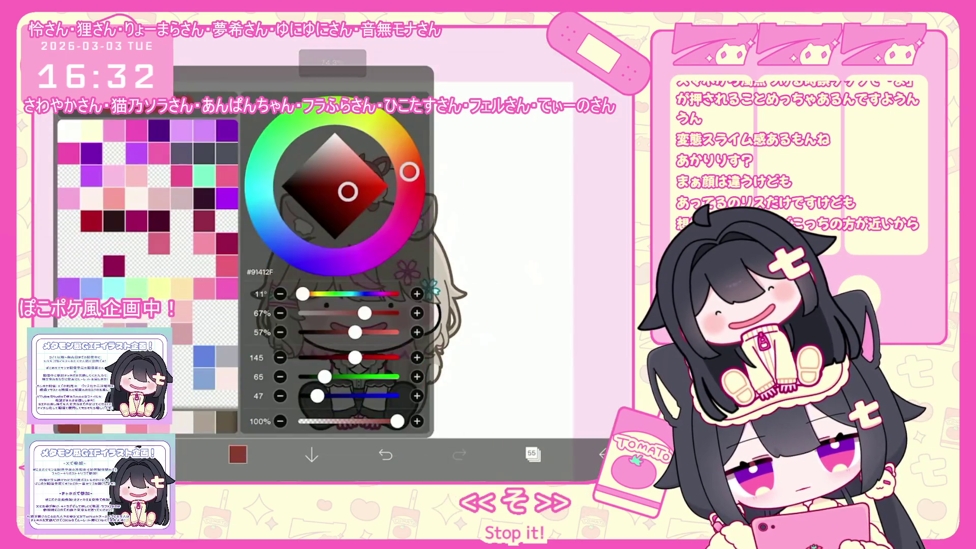
{"action": "left_click", "coordinate": [237, 454]}
{"action": "scroll", "coordinate": [346, 305], "scroll_direction": "up", "scroll_amount": 3}
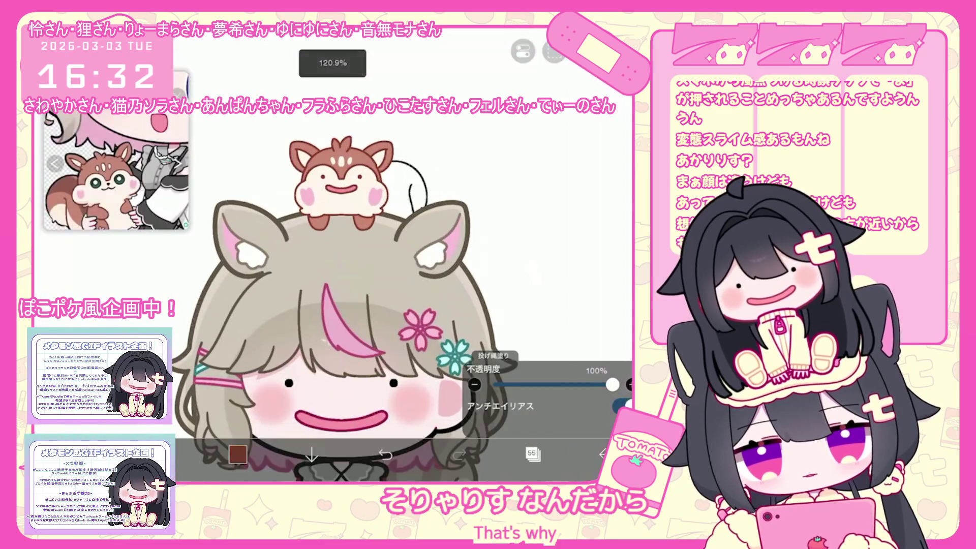
Step: Duplicate the line-art layer 54
{"action": "left_click", "coordinate": [532, 454]}
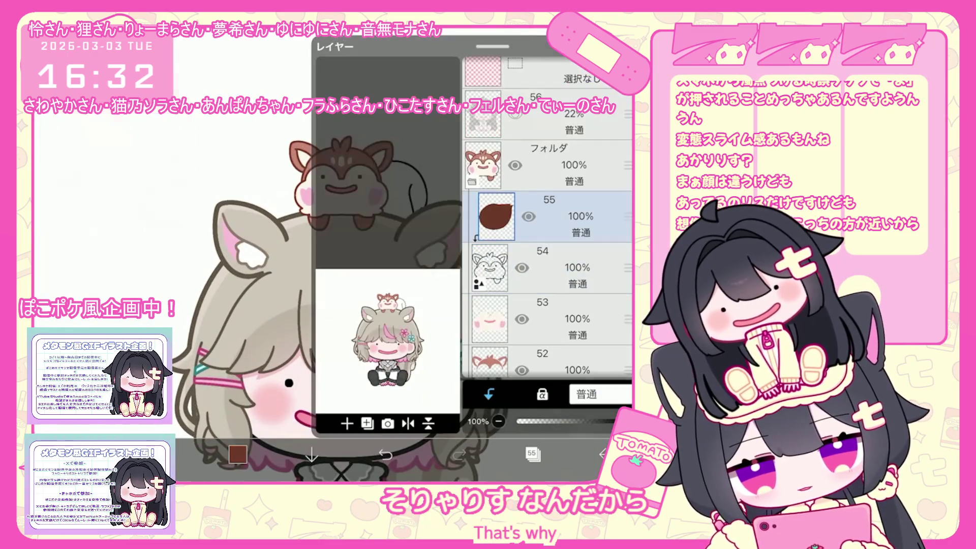
{"action": "left_click", "coordinate": [547, 173]}
{"action": "left_click", "coordinate": [348, 423]}
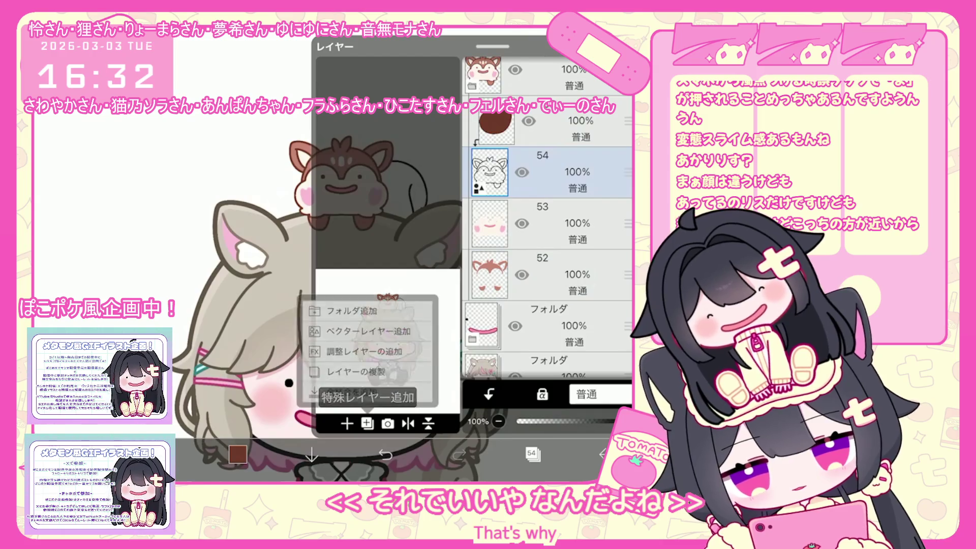
{"action": "left_click", "coordinate": [376, 398]}
Step: Select the squirrel drawing and raise its stroke Line Width to 21px
{"action": "left_click", "coordinate": [532, 454]}
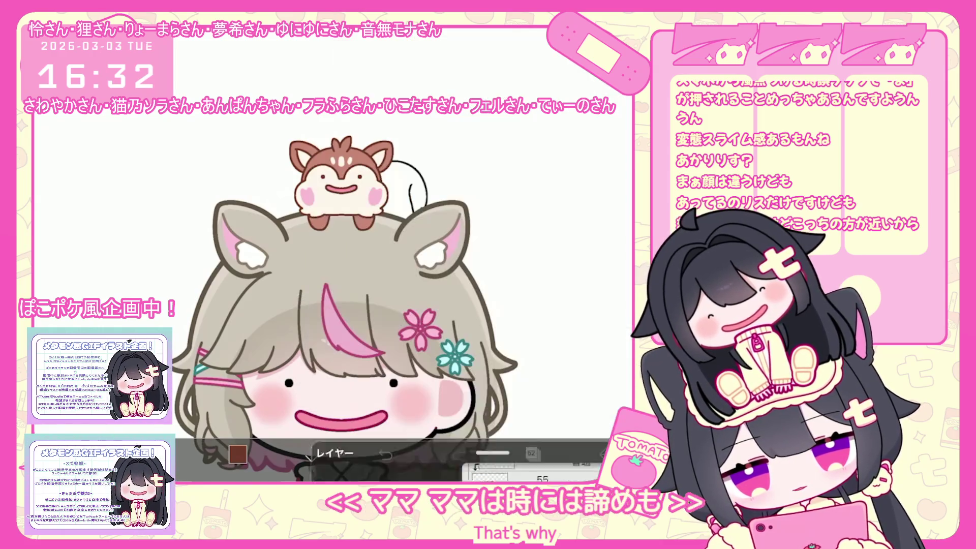
{"action": "left_click", "coordinate": [325, 183]}
{"action": "left_click", "coordinate": [326, 244]}
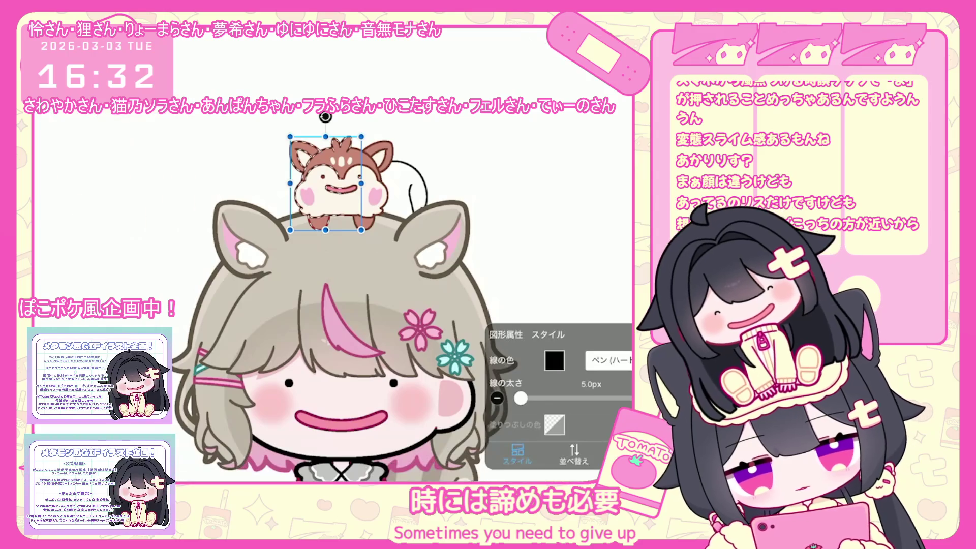
{"action": "left_click_drag", "start_coordinate": [529, 399], "coordinate": [530, 398]}
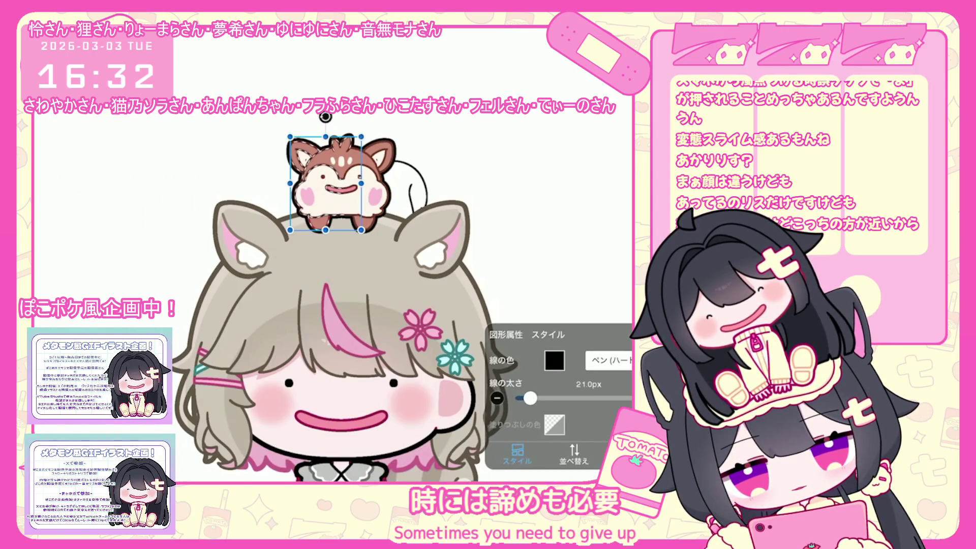
{"action": "left_click", "coordinate": [326, 244]}
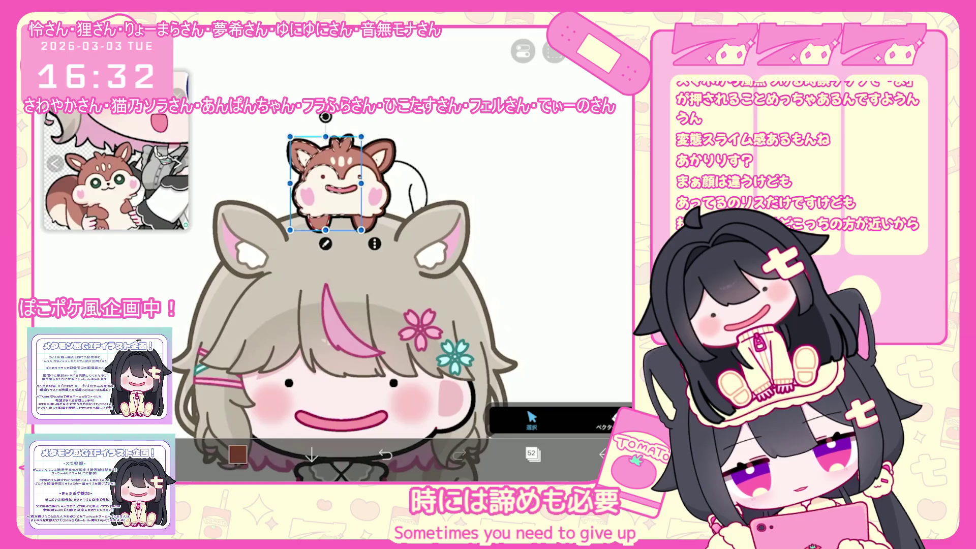
Step: Add a clipped blank layer above layer 52, then make layer 55 active
{"action": "left_click", "coordinate": [532, 453]}
{"action": "left_click", "coordinate": [347, 424]}
{"action": "left_click", "coordinate": [489, 394]}
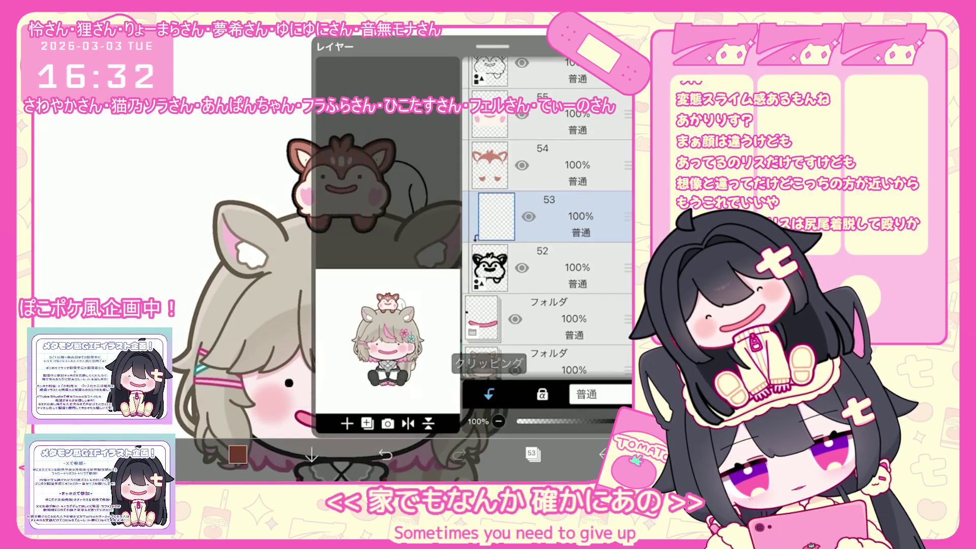
{"action": "left_click", "coordinate": [533, 453]}
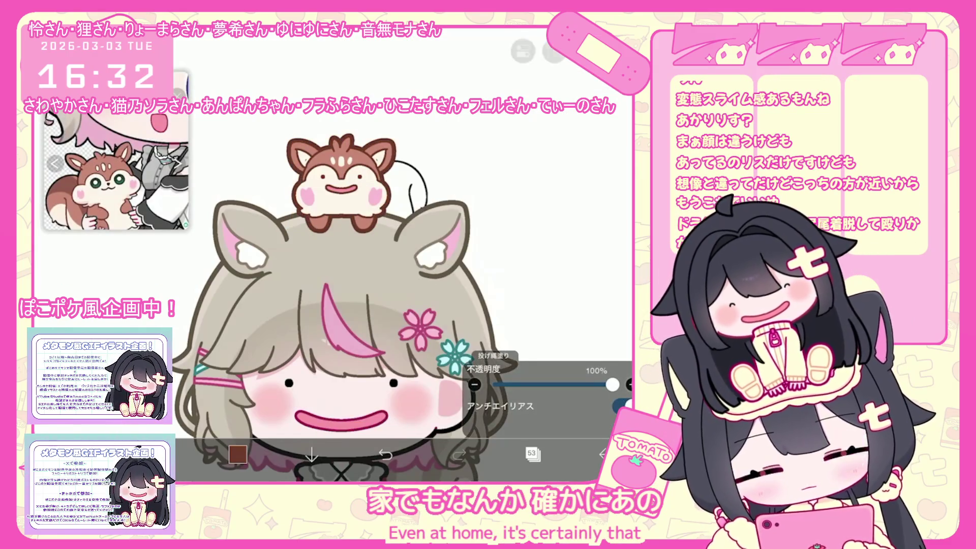
{"action": "scroll", "coordinate": [341, 255], "scroll_direction": "up", "scroll_amount": 5}
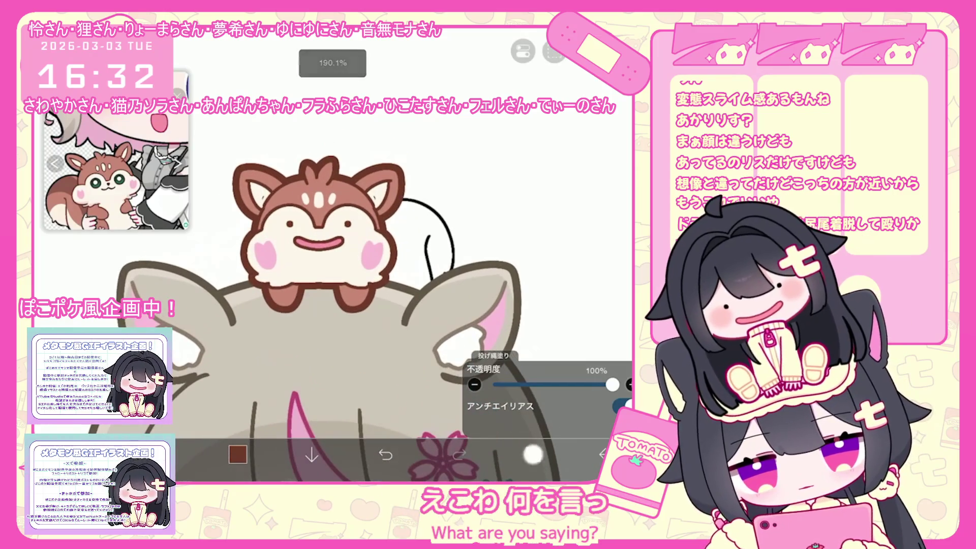
{"action": "left_click", "coordinate": [532, 453]}
{"action": "left_click", "coordinate": [559, 114]}
{"action": "left_click", "coordinate": [533, 453]}
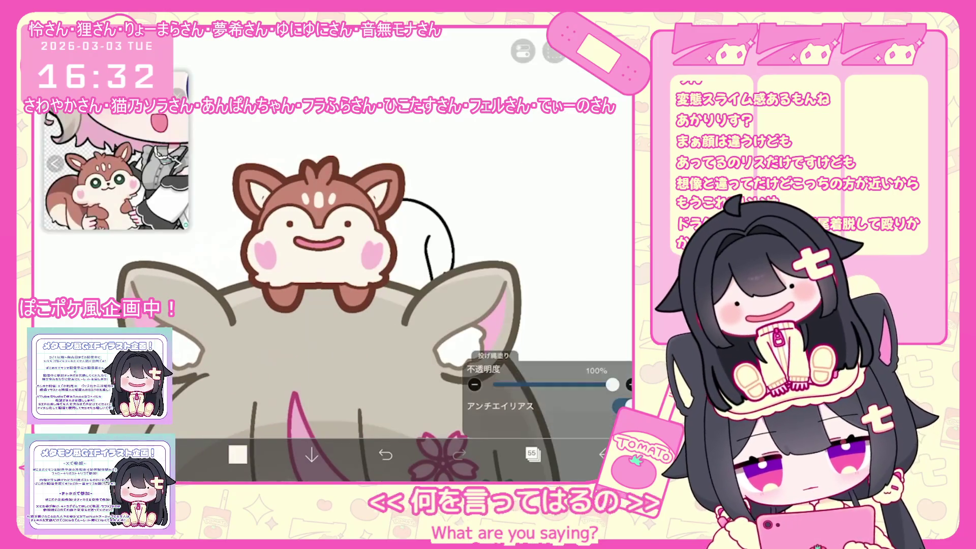
{"action": "scroll", "coordinate": [331, 254], "scroll_direction": "up", "scroll_amount": 3}
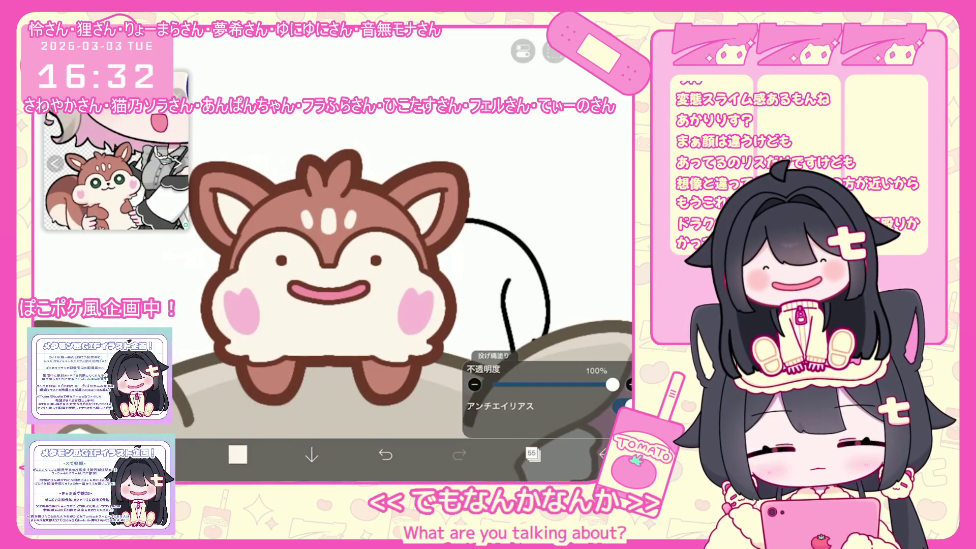
{"action": "scroll", "coordinate": [330, 255], "scroll_direction": "down", "scroll_amount": 3}
Step: Make layer 57 active and choose a darkened reddish-brown colour
{"action": "left_click", "coordinate": [533, 453]}
{"action": "left_click", "coordinate": [559, 114]}
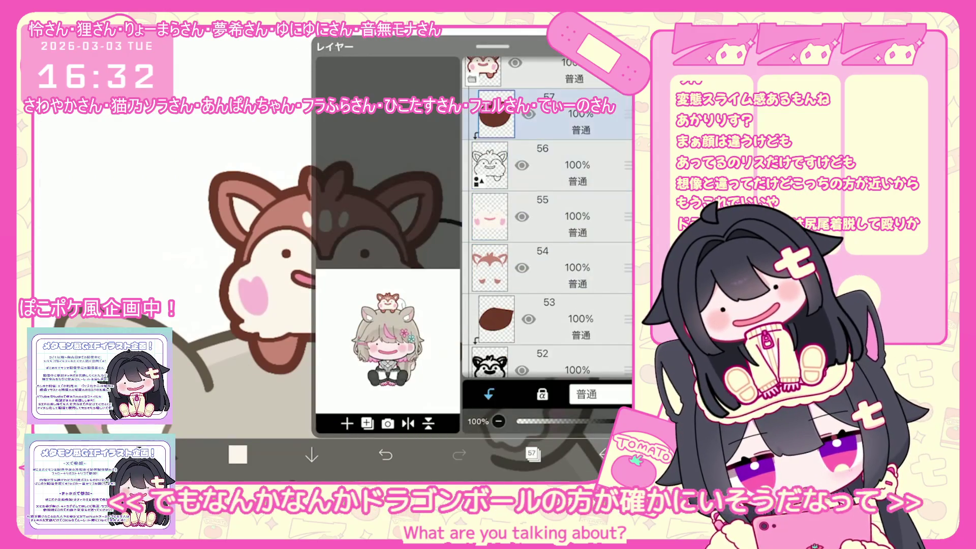
{"action": "left_click", "coordinate": [237, 454]}
{"action": "left_click", "coordinate": [238, 454]}
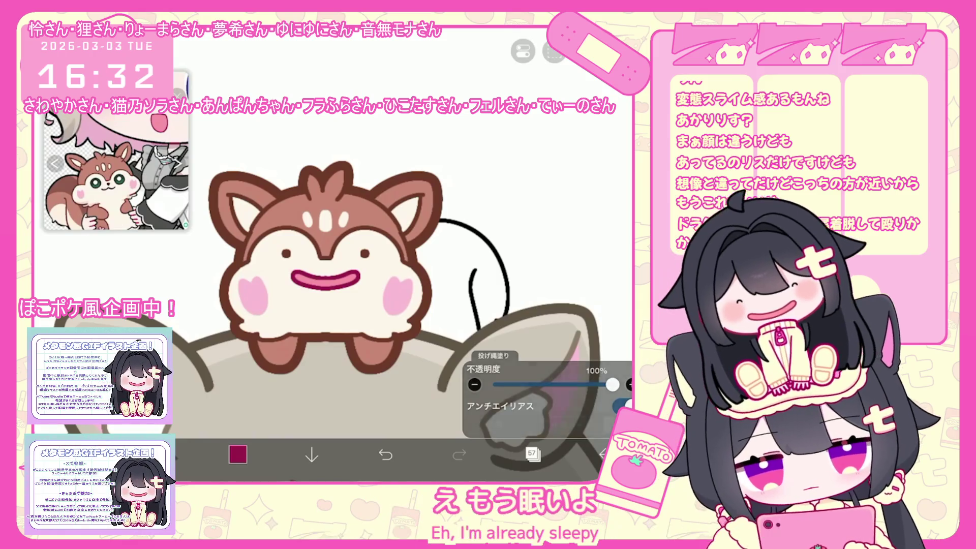
{"action": "left_click", "coordinate": [297, 209]}
{"action": "left_click", "coordinate": [237, 454]}
{"action": "left_click_drag", "start_coordinate": [348, 166], "coordinate": [342, 179]}
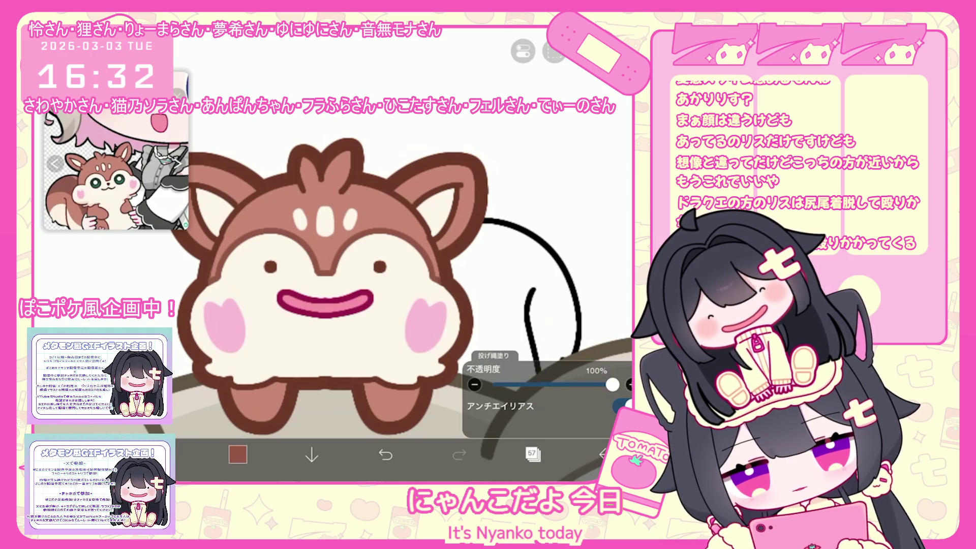
Step: Turn on a vertical mirror guide and undo the stray lasso fill
{"action": "scroll", "coordinate": [325, 305], "scroll_direction": "up", "scroll_amount": 2}
{"action": "left_click", "coordinate": [554, 50]}
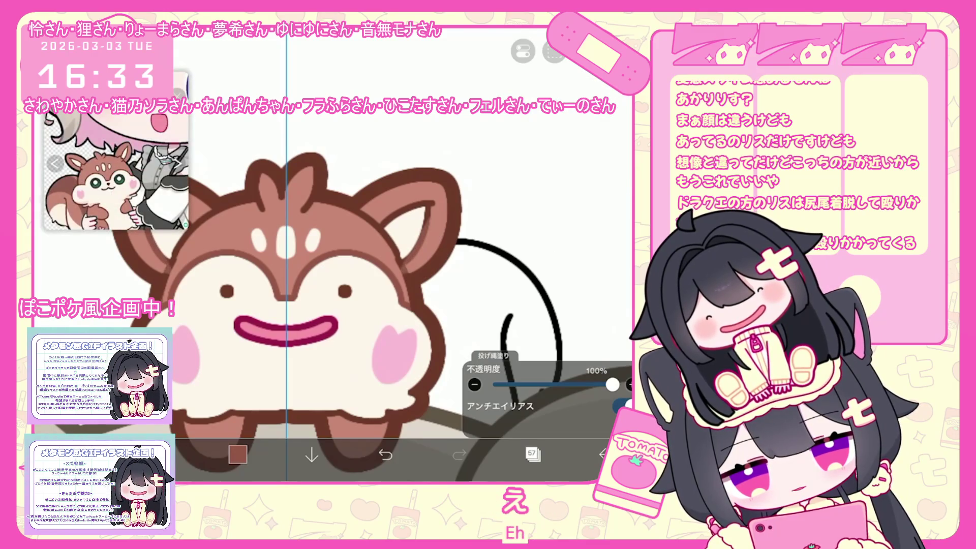
{"action": "key", "text": "ctrl+z"}
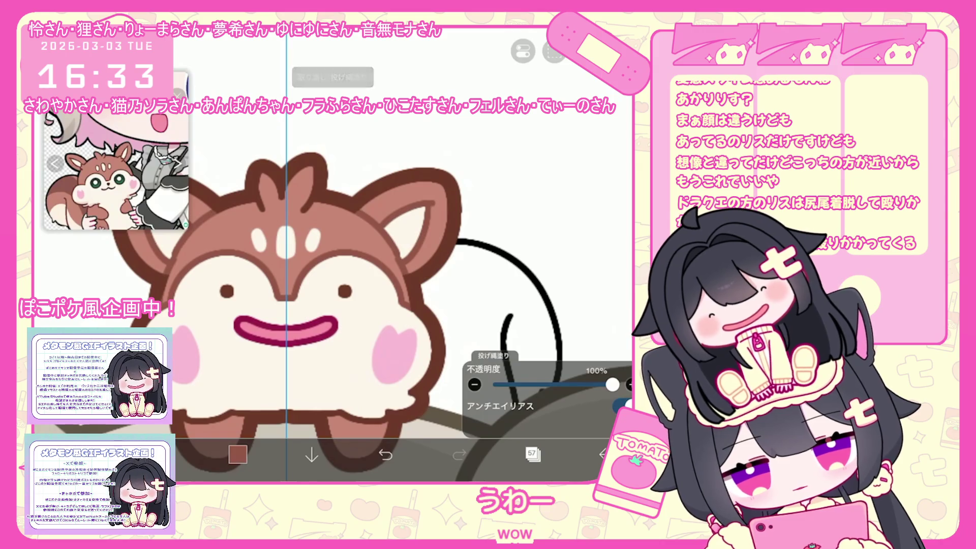
{"action": "scroll", "coordinate": [326, 254], "scroll_direction": "down", "scroll_amount": 3}
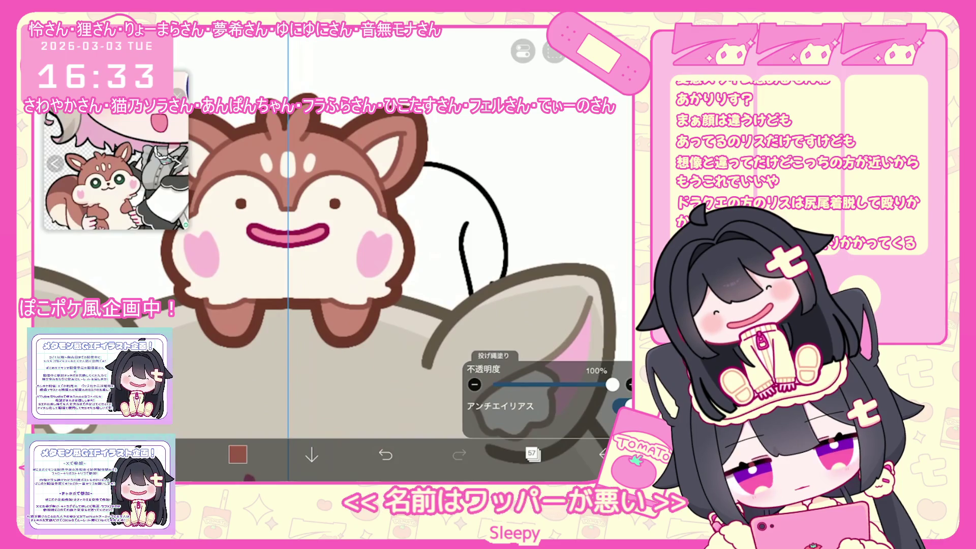
{"action": "scroll", "coordinate": [325, 254], "scroll_direction": "down", "scroll_amount": 3}
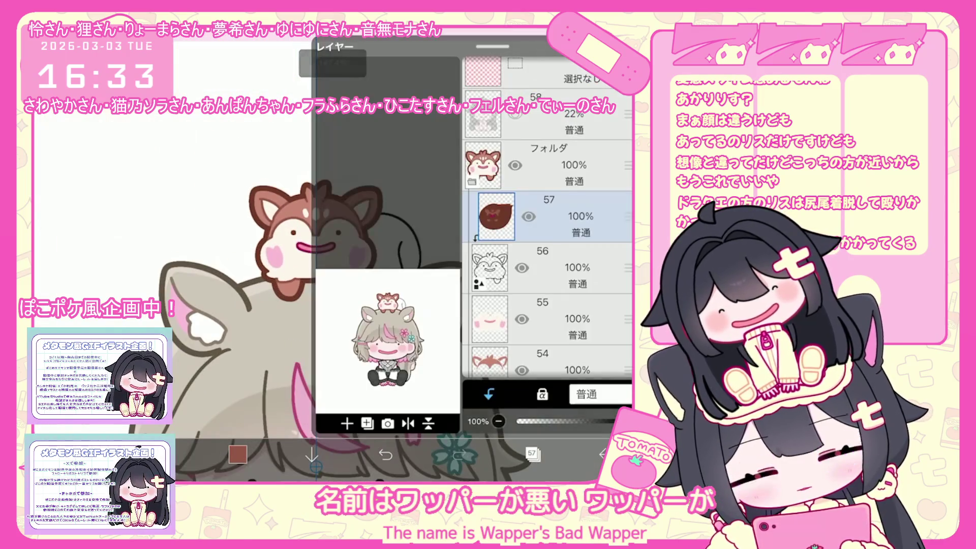
Step: Put bottom layer 1 into a new folder and add a blank layer inside it
{"action": "left_click", "coordinate": [533, 453]}
{"action": "scroll", "coordinate": [547, 218], "scroll_direction": "down", "scroll_amount": 15}
{"action": "left_click", "coordinate": [549, 327]}
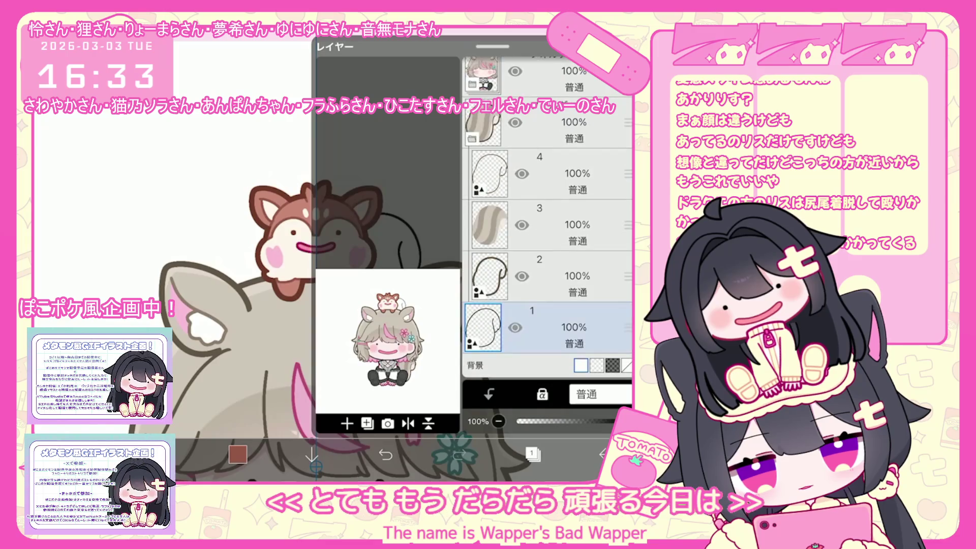
{"action": "left_click", "coordinate": [347, 424]}
{"action": "left_click", "coordinate": [370, 316]}
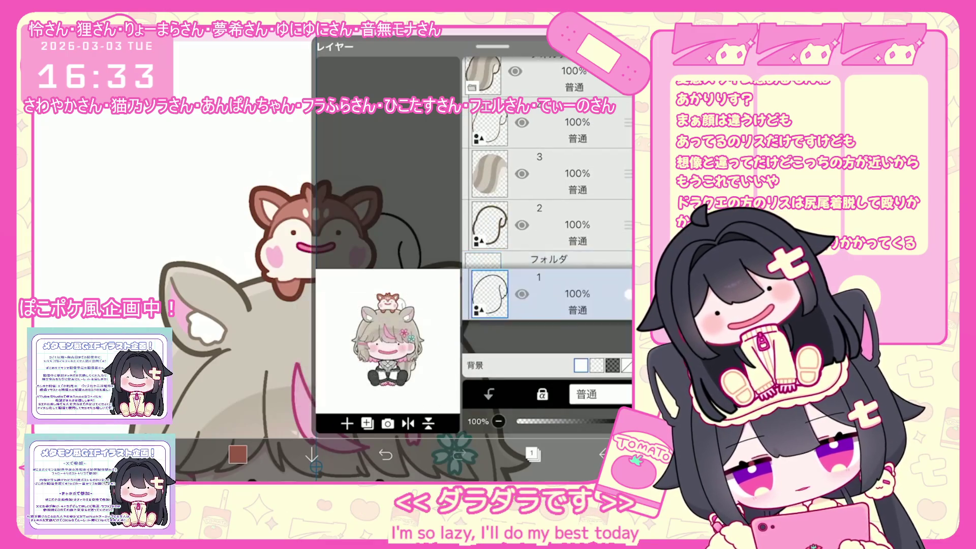
{"action": "left_click", "coordinate": [346, 423]}
{"action": "left_click", "coordinate": [376, 347]}
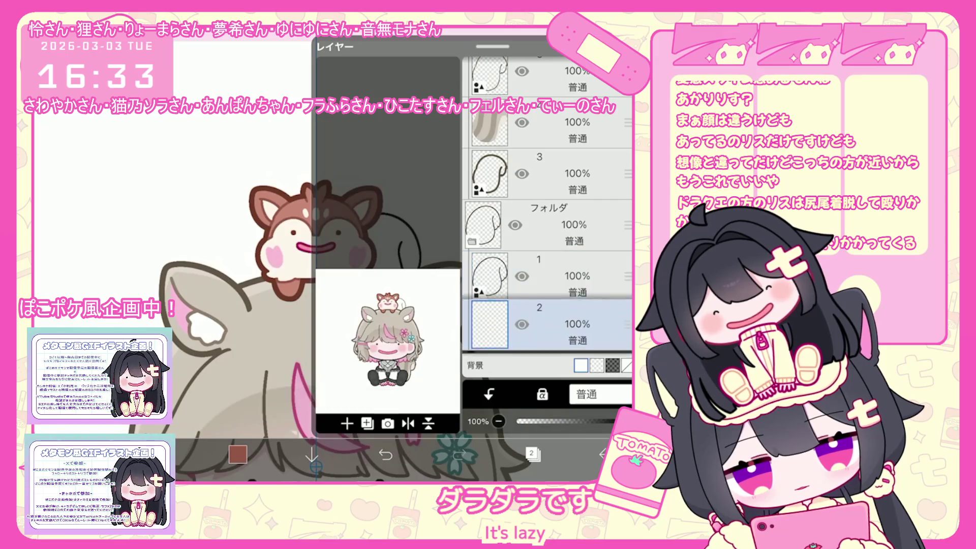
{"action": "left_click", "coordinate": [549, 327]}
{"action": "left_click", "coordinate": [532, 452]}
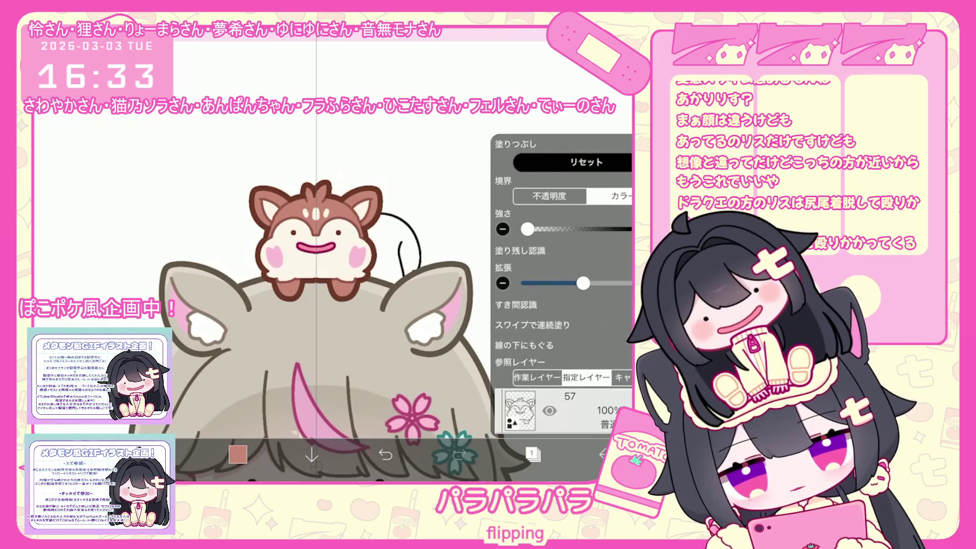
Step: Set the Fill tool's reference layer and fill the squirrel's tail brown
{"action": "left_click", "coordinate": [532, 452]}
{"action": "scroll", "coordinate": [561, 229], "scroll_direction": "down", "scroll_amount": 5}
{"action": "scroll", "coordinate": [561, 229], "scroll_direction": "down", "scroll_amount": 3}
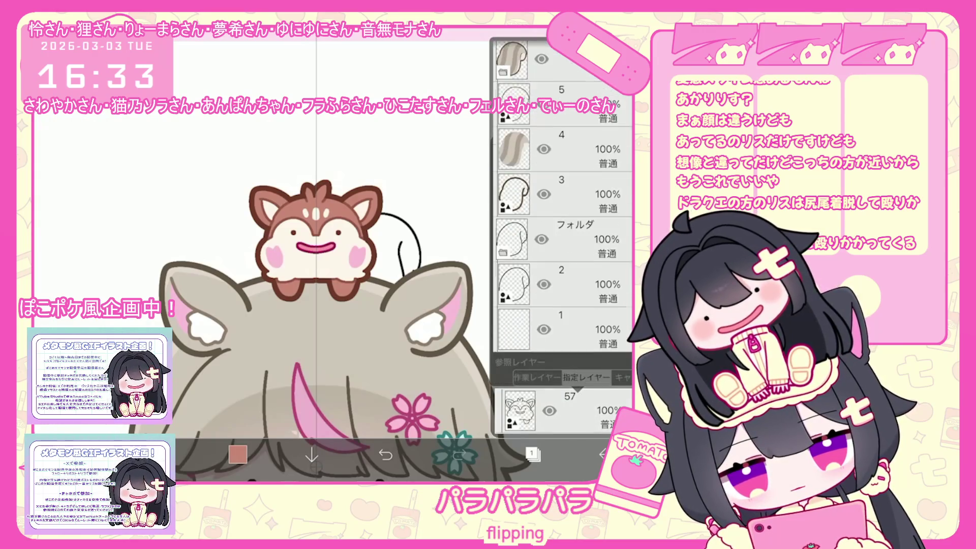
{"action": "left_click", "coordinate": [532, 453]}
{"action": "left_click", "coordinate": [407, 239]}
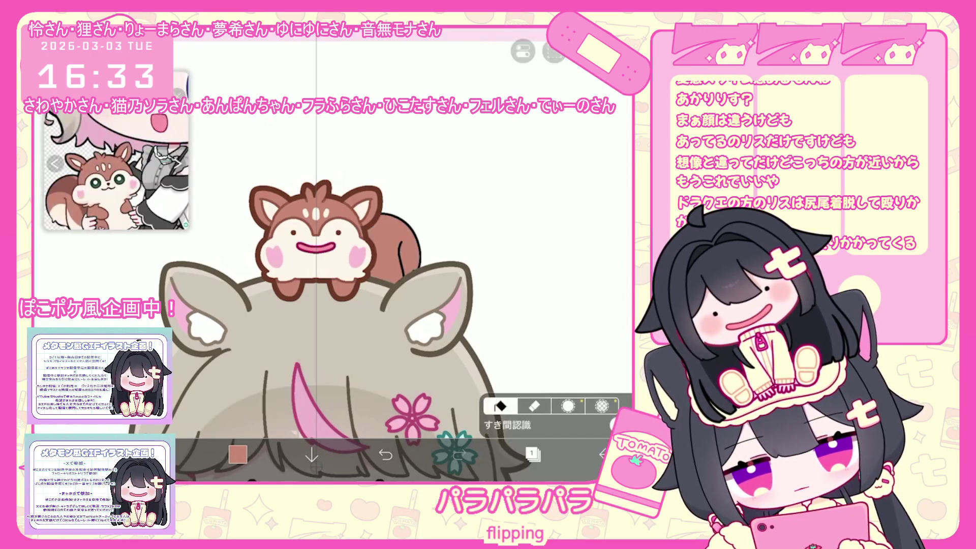
Step: Make layer 2 active and pick dark brown for drawing
{"action": "left_click", "coordinate": [532, 453]}
{"action": "left_click", "coordinate": [501, 328]}
{"action": "left_click", "coordinate": [533, 453]}
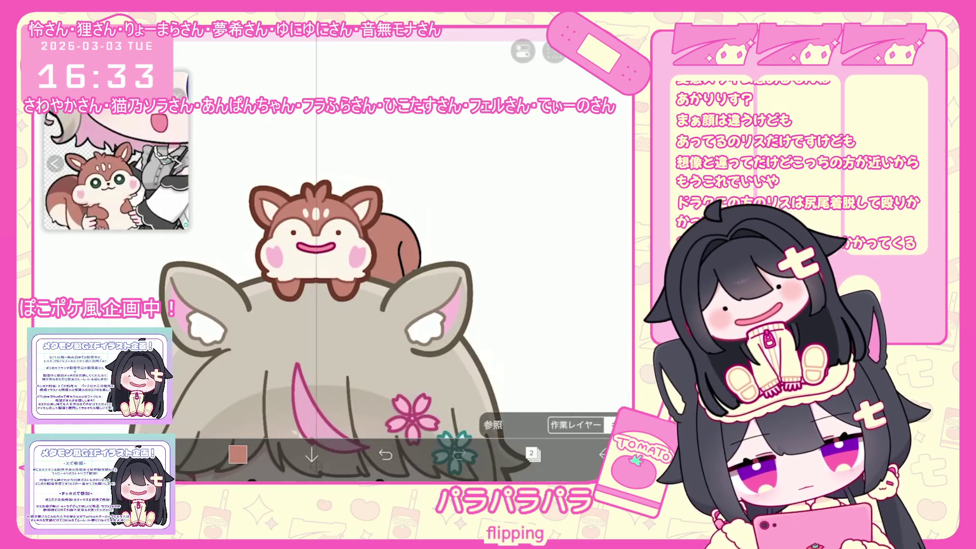
{"action": "left_click", "coordinate": [356, 249]}
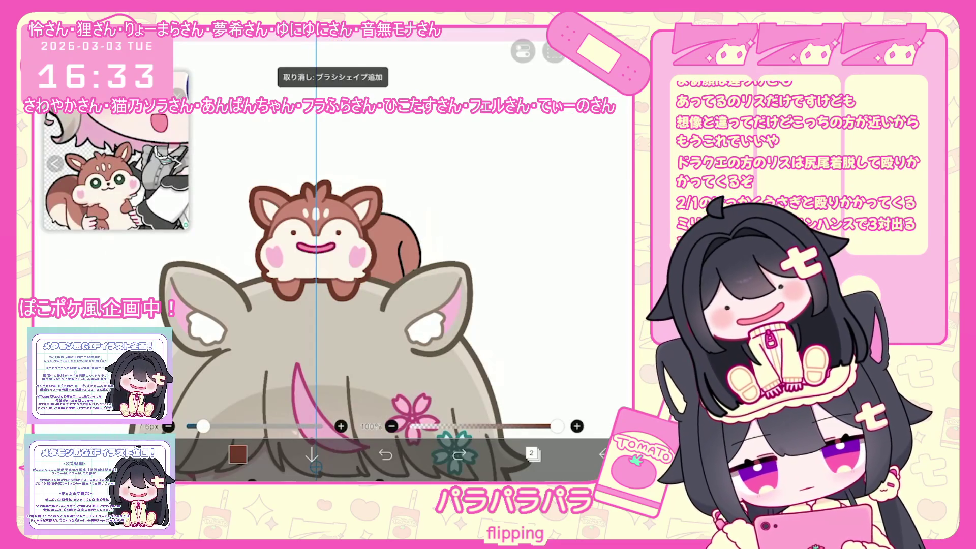
Step: Set up the vector stroke tool with its colour and add a new blank layer
{"action": "left_click", "coordinate": [603, 454]}
{"action": "left_click", "coordinate": [434, 334]}
{"action": "left_click", "coordinate": [554, 360]}
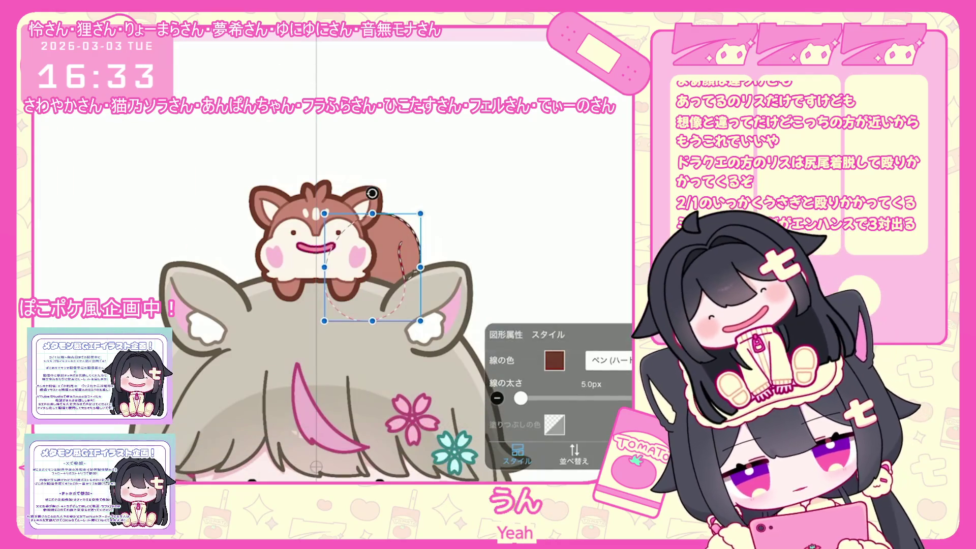
{"action": "left_click", "coordinate": [532, 454]}
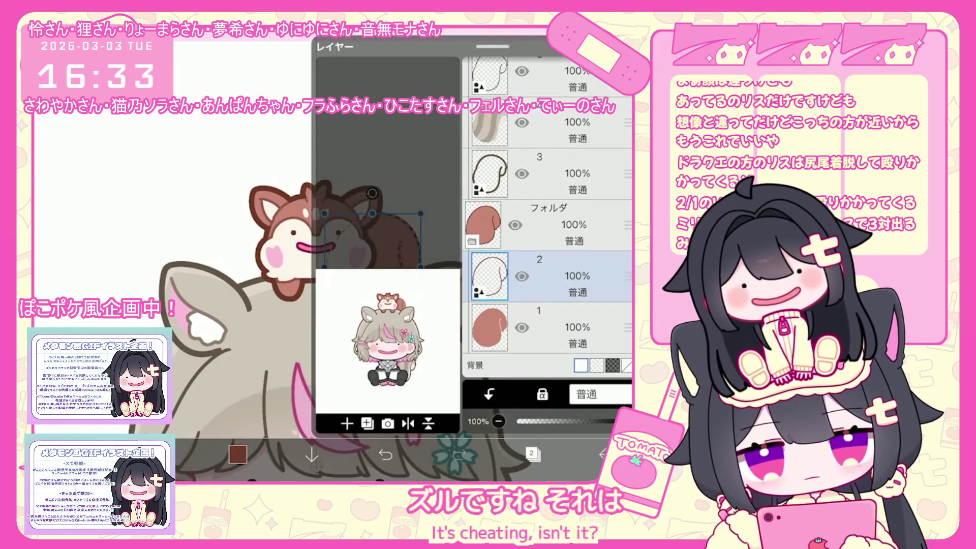
{"action": "left_click", "coordinate": [346, 424]}
{"action": "left_click", "coordinate": [360, 329]}
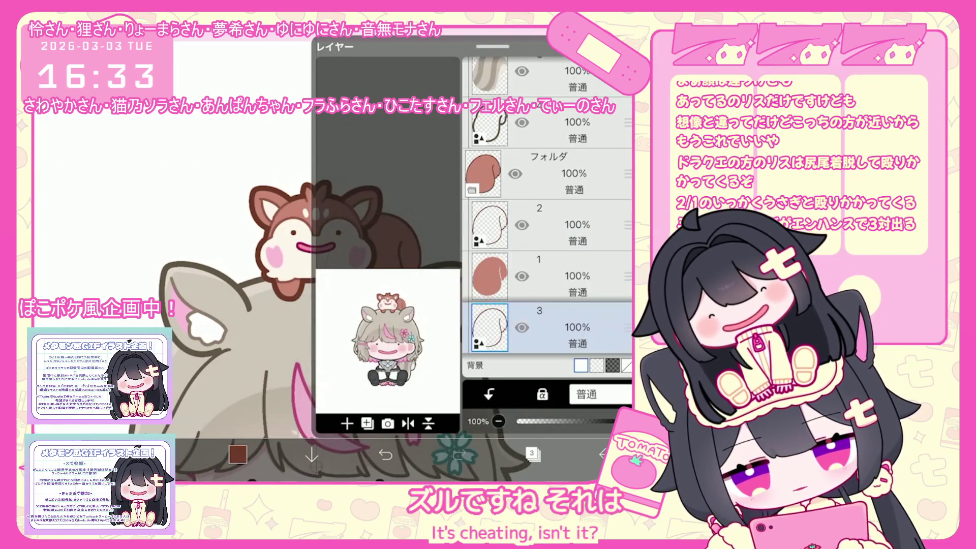
{"action": "left_click", "coordinate": [533, 454]}
Step: Draw the curled tail outline and thicken its stroke to 20px
{"action": "left_click_drag", "start_coordinate": [356, 305], "coordinate": [402, 244]}
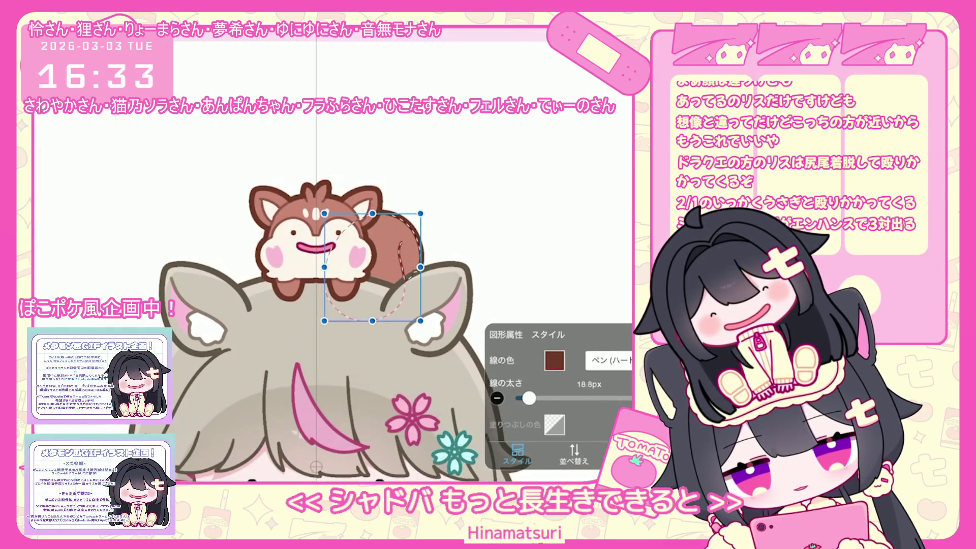
{"action": "left_click_drag", "start_coordinate": [529, 398], "coordinate": [530, 398]}
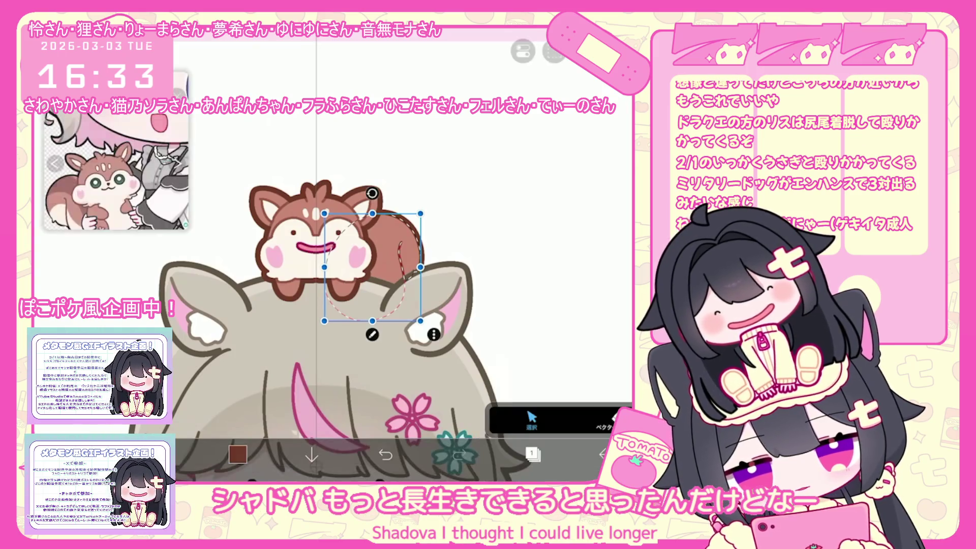
{"action": "left_click", "coordinate": [532, 453]}
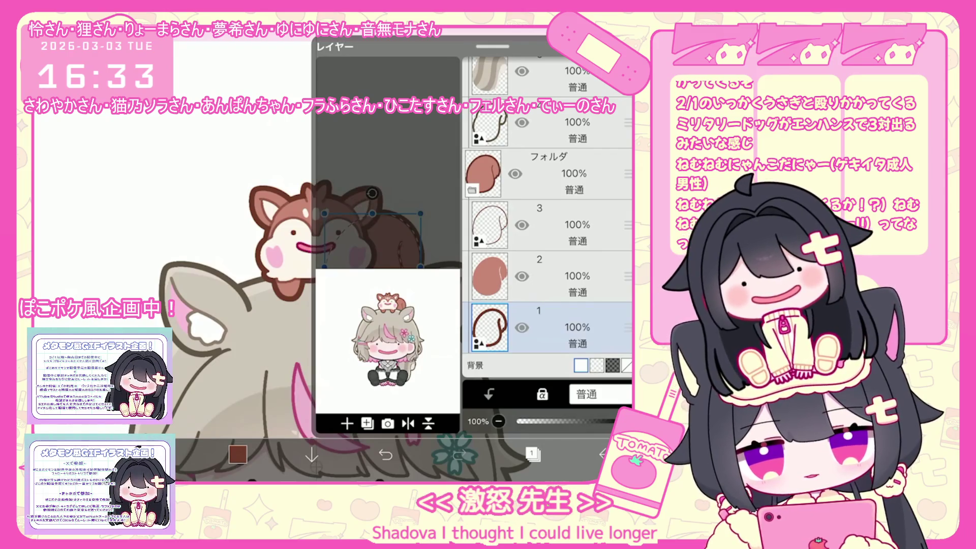
{"action": "left_click", "coordinate": [539, 276]}
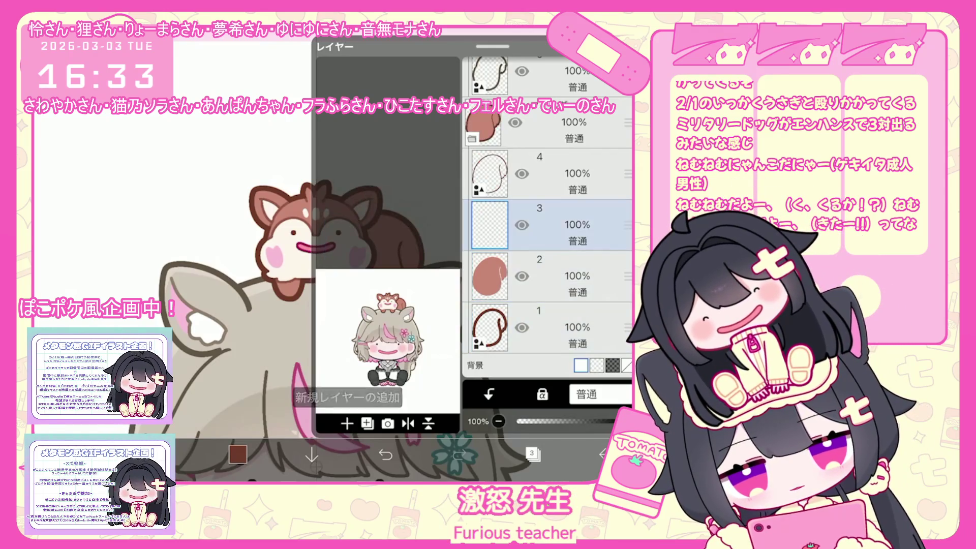
Step: On layer 3, set up the brush and start the tail stripes, undoing a miss and shrinking the brush
{"action": "left_click", "coordinate": [538, 224]}
{"action": "left_click", "coordinate": [533, 453]}
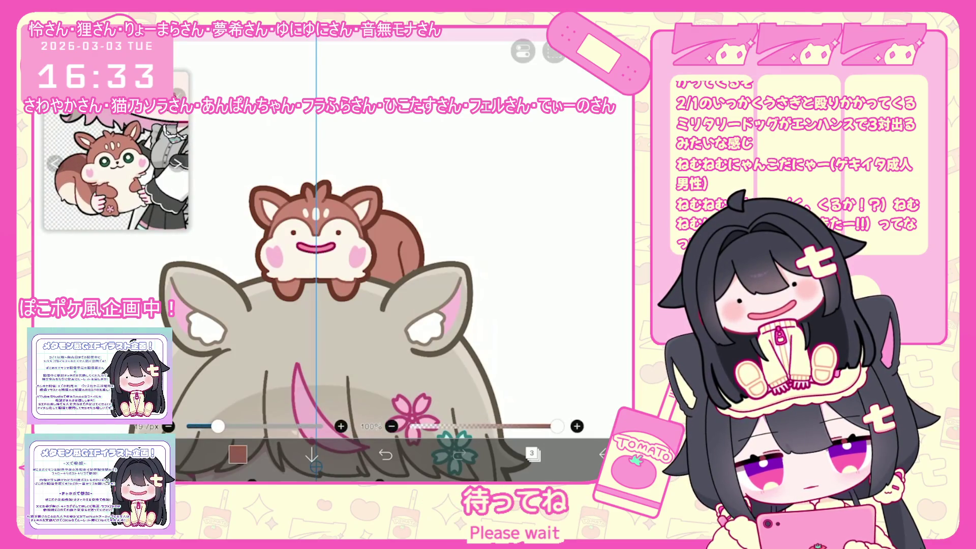
{"action": "left_click", "coordinate": [163, 454]}
{"action": "scroll", "coordinate": [280, 295], "scroll_direction": "right", "scroll_amount": 2}
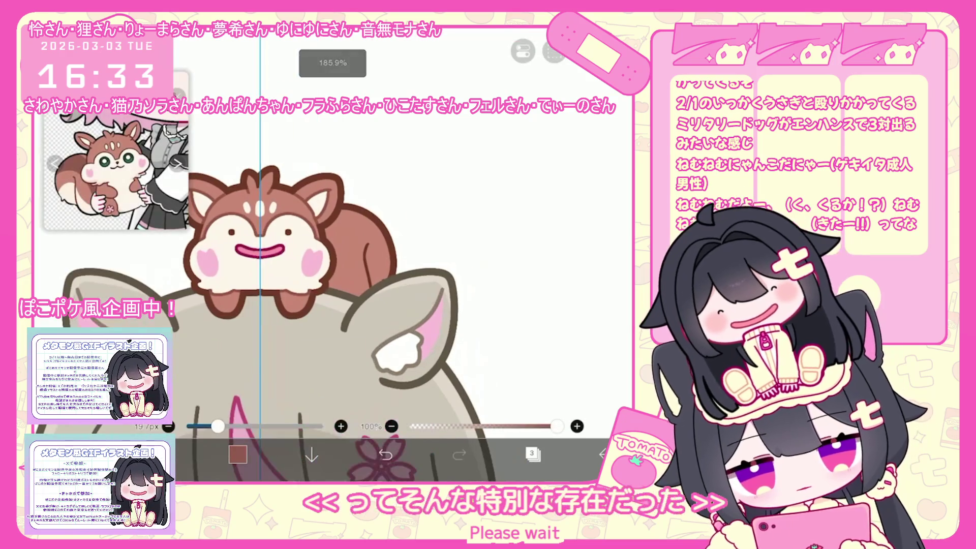
{"action": "key", "text": "ctrl+z"}
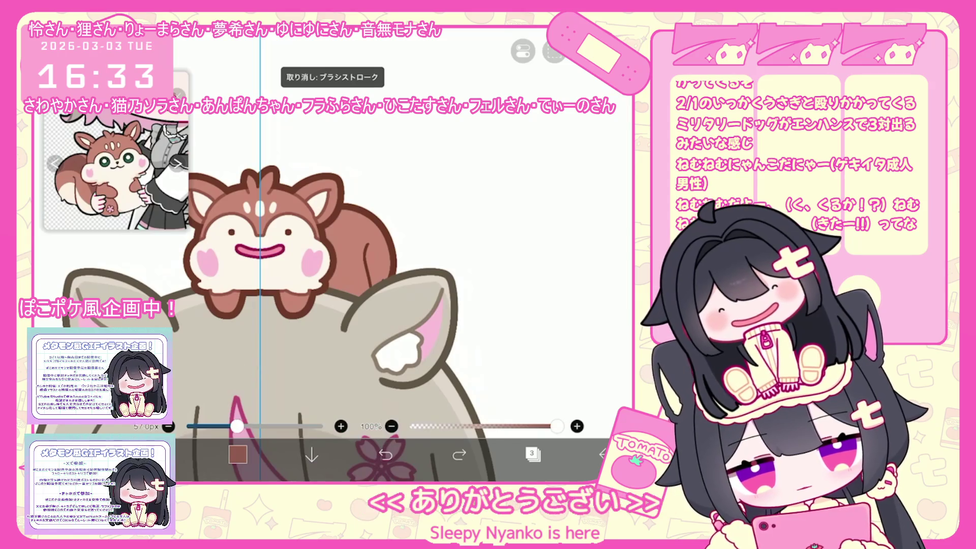
{"action": "key", "text": "bracketleft"}
Step: Undo stray tail strokes, enlarge the brush slightly, and finish the pale stripe
{"action": "left_click", "coordinate": [533, 454]}
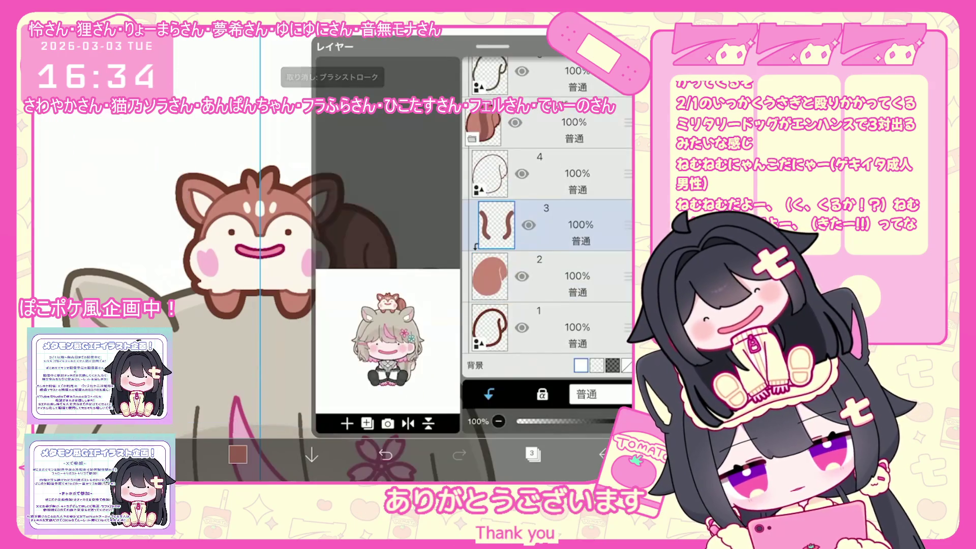
{"action": "left_click", "coordinate": [386, 454]}
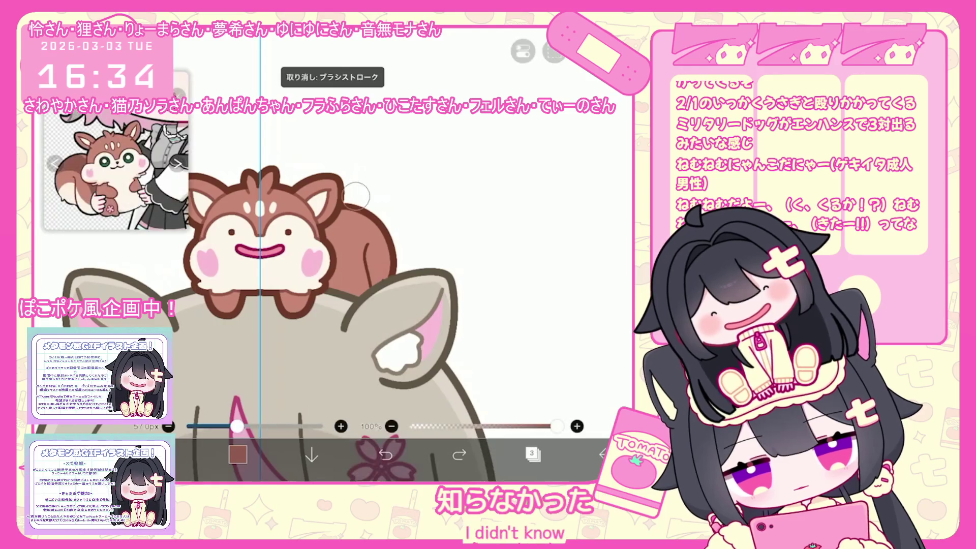
{"action": "left_click", "coordinate": [532, 454]}
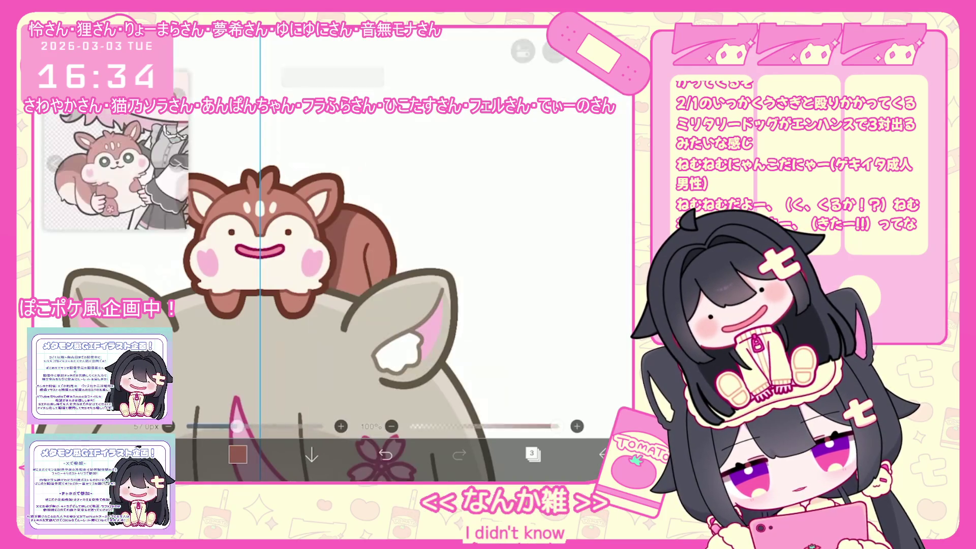
{"action": "left_click", "coordinate": [385, 454]}
{"action": "key", "text": "bracketright"}
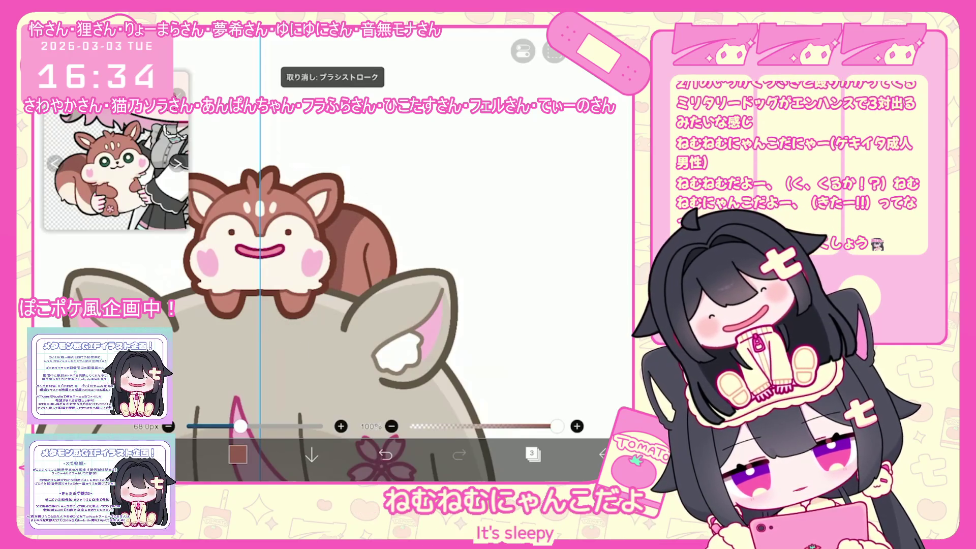
{"action": "left_click", "coordinate": [532, 454]}
{"action": "left_click", "coordinate": [533, 454]}
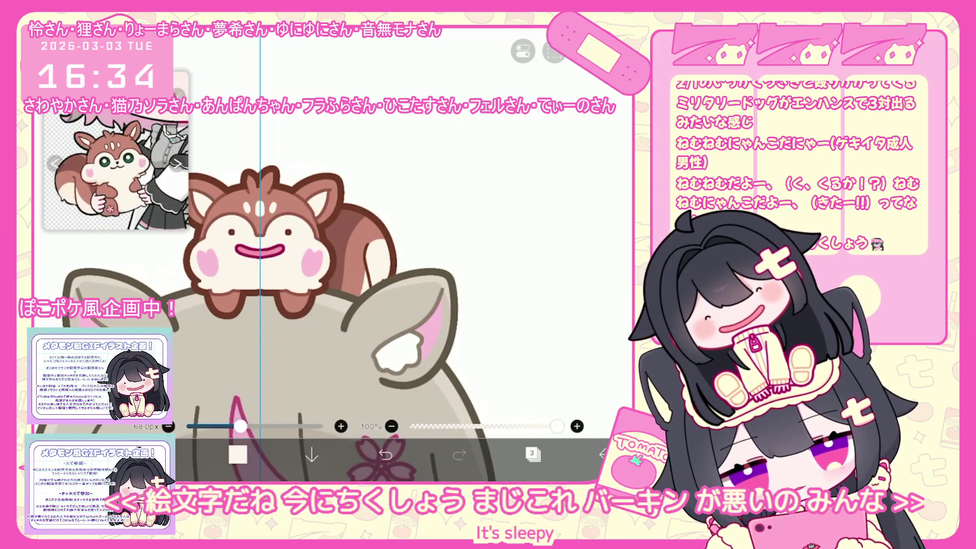
{"action": "left_click", "coordinate": [533, 454]}
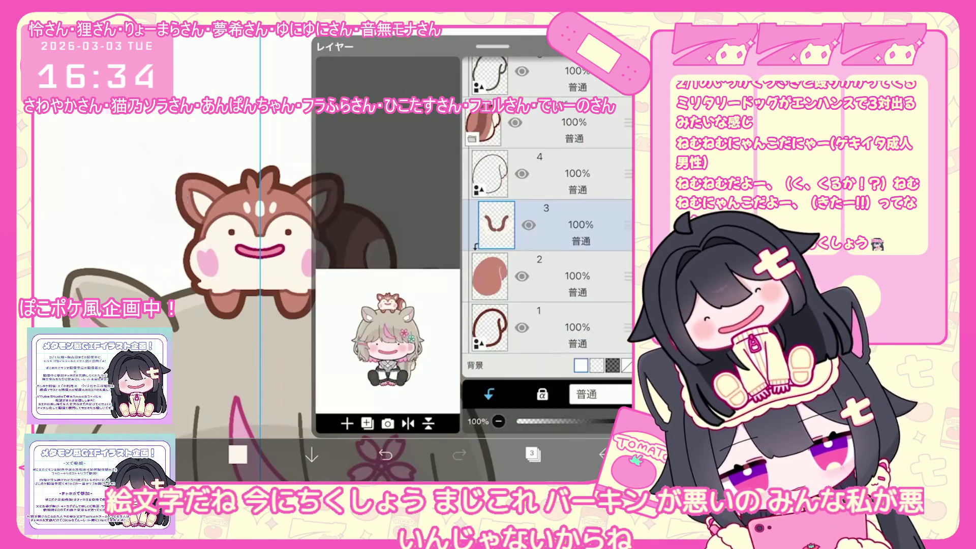
{"action": "left_click", "coordinate": [533, 454]}
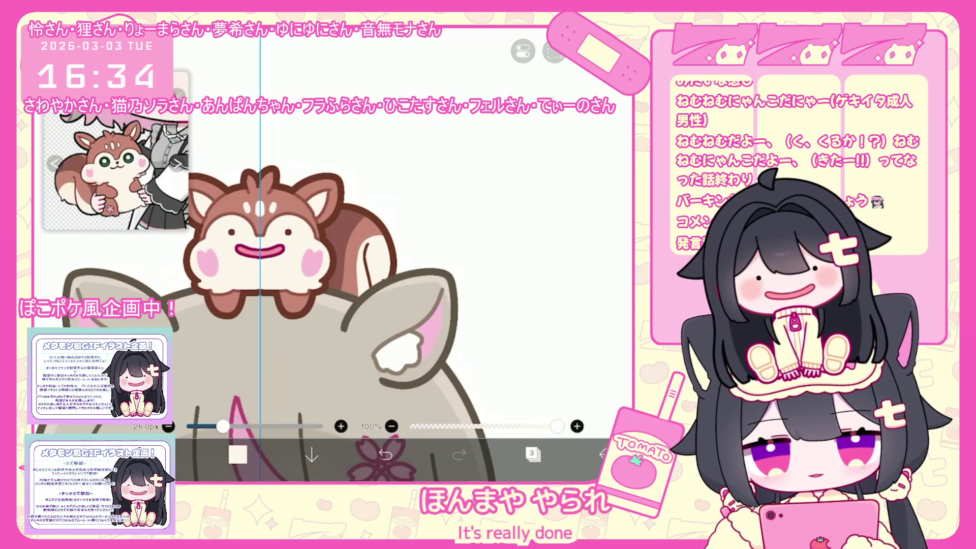
Step: Undo the stray brush stroke and make top layer 61 active
{"action": "scroll", "coordinate": [271, 296], "scroll_direction": "down", "scroll_amount": 2}
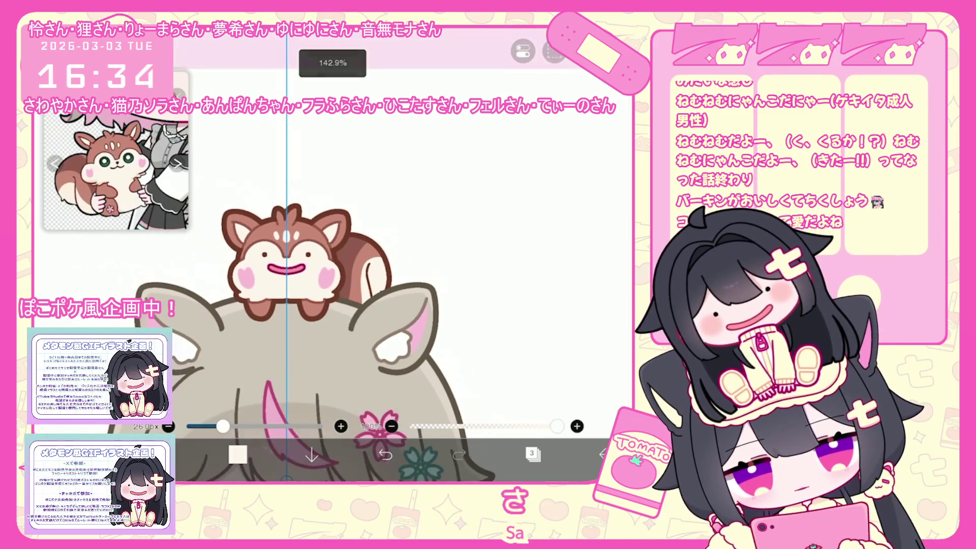
{"action": "key", "text": "ctrl+z"}
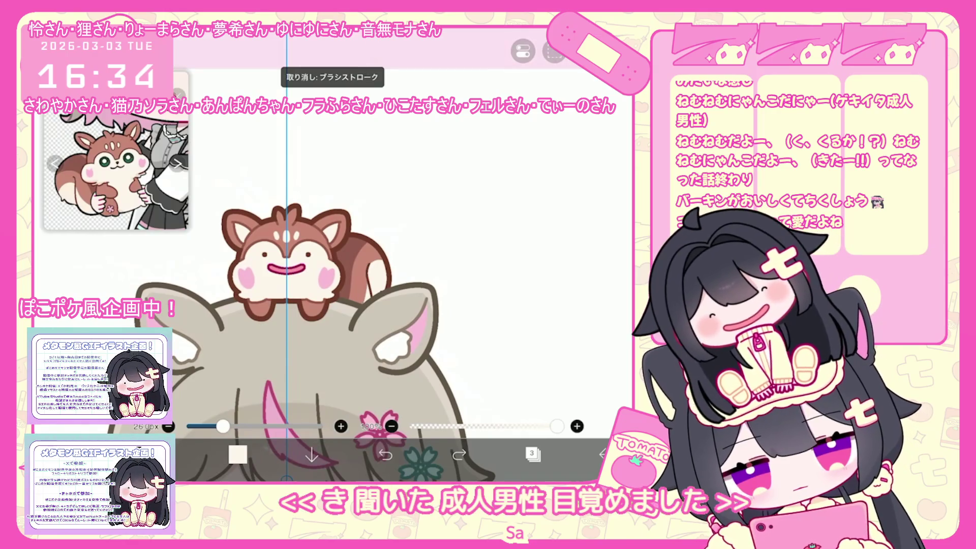
{"action": "left_click", "coordinate": [533, 453]}
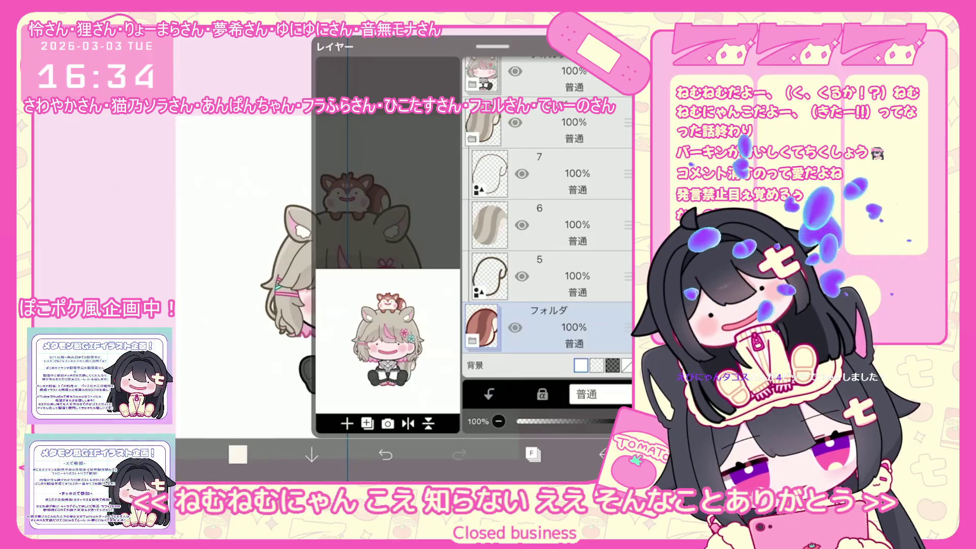
{"action": "scroll", "coordinate": [547, 229], "scroll_direction": "up", "scroll_amount": 10}
{"action": "scroll", "coordinate": [546, 229], "scroll_direction": "up", "scroll_amount": 5}
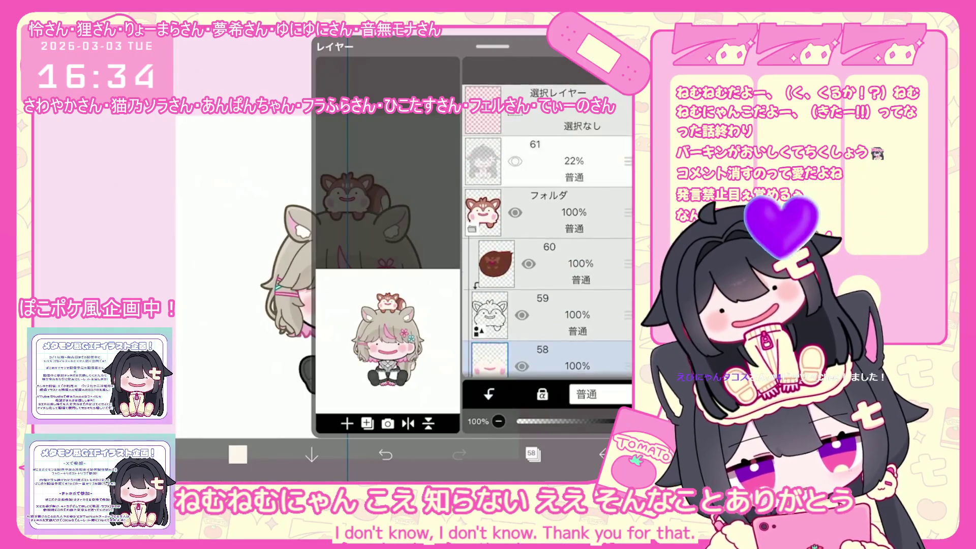
{"action": "left_click", "coordinate": [547, 134]}
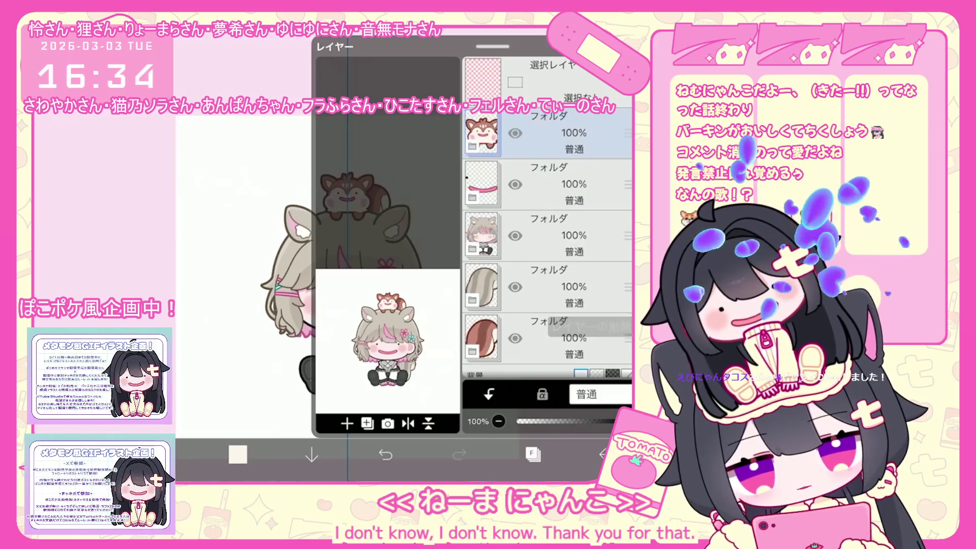
{"action": "left_click", "coordinate": [532, 453]}
Step: View the whole illustration, then save it with マイギャラリーに戻る and return to the gallery
{"action": "scroll", "coordinate": [362, 244], "scroll_direction": "down", "scroll_amount": 3}
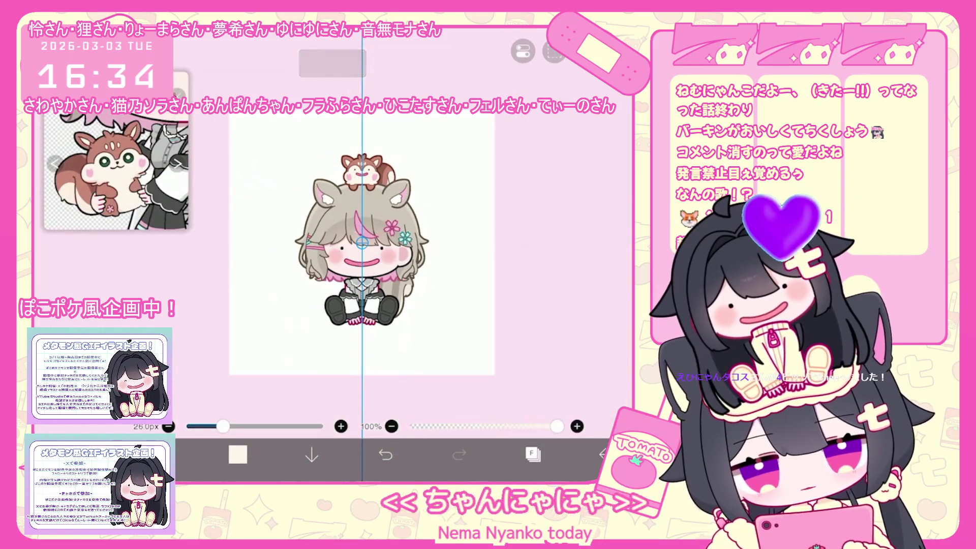
{"action": "scroll", "coordinate": [117, 152], "scroll_direction": "down", "scroll_amount": 2}
{"action": "scroll", "coordinate": [356, 244], "scroll_direction": "up", "scroll_amount": 2}
{"action": "left_click", "coordinate": [602, 454]}
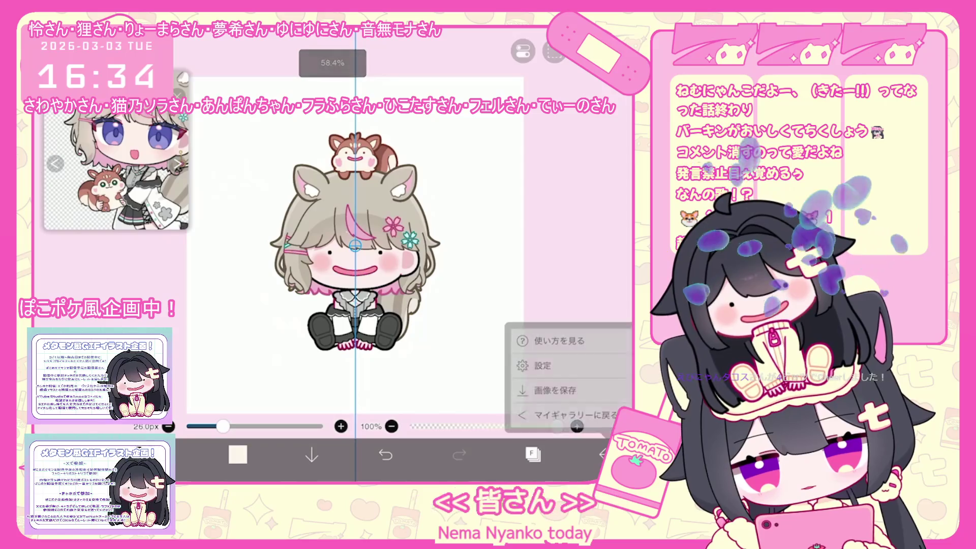
{"action": "left_click", "coordinate": [574, 415]}
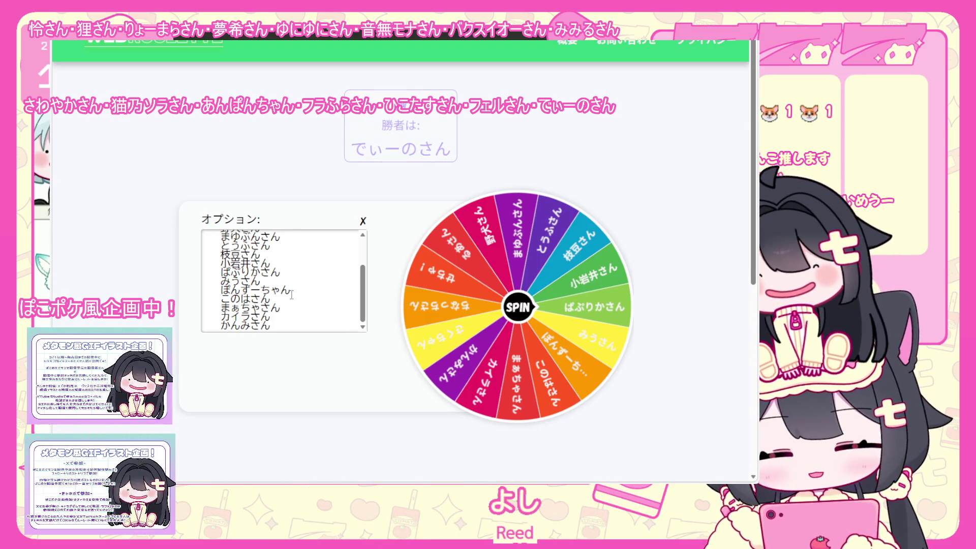
Step: Scroll the roulette wheel page to look over the viewer-name options
{"action": "scroll", "coordinate": [292, 295], "scroll_direction": "up", "scroll_amount": 3}
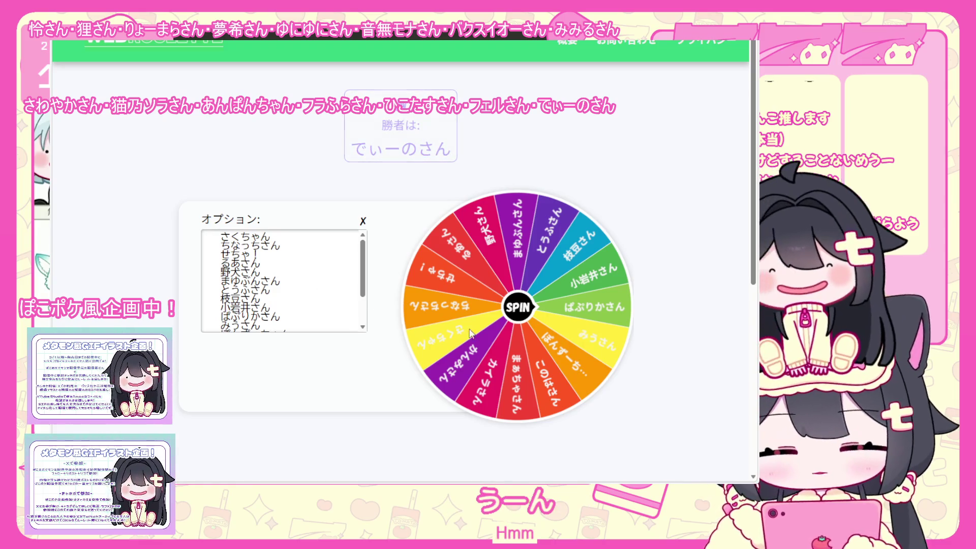
{"action": "scroll", "coordinate": [748, 477], "scroll_direction": "down", "scroll_amount": 2}
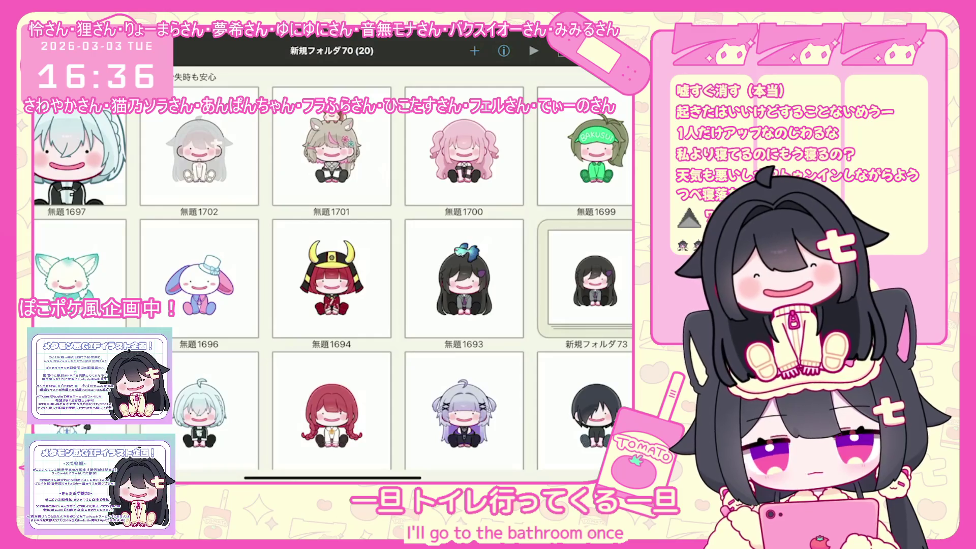
Step: Open the grey chibi template 無題1702 from My Gallery
{"action": "left_click", "coordinate": [199, 152]}
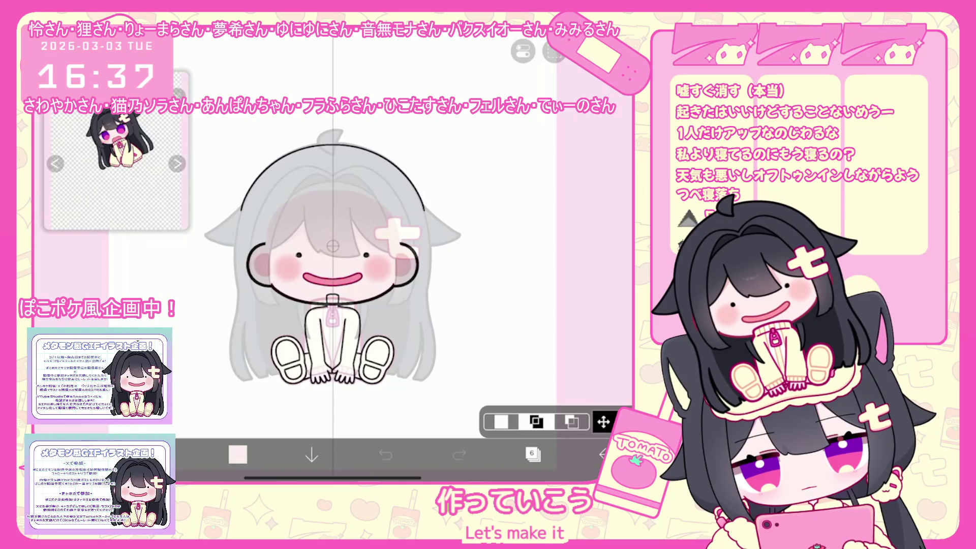
Step: Set the drawing colour to black in the colour picker
{"action": "left_click", "coordinate": [533, 454]}
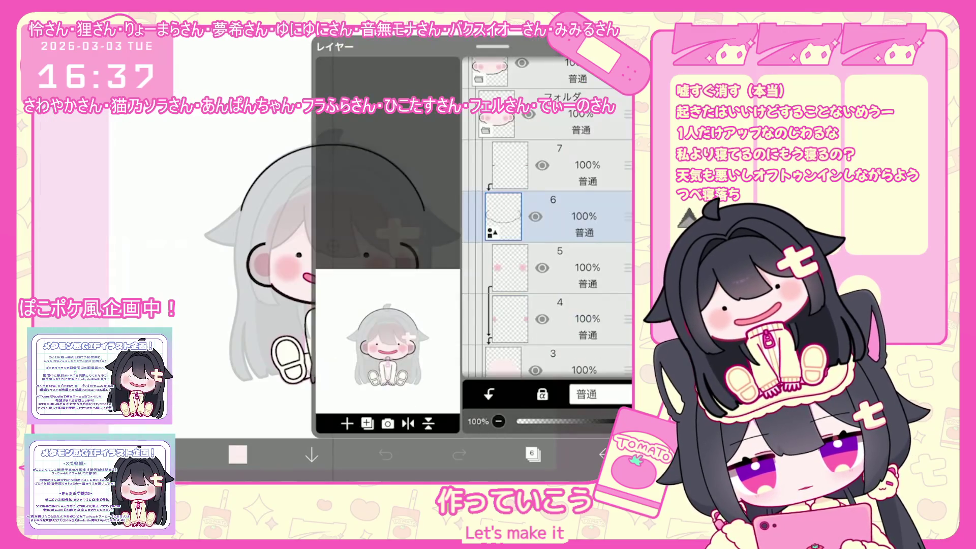
{"action": "left_click", "coordinate": [533, 454]}
{"action": "left_click", "coordinate": [237, 454]}
{"action": "left_click_drag", "start_coordinate": [397, 332], "coordinate": [300, 332]}
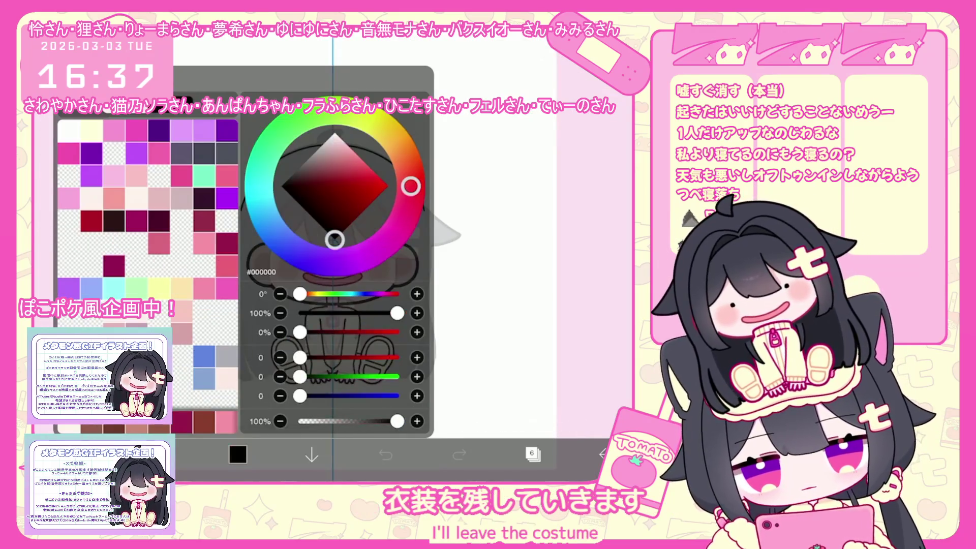
{"action": "left_click", "coordinate": [237, 454]}
Step: Handwrite a first attempt at トイレ and はみ, then clear it from the canvas
{"action": "scroll", "coordinate": [305, 254], "scroll_direction": "up", "scroll_amount": 3}
{"action": "mouse_move", "coordinate": [338, 197]}
{"action": "left_mouse_down"}
{"action": "mouse_move", "coordinate": [340, 234]}
{"action": "mouse_move", "coordinate": [365, 213]}
{"action": "left_mouse_up"}
{"action": "mouse_move", "coordinate": [393, 200]}
{"action": "left_mouse_down"}
{"action": "mouse_move", "coordinate": [368, 223]}
{"action": "mouse_move", "coordinate": [385, 235]}
{"action": "left_mouse_up"}
{"action": "left_click_drag", "start_coordinate": [408, 197], "coordinate": [427, 222]}
{"action": "left_click", "coordinate": [445, 211]}
{"action": "mouse_move", "coordinate": [340, 274]}
{"action": "left_mouse_down"}
{"action": "mouse_move", "coordinate": [375, 275]}
{"action": "mouse_move", "coordinate": [324, 305]}
{"action": "mouse_move", "coordinate": [387, 298]}
{"action": "left_mouse_up"}
{"action": "left_click_drag", "start_coordinate": [407, 266], "coordinate": [410, 303]}
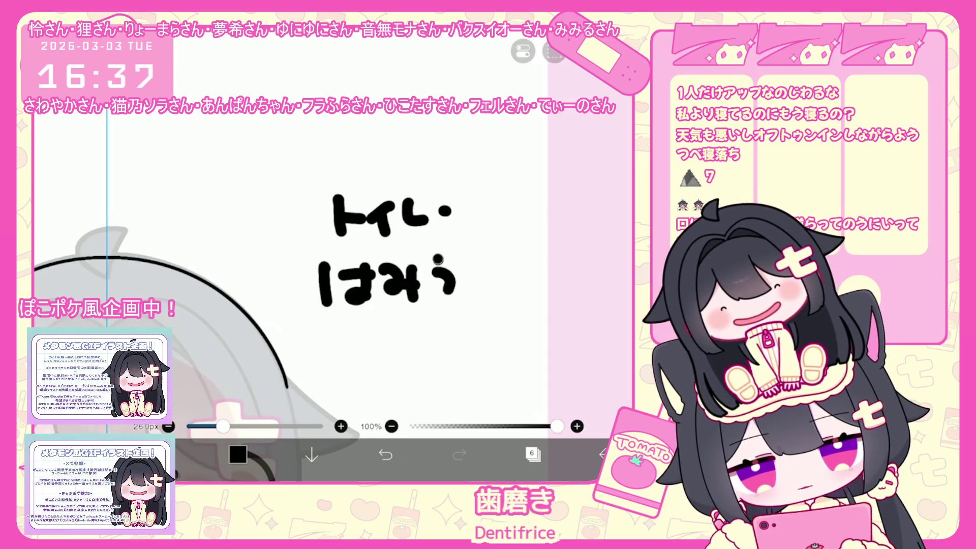
{"action": "mouse_move", "coordinate": [460, 261]}
{"action": "left_mouse_down"}
{"action": "mouse_move", "coordinate": [509, 260]}
{"action": "mouse_move", "coordinate": [505, 298]}
{"action": "left_mouse_up"}
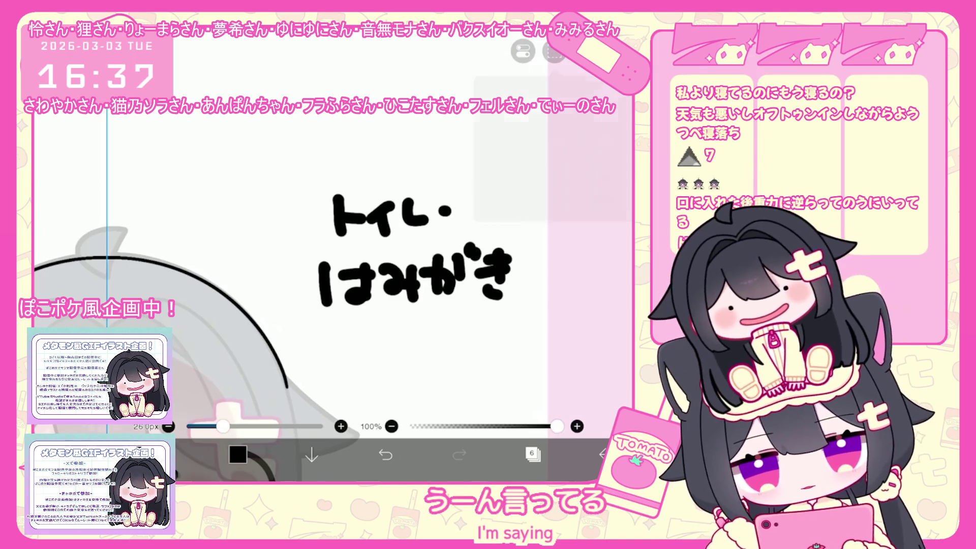
{"action": "left_click", "coordinate": [554, 51]}
{"action": "left_click", "coordinate": [509, 194]}
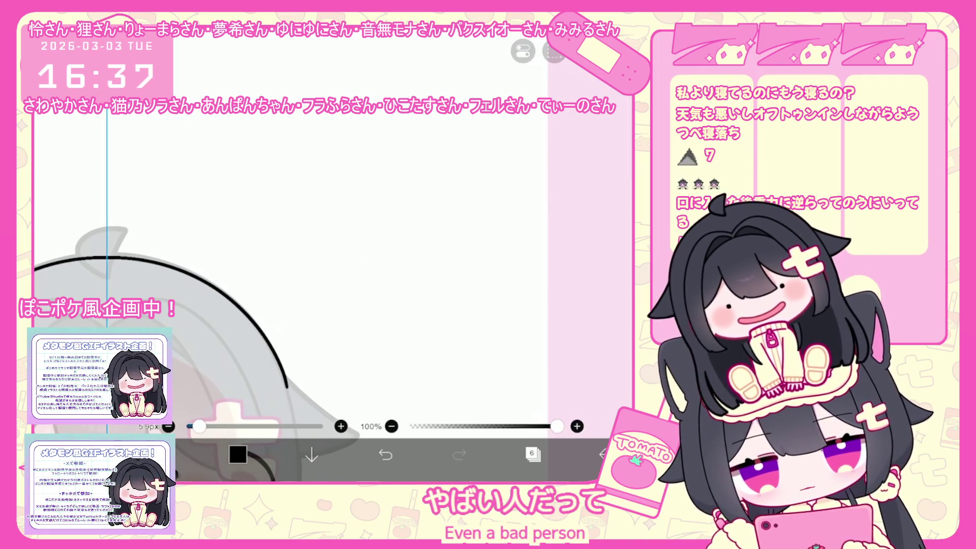
Step: Rewrite トイレ and start はみがき below it with a thinner pen
{"action": "left_click_drag", "start_coordinate": [400, 213], "coordinate": [418, 230]}
{"action": "left_click", "coordinate": [436, 224]}
{"action": "mouse_move", "coordinate": [328, 277]}
{"action": "left_mouse_down"}
{"action": "mouse_move", "coordinate": [326, 292]}
{"action": "mouse_move", "coordinate": [412, 289]}
{"action": "mouse_move", "coordinate": [398, 301]}
{"action": "left_mouse_up"}
{"action": "left_click_drag", "start_coordinate": [428, 285], "coordinate": [431, 299]}
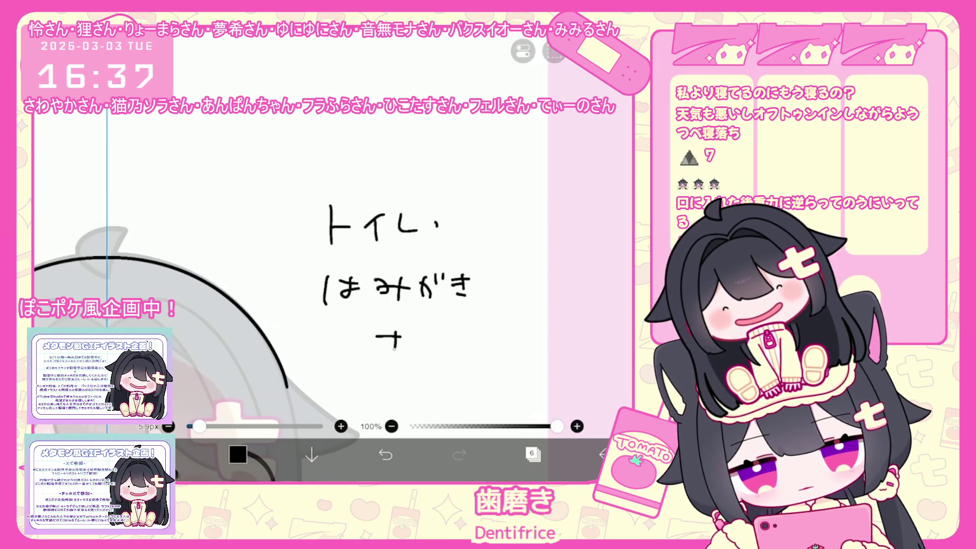
Step: Write the final line おまちを below する to finish the note
{"action": "scroll", "coordinate": [325, 254], "scroll_direction": "down", "scroll_amount": 3}
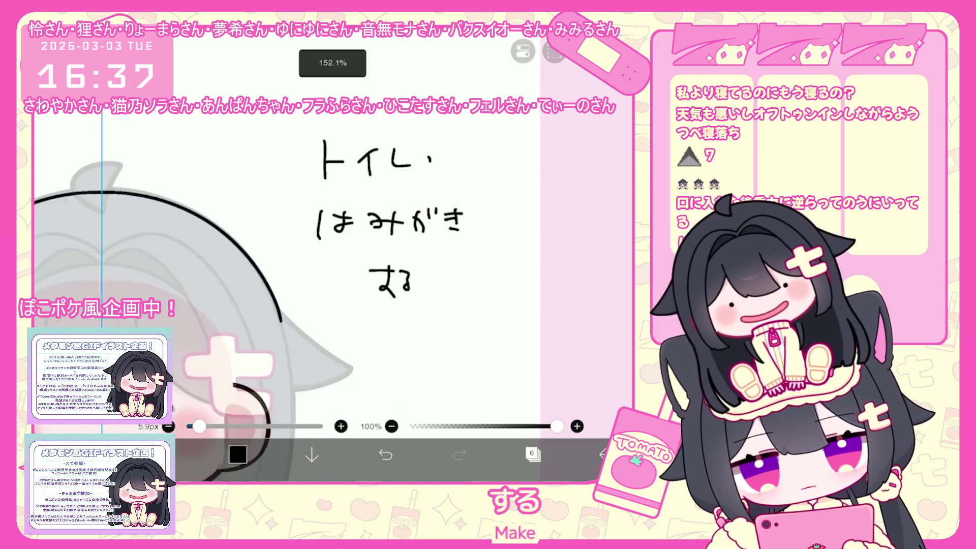
{"action": "left_click_drag", "start_coordinate": [353, 323], "coordinate": [370, 322]}
{"action": "mouse_move", "coordinate": [362, 318]}
{"action": "left_mouse_down"}
{"action": "mouse_move", "coordinate": [360, 346]}
{"action": "mouse_move", "coordinate": [376, 331]}
{"action": "left_mouse_up"}
{"action": "mouse_move", "coordinate": [381, 325]}
{"action": "left_mouse_down"}
{"action": "mouse_move", "coordinate": [399, 326]}
{"action": "mouse_move", "coordinate": [394, 343]}
{"action": "mouse_move", "coordinate": [422, 320]}
{"action": "left_mouse_up"}
{"action": "mouse_move", "coordinate": [414, 318]}
{"action": "left_mouse_down"}
{"action": "mouse_move", "coordinate": [416, 344]}
{"action": "mouse_move", "coordinate": [446, 339]}
{"action": "left_mouse_up"}
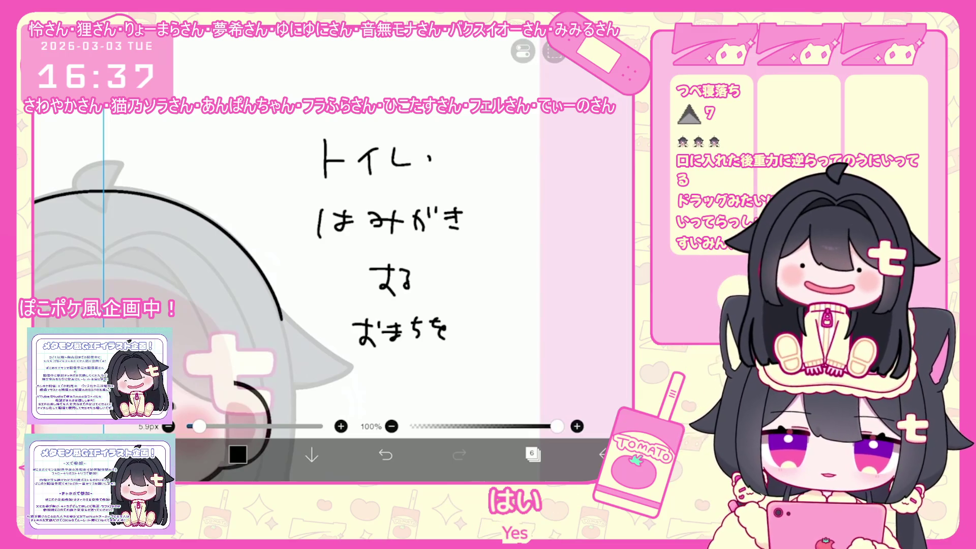
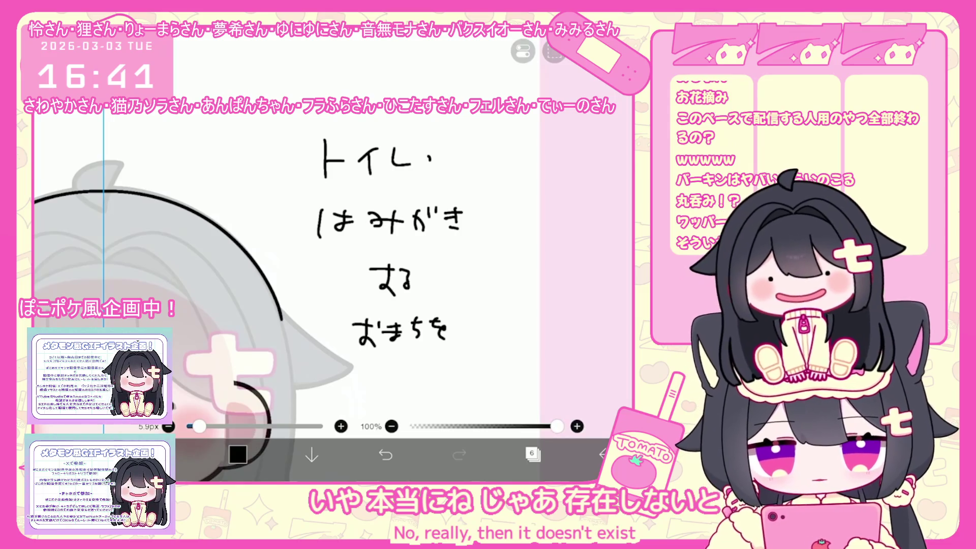
Step: Delete the handwritten notes layer, leaving only the pale chibi sketch visible
{"action": "left_click", "coordinate": [533, 454]}
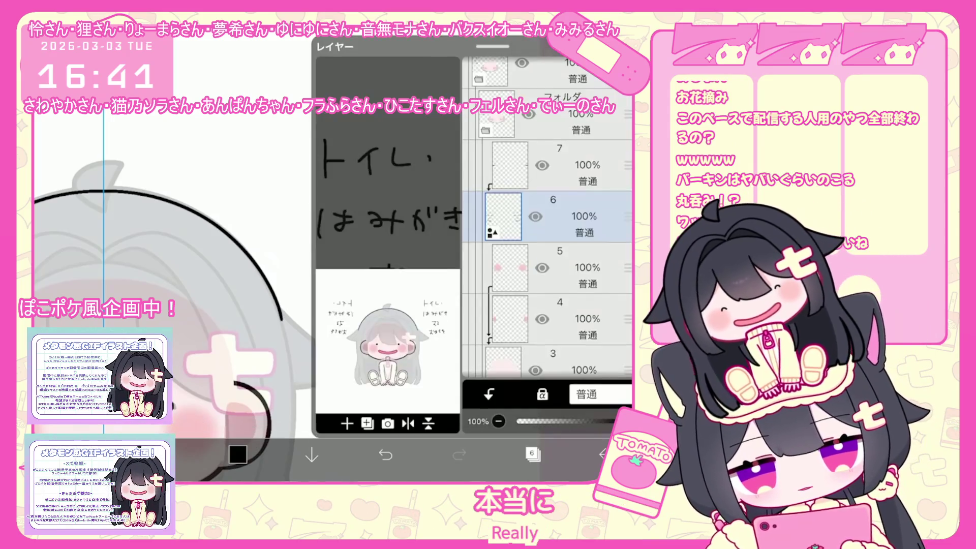
{"action": "left_click", "coordinate": [347, 423]}
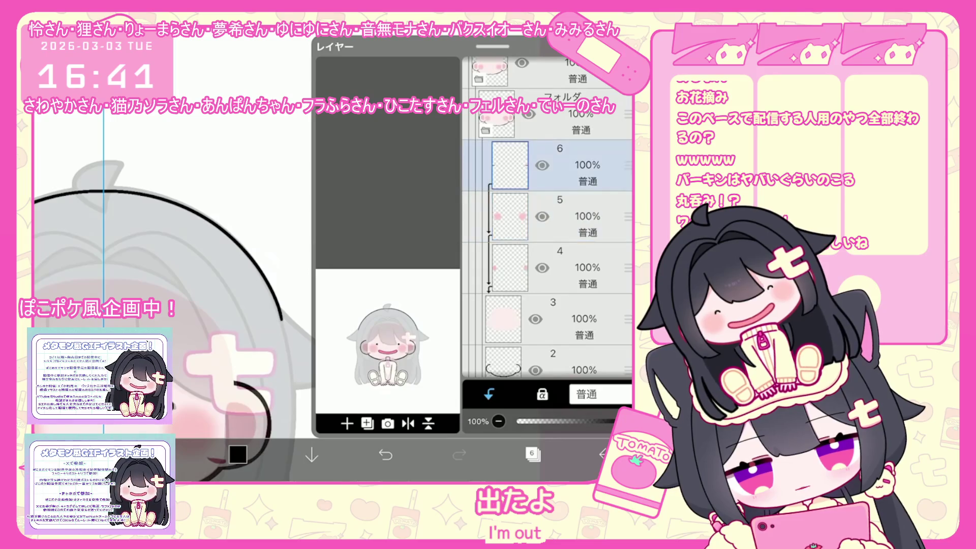
{"action": "left_click", "coordinate": [533, 454]}
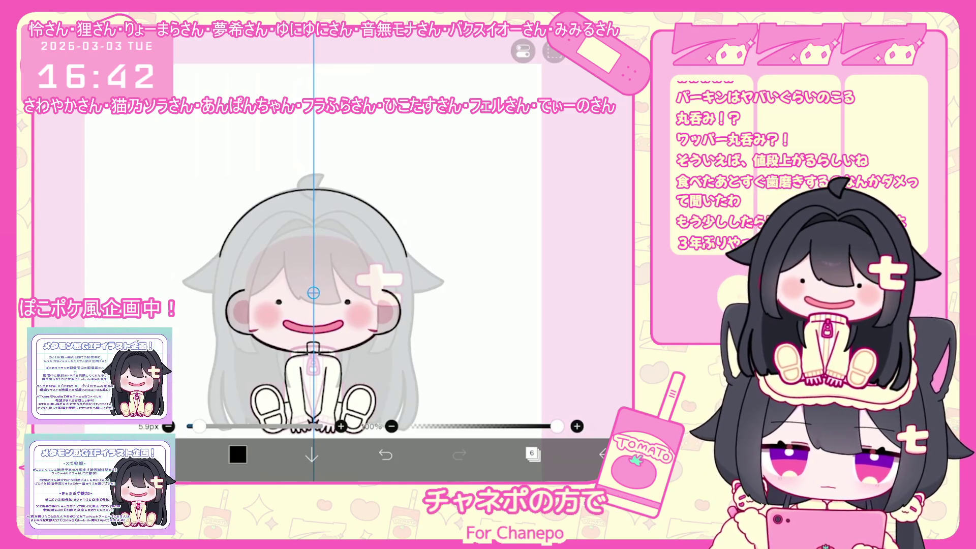
Step: Add a new empty layer 7 inside the sketch folder
{"action": "left_click", "coordinate": [533, 454]}
{"action": "scroll", "coordinate": [547, 228], "scroll_direction": "down", "scroll_amount": 3}
{"action": "left_click", "coordinate": [559, 122]}
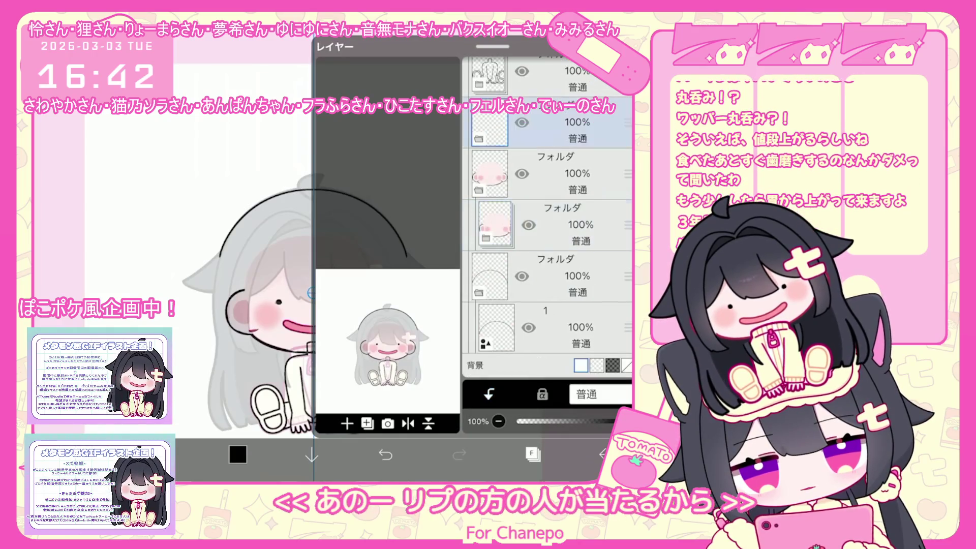
{"action": "left_click", "coordinate": [559, 173]}
{"action": "left_click", "coordinate": [347, 423]}
{"action": "left_click", "coordinate": [366, 309]}
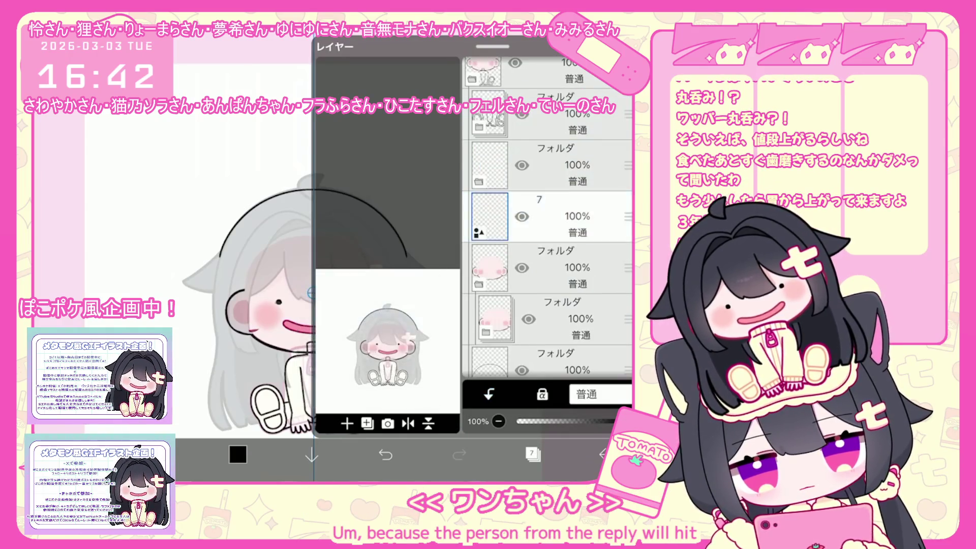
{"action": "scroll", "coordinate": [546, 229], "scroll_direction": "up", "scroll_amount": 2}
{"action": "scroll", "coordinate": [546, 229], "scroll_direction": "down", "scroll_amount": 2}
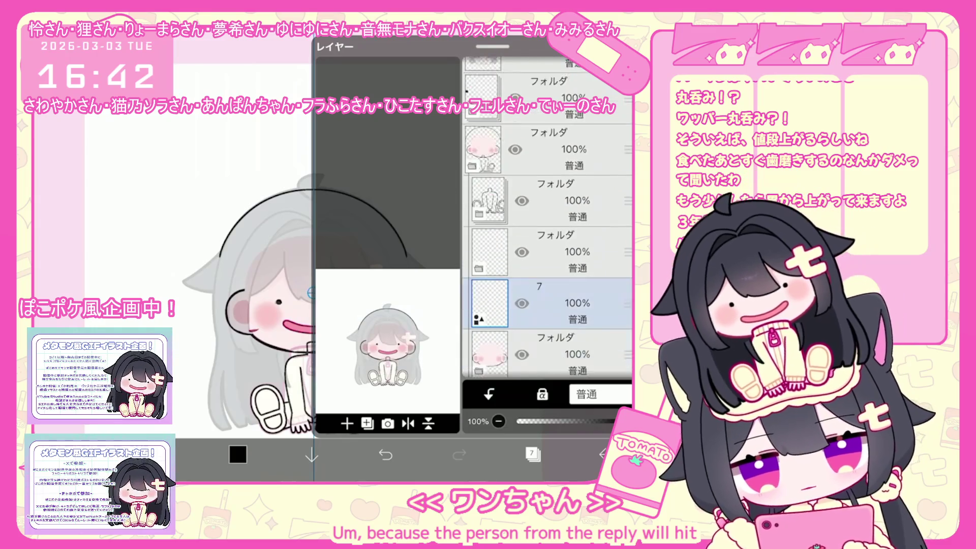
{"action": "left_click_drag", "start_coordinate": [628, 260], "coordinate": [628, 244]}
{"action": "left_click", "coordinate": [532, 454]}
Step: Select the 7.0 px pen brush and zoom in on the face
{"action": "left_click", "coordinate": [164, 454]}
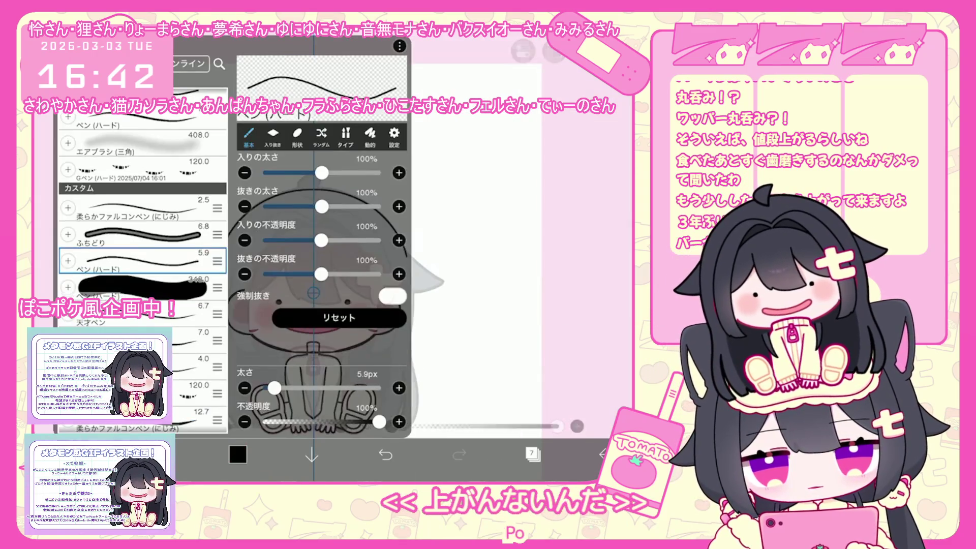
{"action": "left_click", "coordinate": [143, 338]}
{"action": "left_click", "coordinate": [164, 454]}
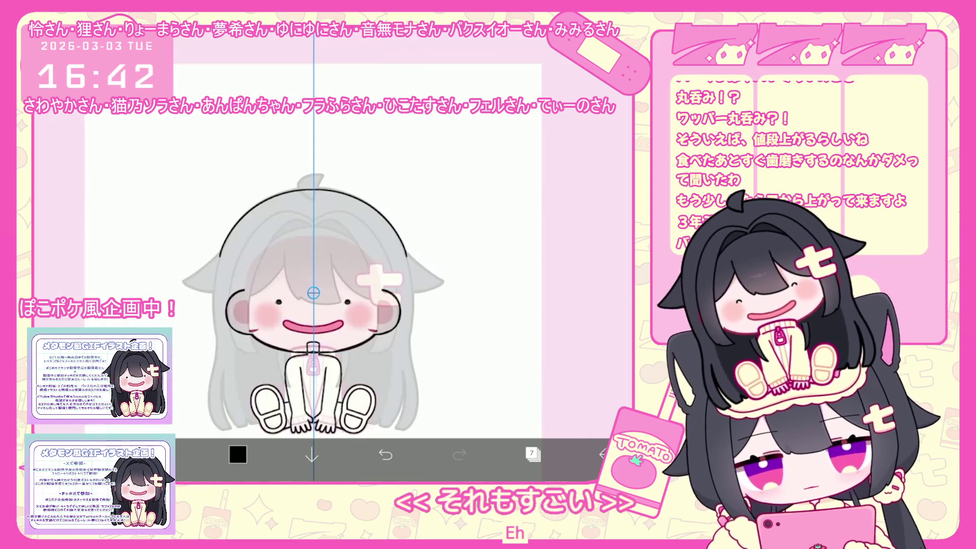
{"action": "left_click", "coordinate": [522, 51]}
{"action": "left_click", "coordinate": [522, 51]}
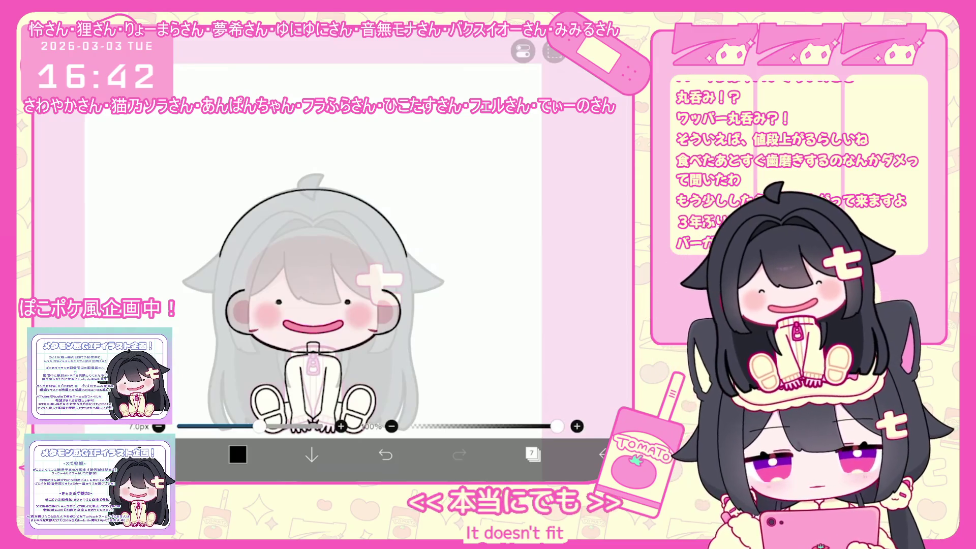
{"action": "scroll", "coordinate": [325, 300], "scroll_direction": "up", "scroll_amount": 3}
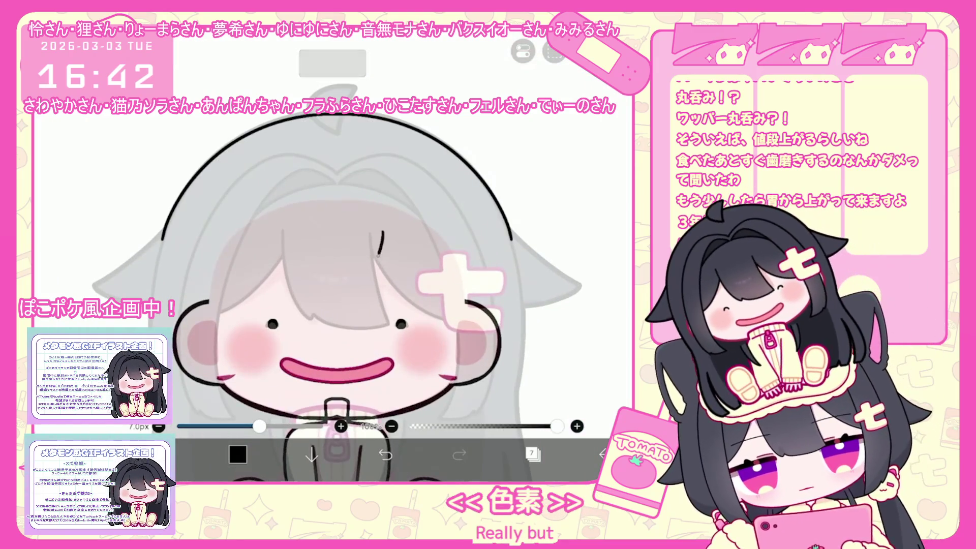
Step: Ink the long bangs strand and short strokes beneath it, redoing strokes that look wrong
{"action": "left_click_drag", "start_coordinate": [379, 254], "coordinate": [319, 300]}
{"action": "key", "text": "ctrl+z"}
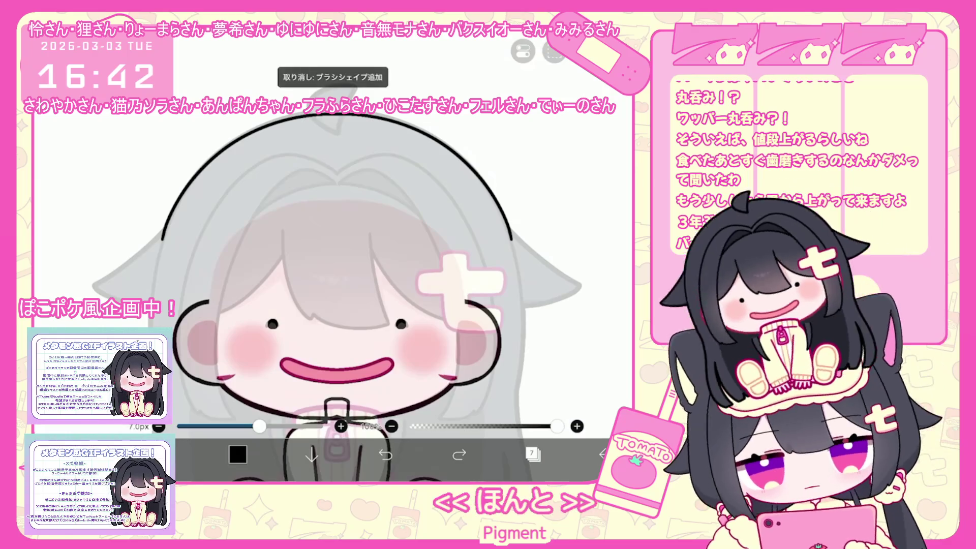
{"action": "key", "text": "ctrl+z"}
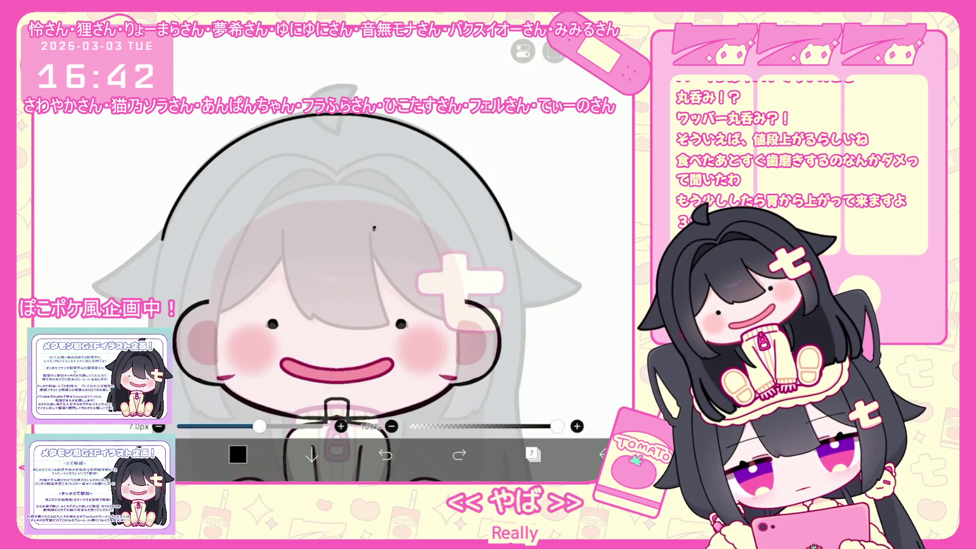
{"action": "left_click_drag", "start_coordinate": [375, 228], "coordinate": [286, 308]}
{"action": "left_click_drag", "start_coordinate": [225, 321], "coordinate": [284, 307]}
{"action": "key", "text": "ctrl+z"}
{"action": "key", "text": "ctrl+z"}
{"action": "left_click_drag", "start_coordinate": [373, 224], "coordinate": [288, 308]}
{"action": "left_click_drag", "start_coordinate": [310, 282], "coordinate": [219, 316]}
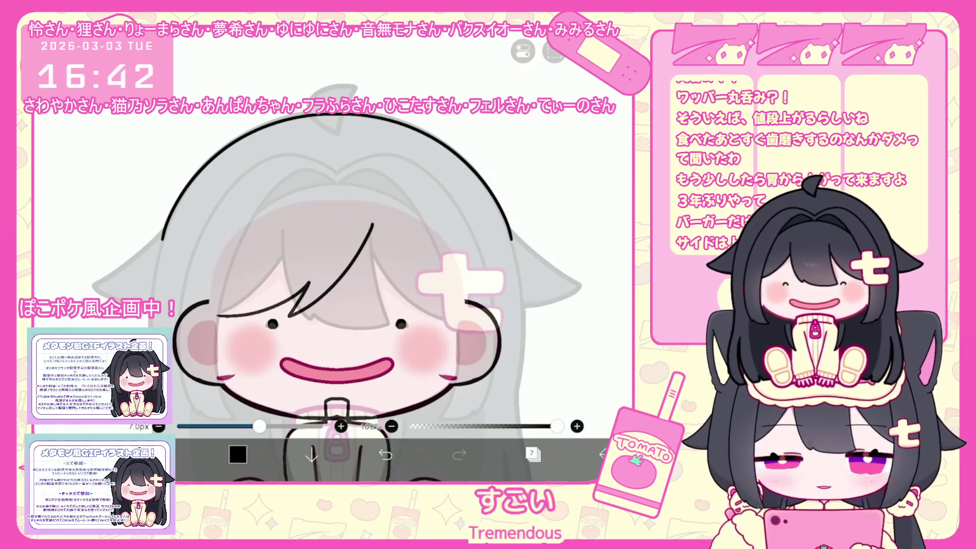
Step: Turn on vertical mirror symmetry and try mirrored strands over the bangs
{"action": "left_click", "coordinate": [523, 51]}
{"action": "left_click", "coordinate": [540, 140]}
{"action": "left_click", "coordinate": [504, 52]}
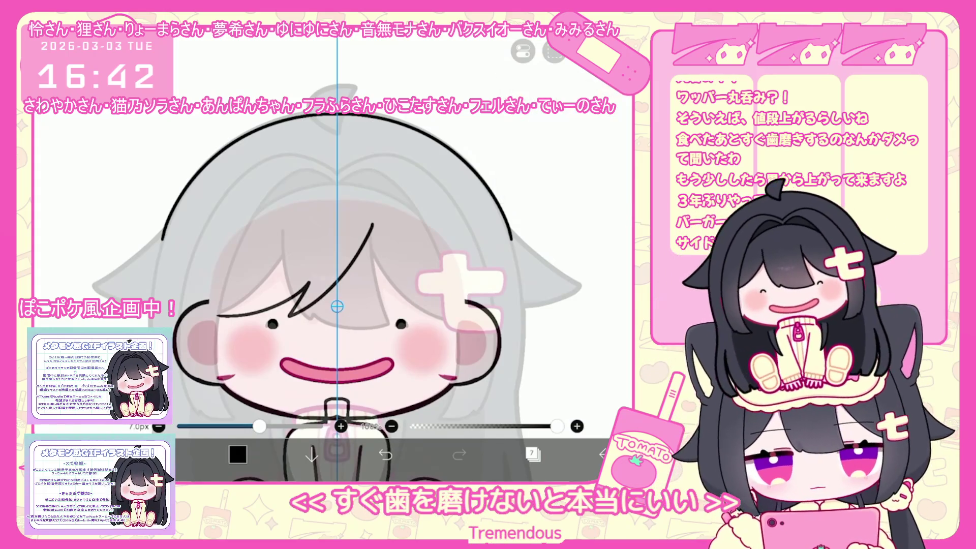
{"action": "scroll", "coordinate": [352, 285], "scroll_direction": "up", "scroll_amount": 2}
{"action": "left_click_drag", "start_coordinate": [305, 166], "coordinate": [275, 211]}
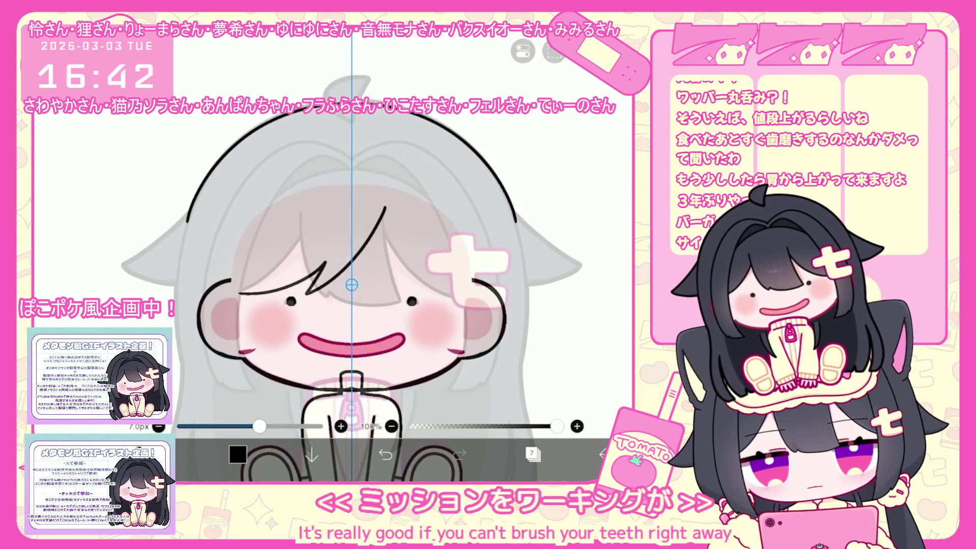
{"action": "key", "text": "ctrl+z"}
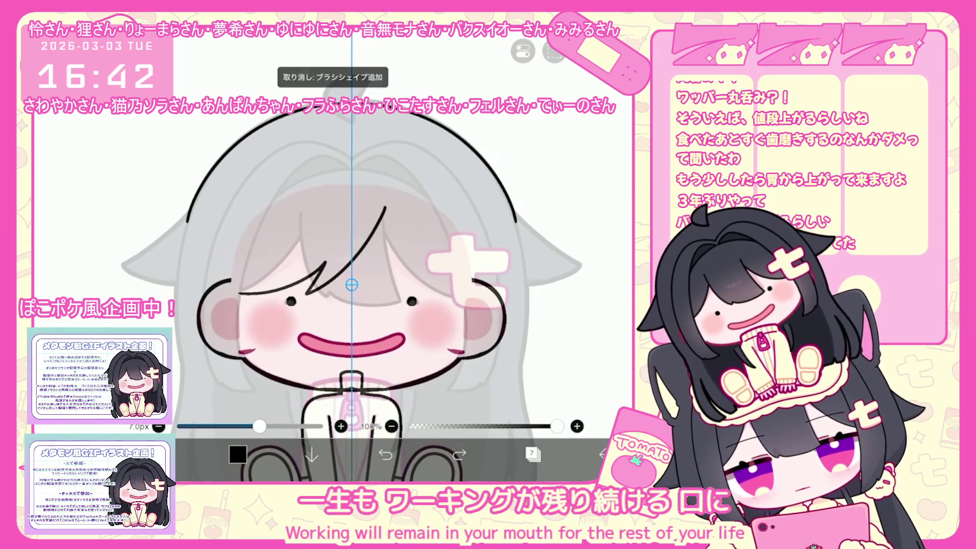
{"action": "left_click", "coordinate": [282, 176]}
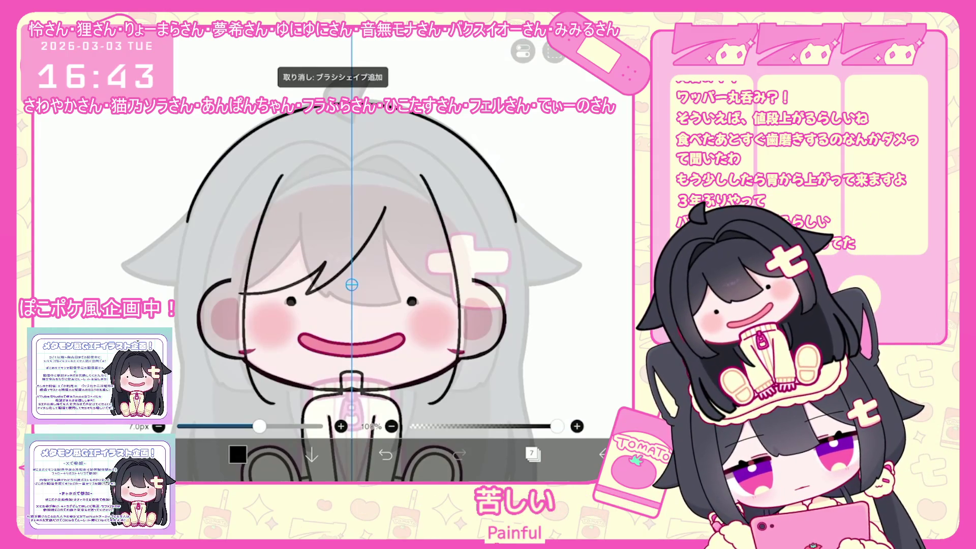
Step: Draw mirrored side hair strands framing the face, undoing stray strokes
{"action": "left_click_drag", "start_coordinate": [228, 282], "coordinate": [224, 336]}
{"action": "key", "text": "ctrl+z"}
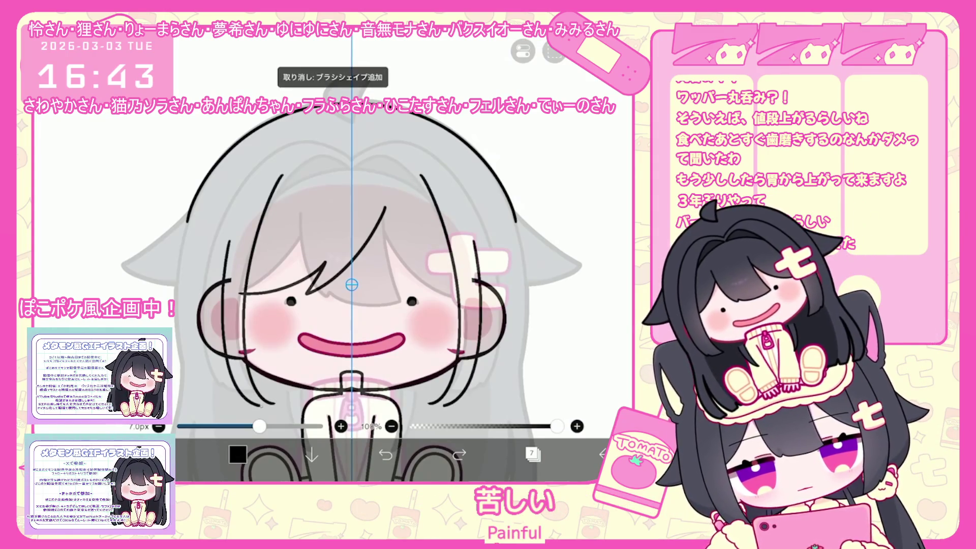
{"action": "left_click_drag", "start_coordinate": [260, 407], "coordinate": [279, 406]}
{"action": "key", "text": "ctrl+z"}
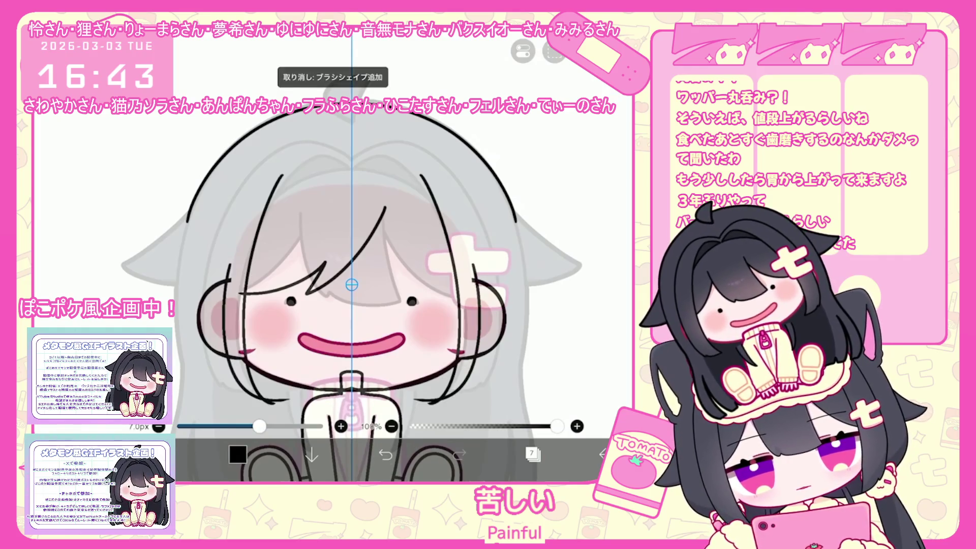
{"action": "left_click", "coordinate": [228, 222]}
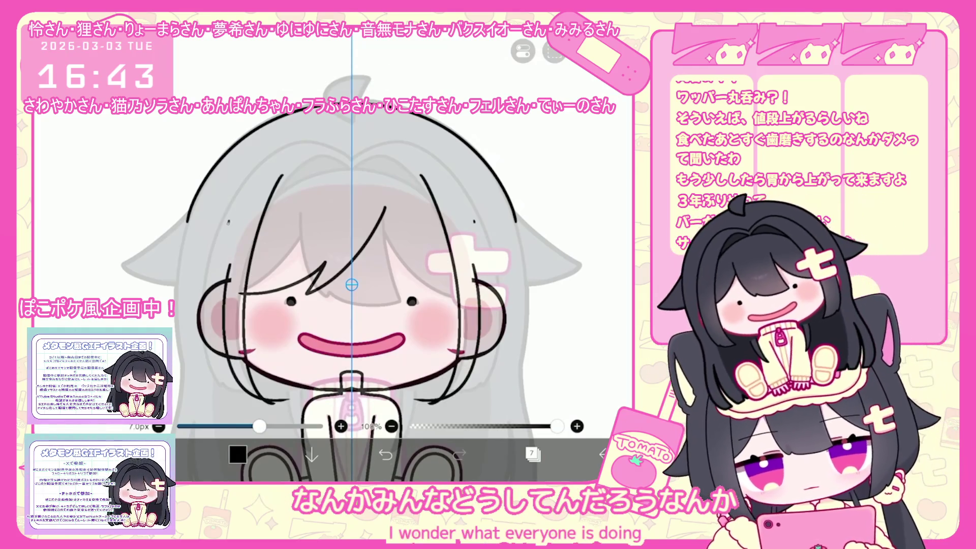
{"action": "key", "text": "ctrl+z"}
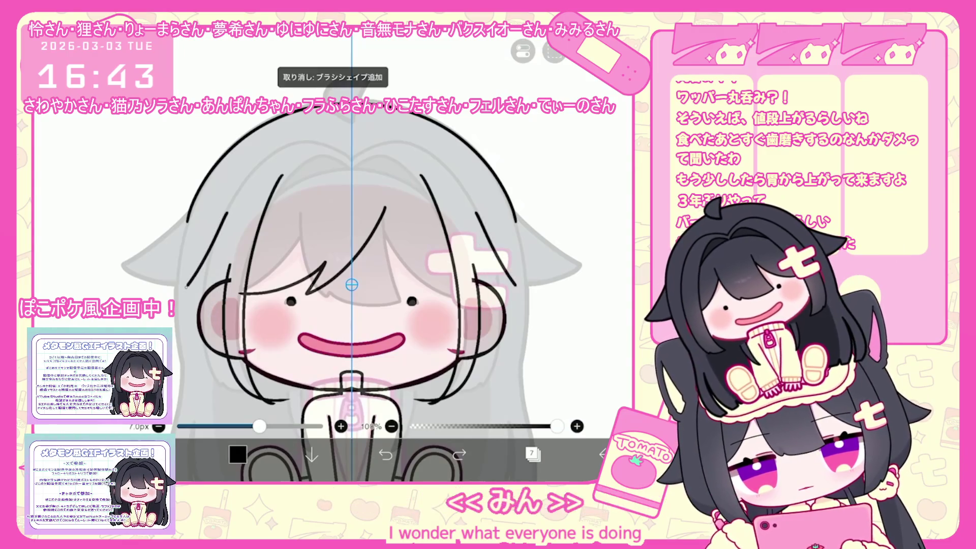
{"action": "left_click_drag", "start_coordinate": [224, 233], "coordinate": [179, 316]}
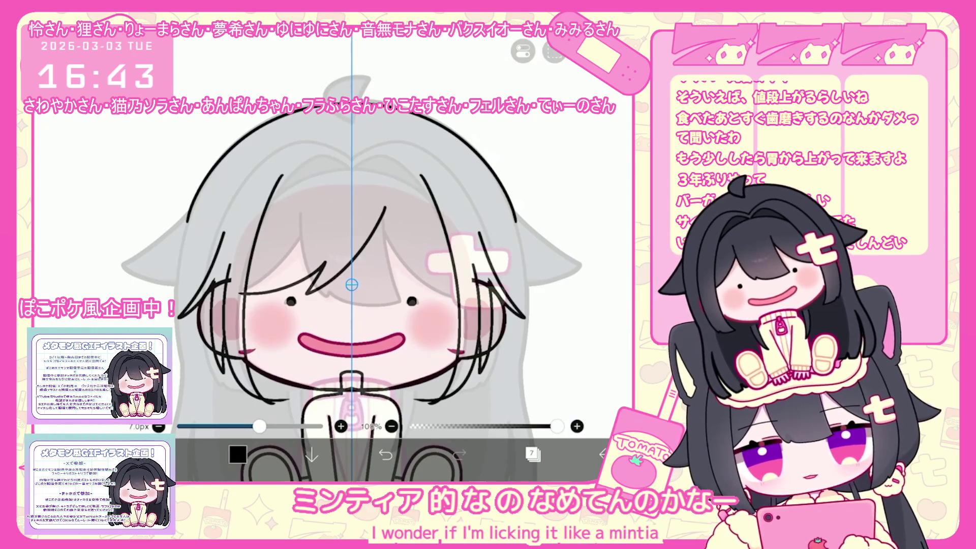
{"action": "key", "text": "ctrl+z"}
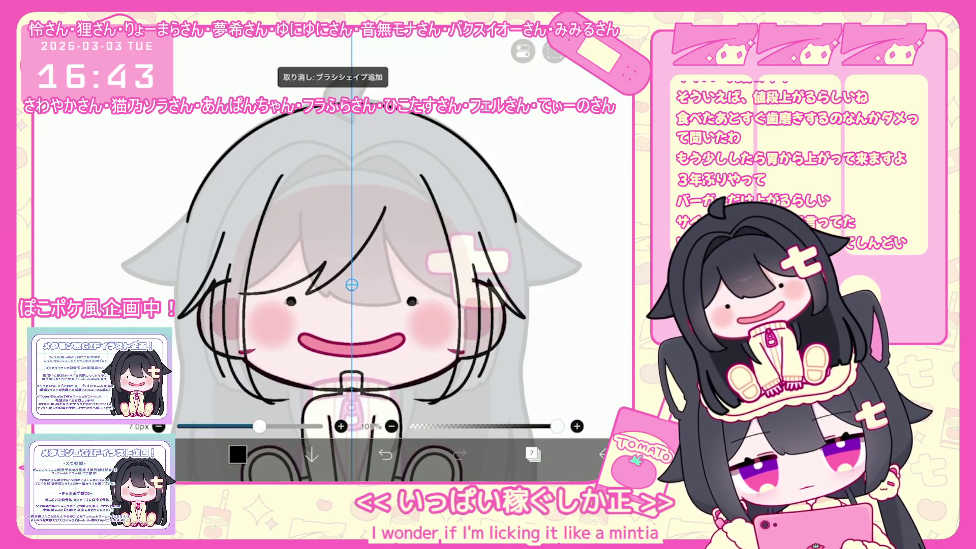
{"action": "key", "text": "ctrl+z"}
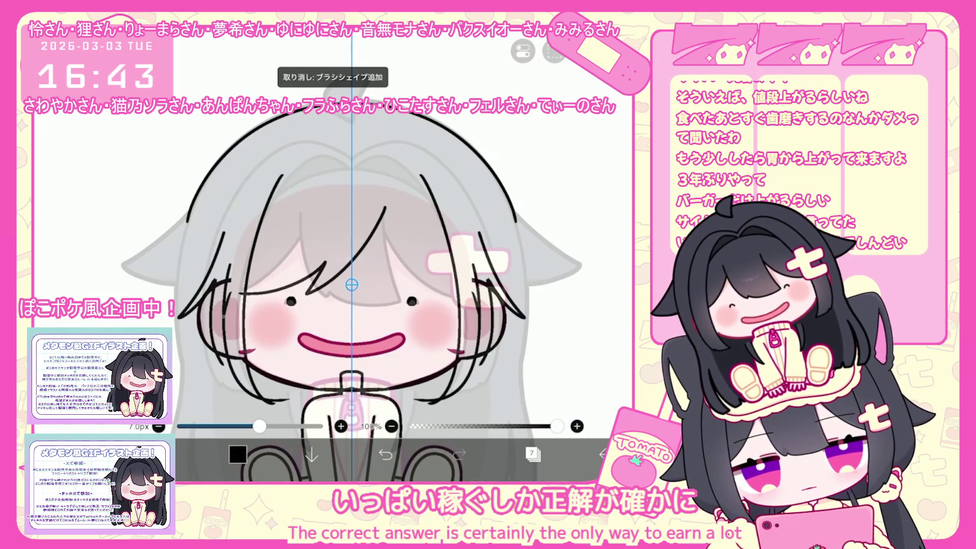
{"action": "key", "text": "ctrl+z"}
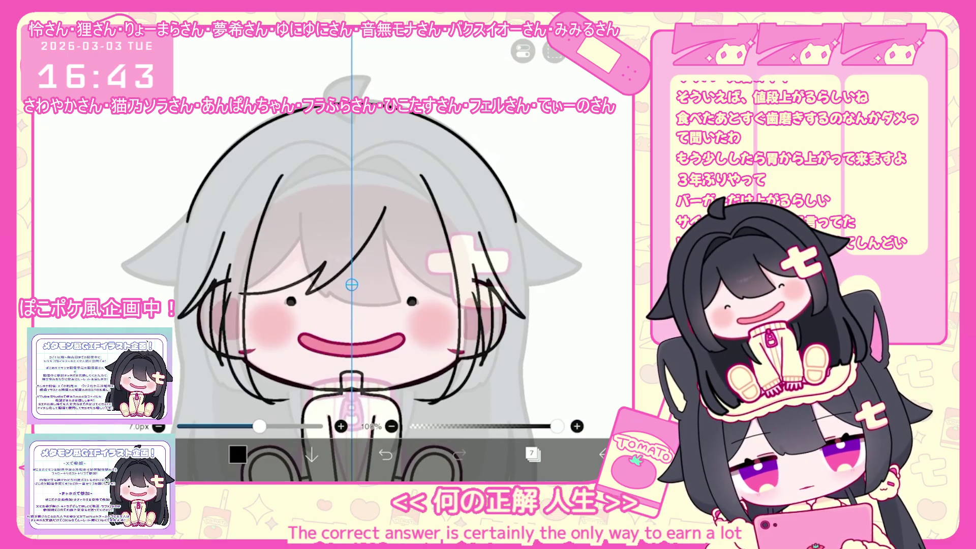
{"action": "key", "text": "ctrl+z"}
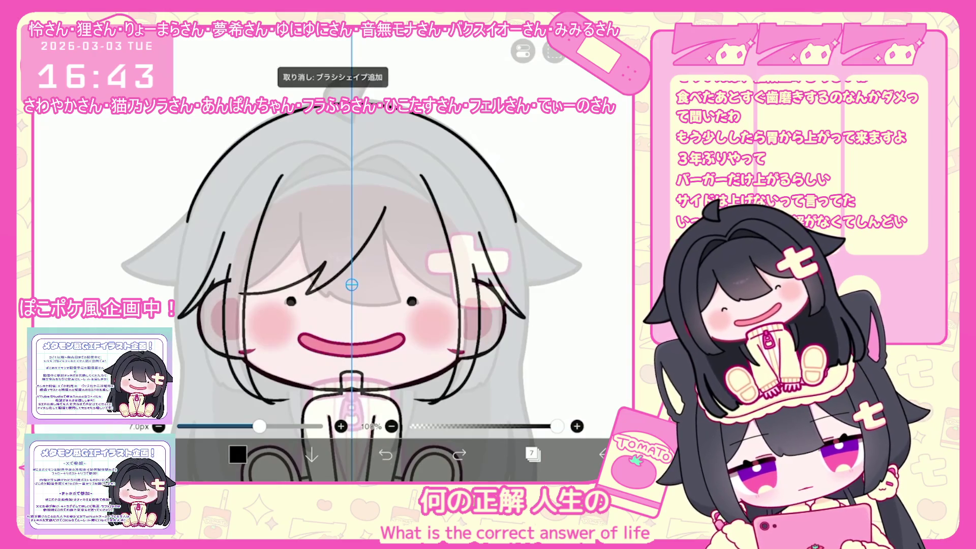
{"action": "left_click_drag", "start_coordinate": [209, 291], "coordinate": [213, 305]}
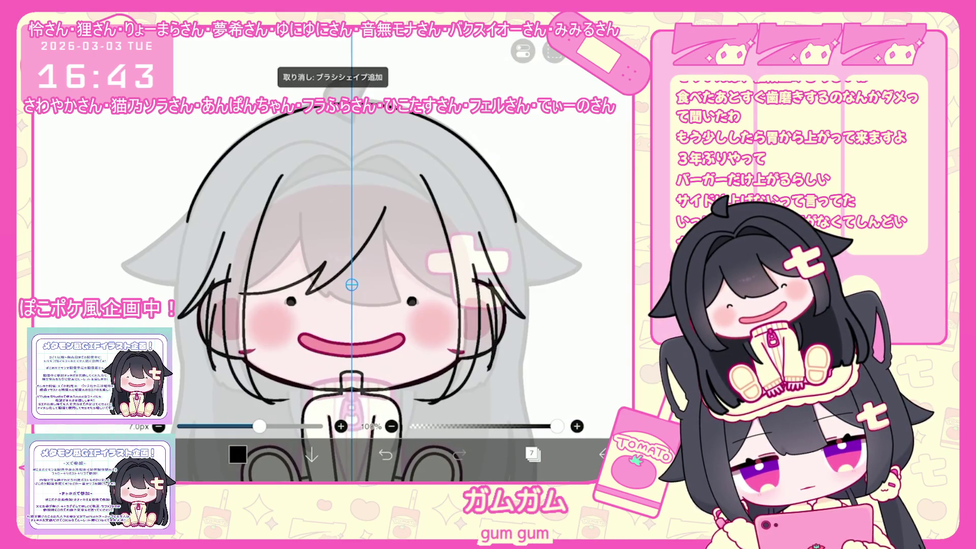
{"action": "left_click", "coordinate": [264, 285]}
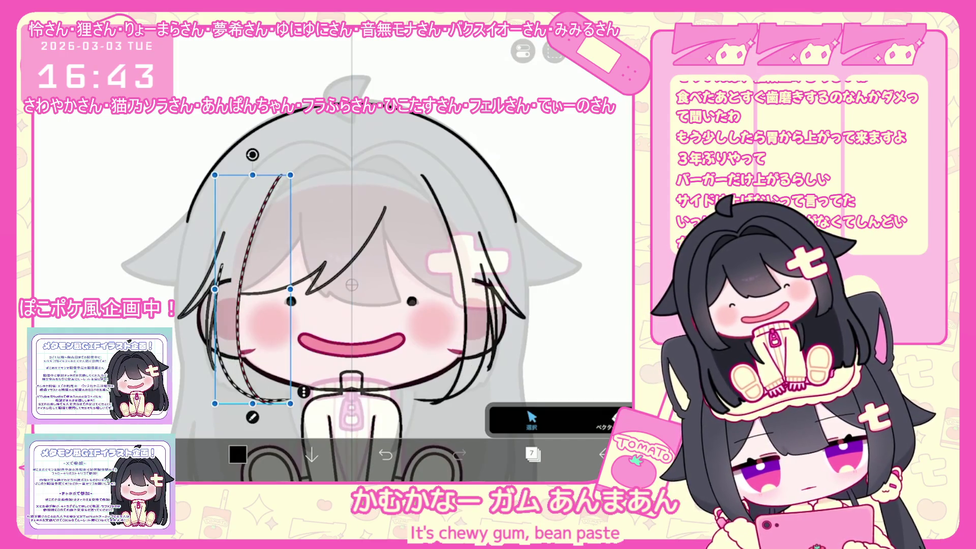
Step: Adjust stroke settings and switch between brush and vector-edit tools, undoing a stray stroke
{"action": "left_click", "coordinate": [605, 422]}
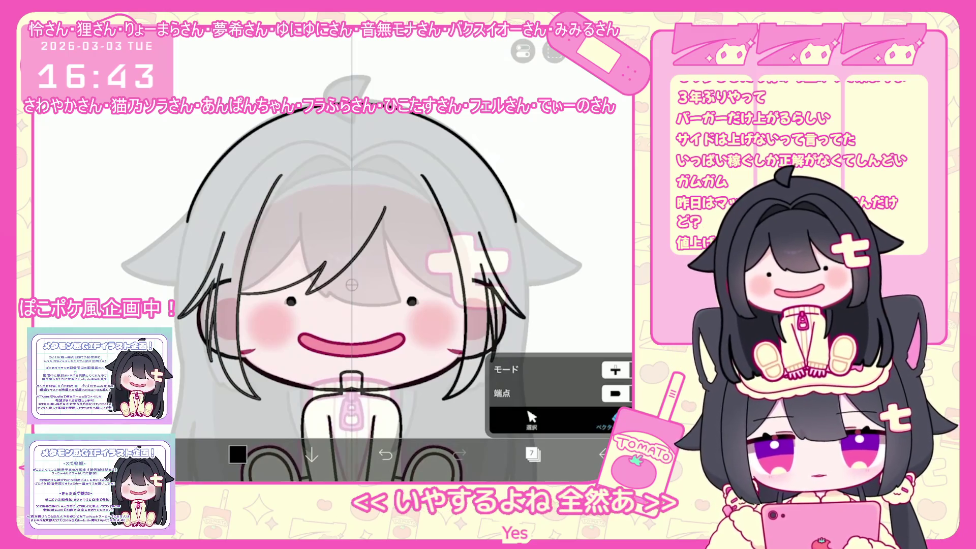
{"action": "scroll", "coordinate": [331, 254], "scroll_direction": "up", "scroll_amount": 2}
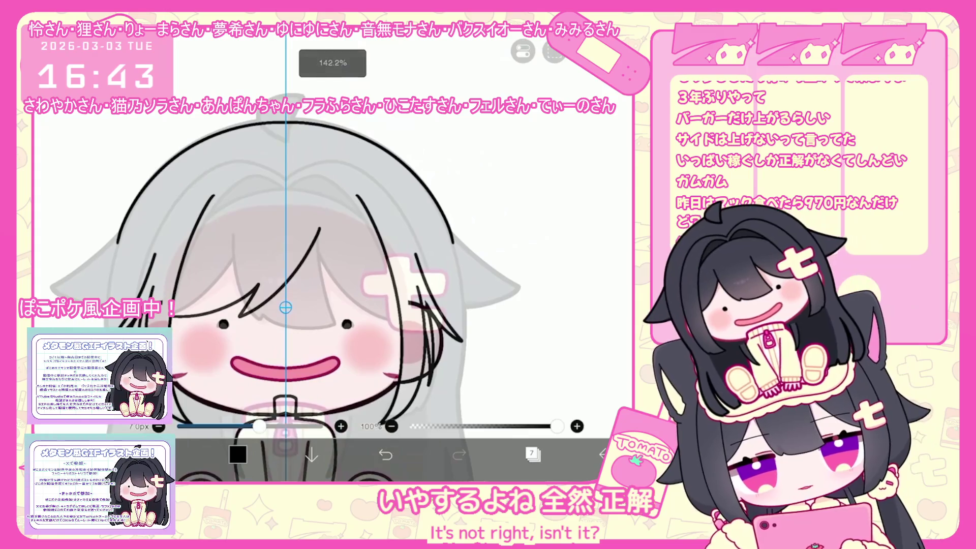
{"action": "left_click", "coordinate": [523, 51]}
{"action": "left_click", "coordinate": [523, 51]}
{"action": "left_click_drag", "start_coordinate": [285, 254], "coordinate": [229, 284]}
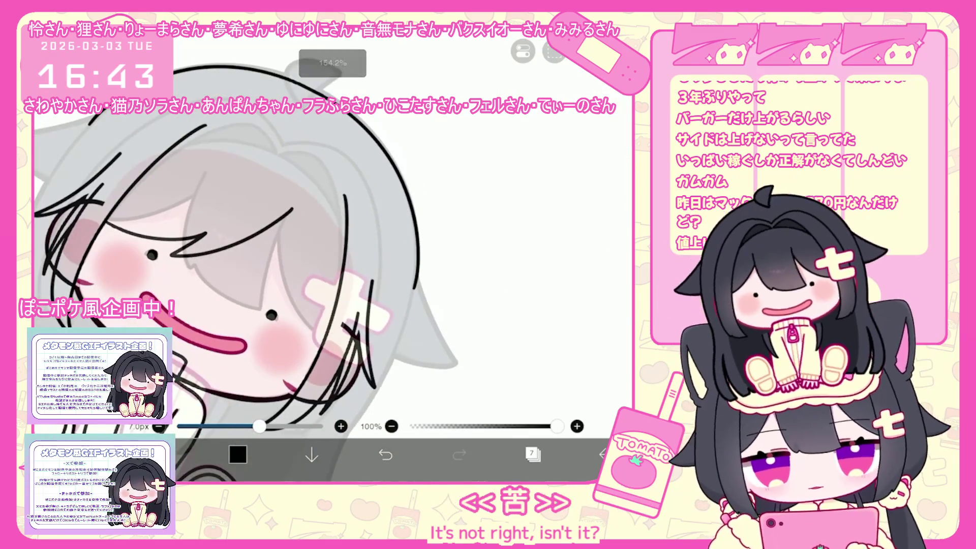
{"action": "left_click", "coordinate": [385, 454]}
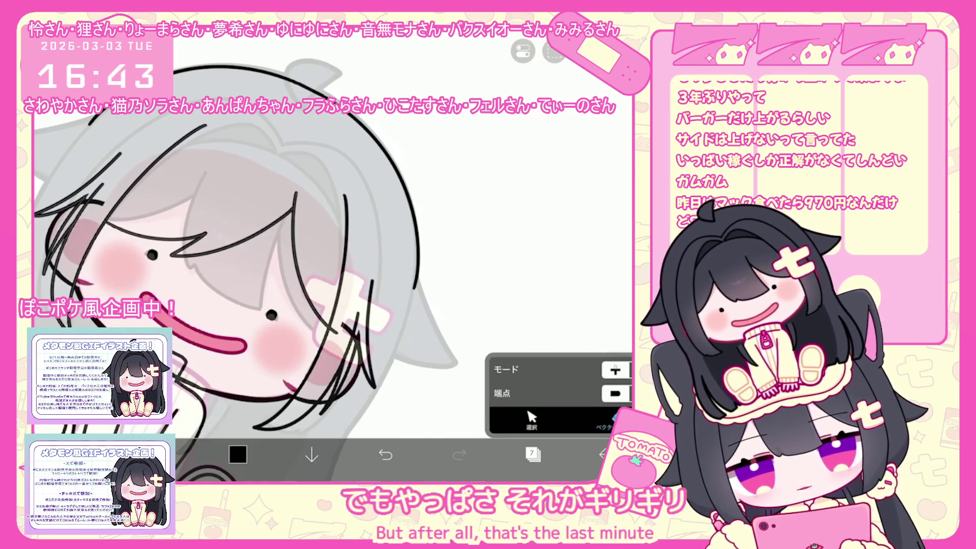
{"action": "left_click", "coordinate": [554, 51]}
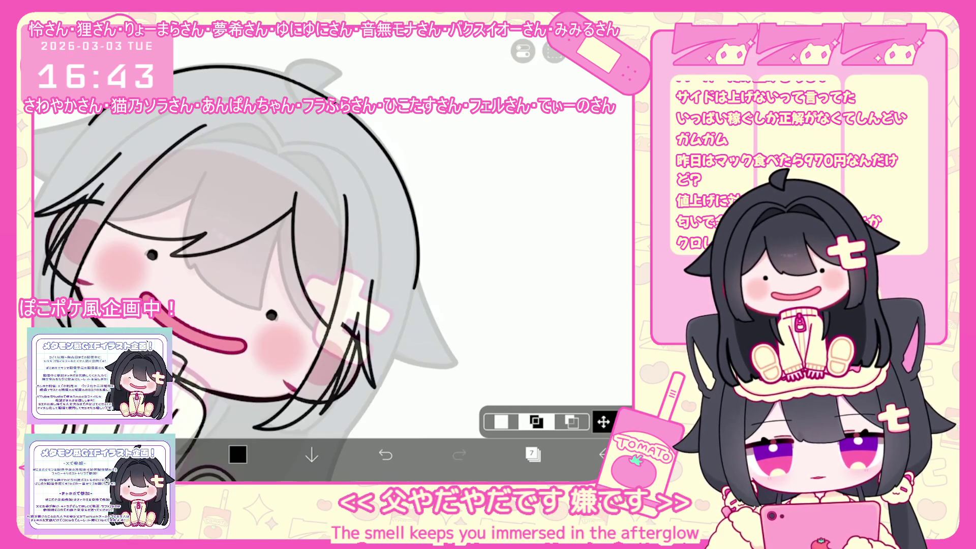
{"action": "scroll", "coordinate": [331, 264], "scroll_direction": "down", "scroll_amount": 5}
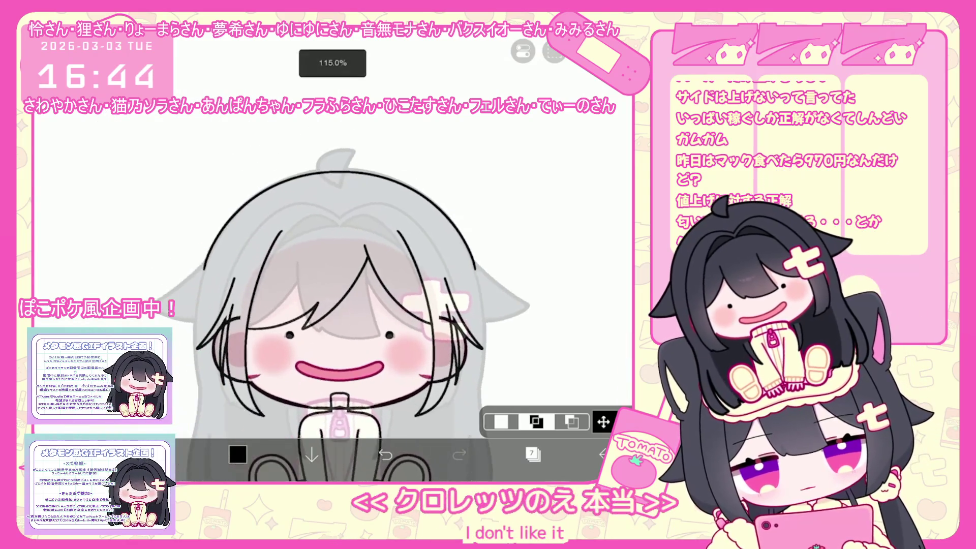
{"action": "key", "text": "b"}
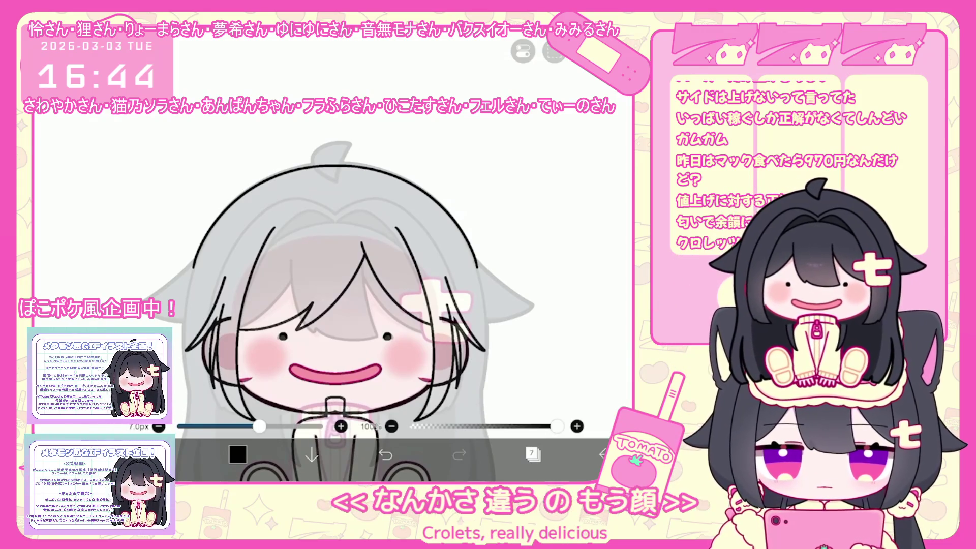
{"action": "key", "text": "v"}
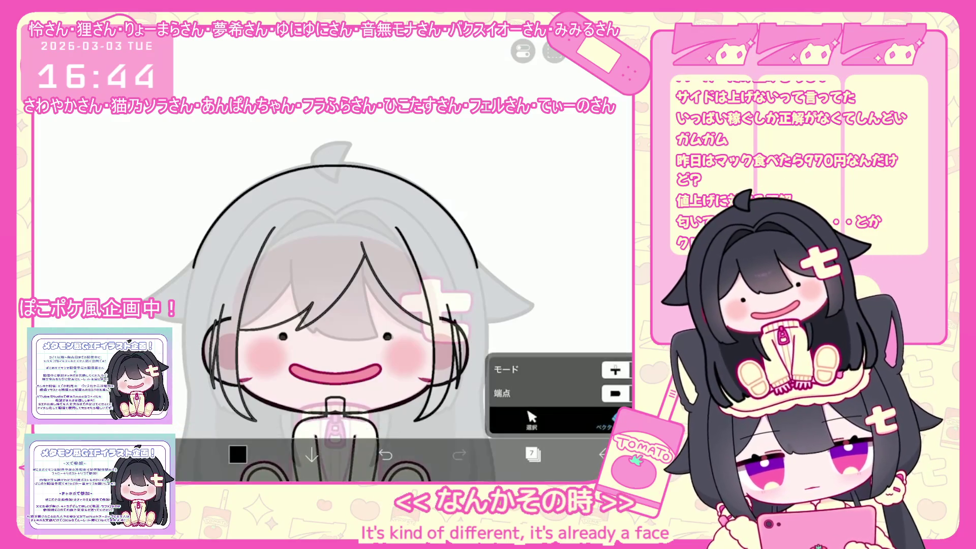
{"action": "key", "text": "b"}
{"action": "scroll", "coordinate": [356, 305], "scroll_direction": "left", "scroll_amount": 2}
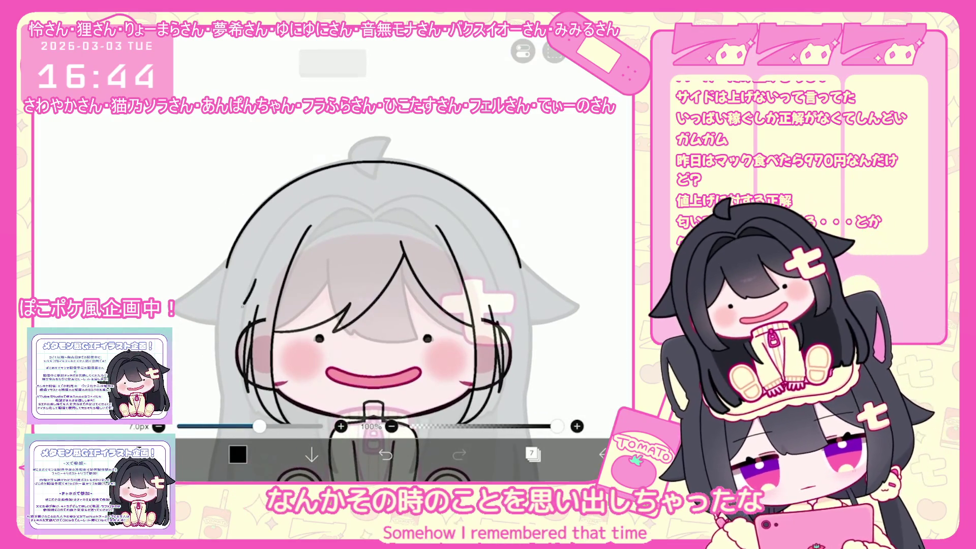
{"action": "scroll", "coordinate": [371, 305], "scroll_direction": "up", "scroll_amount": 2}
{"action": "key", "text": "ctrl+z"}
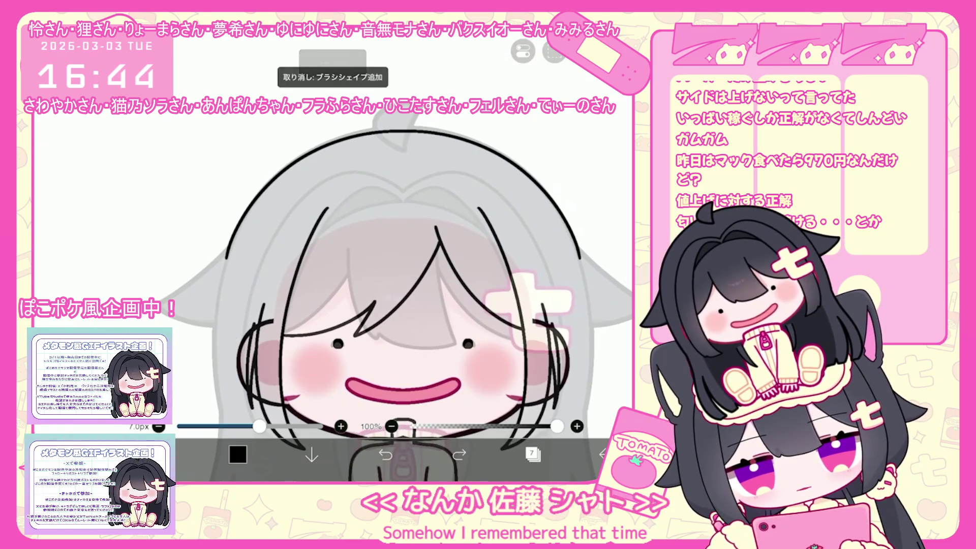
Step: Turn on mirror symmetry and delete a stray hair stroke using vector selection
{"action": "left_click", "coordinate": [523, 51]}
{"action": "left_click", "coordinate": [539, 139]}
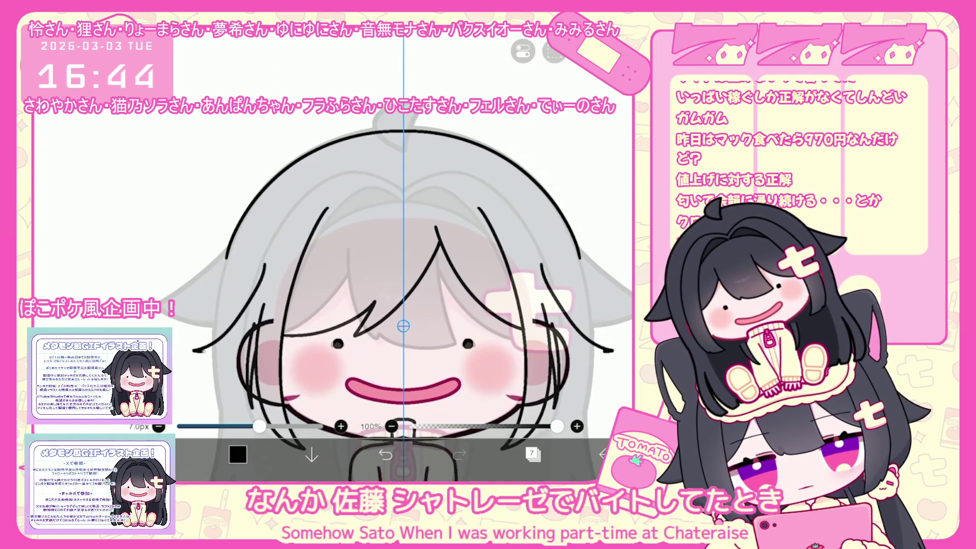
{"action": "scroll", "coordinate": [464, 323], "scroll_direction": "up", "scroll_amount": 3}
{"action": "key", "text": "ctrl+z"}
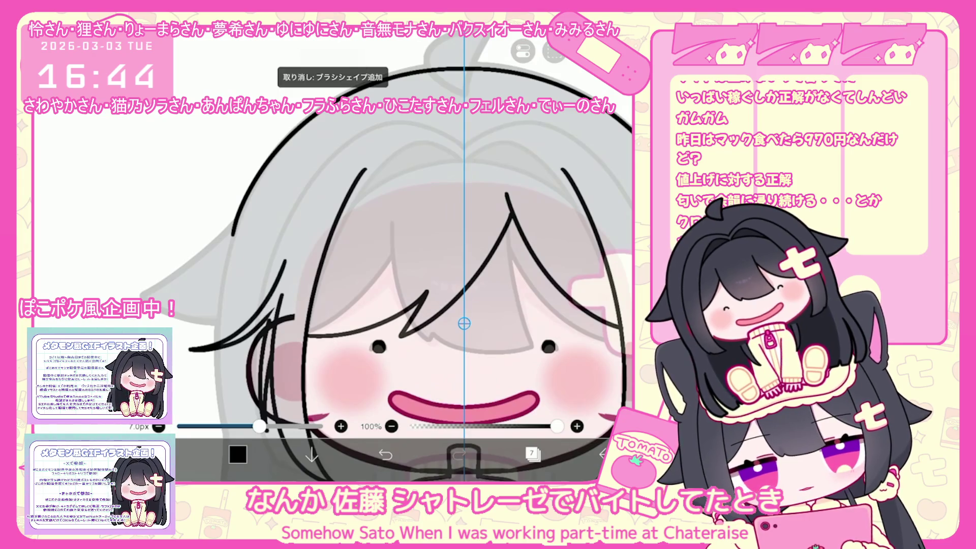
{"action": "key", "text": "e"}
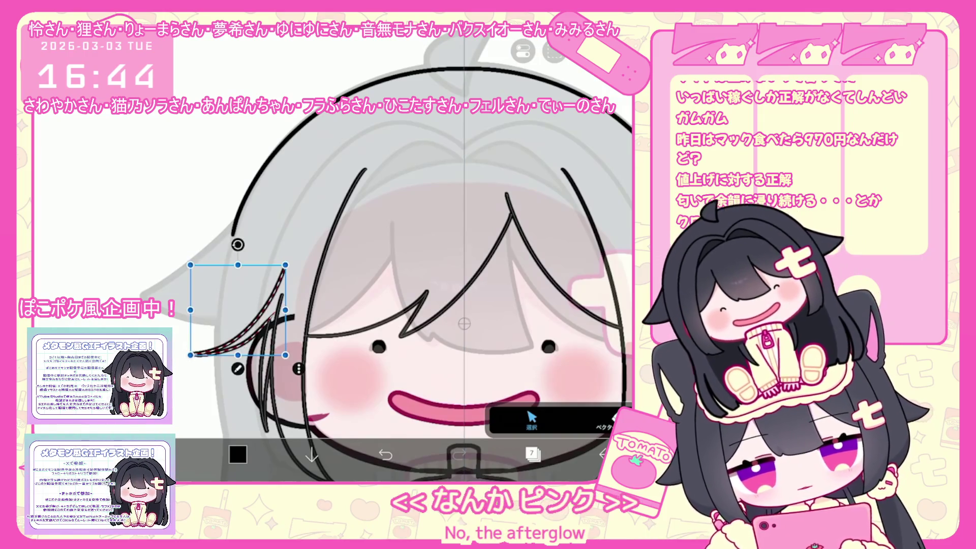
{"action": "left_click", "coordinate": [532, 419]}
{"action": "left_click", "coordinate": [508, 392]}
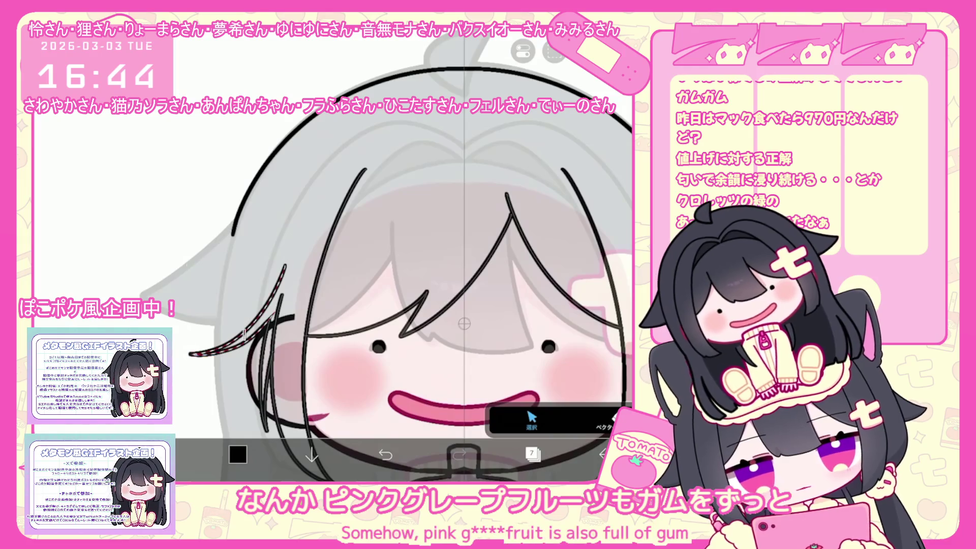
{"action": "left_click", "coordinate": [299, 369]}
{"action": "left_click", "coordinate": [504, 191]}
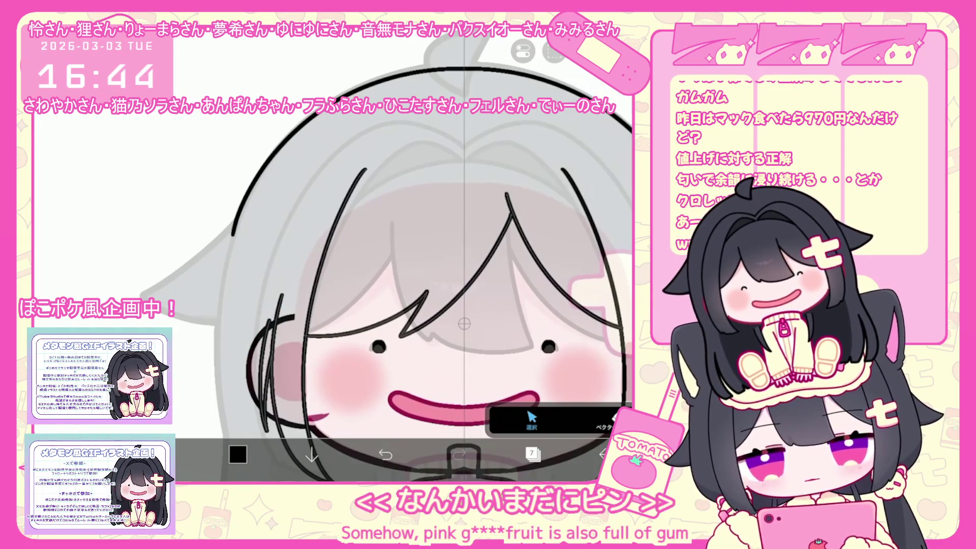
Step: Redraw mirrored side hair strands beside the cheeks and nudge them slightly lower
{"action": "scroll", "coordinate": [442, 312], "scroll_direction": "down", "scroll_amount": 2}
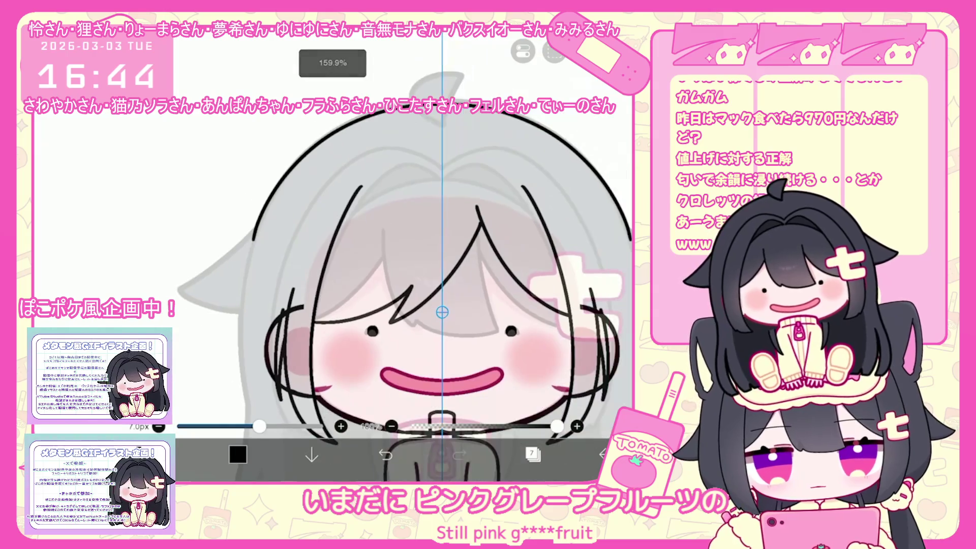
{"action": "mouse_move", "coordinate": [283, 278]}
{"action": "left_mouse_down"}
{"action": "mouse_move", "coordinate": [260, 315]}
{"action": "mouse_move", "coordinate": [217, 344]}
{"action": "left_mouse_up"}
{"action": "key", "text": "ctrl+z"}
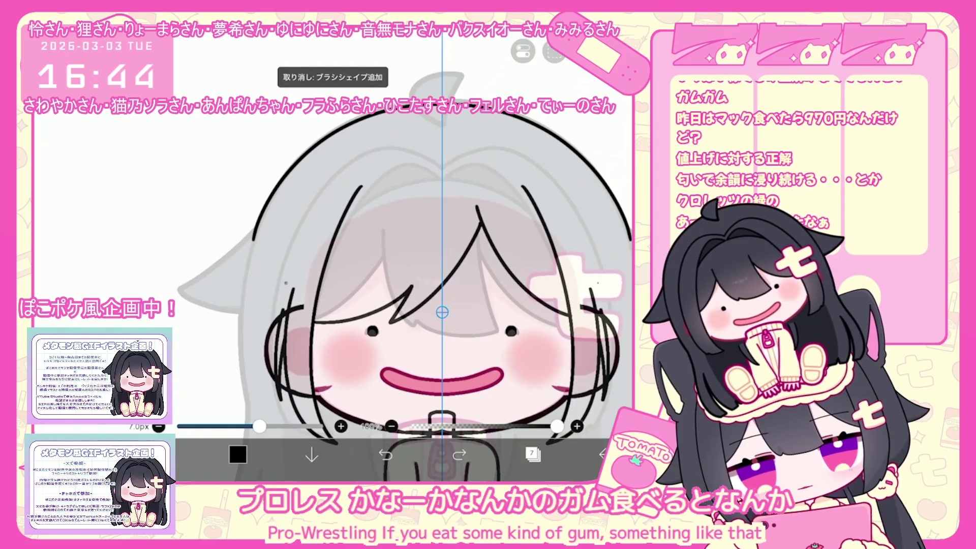
{"action": "left_click_drag", "start_coordinate": [288, 282], "coordinate": [237, 338]}
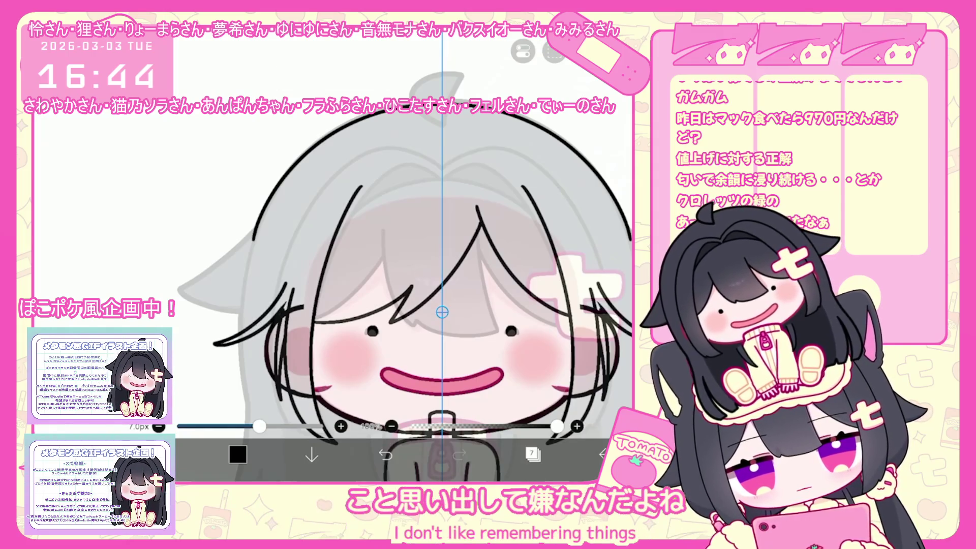
{"action": "scroll", "coordinate": [443, 305], "scroll_direction": "up", "scroll_amount": 5}
{"action": "left_click", "coordinate": [213, 300]}
{"action": "left_click_drag", "start_coordinate": [213, 305], "coordinate": [215, 313]}
{"action": "left_click", "coordinate": [532, 418]}
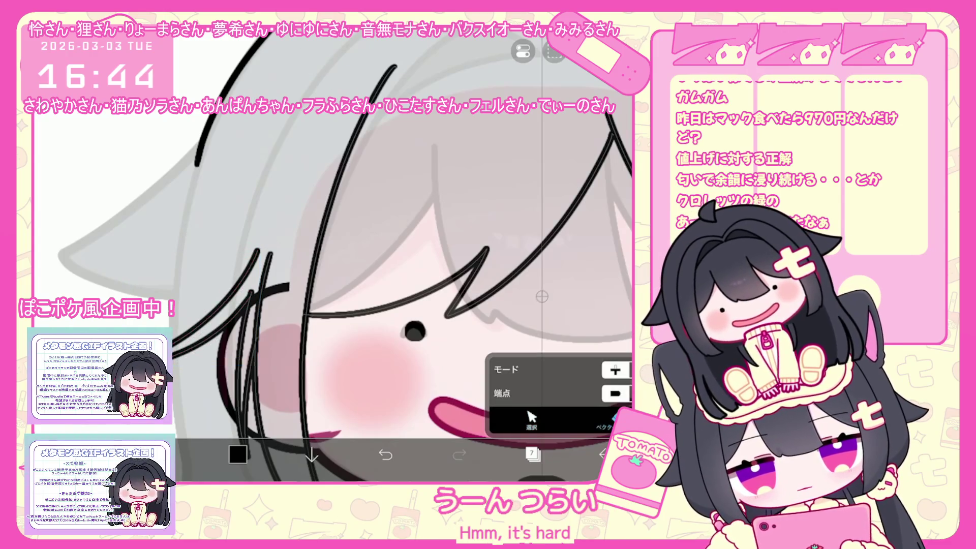
{"action": "scroll", "coordinate": [351, 254], "scroll_direction": "down", "scroll_amount": 5}
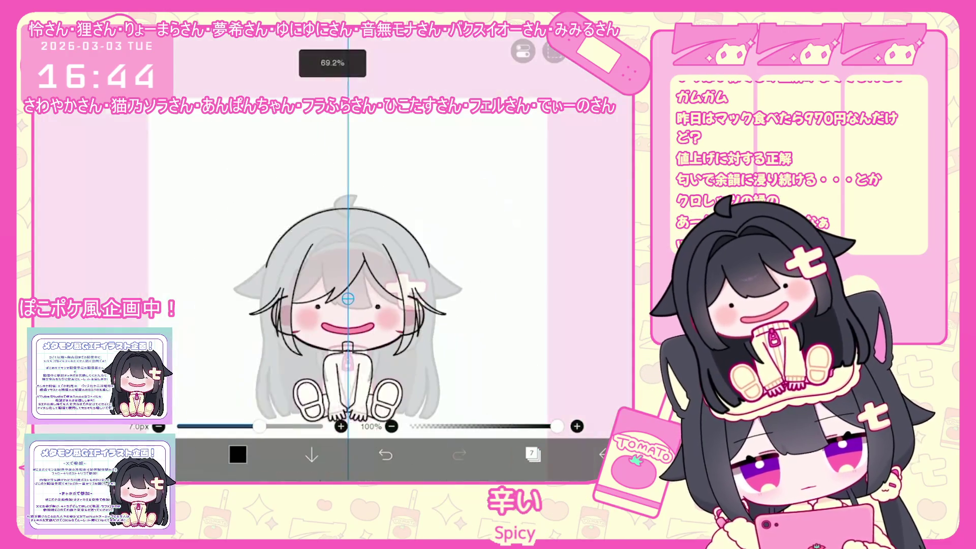
{"action": "scroll", "coordinate": [374, 295], "scroll_direction": "up", "scroll_amount": 3}
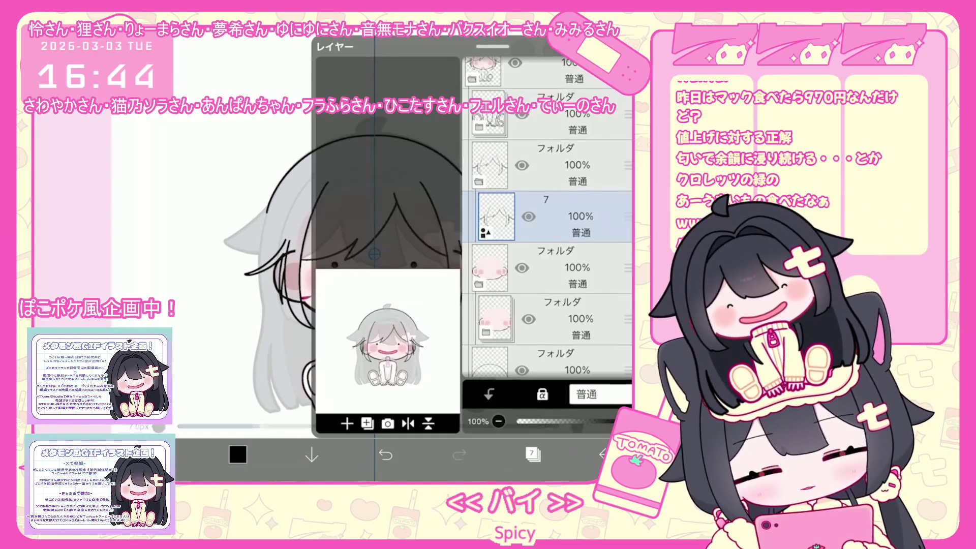
Step: Add a new layer above layer 7 for the beanie
{"action": "left_click", "coordinate": [533, 454]}
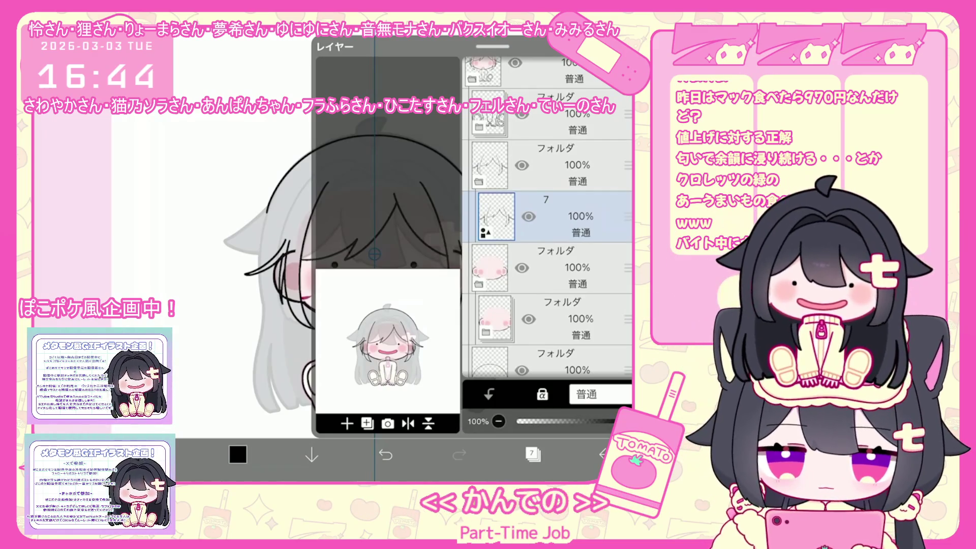
{"action": "left_click", "coordinate": [367, 423]}
{"action": "left_click", "coordinate": [368, 331]}
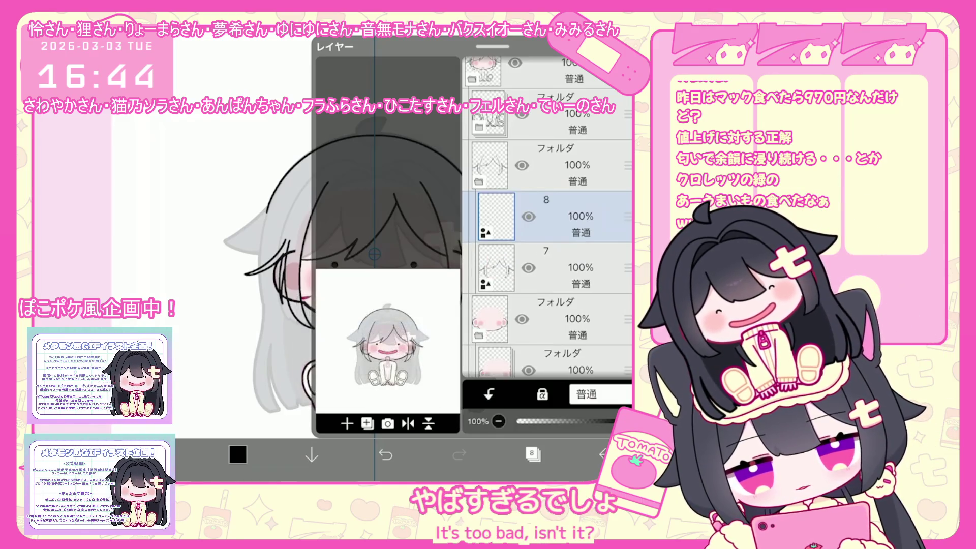
{"action": "left_click", "coordinate": [532, 454]}
{"action": "scroll", "coordinate": [395, 345], "scroll_direction": "up", "scroll_amount": 2}
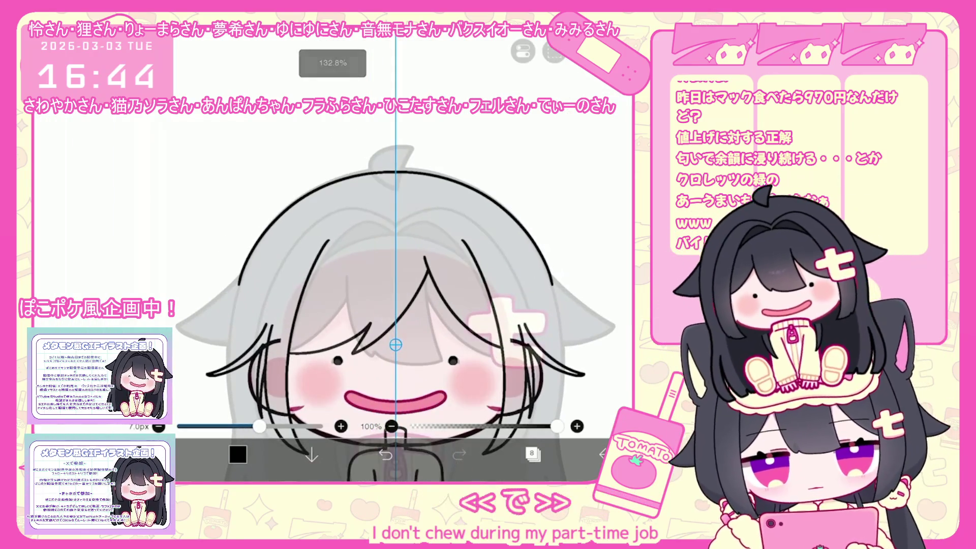
Step: Ink the beanie's brim line and curved crown outline above the face
{"action": "left_click_drag", "start_coordinate": [228, 298], "coordinate": [560, 295]}
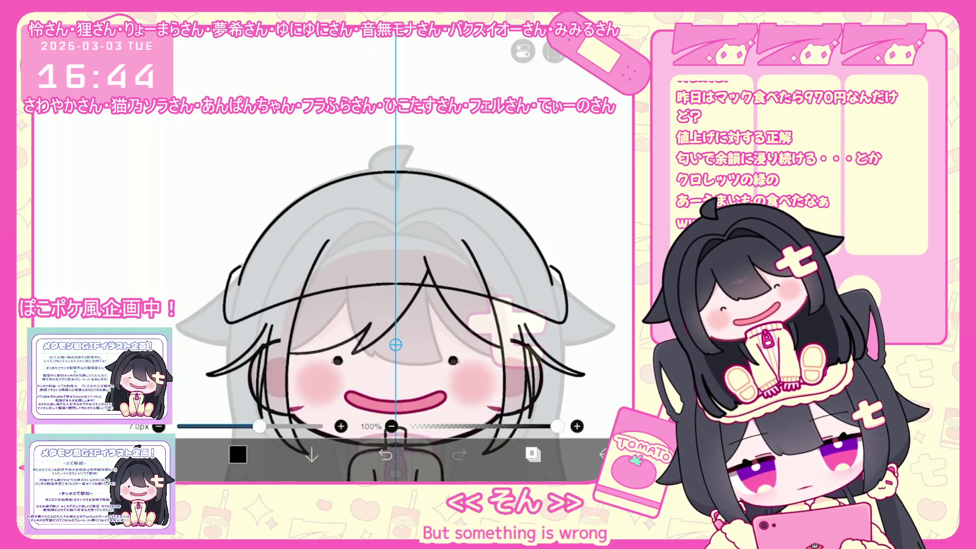
{"action": "left_click_drag", "start_coordinate": [239, 259], "coordinate": [545, 244]}
{"action": "scroll", "coordinate": [395, 345], "scroll_direction": "up", "scroll_amount": 1}
{"action": "key", "text": "ctrl+z"}
{"action": "left_click_drag", "start_coordinate": [235, 315], "coordinate": [579, 269]}
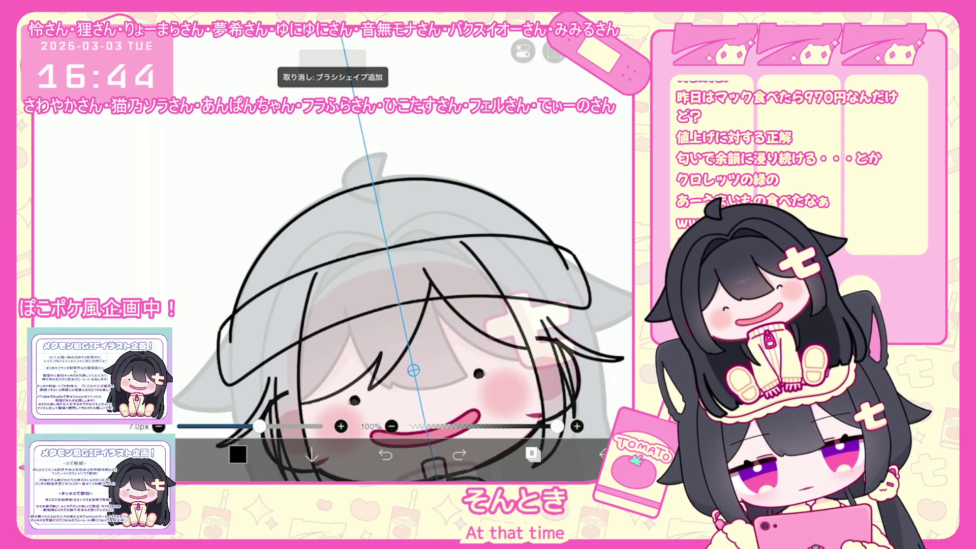
{"action": "left_click_drag", "start_coordinate": [329, 262], "coordinate": [453, 237]}
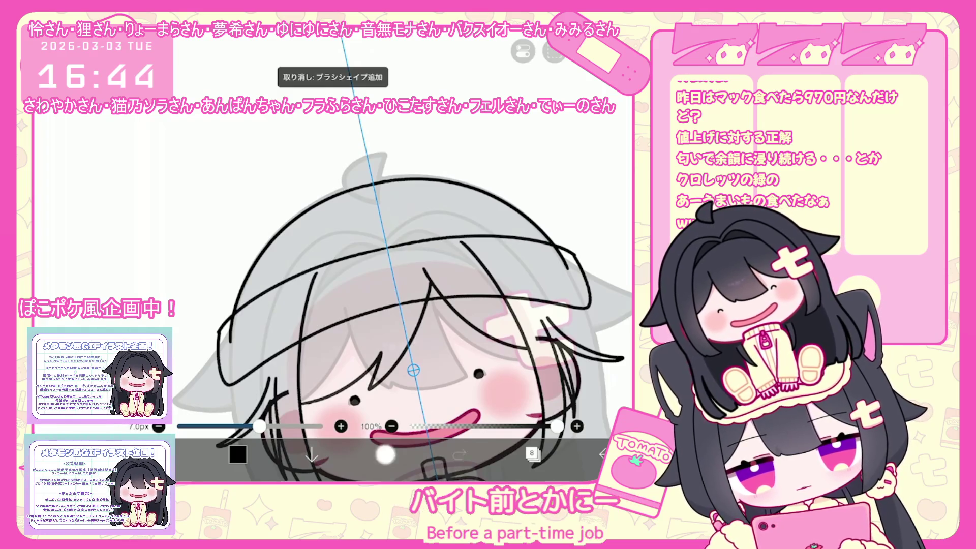
{"action": "scroll", "coordinate": [405, 306], "scroll_direction": "down", "scroll_amount": 1}
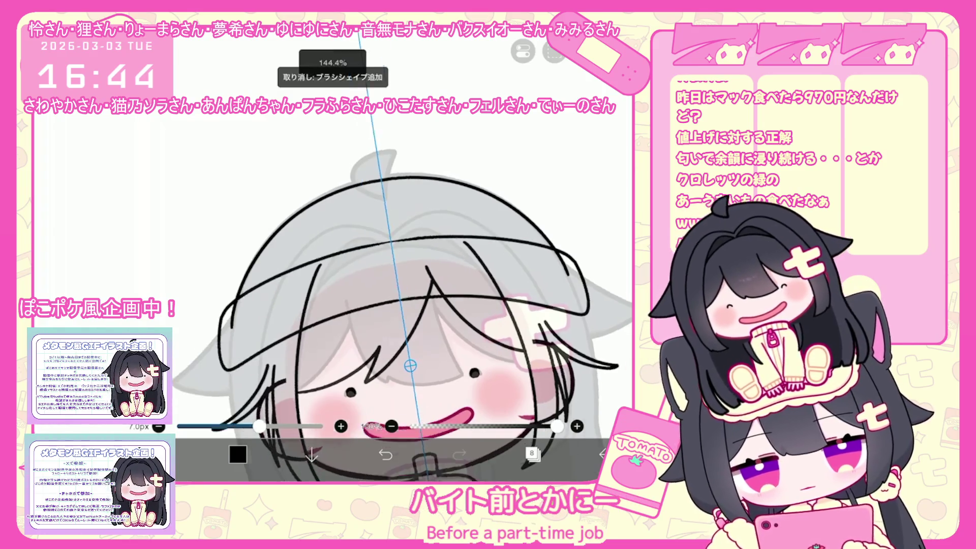
{"action": "key", "text": "ctrl+z"}
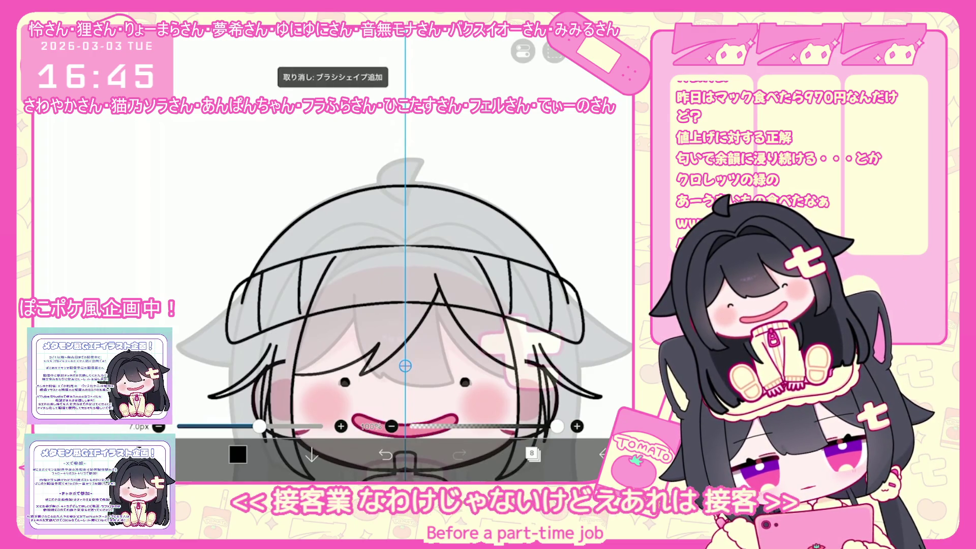
{"action": "key", "text": "ctrl+z"}
Step: Try mirrored rib lines on the beanie band, then undo the recent strokes
{"action": "left_click_drag", "start_coordinate": [300, 258], "coordinate": [300, 301]}
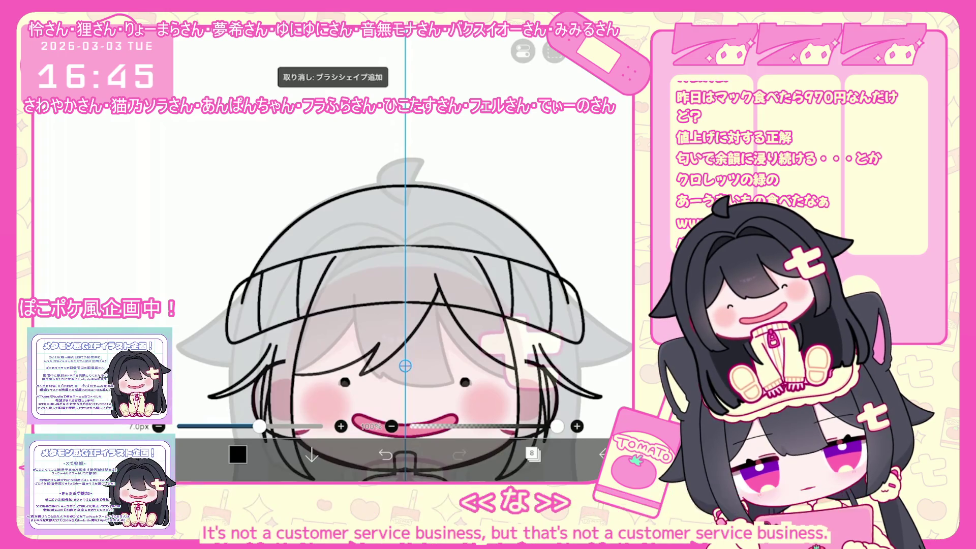
{"action": "left_click_drag", "start_coordinate": [337, 264], "coordinate": [337, 308]}
{"action": "key", "text": "ctrl+z"}
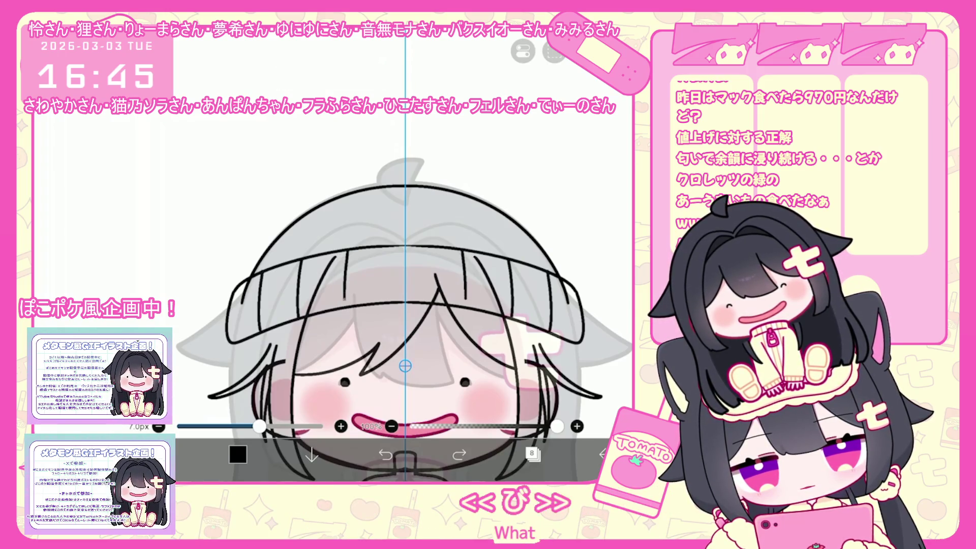
{"action": "left_click_drag", "start_coordinate": [383, 247], "coordinate": [381, 302]}
{"action": "key", "text": "ctrl+z"}
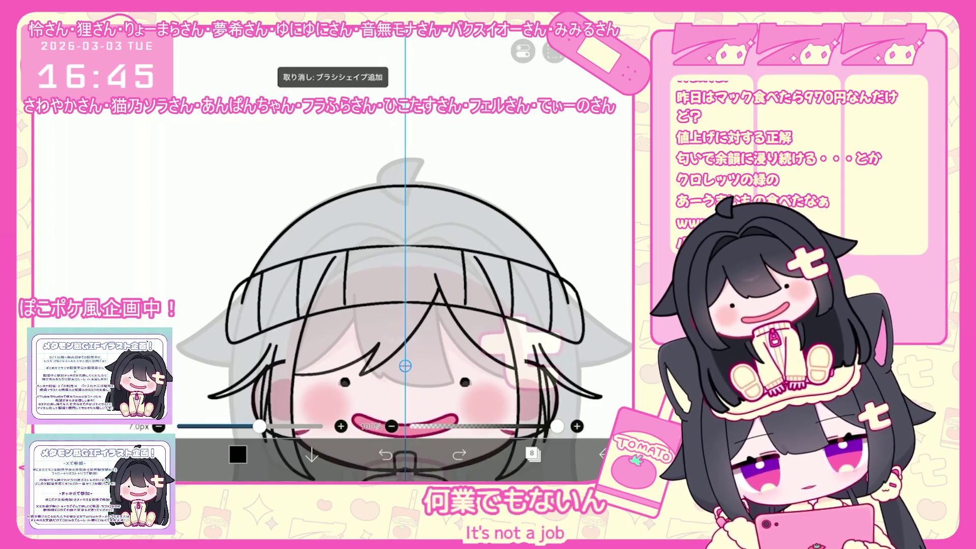
{"action": "key", "text": "ctrl+z"}
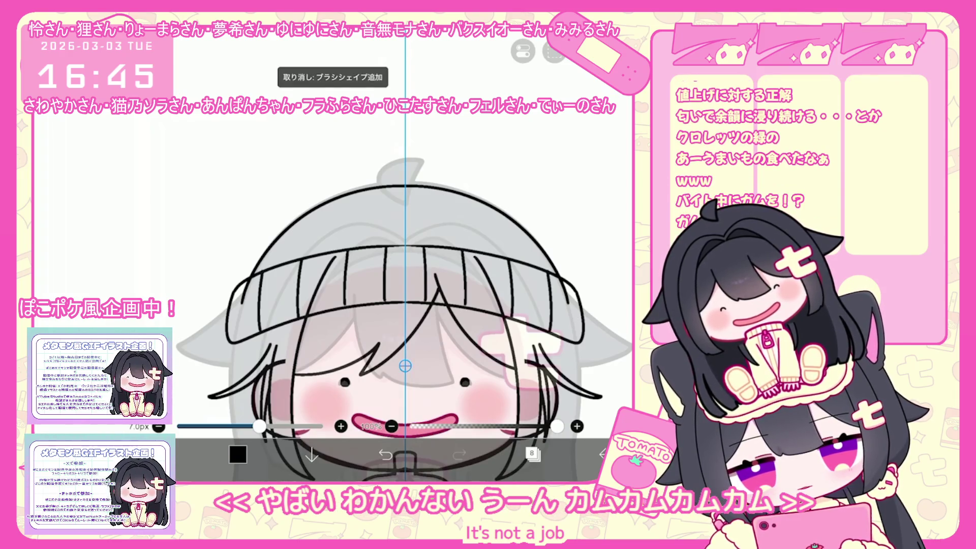
{"action": "scroll", "coordinate": [406, 295], "scroll_direction": "up", "scroll_amount": 2}
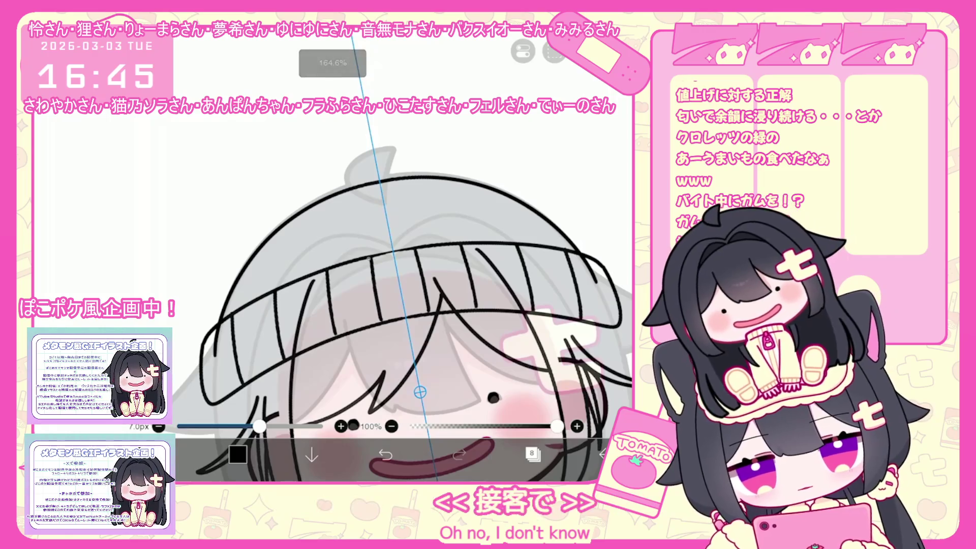
{"action": "key", "text": "ctrl+z"}
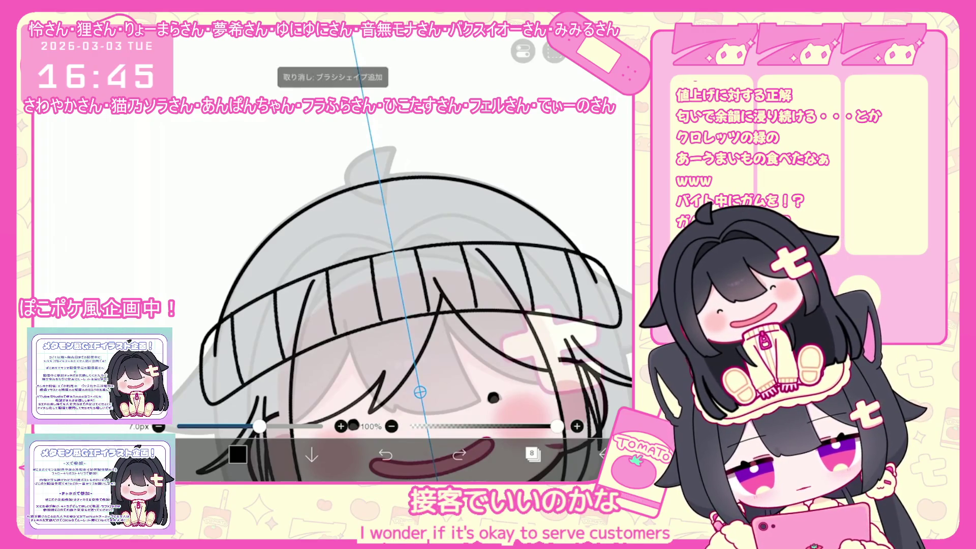
{"action": "scroll", "coordinate": [406, 295], "scroll_direction": "down", "scroll_amount": 2}
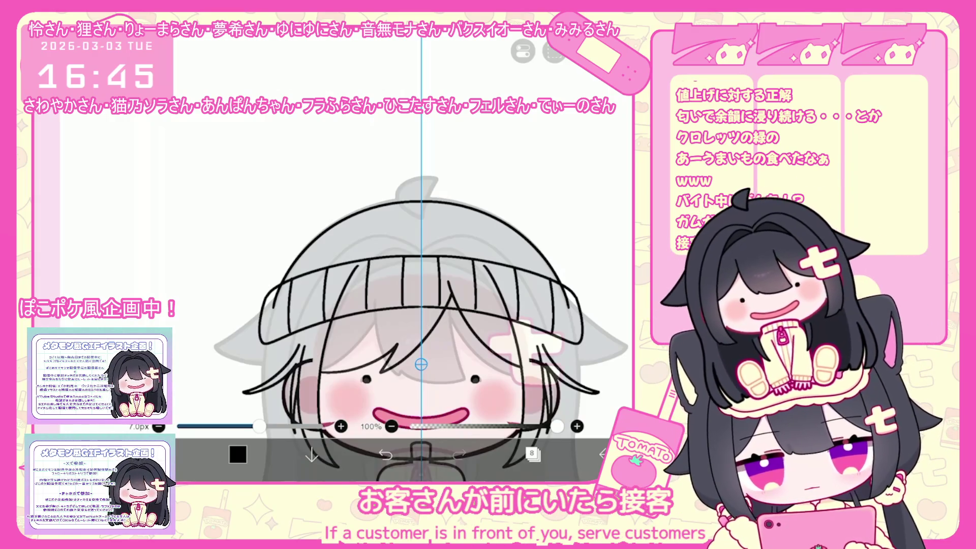
{"action": "scroll", "coordinate": [421, 295], "scroll_direction": "up", "scroll_amount": 2}
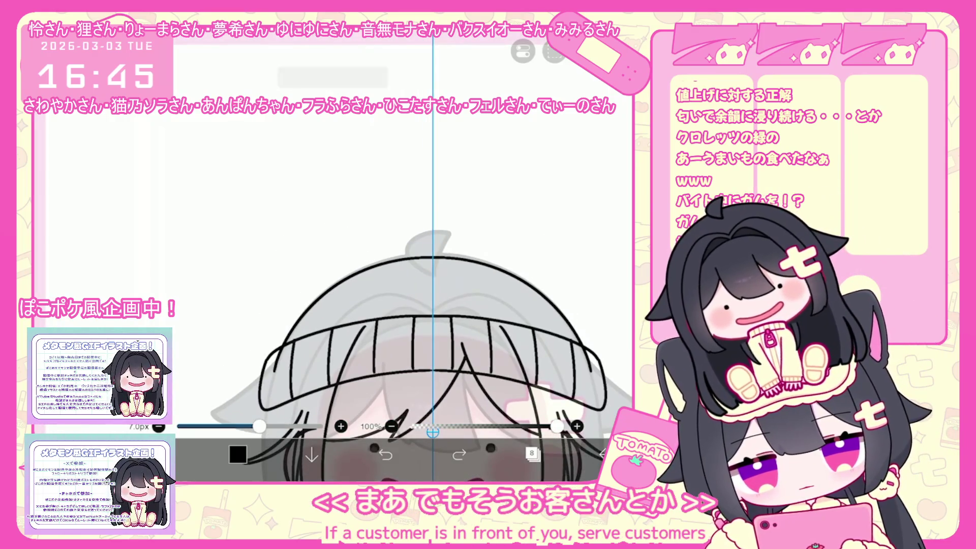
Step: Redo the cat-ear strokes atop the beanie, then show the layer list
{"action": "key", "text": "ctrl+y"}
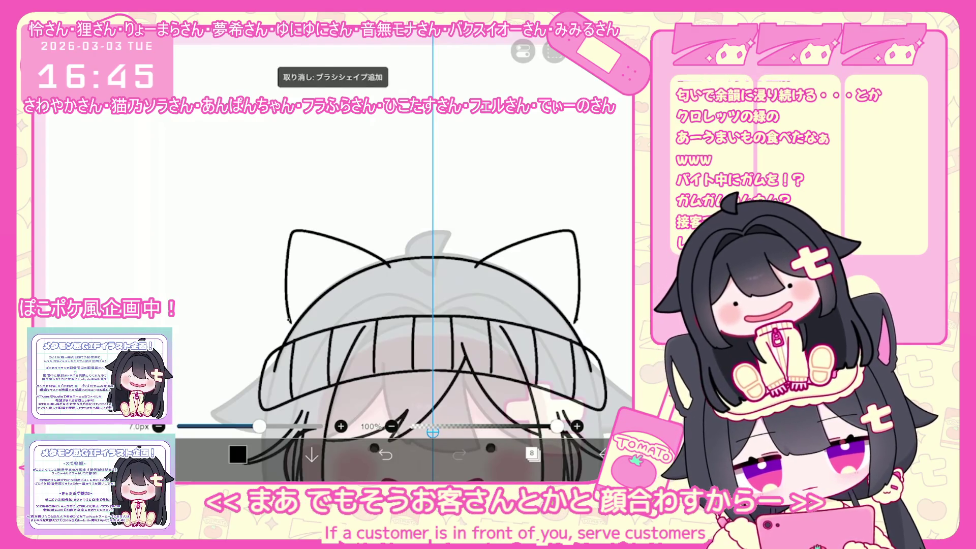
{"action": "key", "text": "ctrl+z"}
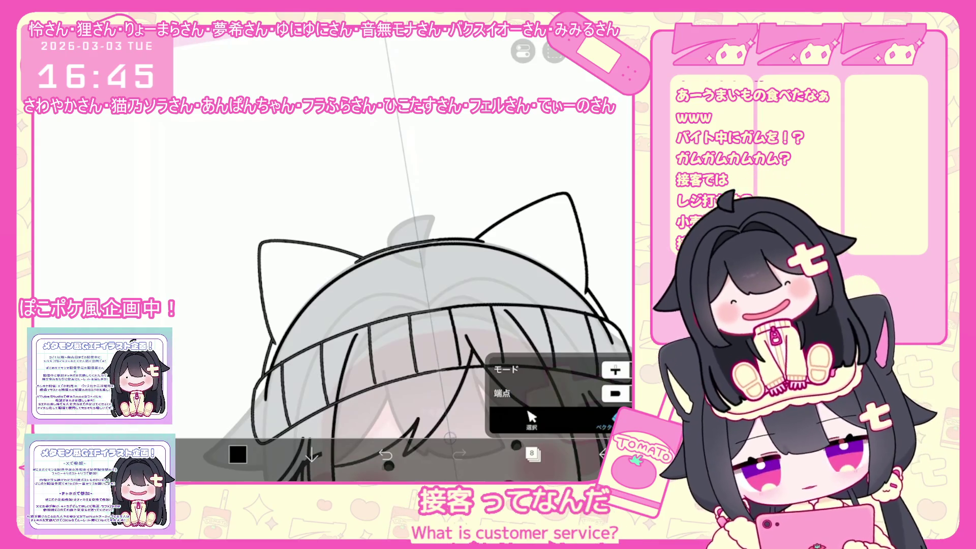
{"action": "scroll", "coordinate": [390, 305], "scroll_direction": "down", "scroll_amount": 5}
{"action": "scroll", "coordinate": [376, 284], "scroll_direction": "up", "scroll_amount": 1}
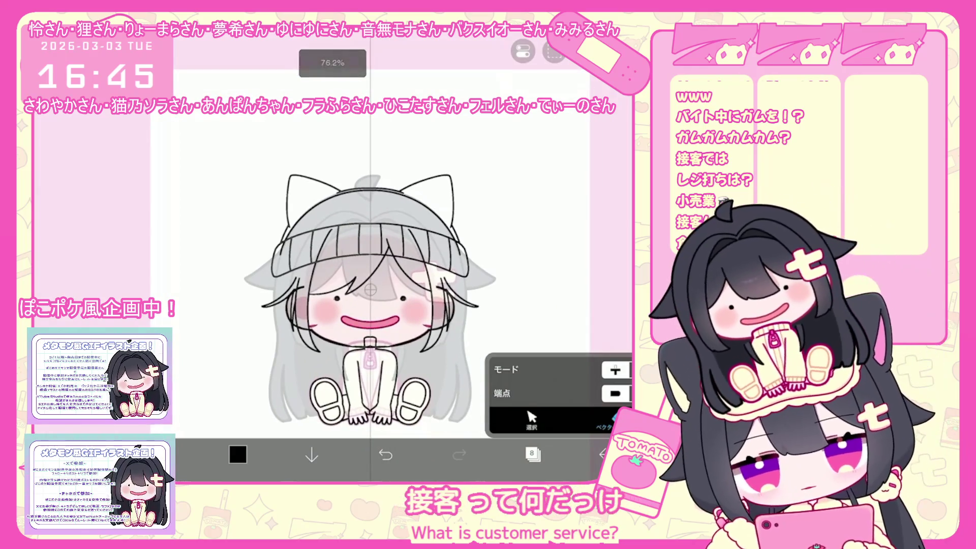
{"action": "left_click", "coordinate": [533, 454]}
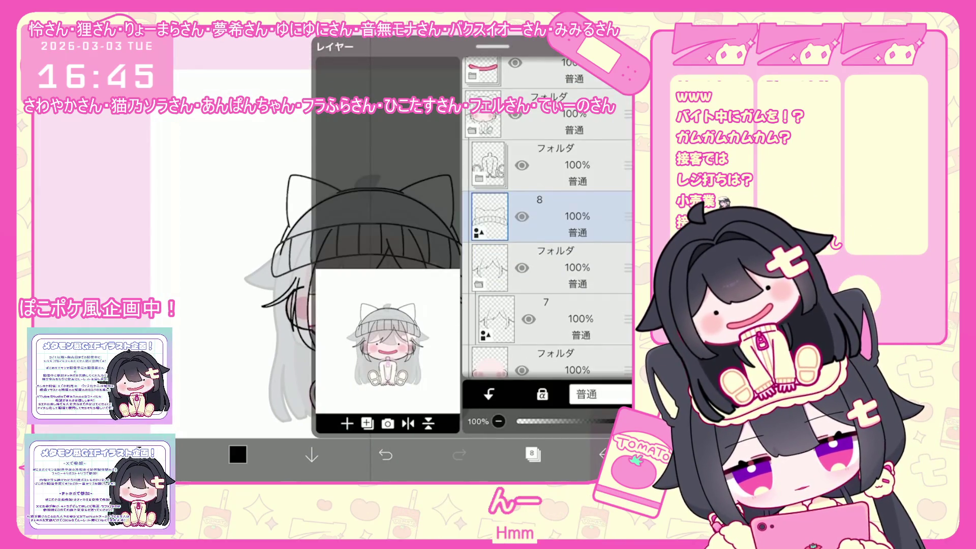
Step: Add a new vector layer above layer 1
{"action": "scroll", "coordinate": [547, 228], "scroll_direction": "down", "scroll_amount": 4}
{"action": "left_click", "coordinate": [559, 239]}
{"action": "left_click", "coordinate": [560, 344]}
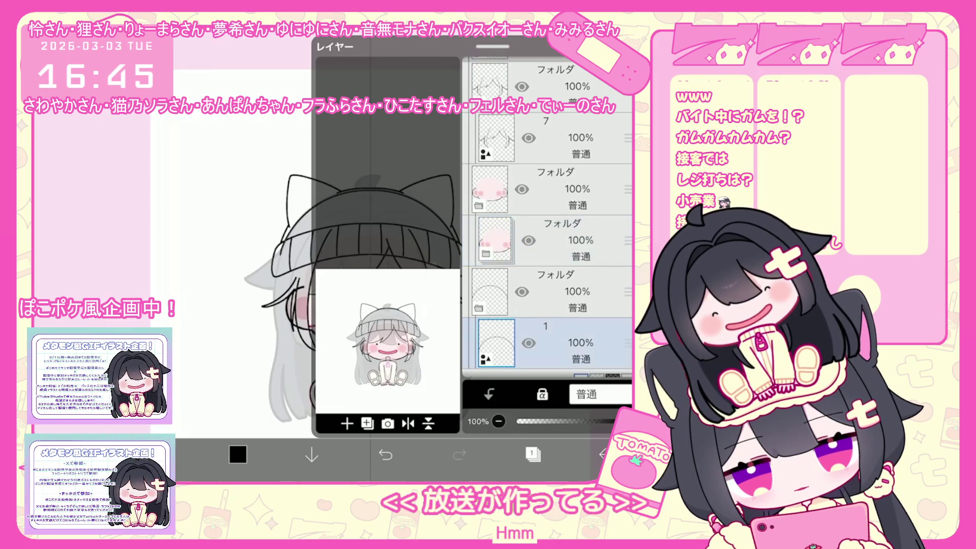
{"action": "left_click", "coordinate": [367, 423]}
{"action": "left_click", "coordinate": [369, 331]}
{"action": "left_click", "coordinate": [532, 454]}
{"action": "scroll", "coordinate": [378, 234], "scroll_direction": "up", "scroll_amount": 3}
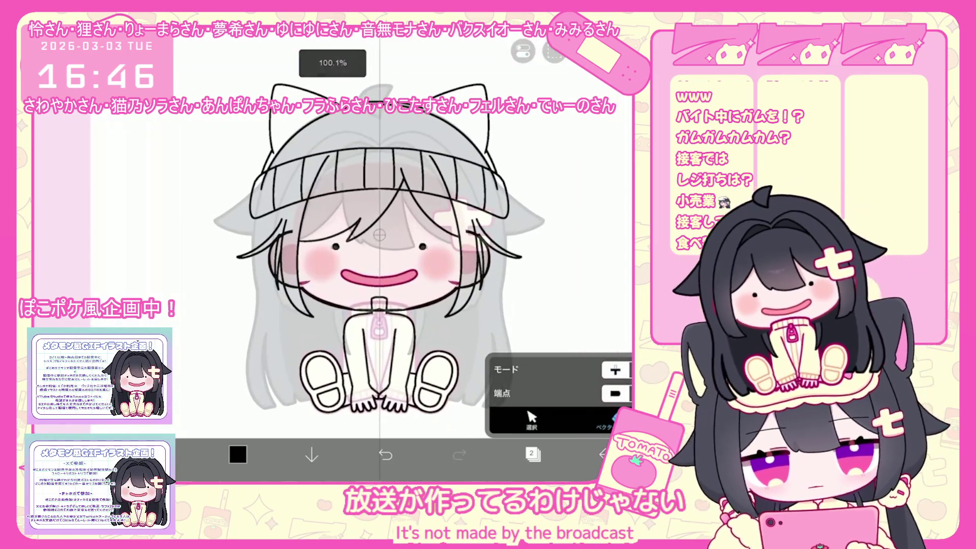
Step: Try mirrored strokes over the lower hair, undoing them
{"action": "left_click", "coordinate": [605, 422]}
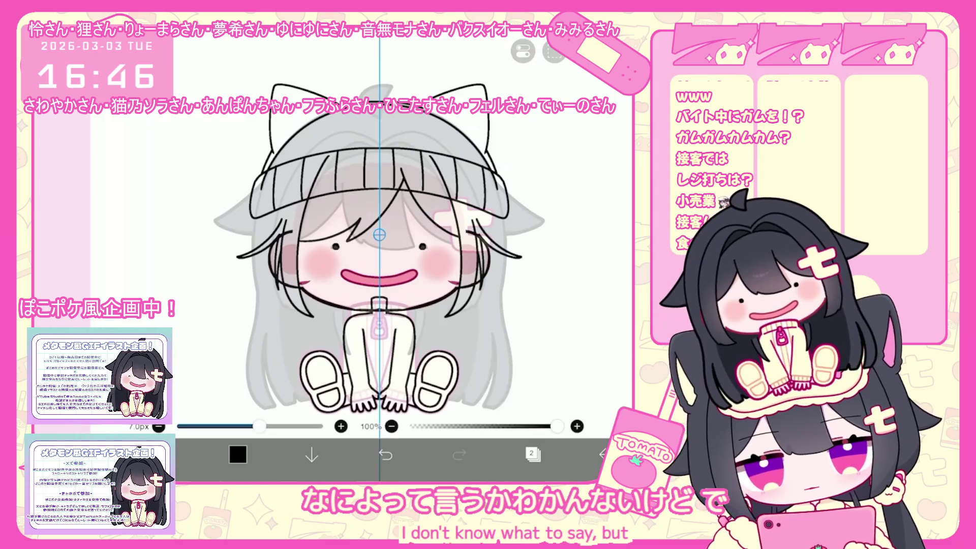
{"action": "scroll", "coordinate": [386, 244], "scroll_direction": "up", "scroll_amount": 2}
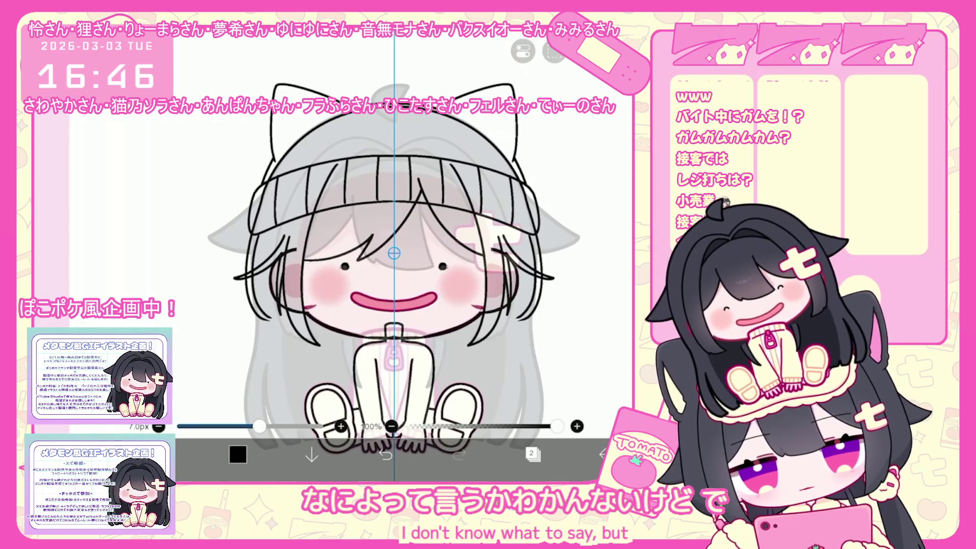
{"action": "scroll", "coordinate": [394, 254], "scroll_direction": "down", "scroll_amount": 2}
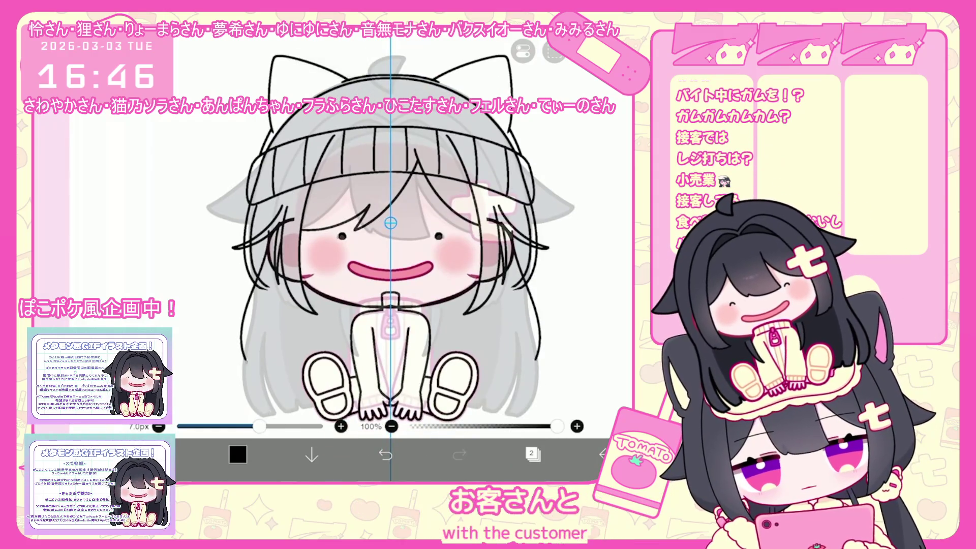
{"action": "left_click", "coordinate": [385, 454]}
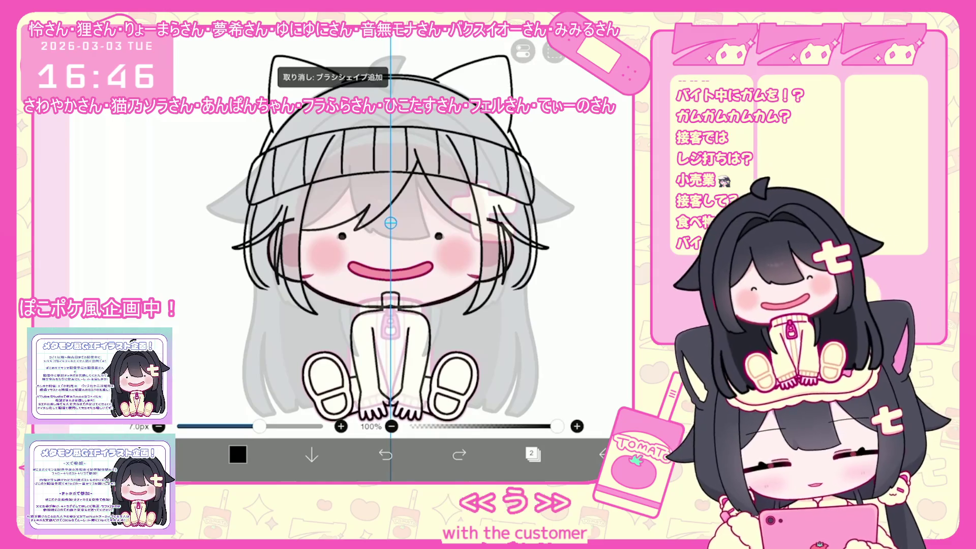
{"action": "left_click", "coordinate": [386, 454]}
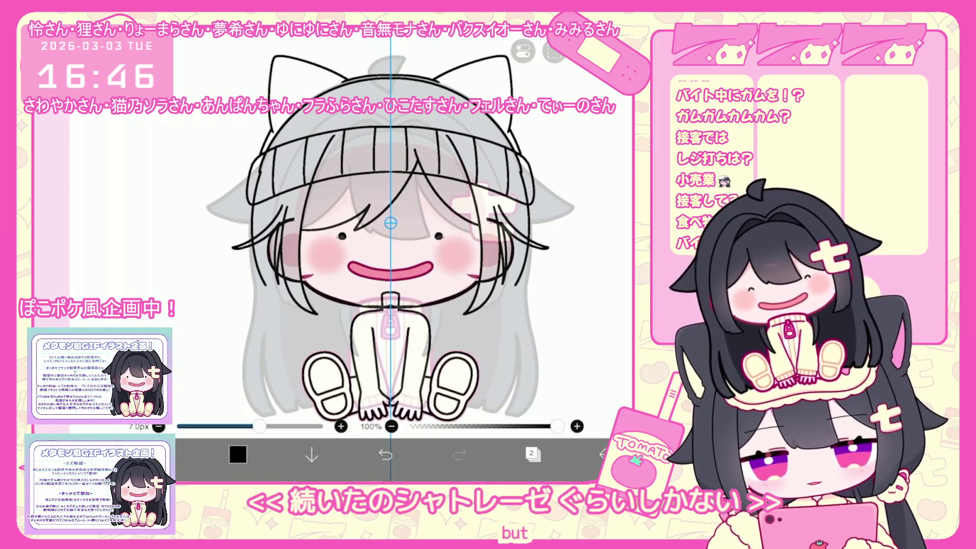
{"action": "scroll", "coordinate": [387, 259], "scroll_direction": "up", "scroll_amount": 1}
{"action": "scroll", "coordinate": [379, 258], "scroll_direction": "up", "scroll_amount": 1}
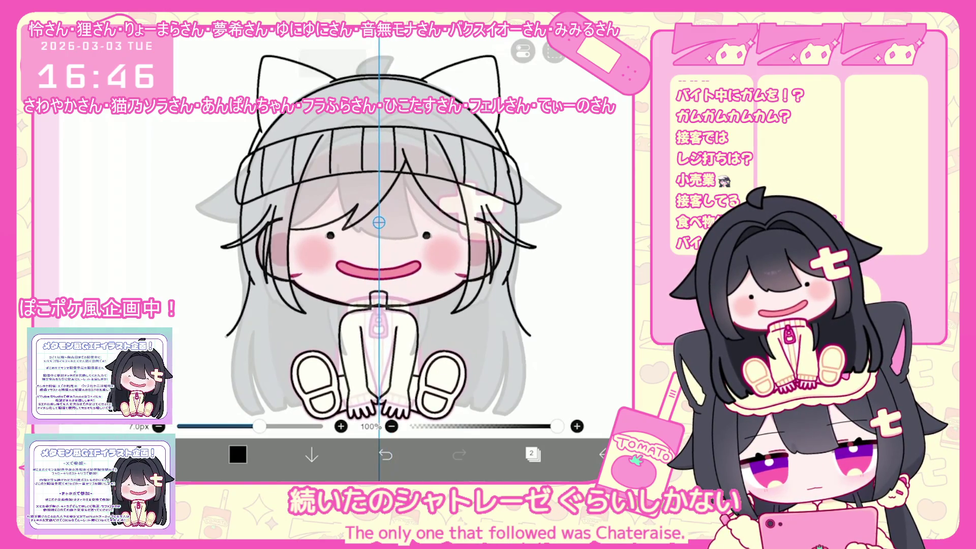
{"action": "left_click", "coordinate": [385, 455]}
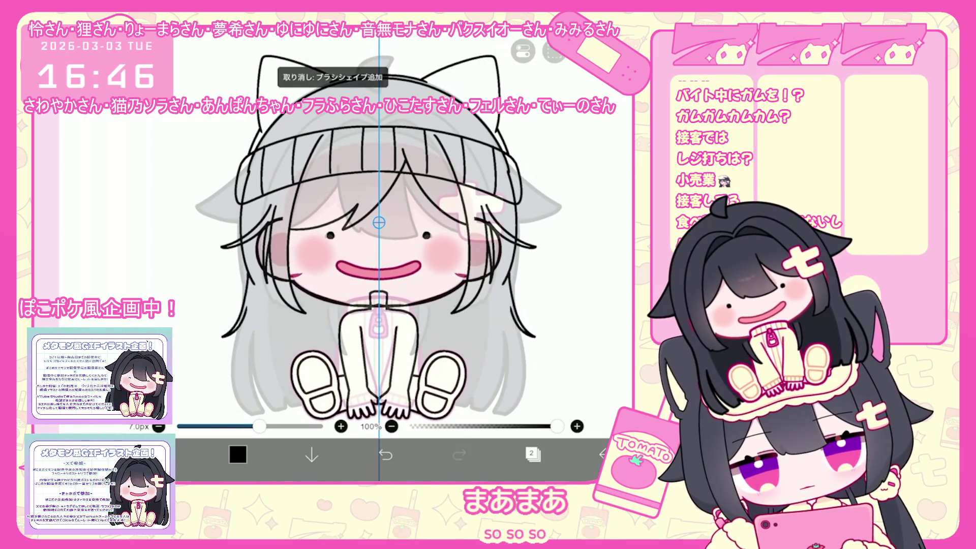
{"action": "left_click", "coordinate": [385, 455]}
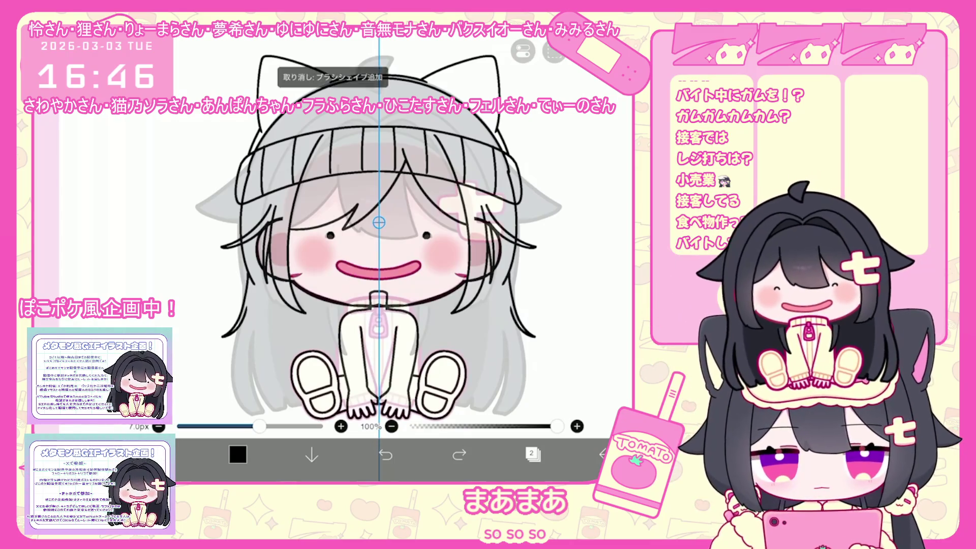
{"action": "mouse_move", "coordinate": [508, 300]}
{"action": "left_mouse_down"}
{"action": "mouse_move", "coordinate": [496, 366]}
{"action": "mouse_move", "coordinate": [457, 373]}
{"action": "left_mouse_up"}
{"action": "left_click", "coordinate": [386, 455]}
{"action": "left_click", "coordinate": [385, 455]}
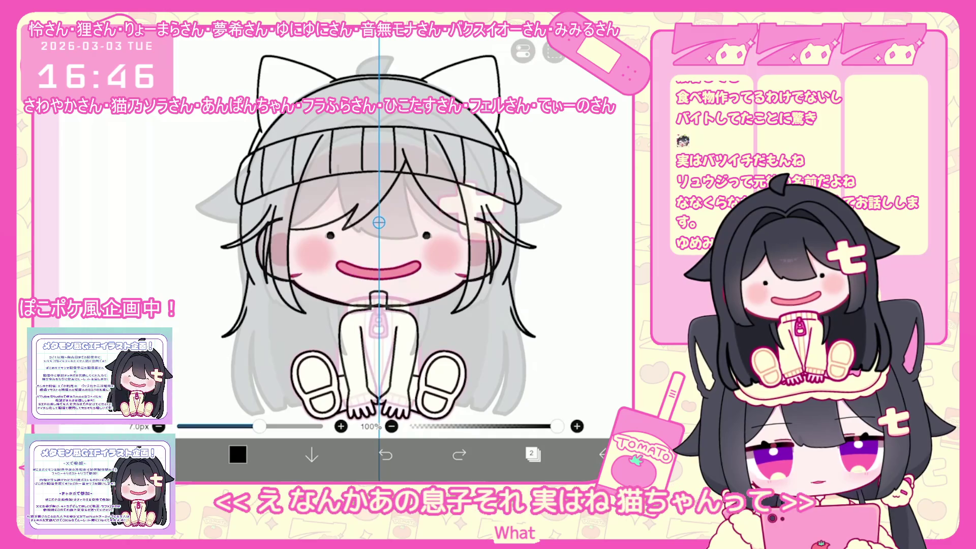
Step: Draw and undo mirrored lines on the shoe edges, then reopen the layer list
{"action": "scroll", "coordinate": [343, 315], "scroll_direction": "up", "scroll_amount": 2}
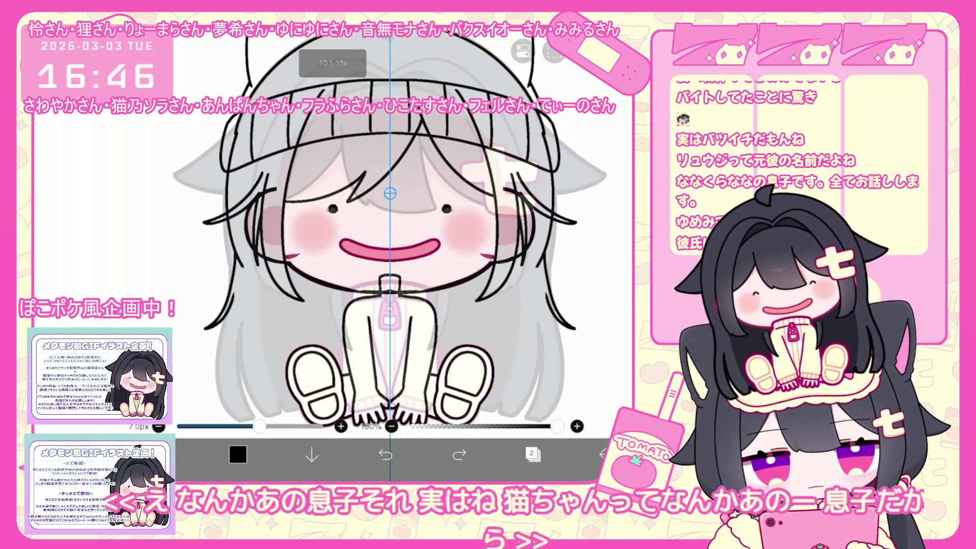
{"action": "key", "text": "ctrl+z"}
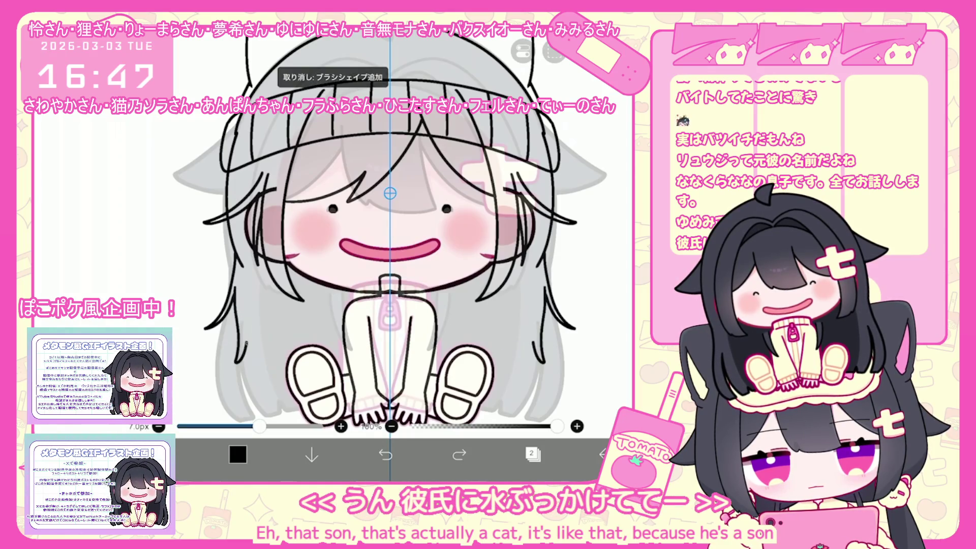
{"action": "left_click_drag", "start_coordinate": [288, 354], "coordinate": [294, 370]}
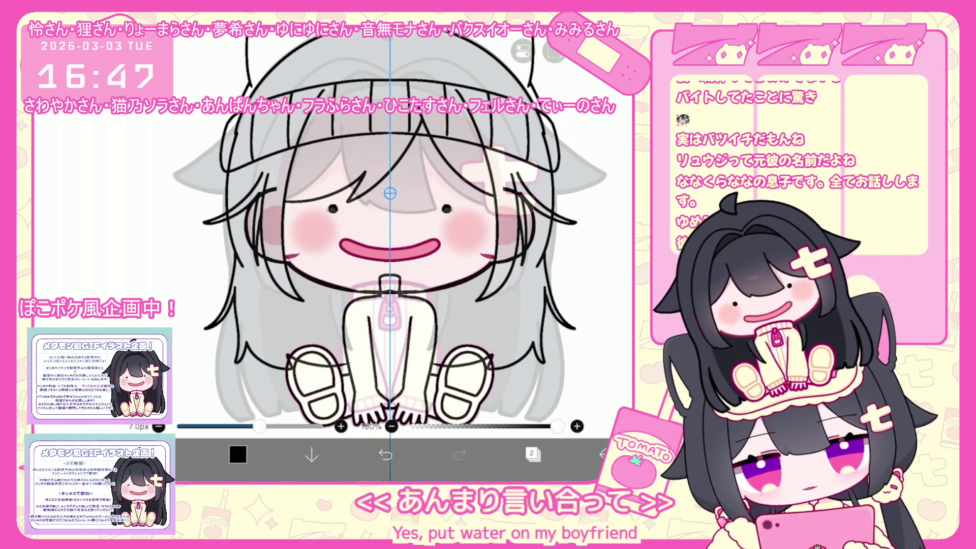
{"action": "left_click", "coordinate": [385, 454]}
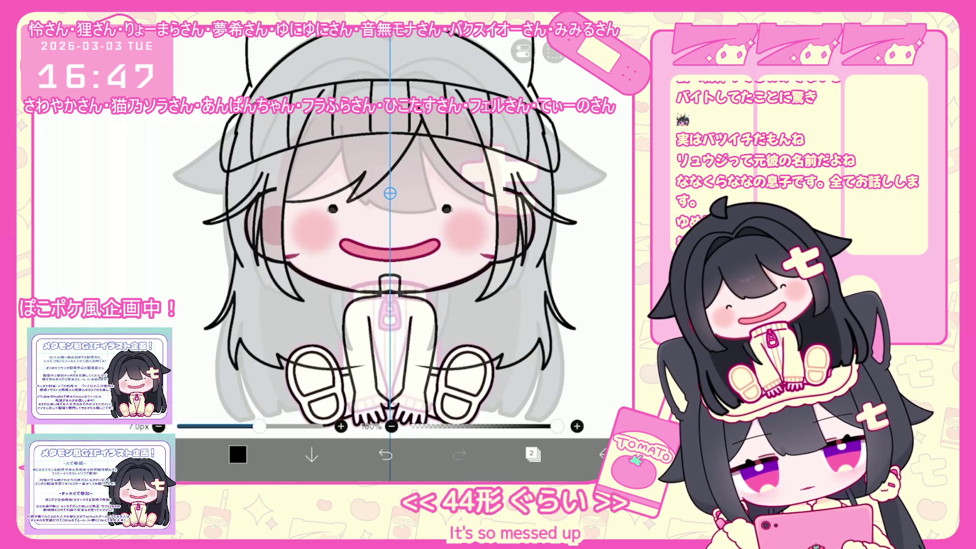
{"action": "scroll", "coordinate": [390, 229], "scroll_direction": "down", "scroll_amount": 2}
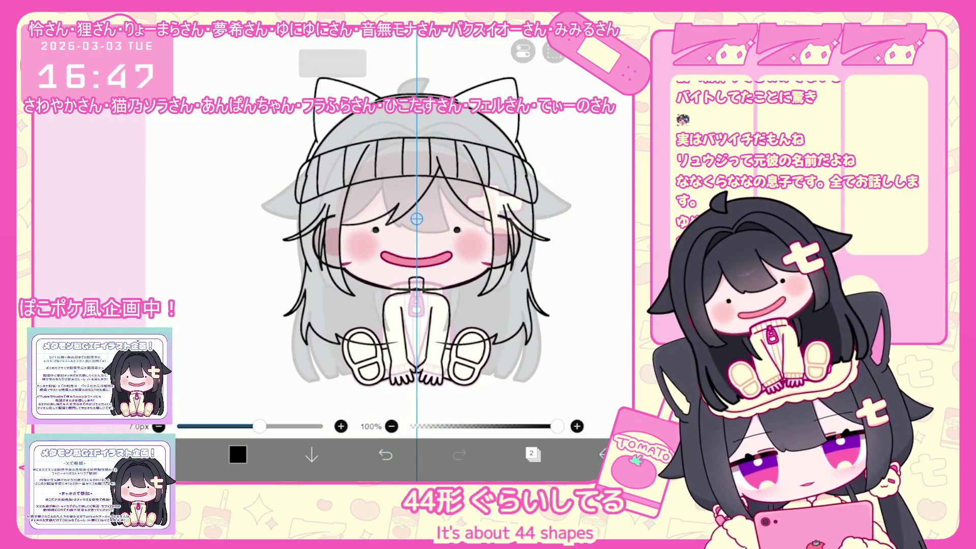
{"action": "scroll", "coordinate": [386, 229], "scroll_direction": "up", "scroll_amount": 1}
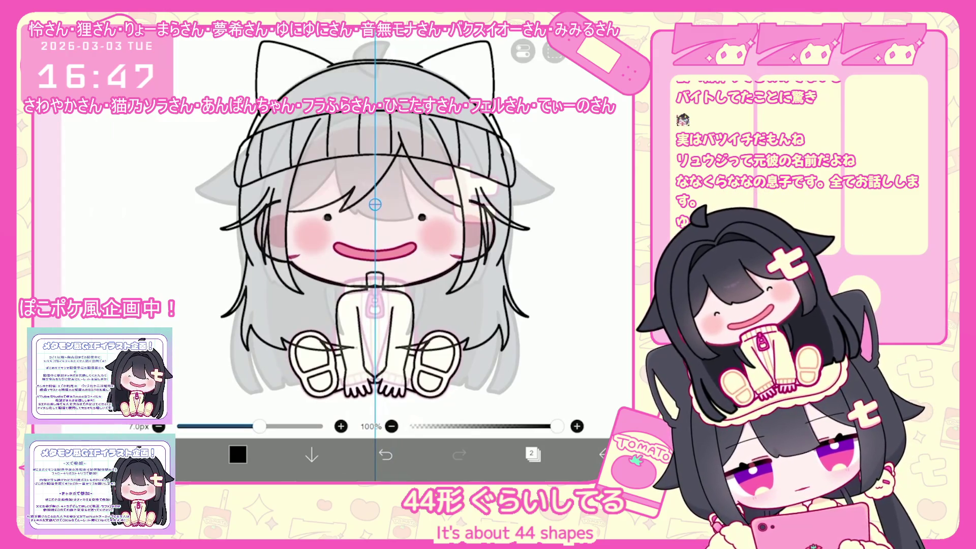
{"action": "key", "text": "ctrl+z"}
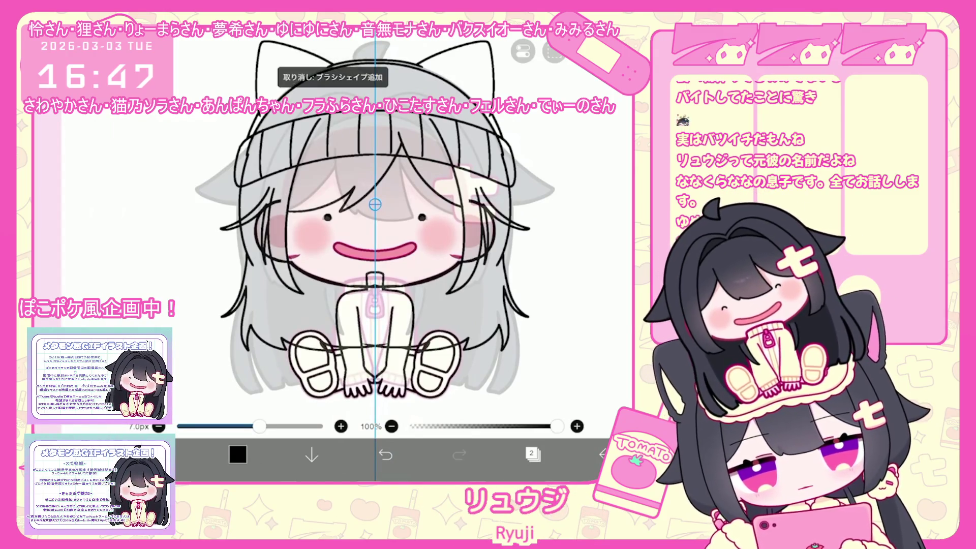
{"action": "left_click", "coordinate": [602, 454]}
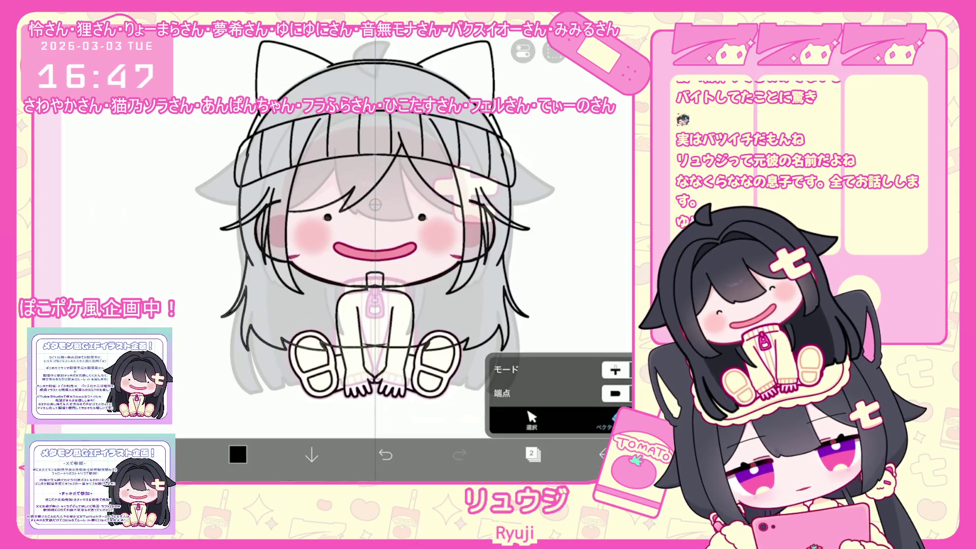
{"action": "scroll", "coordinate": [356, 228], "scroll_direction": "up", "scroll_amount": 3}
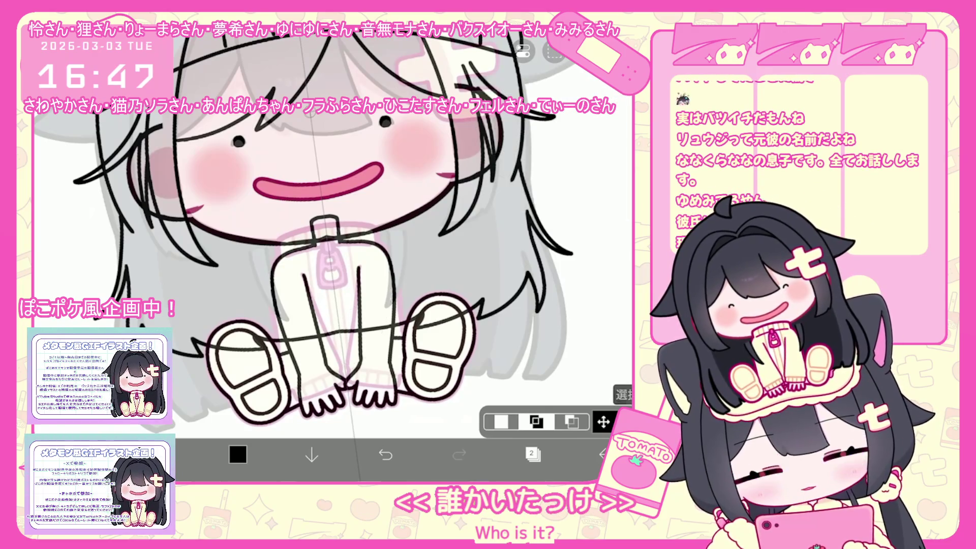
{"action": "scroll", "coordinate": [330, 244], "scroll_direction": "down", "scroll_amount": 3}
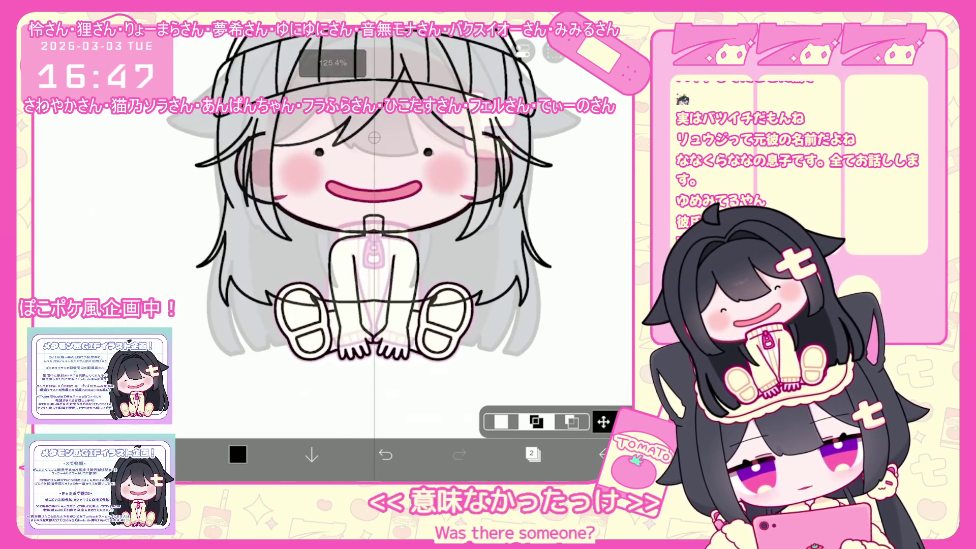
{"action": "left_click", "coordinate": [532, 454]}
Step: Look over a folder and the special layer types in the layer list
{"action": "scroll", "coordinate": [549, 228], "scroll_direction": "up", "scroll_amount": 3}
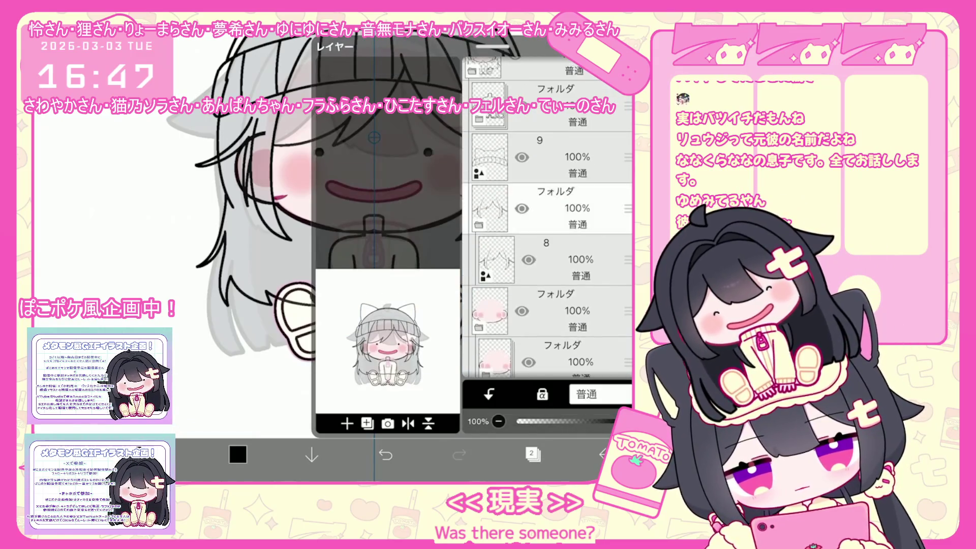
{"action": "left_click", "coordinate": [554, 208]}
{"action": "left_click", "coordinate": [367, 424]}
{"action": "key", "text": "Escape"}
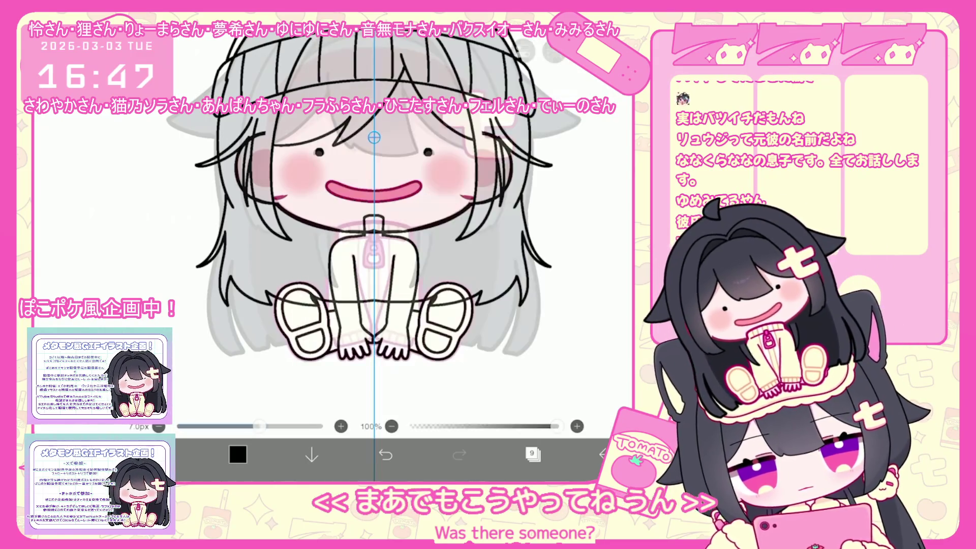
Step: Undo the recent brush strokes on the legs and shoes, keeping the hair strokes
{"action": "scroll", "coordinate": [371, 228], "scroll_direction": "up", "scroll_amount": 3}
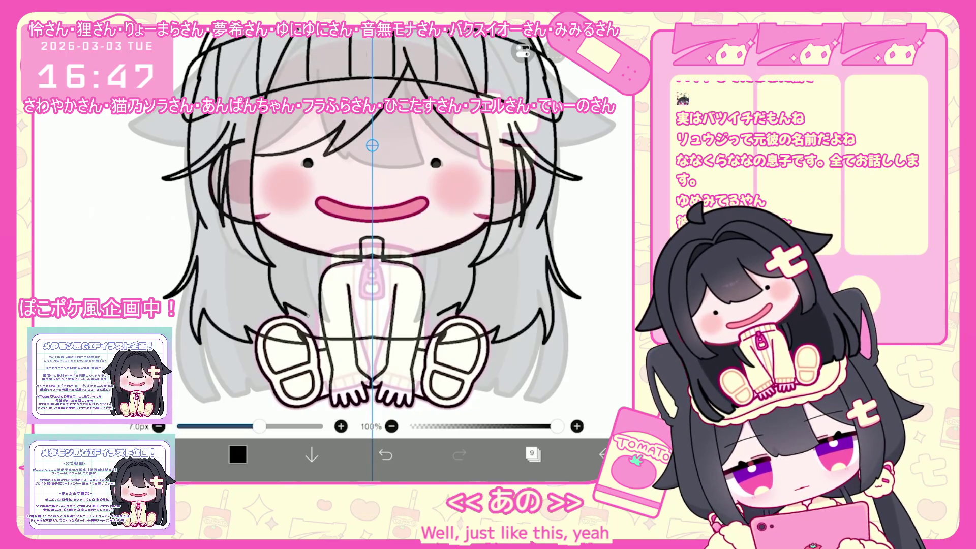
{"action": "key", "text": "ctrl+z"}
{"action": "key", "text": "ctrl+y"}
{"action": "key", "text": "ctrl+y"}
{"action": "key", "text": "ctrl+y"}
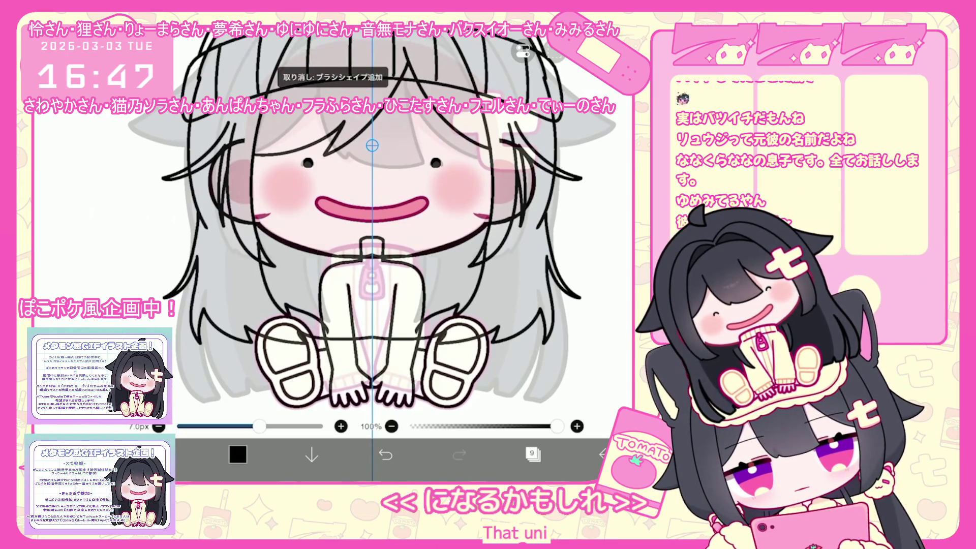
{"action": "key", "text": "ctrl+z"}
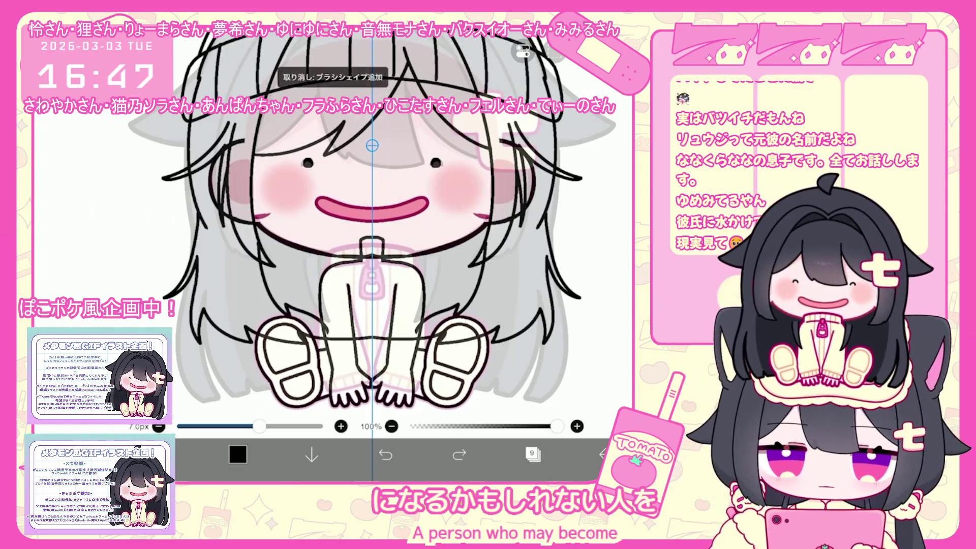
{"action": "left_click", "coordinate": [385, 454]}
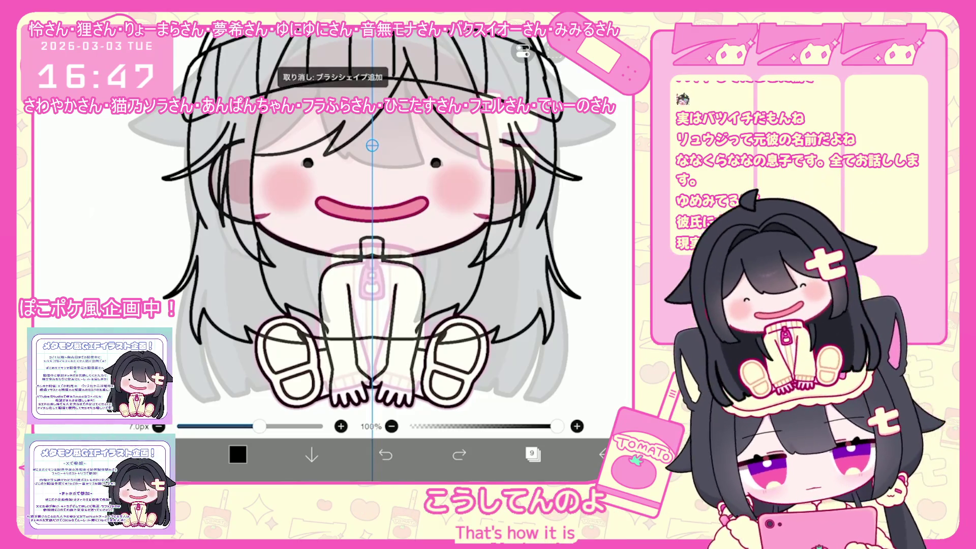
{"action": "left_click", "coordinate": [386, 454]}
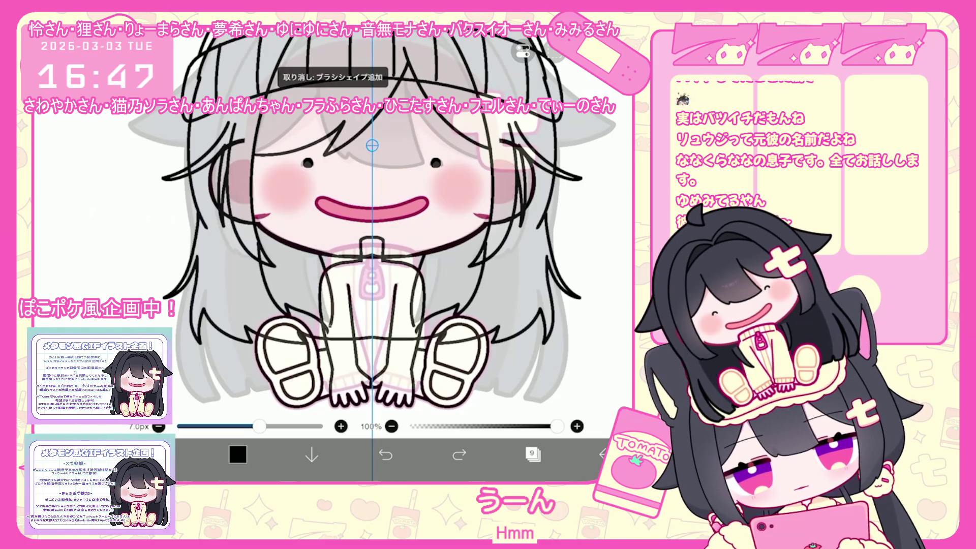
{"action": "left_click", "coordinate": [459, 454]}
{"action": "left_click", "coordinate": [385, 454]}
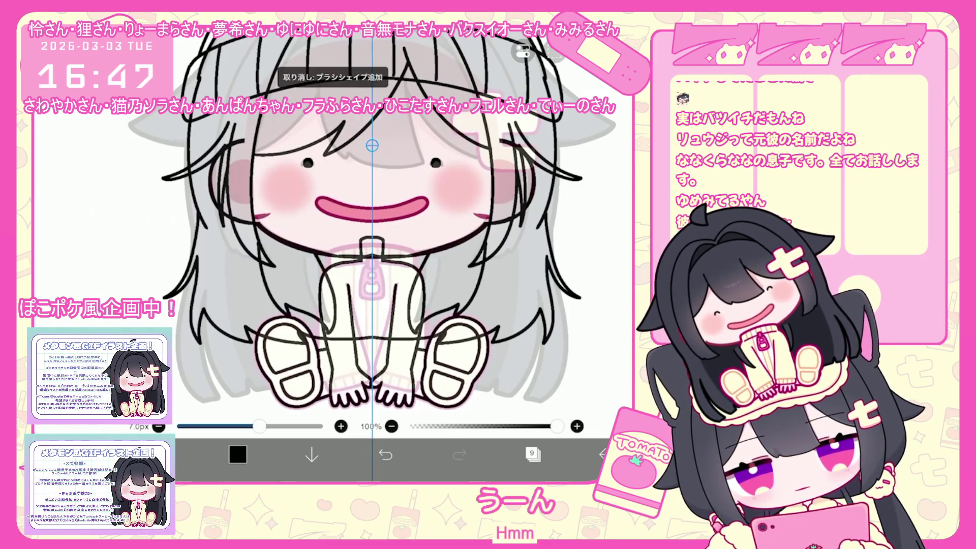
Step: Bring the layer list back up over the full drawing
{"action": "scroll", "coordinate": [442, 239], "scroll_direction": "down", "scroll_amount": 5}
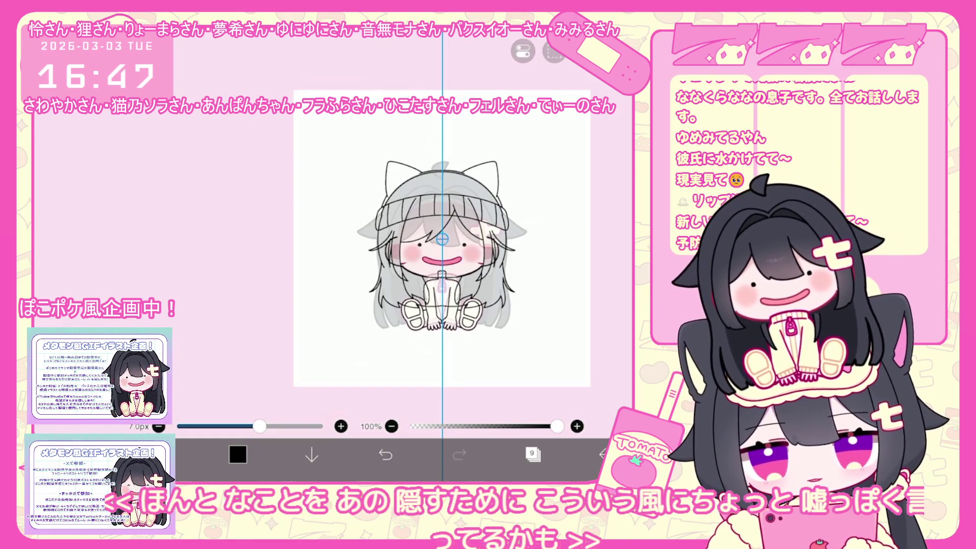
{"action": "scroll", "coordinate": [442, 239], "scroll_direction": "up", "scroll_amount": 3}
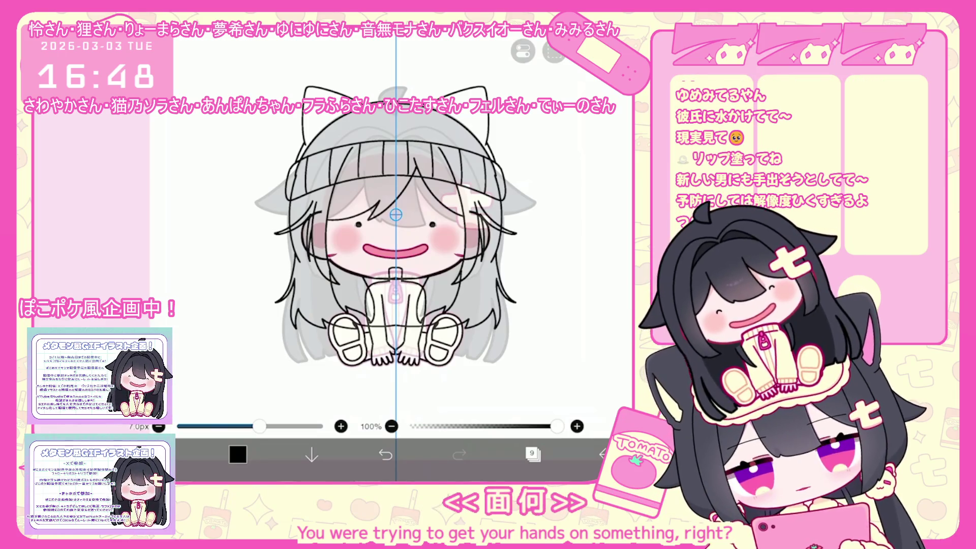
{"action": "left_click", "coordinate": [533, 454]}
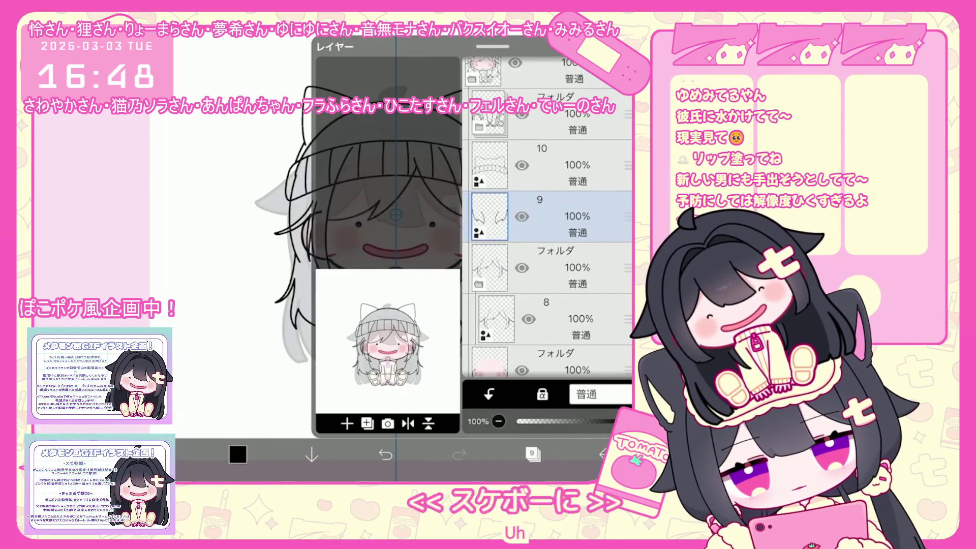
Step: Select layer 12 in its folder and add a new layer 13 above it
{"action": "scroll", "coordinate": [546, 219], "scroll_direction": "down", "scroll_amount": 3}
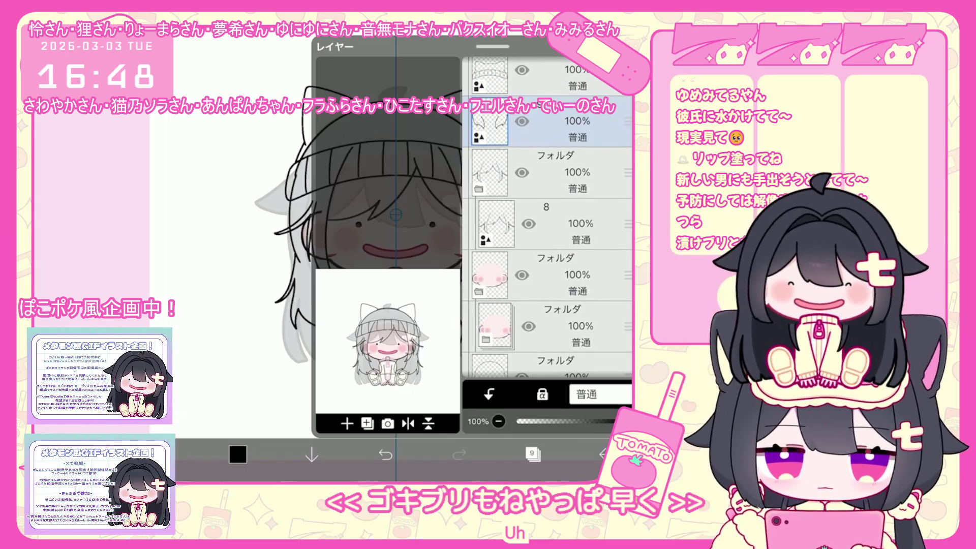
{"action": "scroll", "coordinate": [546, 219], "scroll_direction": "up", "scroll_amount": 3}
{"action": "left_click", "coordinate": [546, 275]}
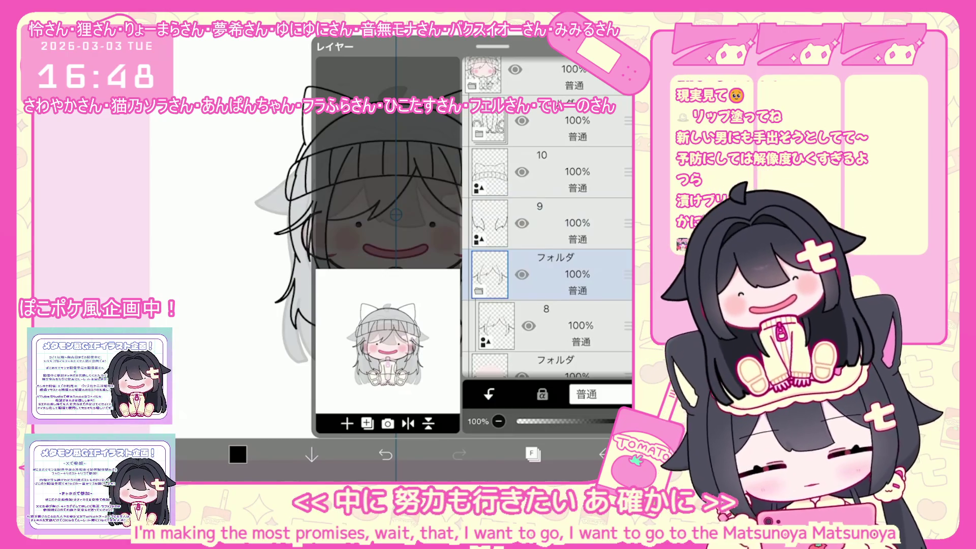
{"action": "left_click", "coordinate": [549, 216]}
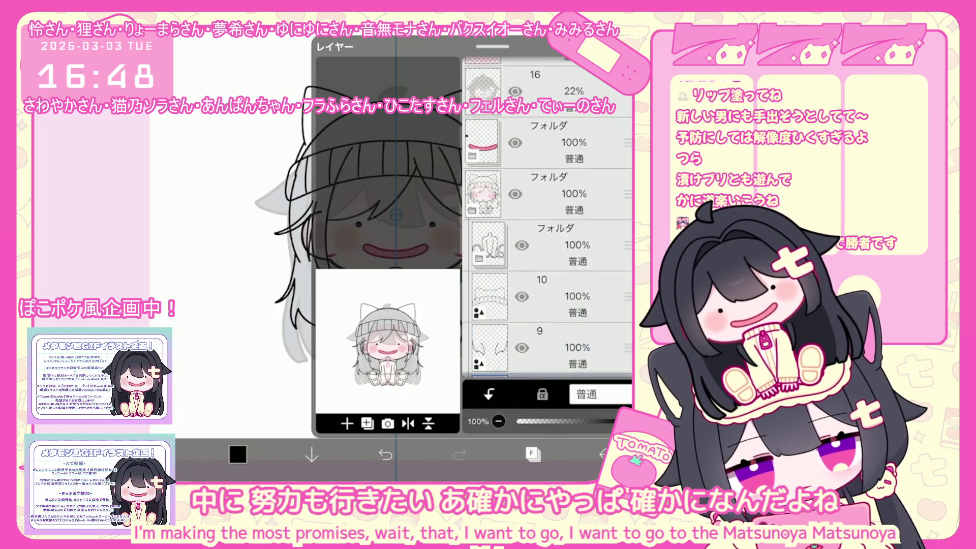
{"action": "left_click", "coordinate": [550, 267]}
{"action": "left_click", "coordinate": [347, 423]}
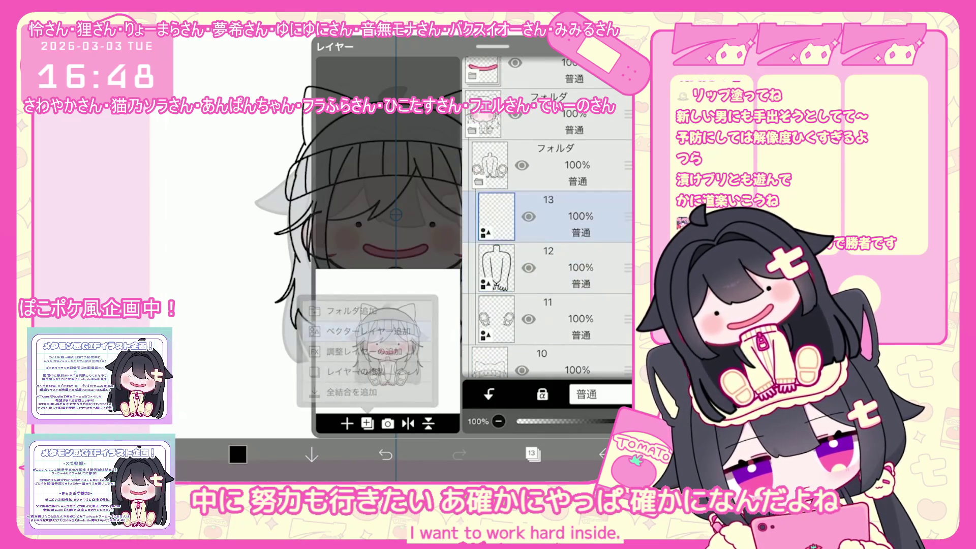
{"action": "left_click", "coordinate": [533, 454]}
Step: Zoom in on the zipper, undo stray strokes and shrink the brush to 5.0px
{"action": "scroll", "coordinate": [437, 329], "scroll_direction": "up", "scroll_amount": 5}
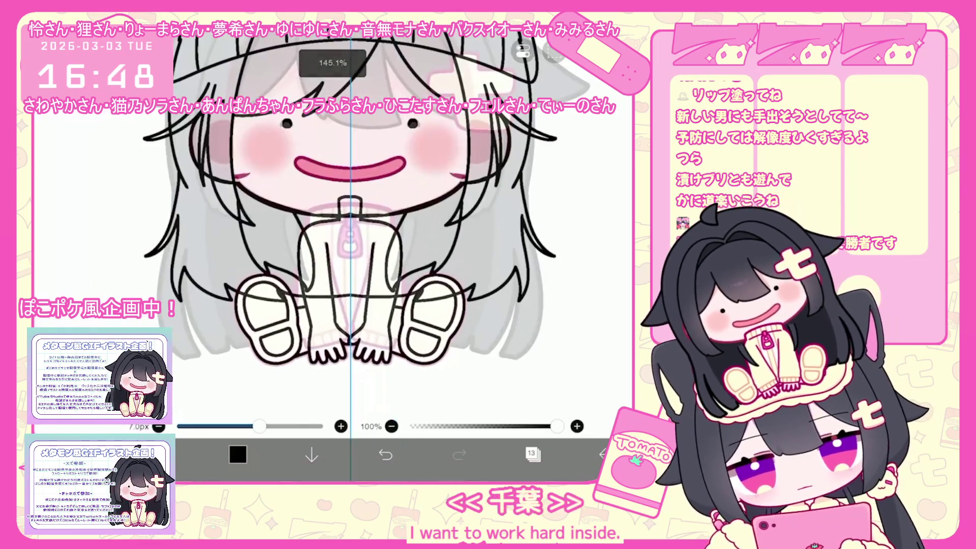
{"action": "scroll", "coordinate": [318, 183], "scroll_direction": "up", "scroll_amount": 3}
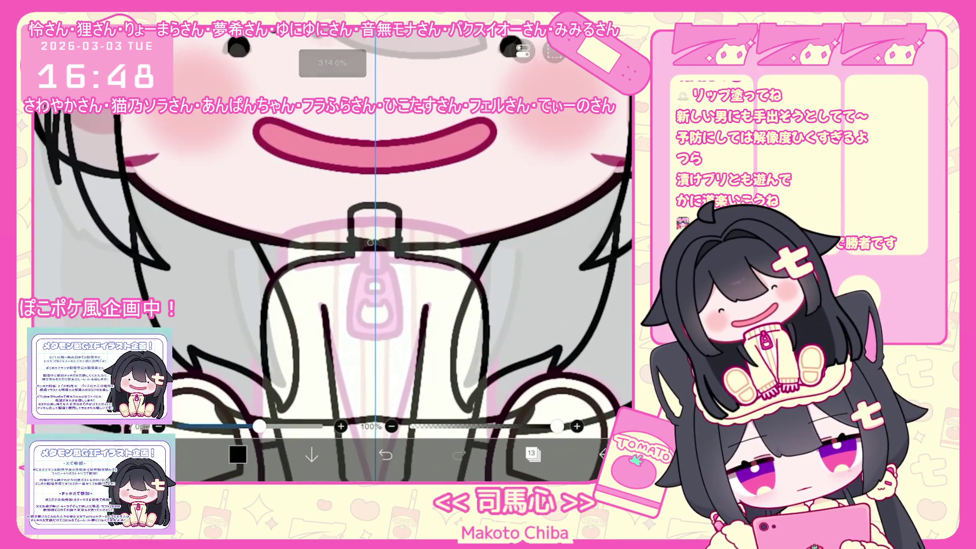
{"action": "scroll", "coordinate": [333, 275], "scroll_direction": "down", "scroll_amount": 2}
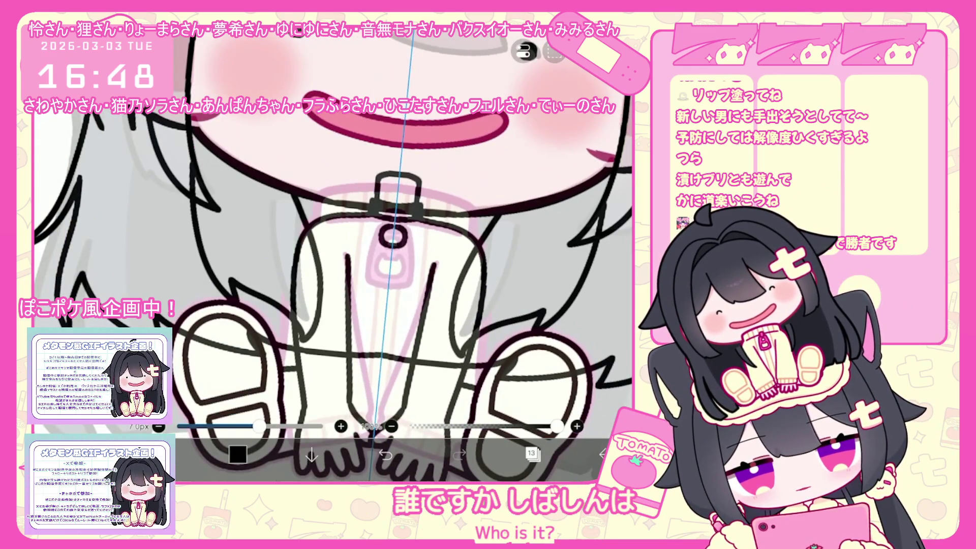
{"action": "mouse_move", "coordinate": [390, 237]}
{"action": "left_mouse_down"}
{"action": "mouse_move", "coordinate": [397, 243]}
{"action": "mouse_move", "coordinate": [386, 234]}
{"action": "left_mouse_up"}
{"action": "key", "text": "ctrl+z"}
{"action": "key", "text": "ctrl+z"}
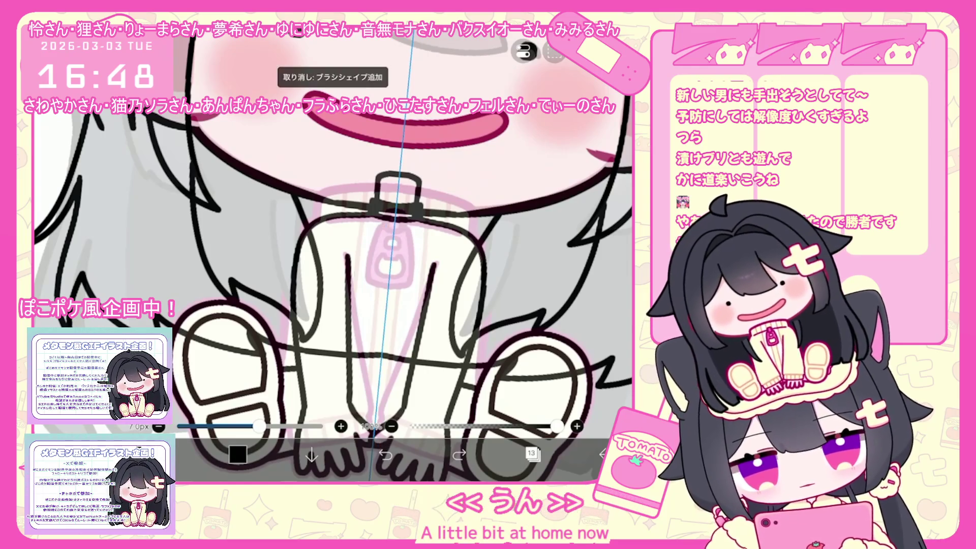
{"action": "left_click_drag", "start_coordinate": [226, 426], "coordinate": [219, 426]}
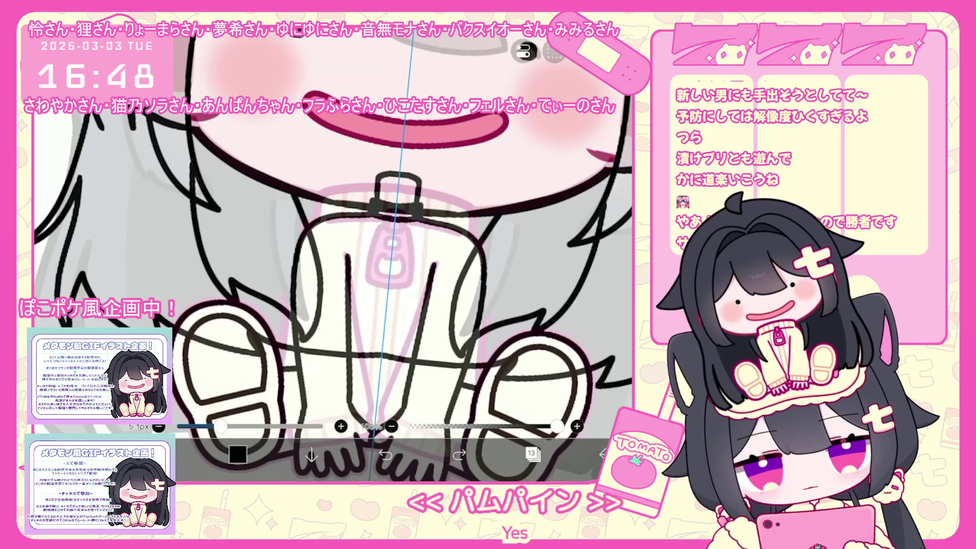
Step: Ink a ring with a stem for the zipper pull, undoing misstrokes
{"action": "scroll", "coordinate": [333, 275], "scroll_direction": "up", "scroll_amount": 2}
{"action": "mouse_move", "coordinate": [368, 228]}
{"action": "left_mouse_down"}
{"action": "mouse_move", "coordinate": [361, 245]}
{"action": "mouse_move", "coordinate": [395, 230]}
{"action": "left_mouse_up"}
{"action": "key", "text": "ctrl+z"}
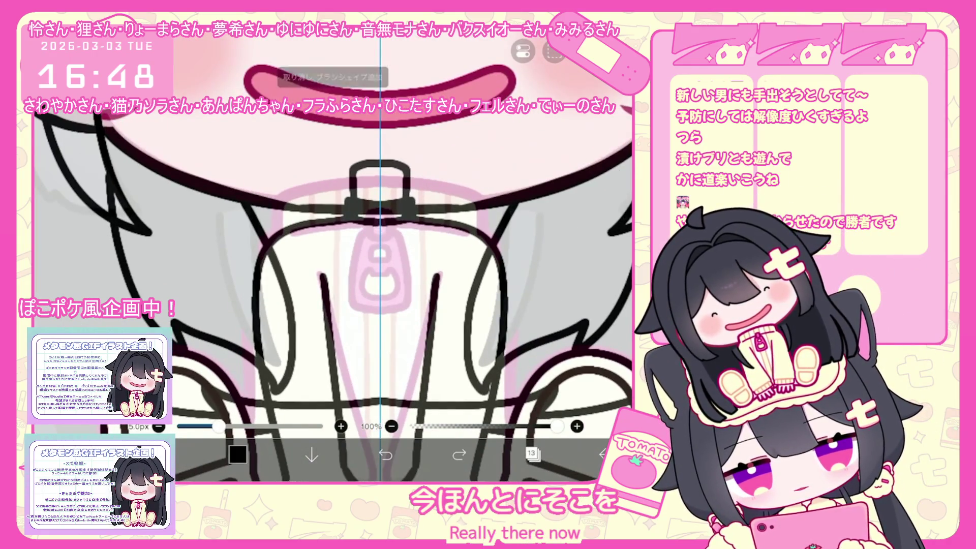
{"action": "left_click", "coordinate": [372, 230]}
{"action": "left_click", "coordinate": [388, 231]}
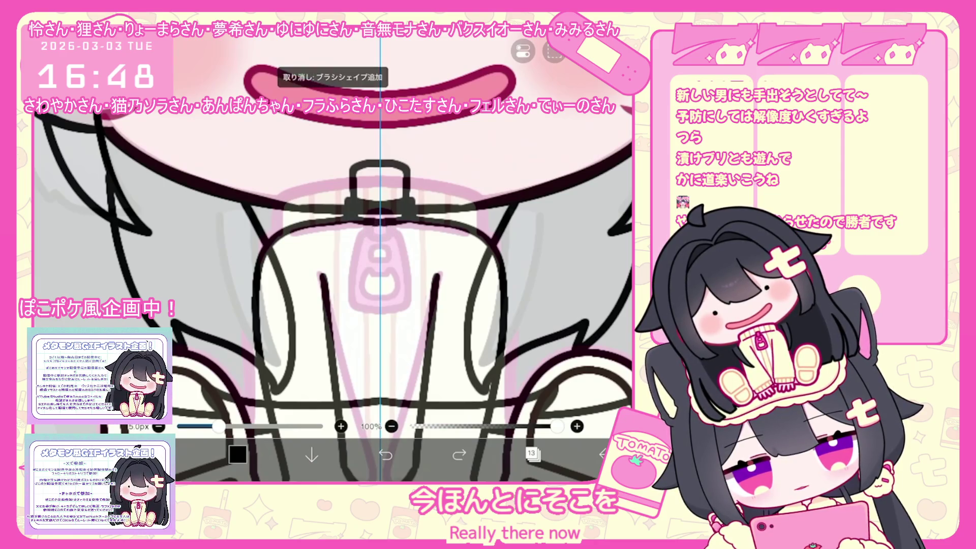
{"action": "mouse_move", "coordinate": [368, 231]}
{"action": "left_mouse_down"}
{"action": "mouse_move", "coordinate": [390, 231]}
{"action": "mouse_move", "coordinate": [370, 238]}
{"action": "left_mouse_up"}
{"action": "key", "text": "ctrl+z"}
{"action": "mouse_move", "coordinate": [391, 233]}
{"action": "left_mouse_down"}
{"action": "mouse_move", "coordinate": [398, 238]}
{"action": "mouse_move", "coordinate": [371, 254]}
{"action": "left_mouse_up"}
{"action": "left_click_drag", "start_coordinate": [394, 237], "coordinate": [382, 253]}
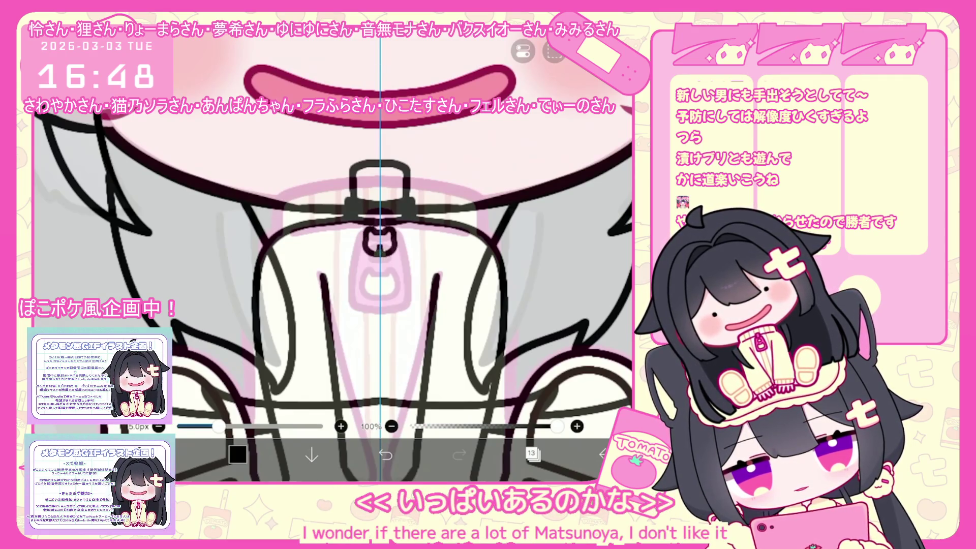
Step: Enlarge the brush to 7.0px and restore the jacket lapel and collar strokes
{"action": "scroll", "coordinate": [333, 255], "scroll_direction": "down", "scroll_amount": 5}
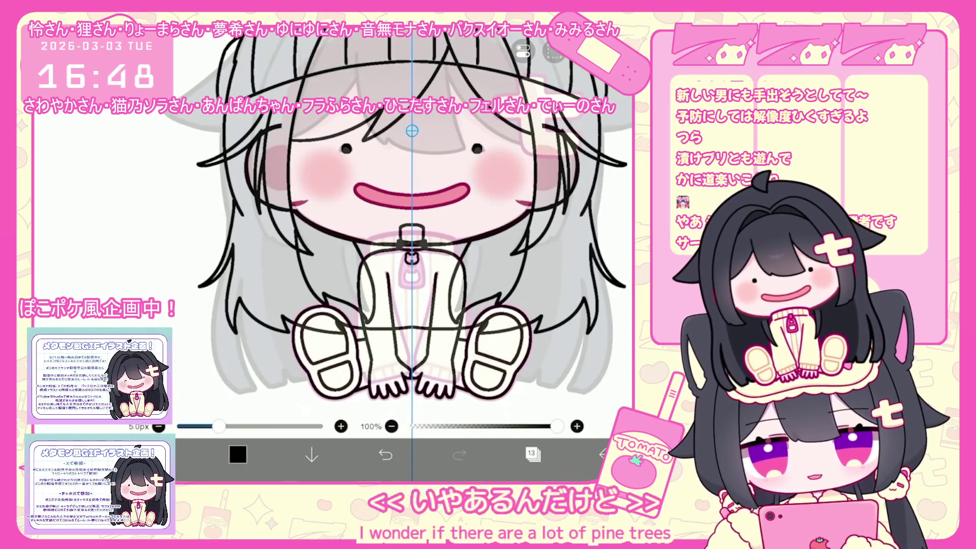
{"action": "left_click_drag", "start_coordinate": [258, 426], "coordinate": [260, 426]}
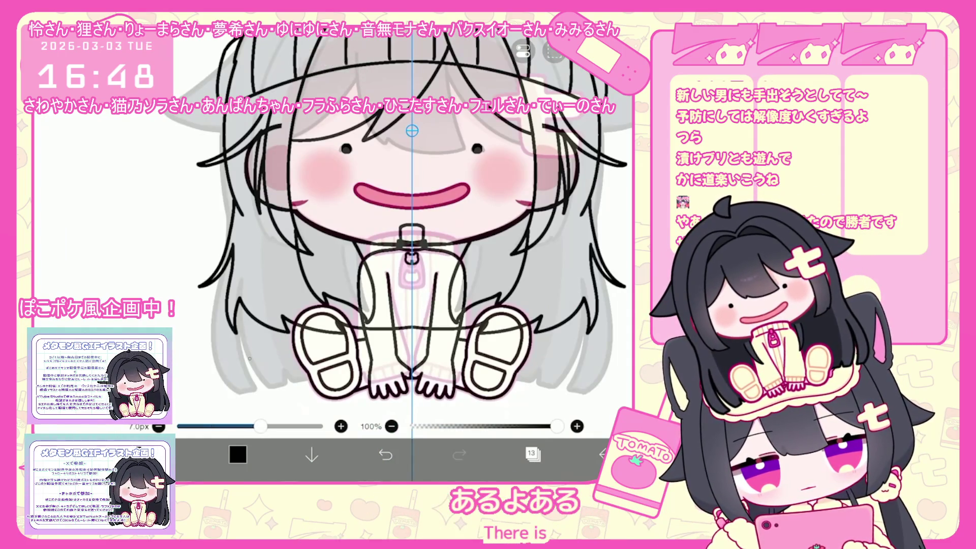
{"action": "scroll", "coordinate": [333, 255], "scroll_direction": "up", "scroll_amount": 3}
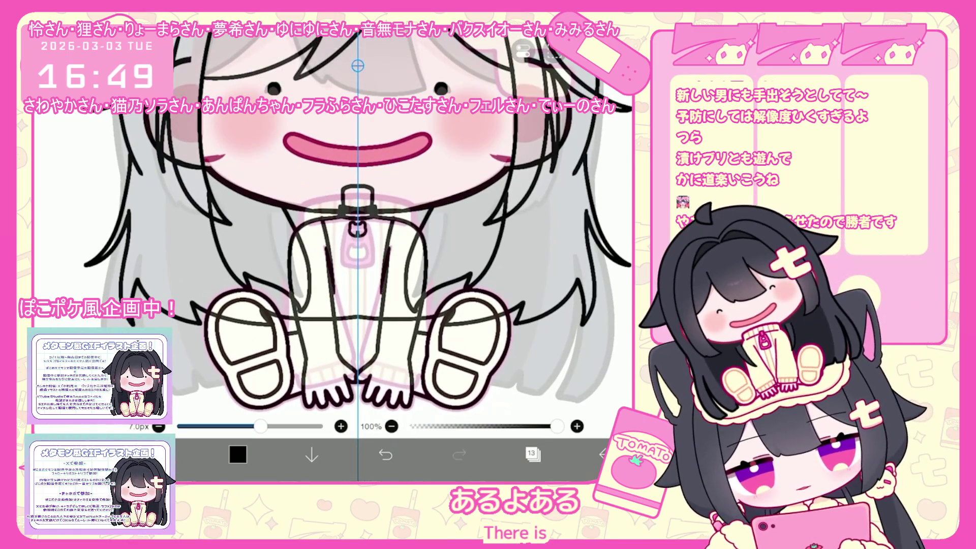
{"action": "key", "text": "ctrl+z"}
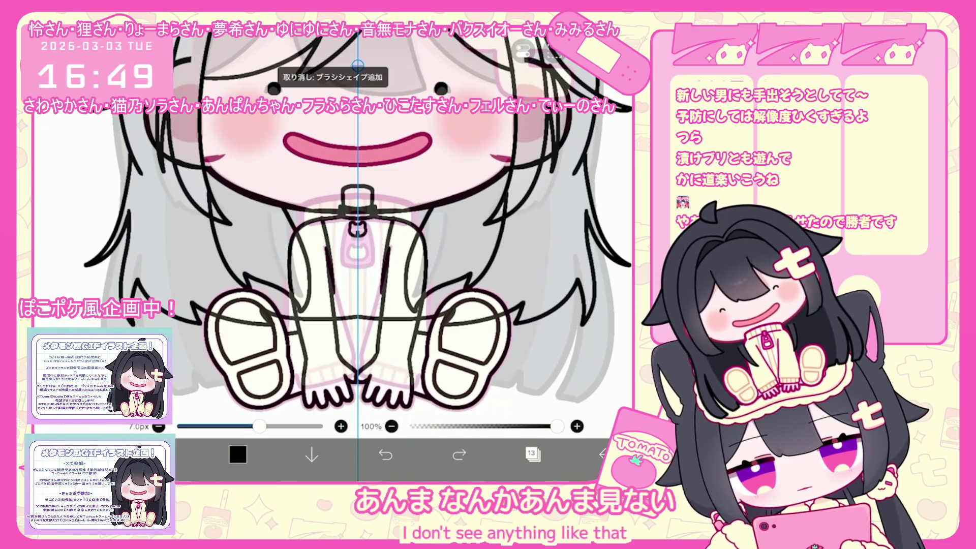
{"action": "key", "text": "ctrl+z"}
{"action": "key", "text": "ctrl+z"}
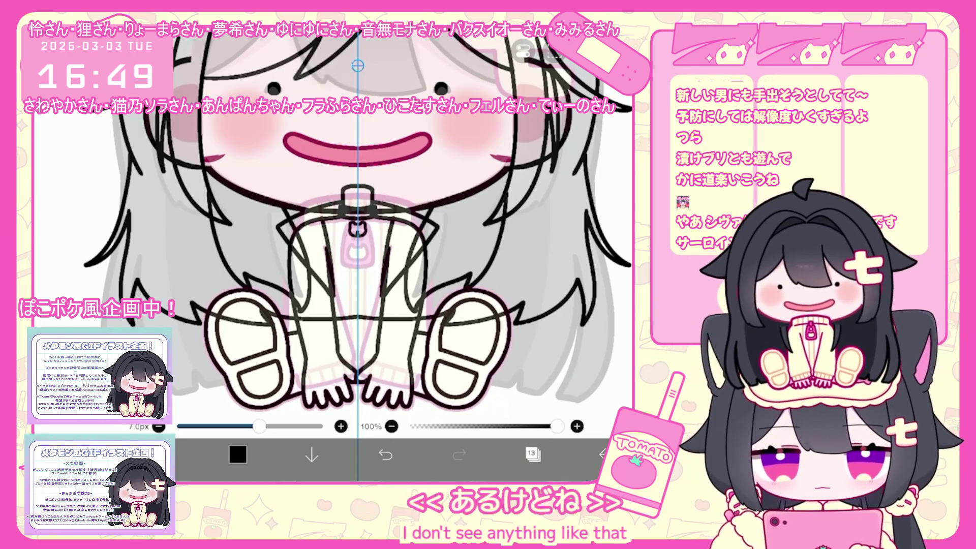
Step: Undo a few small stray strokes on the jacket
{"action": "scroll", "coordinate": [356, 254], "scroll_direction": "up", "scroll_amount": 1}
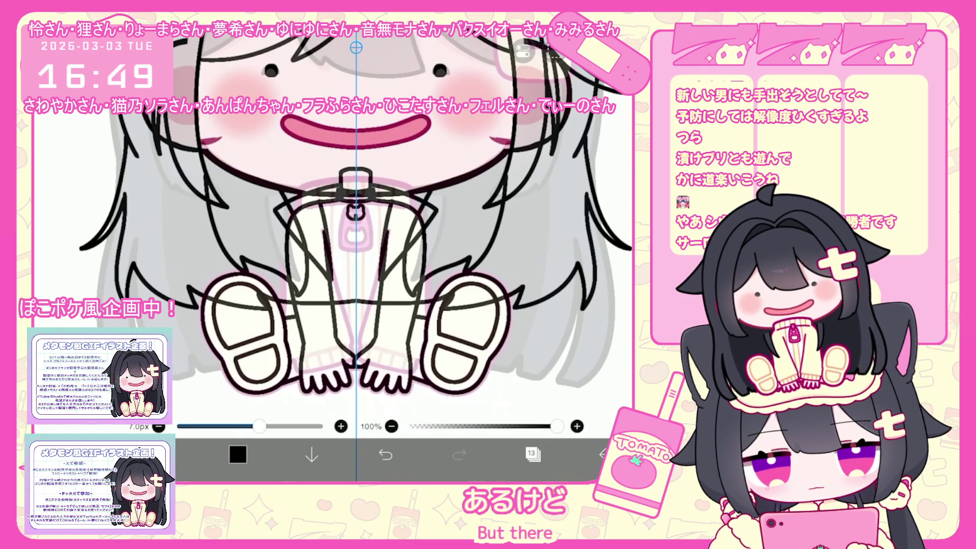
{"action": "left_click", "coordinate": [385, 454]}
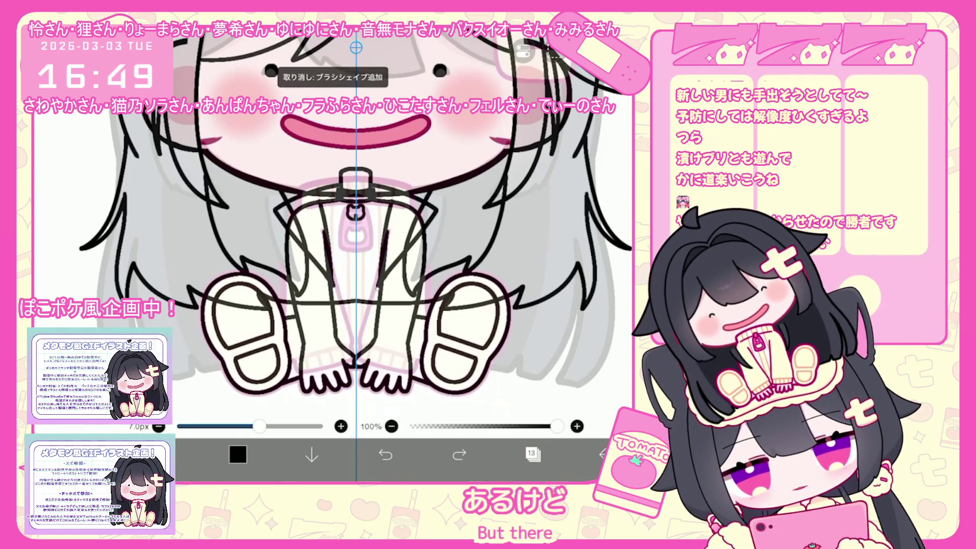
{"action": "scroll", "coordinate": [356, 255], "scroll_direction": "up", "scroll_amount": 2}
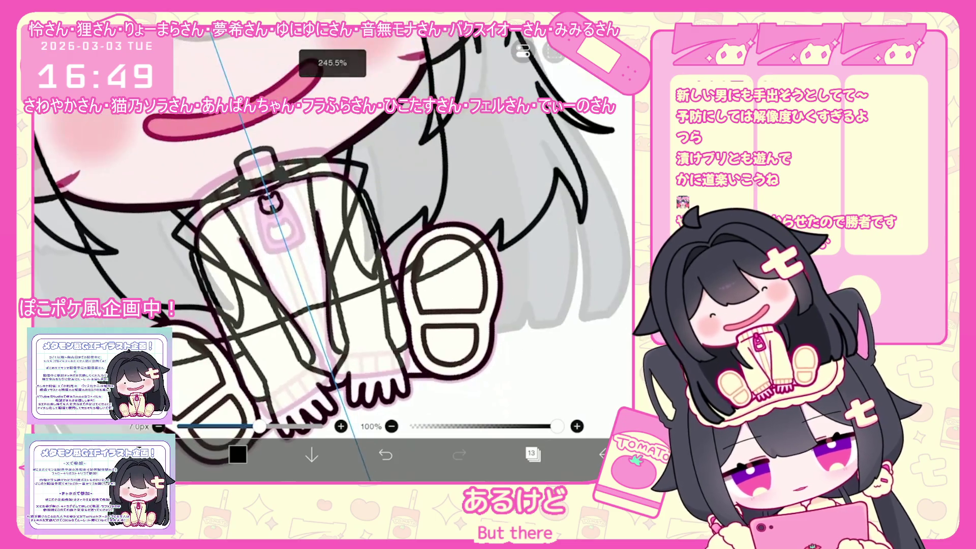
{"action": "key", "text": "ctrl+z"}
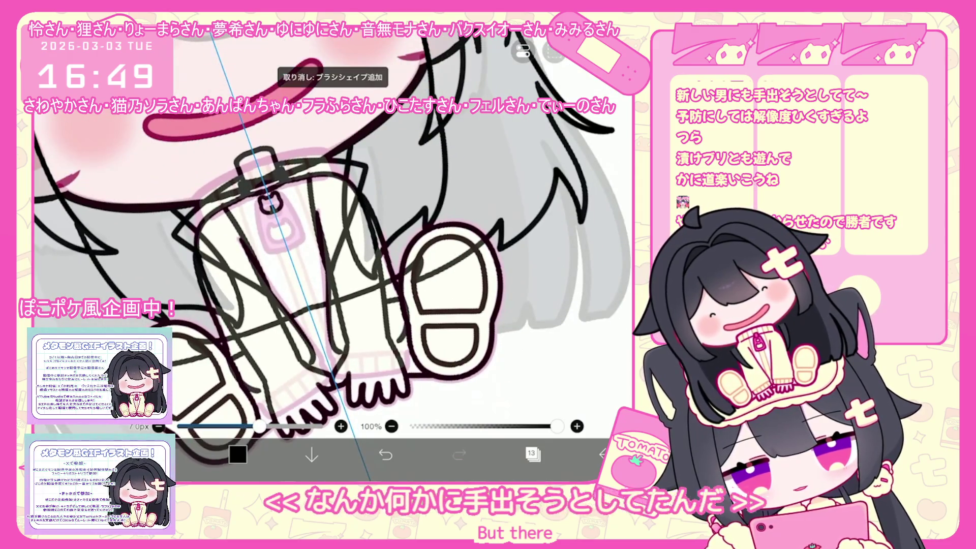
{"action": "key", "text": "ctrl+z"}
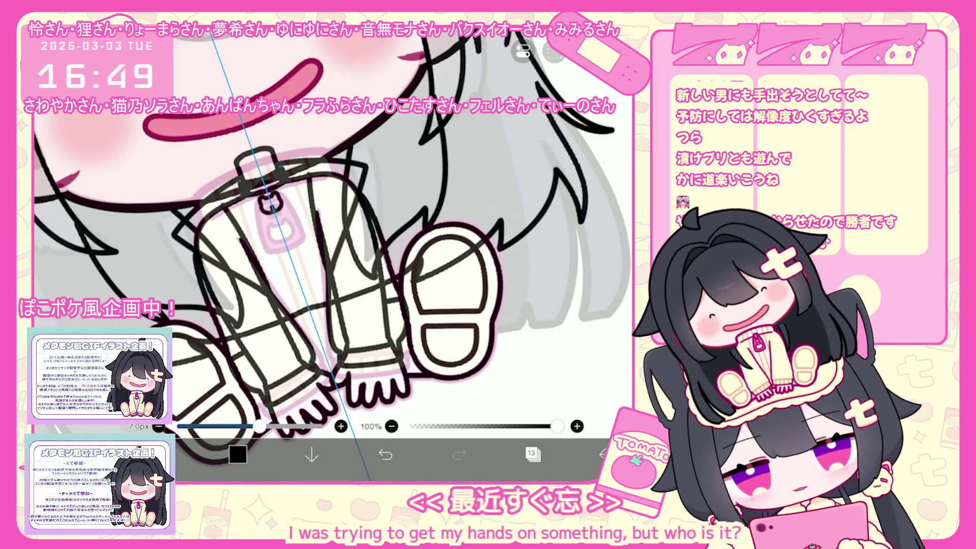
{"action": "scroll", "coordinate": [356, 254], "scroll_direction": "down", "scroll_amount": 3}
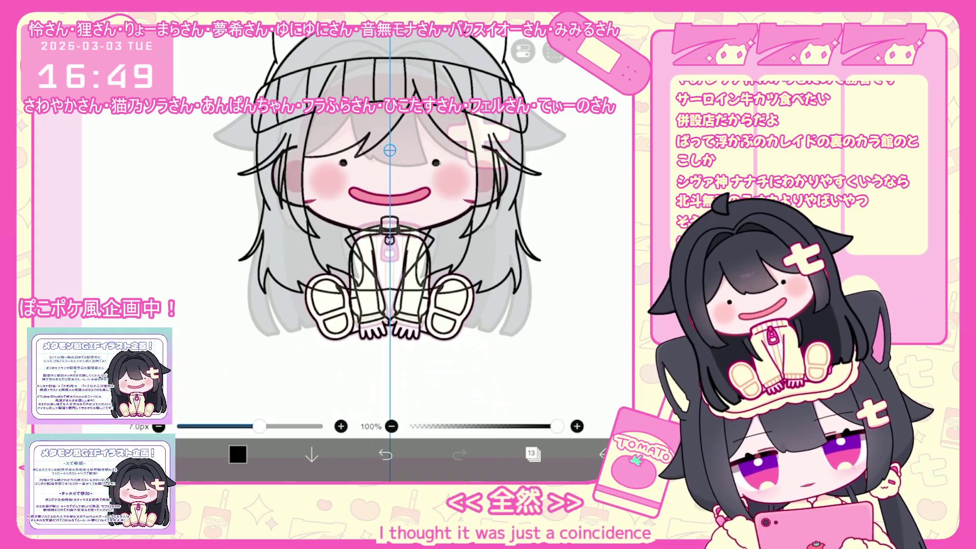
{"action": "scroll", "coordinate": [436, 239], "scroll_direction": "up", "scroll_amount": 3}
{"action": "scroll", "coordinate": [390, 236], "scroll_direction": "up", "scroll_amount": 5}
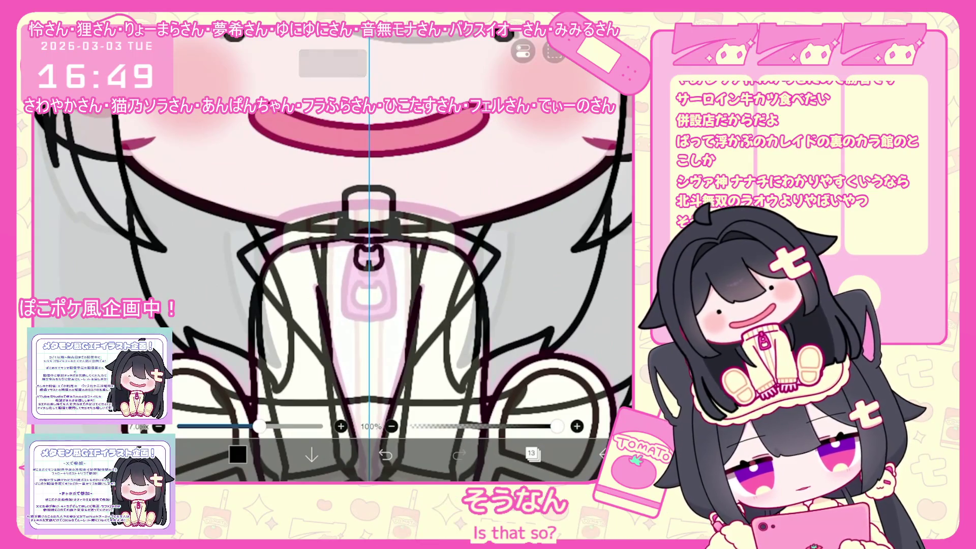
{"action": "left_click_drag", "start_coordinate": [336, 243], "coordinate": [336, 296]}
{"action": "left_click", "coordinate": [386, 454]}
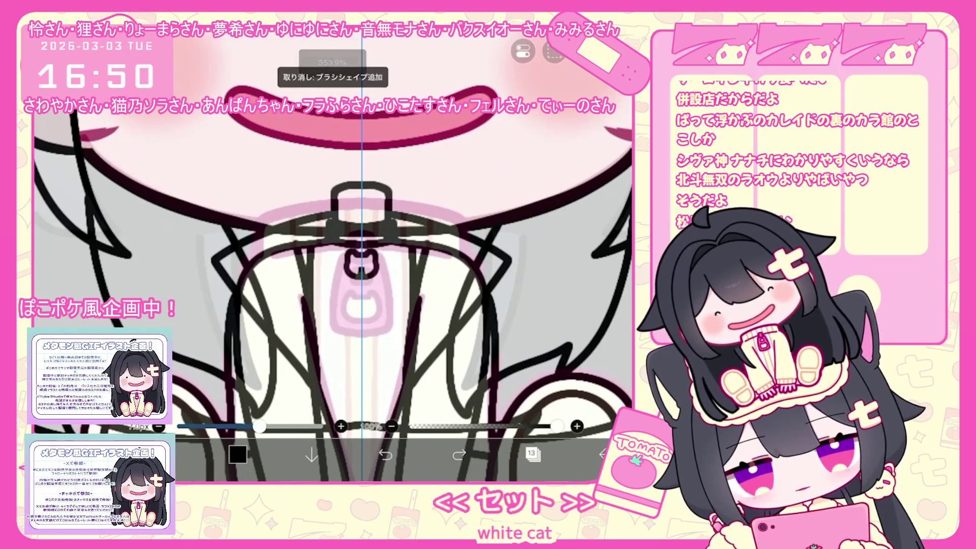
{"action": "mouse_move", "coordinate": [337, 260]}
{"action": "left_mouse_down"}
{"action": "mouse_move", "coordinate": [349, 305]}
{"action": "mouse_move", "coordinate": [389, 284]}
{"action": "left_mouse_up"}
{"action": "left_click", "coordinate": [385, 454]}
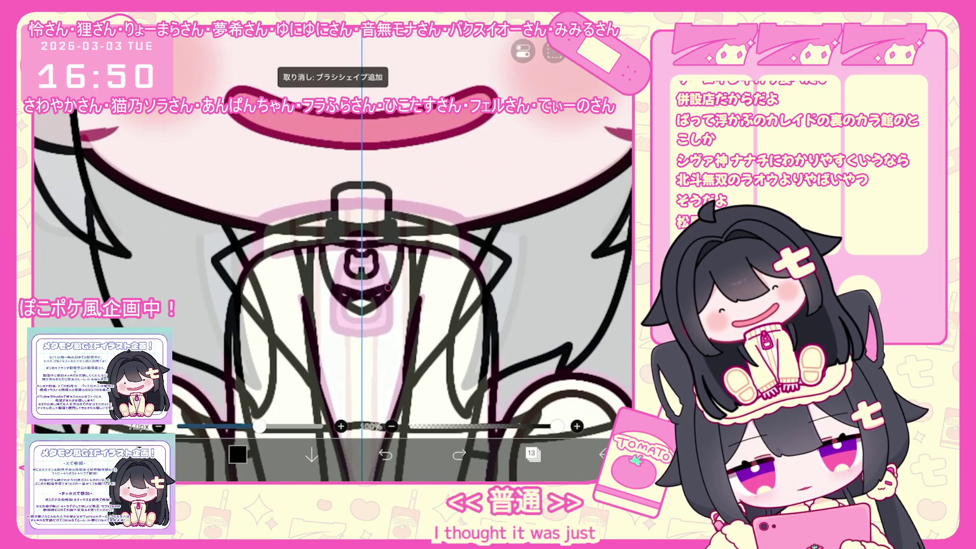
{"action": "left_click", "coordinate": [385, 454]}
{"action": "left_click", "coordinate": [385, 454]}
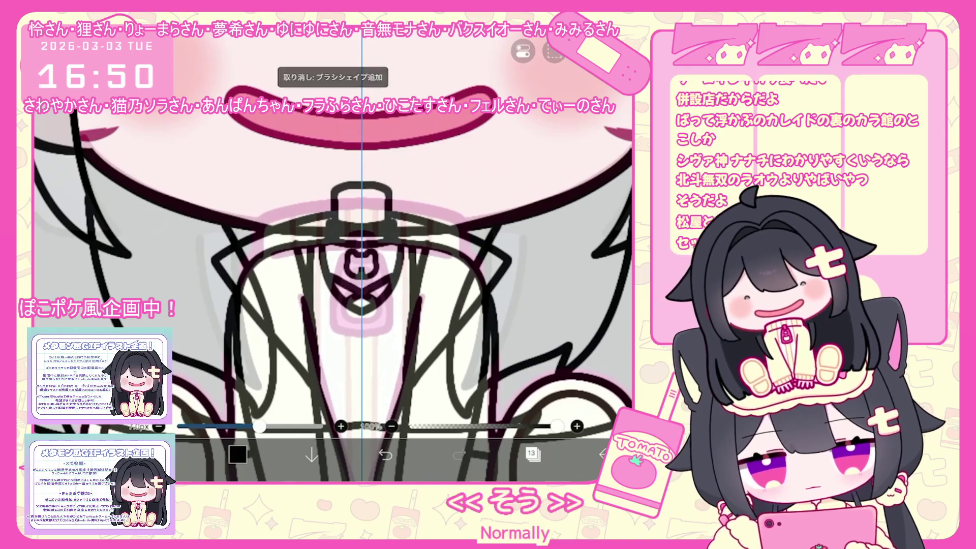
{"action": "scroll", "coordinate": [356, 254], "scroll_direction": "up", "scroll_amount": 2}
{"action": "left_click_drag", "start_coordinate": [320, 340], "coordinate": [411, 337]}
{"action": "left_click", "coordinate": [385, 454]}
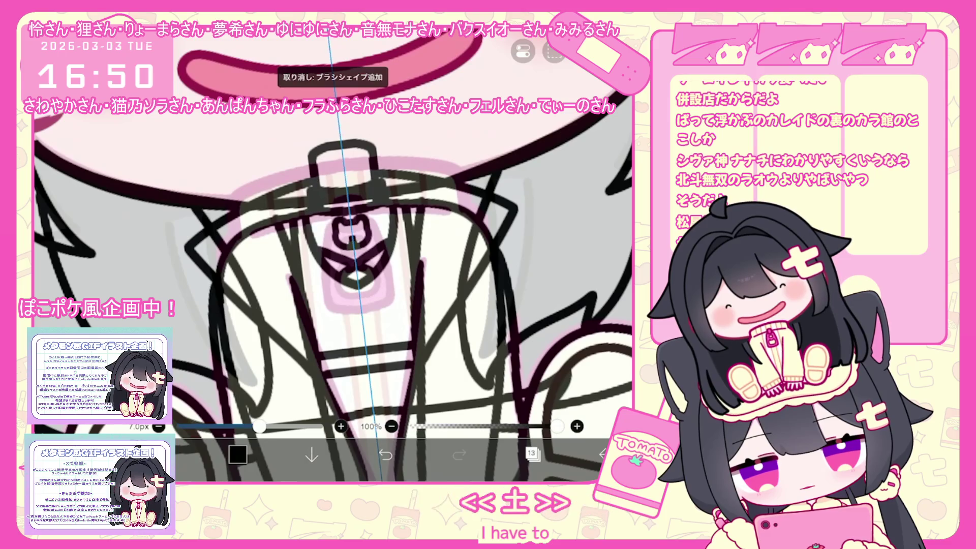
{"action": "scroll", "coordinate": [334, 254], "scroll_direction": "down", "scroll_amount": 2}
{"action": "scroll", "coordinate": [335, 254], "scroll_direction": "down", "scroll_amount": 3}
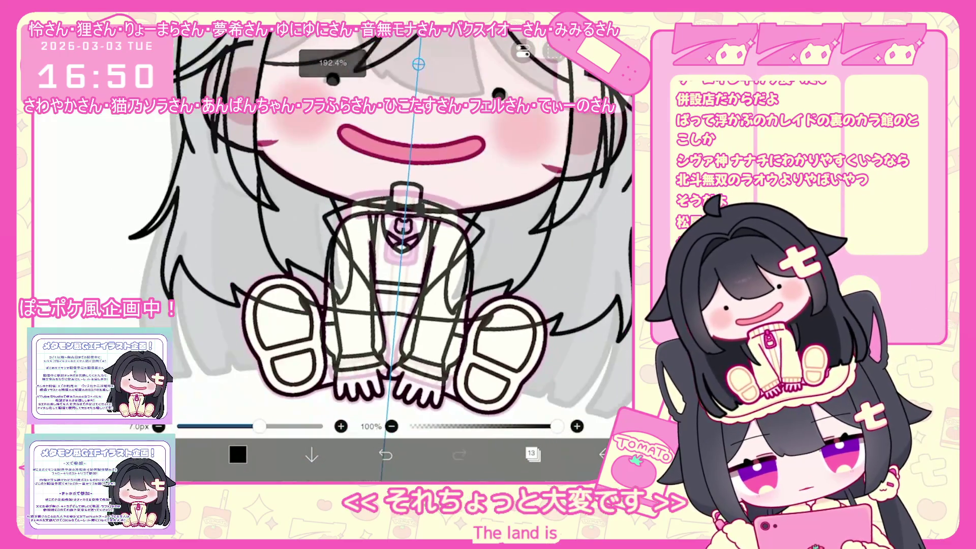
{"action": "scroll", "coordinate": [335, 254], "scroll_direction": "up", "scroll_amount": 2}
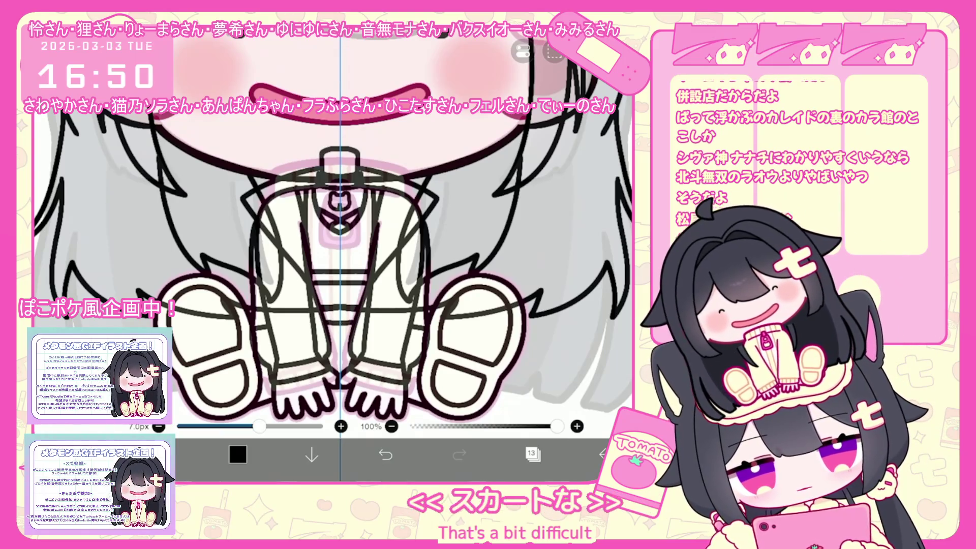
{"action": "key", "text": "ctrl+z"}
{"action": "scroll", "coordinate": [333, 254], "scroll_direction": "up", "scroll_amount": 3}
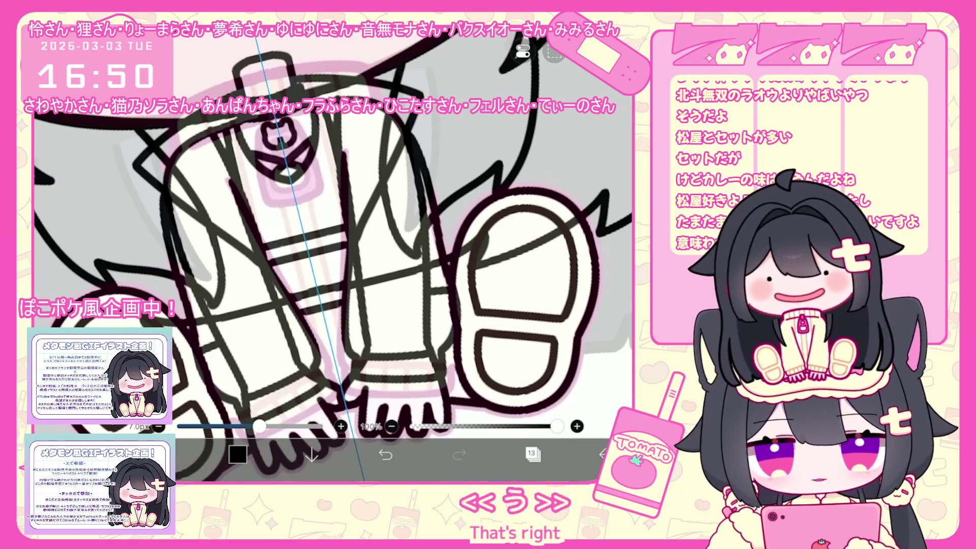
{"action": "scroll", "coordinate": [333, 254], "scroll_direction": "down", "scroll_amount": 2}
{"action": "scroll", "coordinate": [333, 255], "scroll_direction": "down", "scroll_amount": 3}
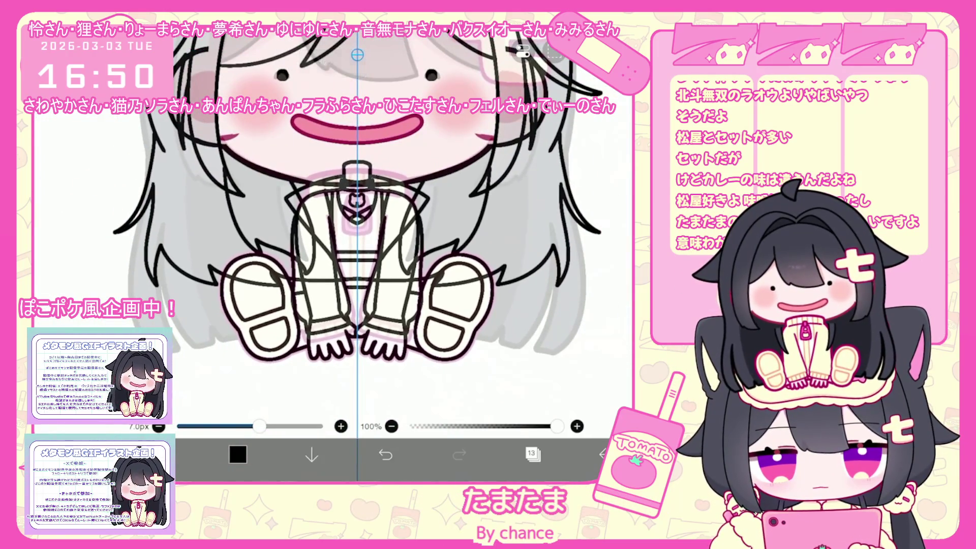
Step: Make layer 12 the working layer
{"action": "left_click", "coordinate": [533, 454]}
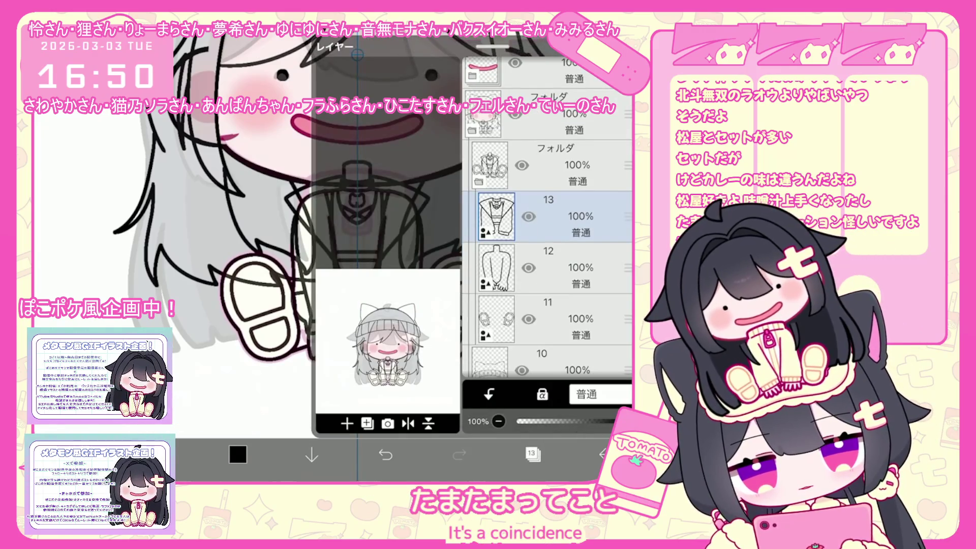
{"action": "left_click", "coordinate": [549, 267]}
{"action": "left_click", "coordinate": [533, 454]}
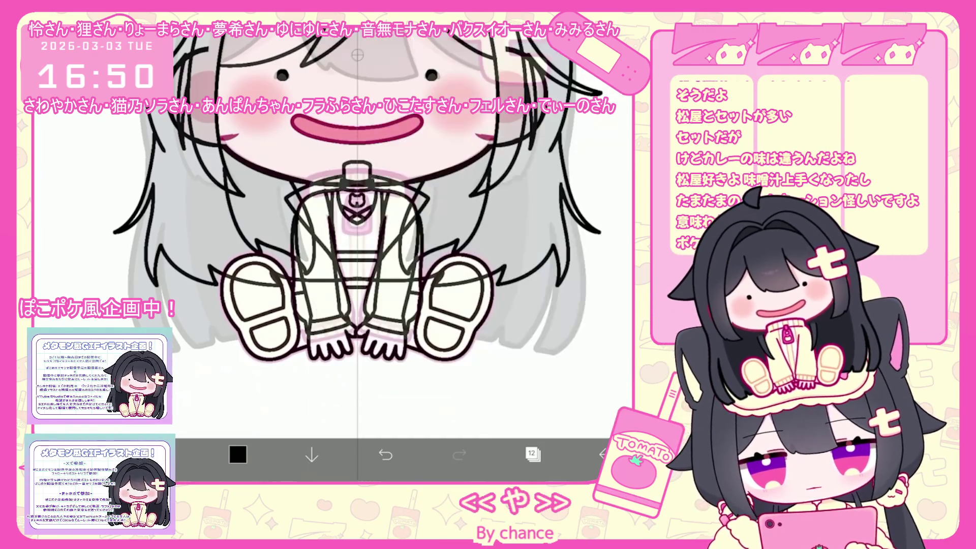
Step: Lasso part of the jacket line art, undo twice, redo, and reopen the layer list
{"action": "mouse_move", "coordinate": [305, 190]}
{"action": "left_mouse_down"}
{"action": "mouse_move", "coordinate": [315, 206]}
{"action": "mouse_move", "coordinate": [290, 249]}
{"action": "left_mouse_up"}
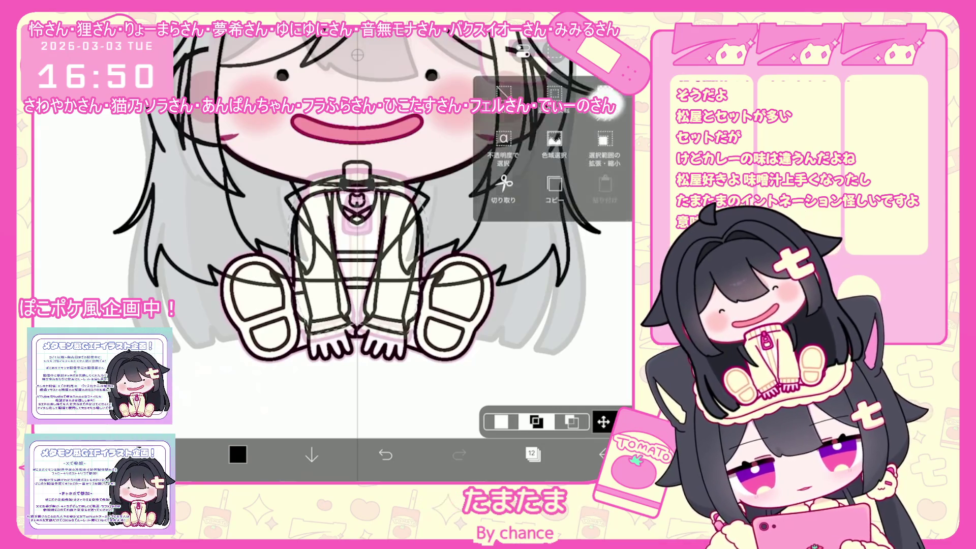
{"action": "left_click", "coordinate": [385, 454]}
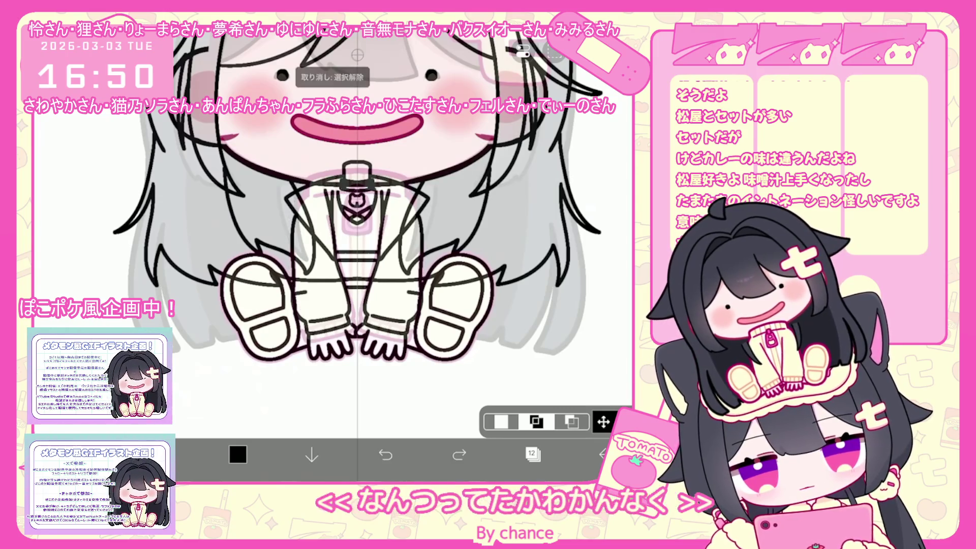
{"action": "left_click", "coordinate": [385, 454]}
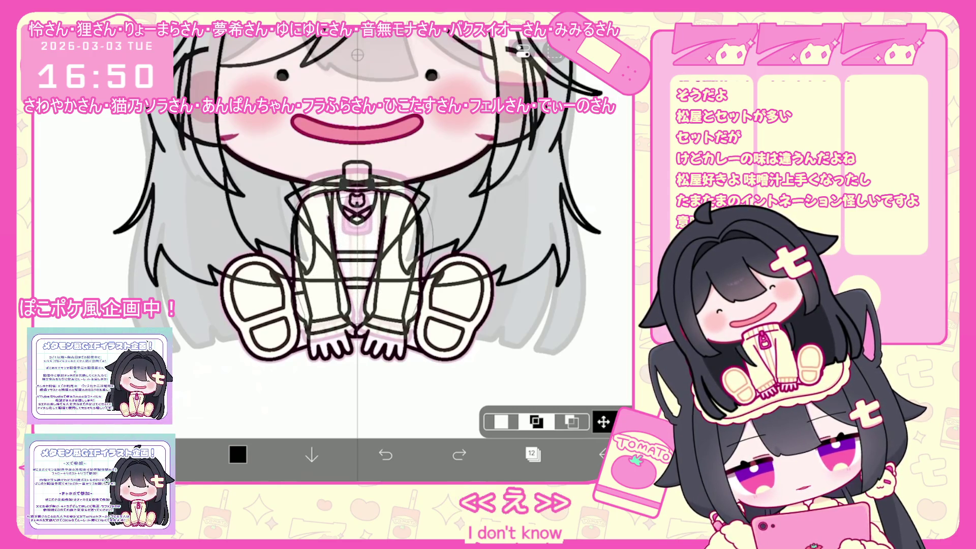
{"action": "left_click", "coordinate": [459, 454]}
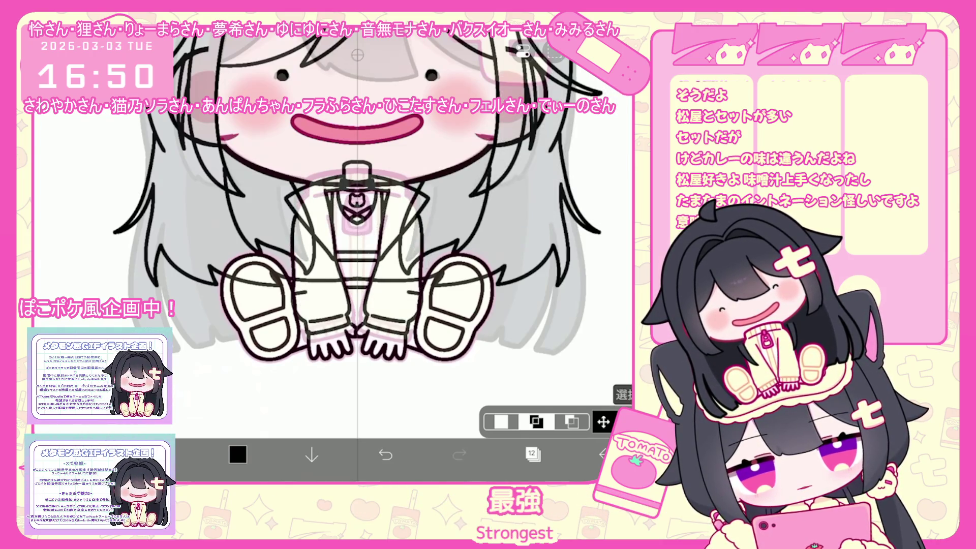
{"action": "left_click", "coordinate": [533, 454]}
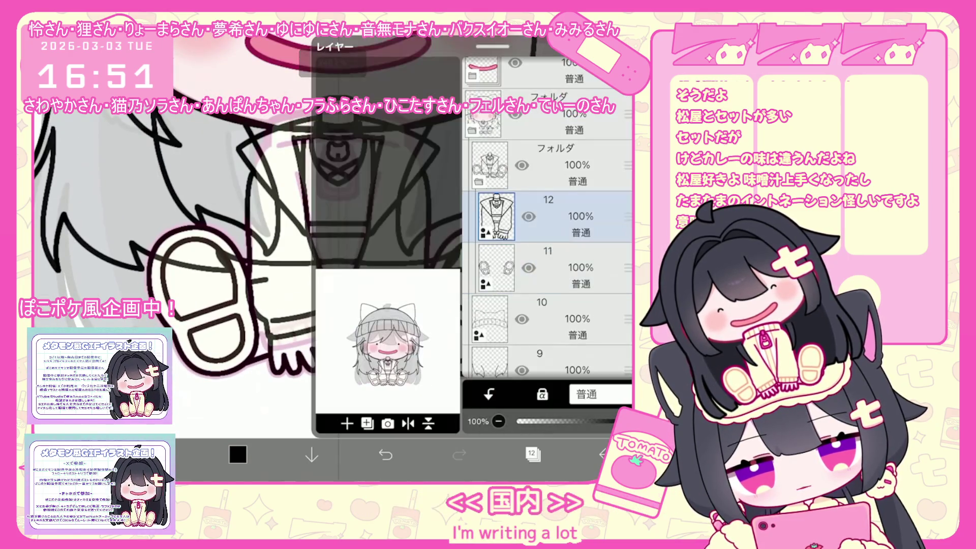
Step: Make layer 11 the working layer and try selecting a jacket stroke, then deselect
{"action": "left_click", "coordinate": [560, 268]}
{"action": "left_click", "coordinate": [533, 454]}
{"action": "left_click_drag", "start_coordinate": [236, 268], "coordinate": [438, 304]}
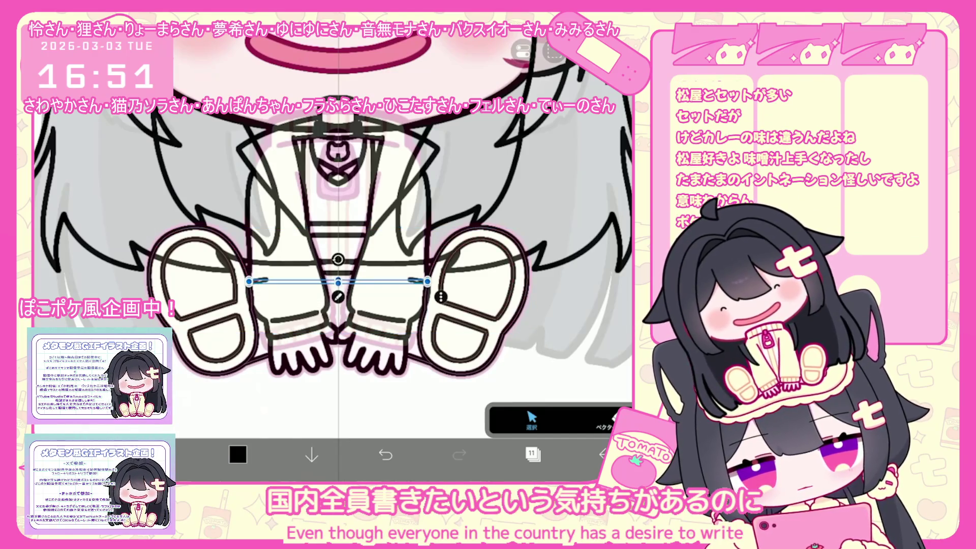
{"action": "key", "text": "Escape"}
Step: Switch briefly to layer 12, back to layer 11, and select a right-side jacket line
{"action": "left_click", "coordinate": [532, 454]}
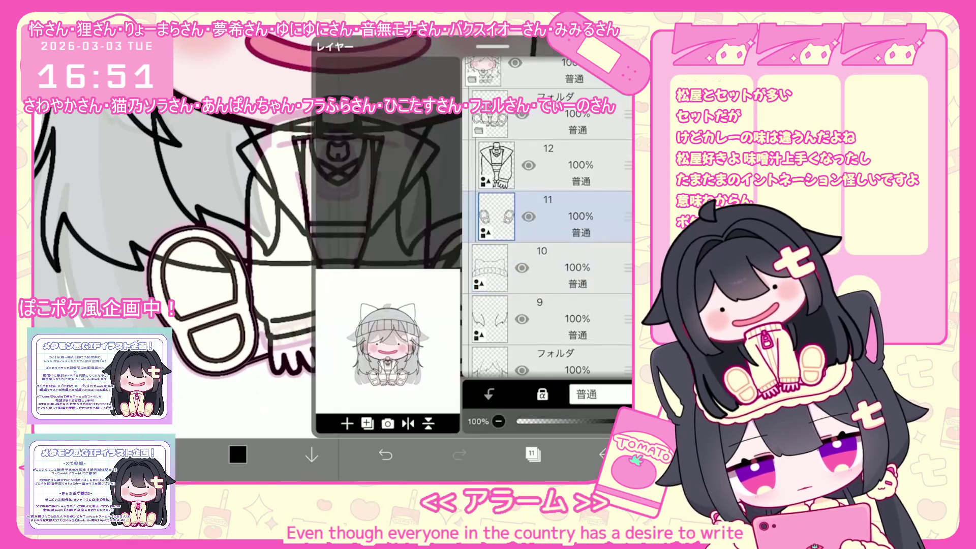
{"action": "left_click", "coordinate": [559, 165]}
{"action": "left_click", "coordinate": [559, 217]}
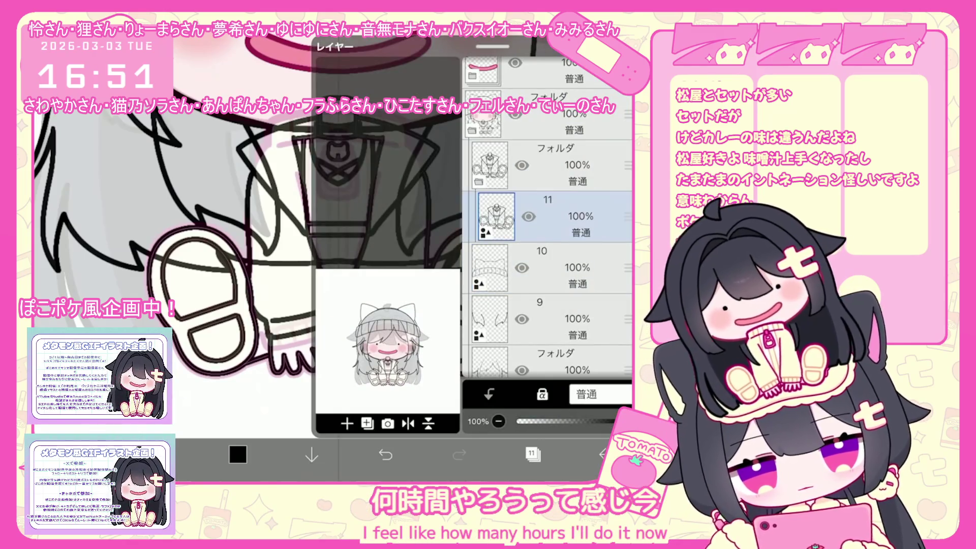
{"action": "left_click", "coordinate": [532, 454]}
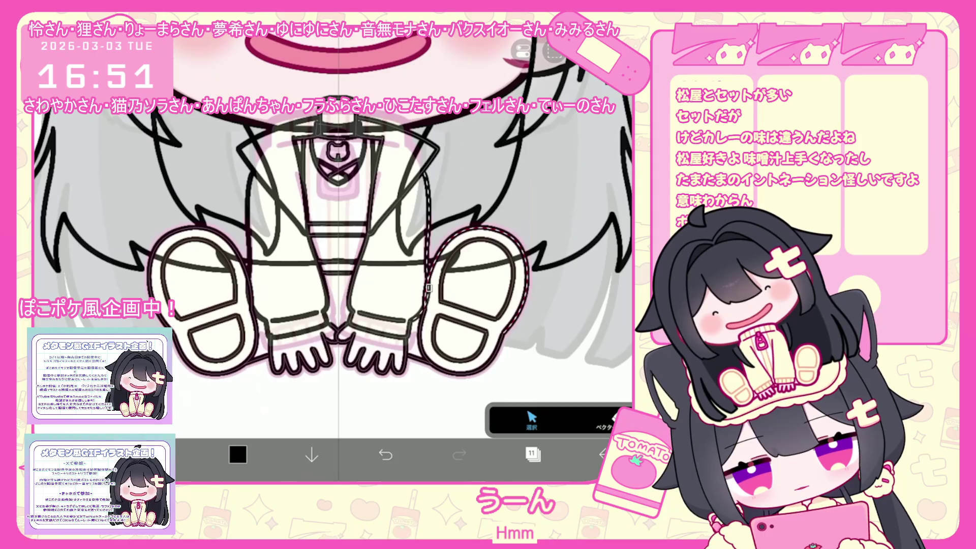
{"action": "left_click", "coordinate": [509, 255]}
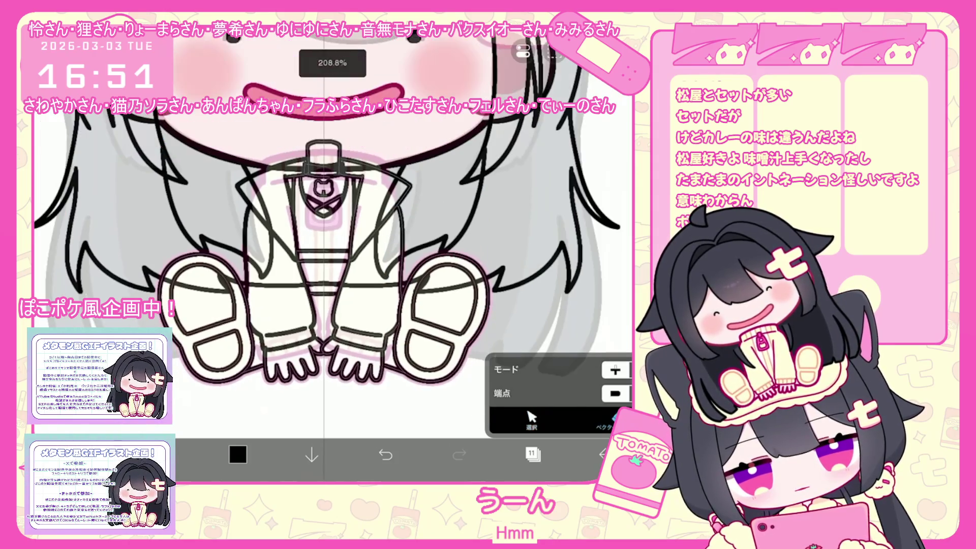
Step: Add a new empty layer above layer 11
{"action": "left_click", "coordinate": [532, 454]}
{"action": "left_click", "coordinate": [346, 423]}
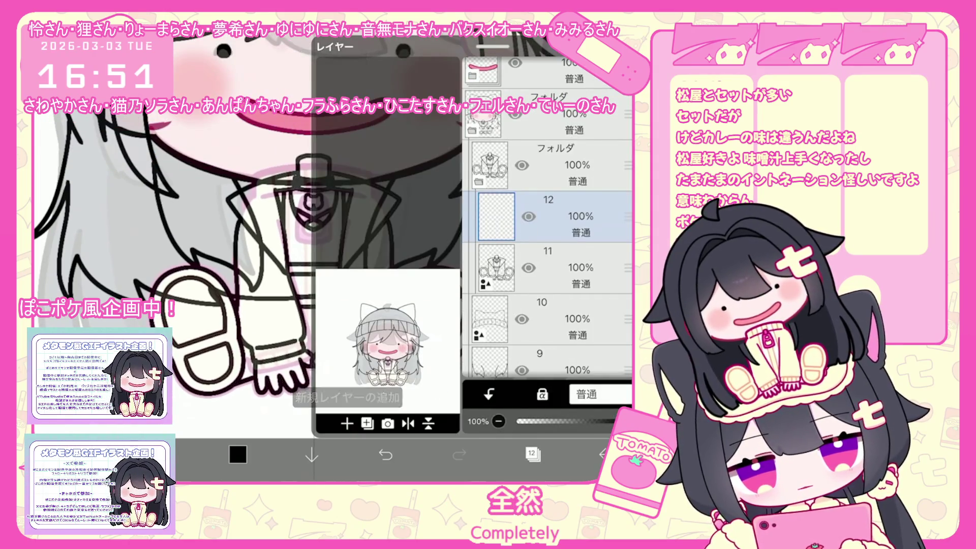
{"action": "left_click", "coordinate": [532, 454]}
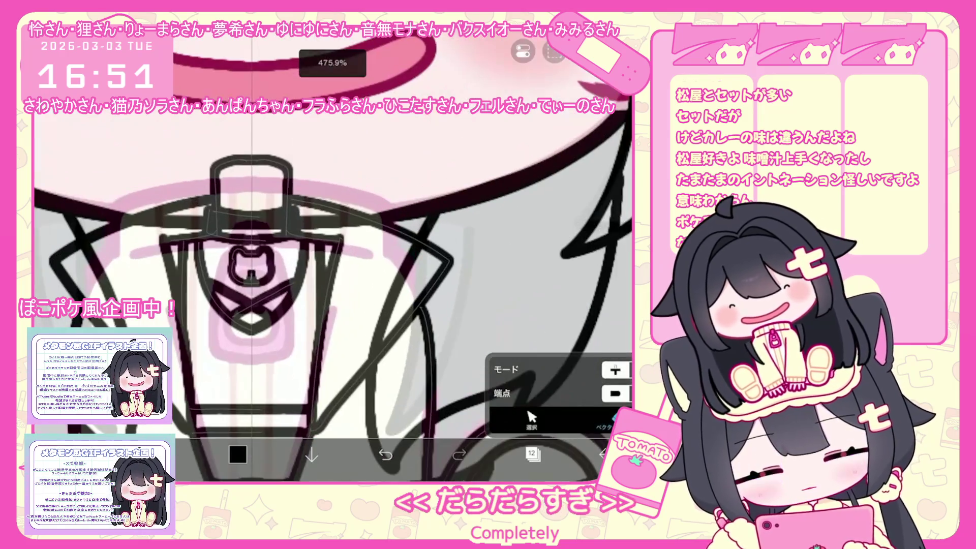
{"action": "scroll", "coordinate": [333, 254], "scroll_direction": "up", "scroll_amount": 3}
{"action": "scroll", "coordinate": [333, 254], "scroll_direction": "down", "scroll_amount": 3}
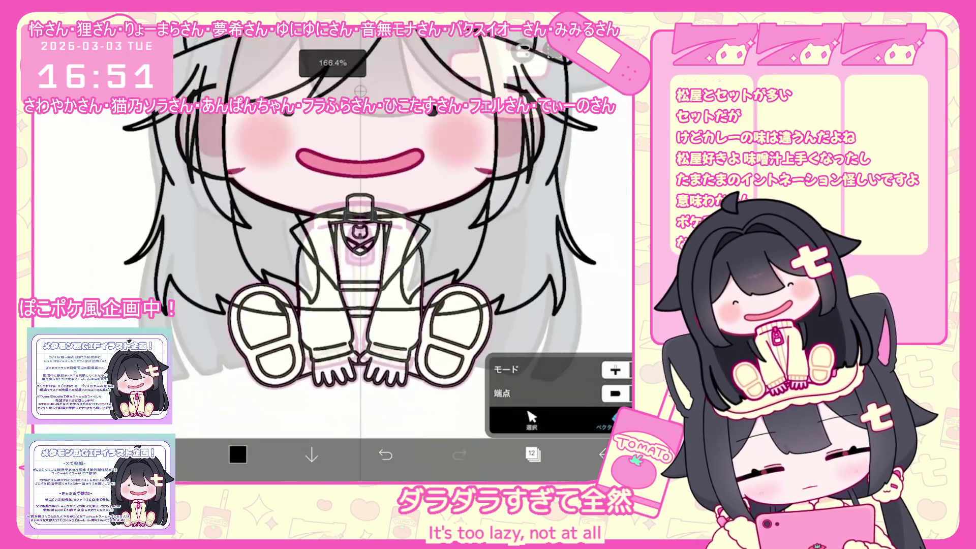
{"action": "left_click", "coordinate": [532, 454]}
{"action": "left_click", "coordinate": [532, 454]}
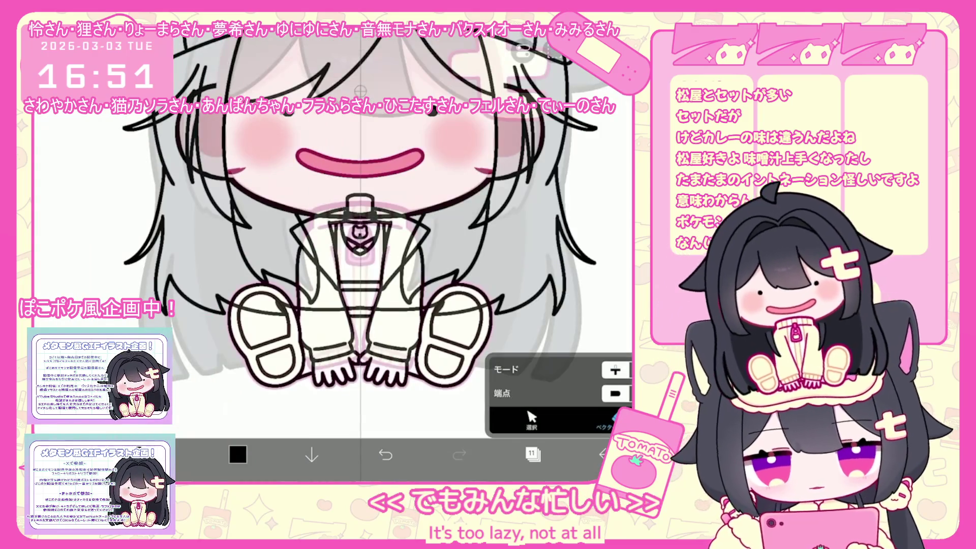
Step: Change the paint colour to bright blue #2C3DFF on the colour wheel
{"action": "left_click", "coordinate": [237, 454]}
{"action": "mouse_move", "coordinate": [281, 186]}
{"action": "left_mouse_down"}
{"action": "mouse_move", "coordinate": [327, 164]}
{"action": "mouse_move", "coordinate": [348, 180]}
{"action": "left_mouse_up"}
{"action": "left_click_drag", "start_coordinate": [268, 224], "coordinate": [291, 249]}
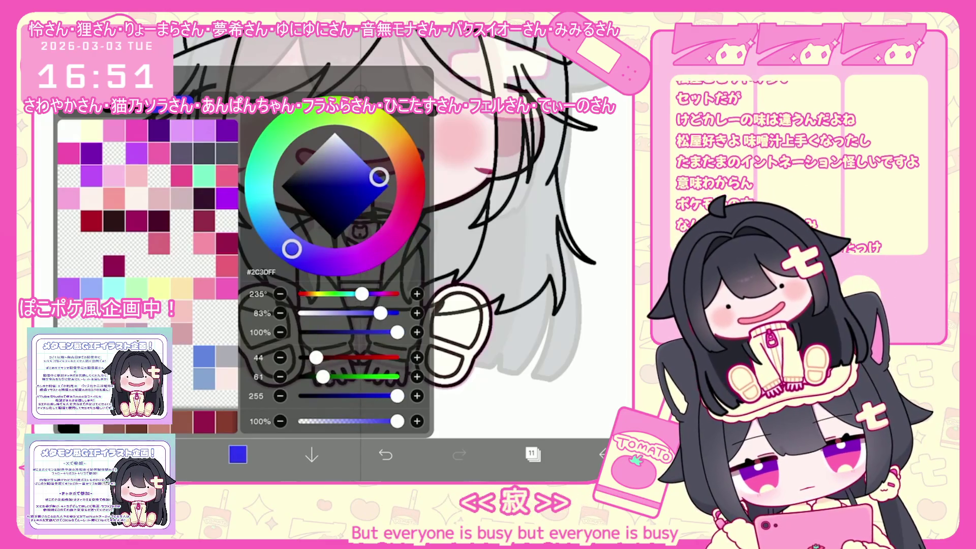
Step: Settle on a brighter blue and bucket-fill the jacket collar and both sleeves
{"action": "left_click", "coordinate": [373, 171]}
{"action": "left_click", "coordinate": [237, 454]}
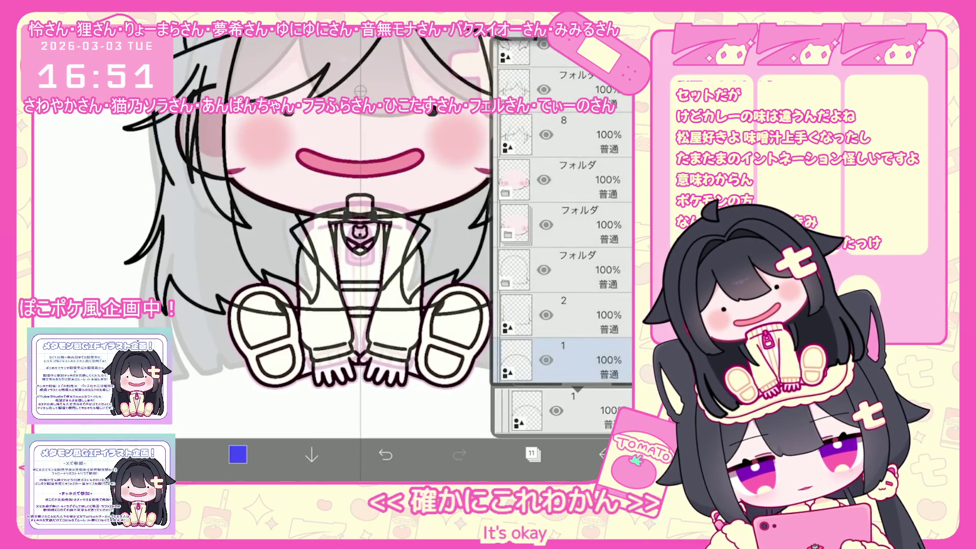
{"action": "scroll", "coordinate": [563, 229], "scroll_direction": "up", "scroll_amount": 1}
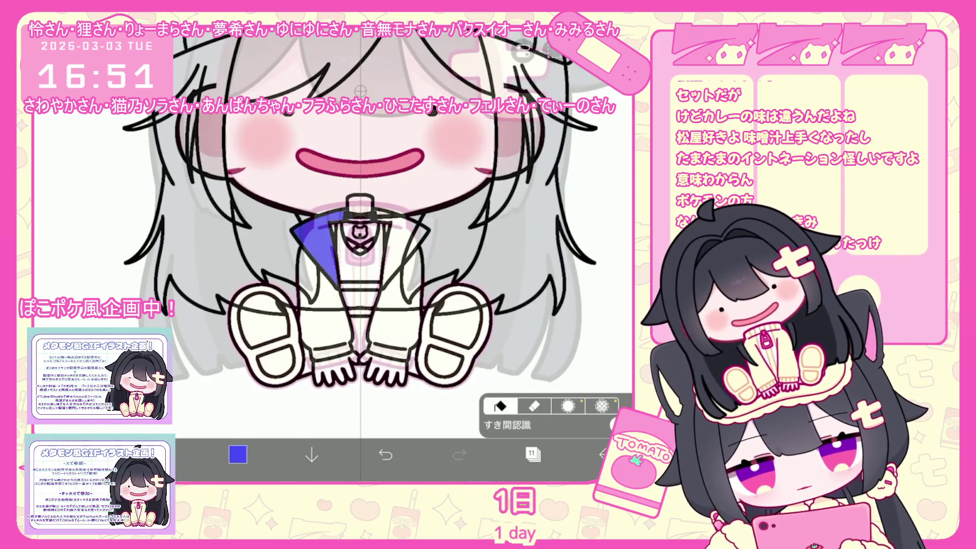
{"action": "left_click", "coordinate": [407, 229]}
{"action": "left_click", "coordinate": [325, 315]}
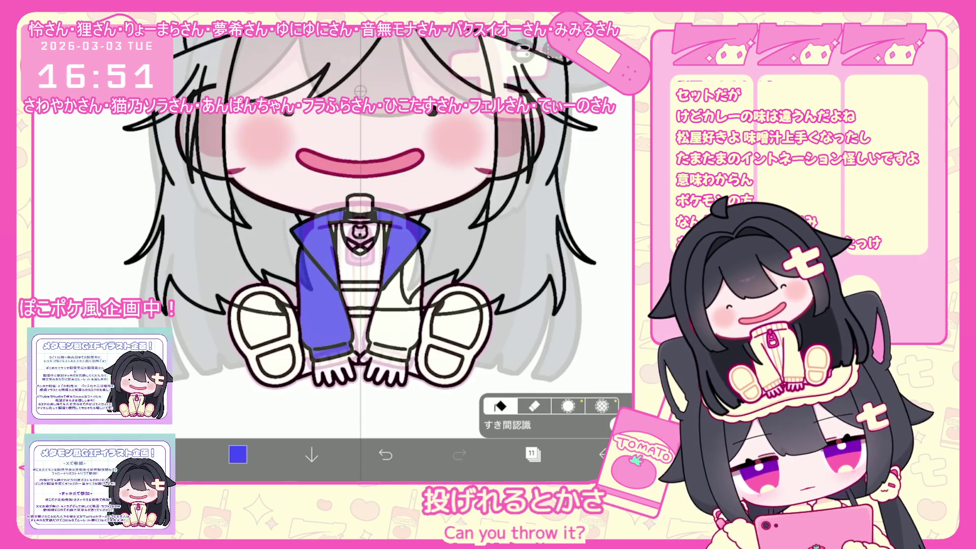
{"action": "left_click", "coordinate": [396, 305]}
Step: Check the layer list after the blue fill
{"action": "left_click", "coordinate": [532, 454]}
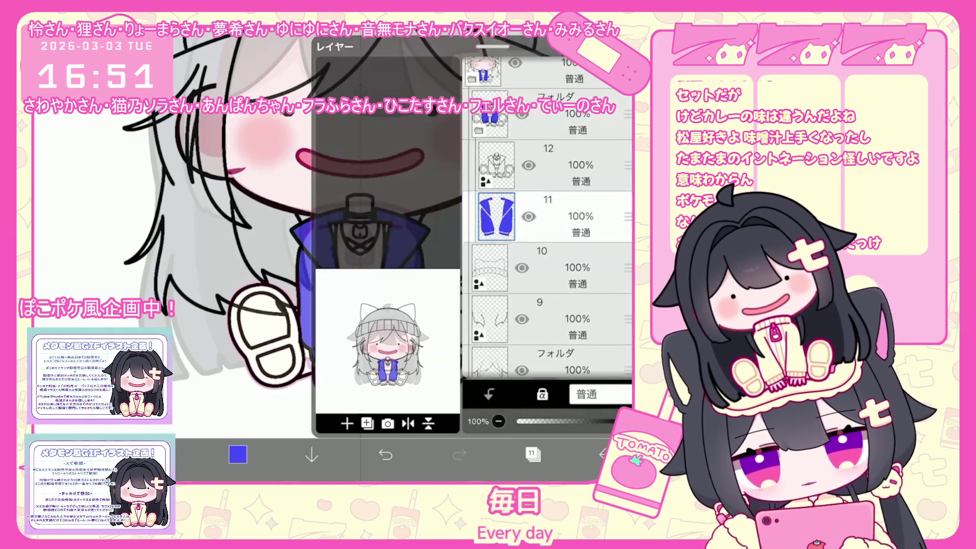
{"action": "scroll", "coordinate": [547, 229], "scroll_direction": "up", "scroll_amount": 3}
{"action": "scroll", "coordinate": [547, 228], "scroll_direction": "down", "scroll_amount": 5}
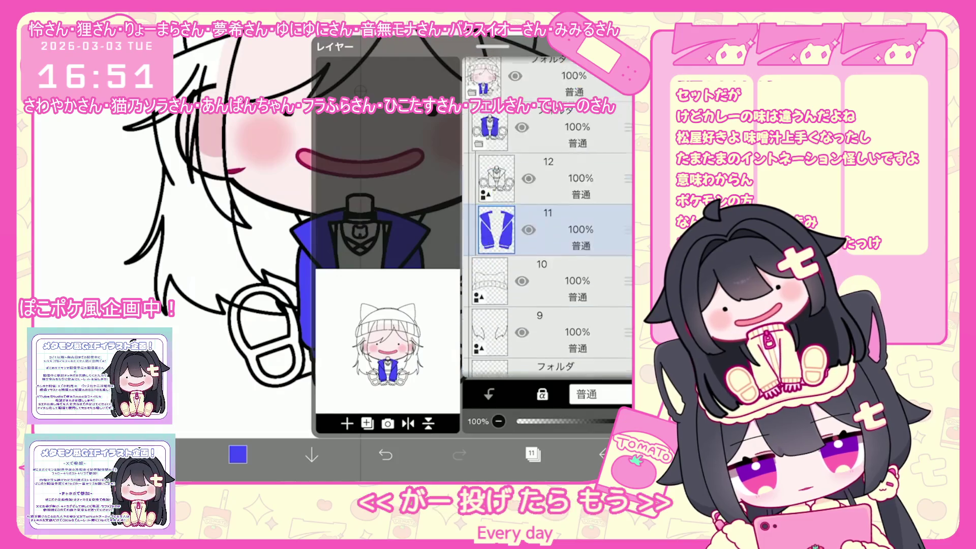
{"action": "left_click", "coordinate": [532, 454]}
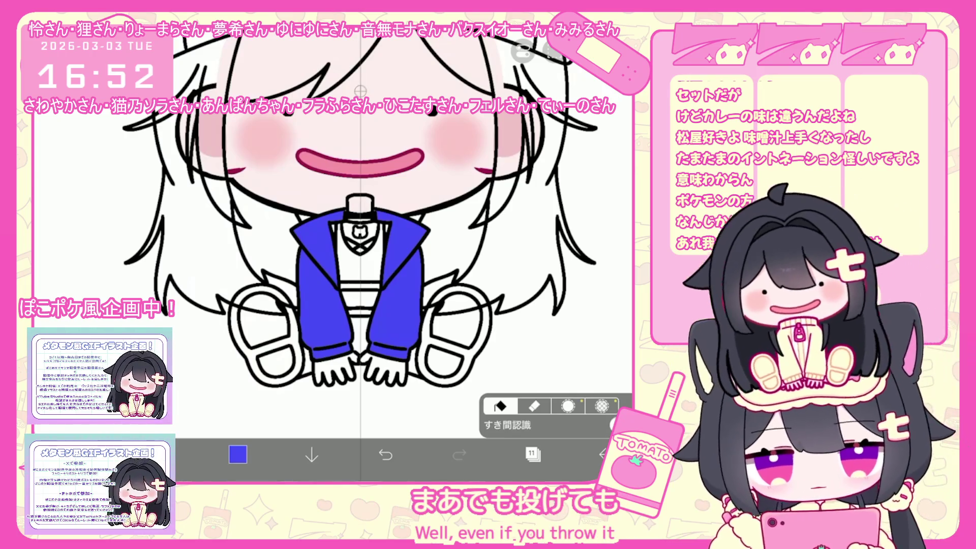
Step: Make layer 12 the working layer and bring back the colour settings
{"action": "left_click", "coordinate": [531, 454]}
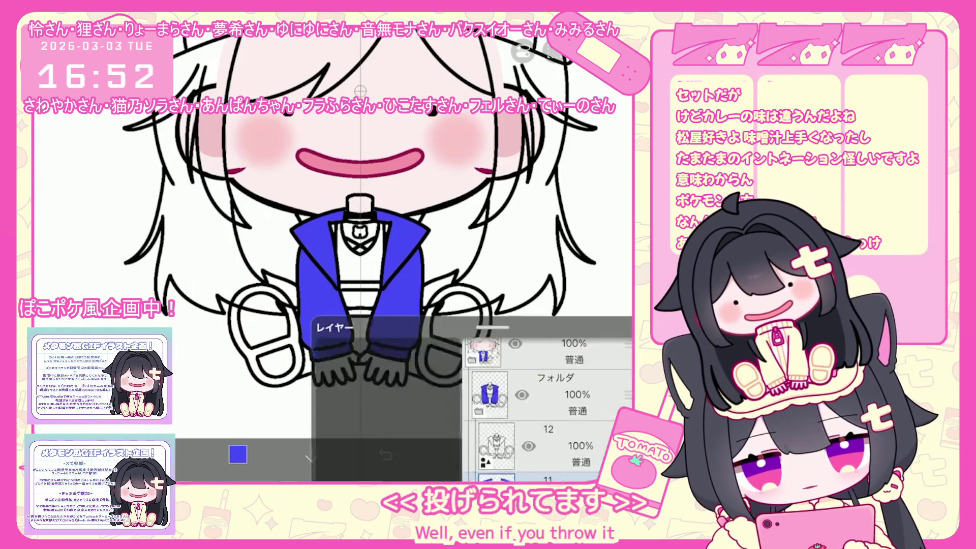
{"action": "left_click", "coordinate": [305, 397]}
{"action": "left_click", "coordinate": [532, 454]}
{"action": "left_click", "coordinate": [237, 454]}
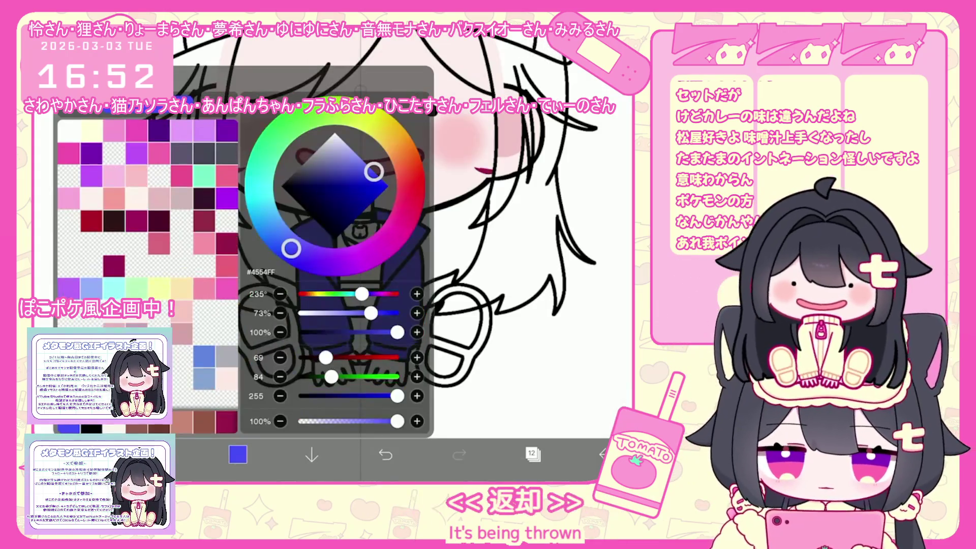